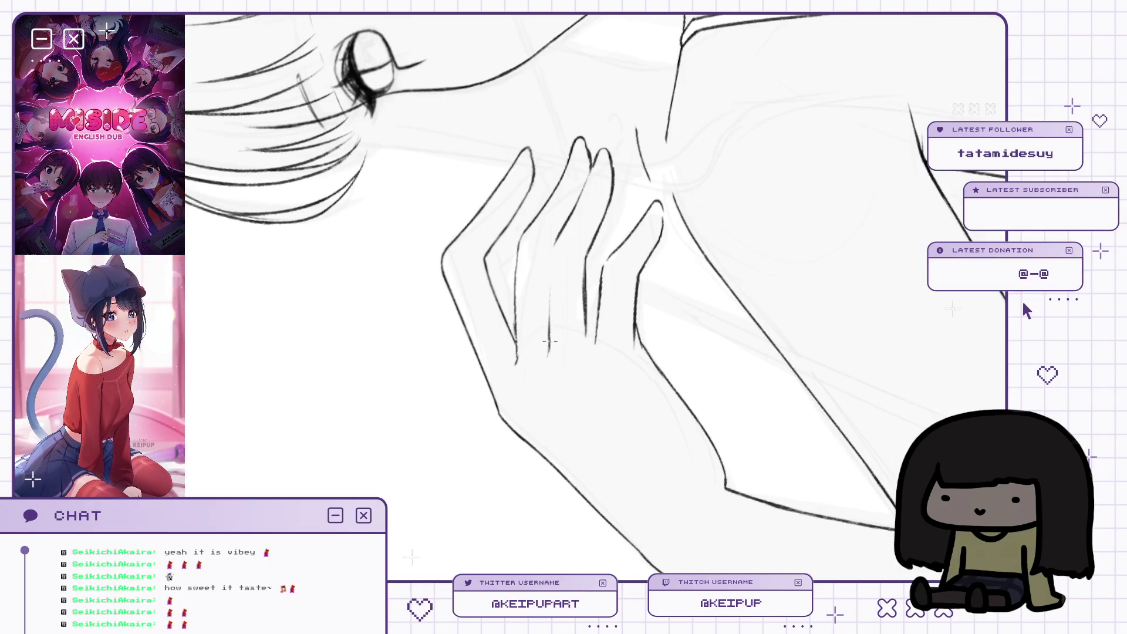
# Flip the canvas back and forth to check the inked hand's proportions.
pyautogui.press('m')
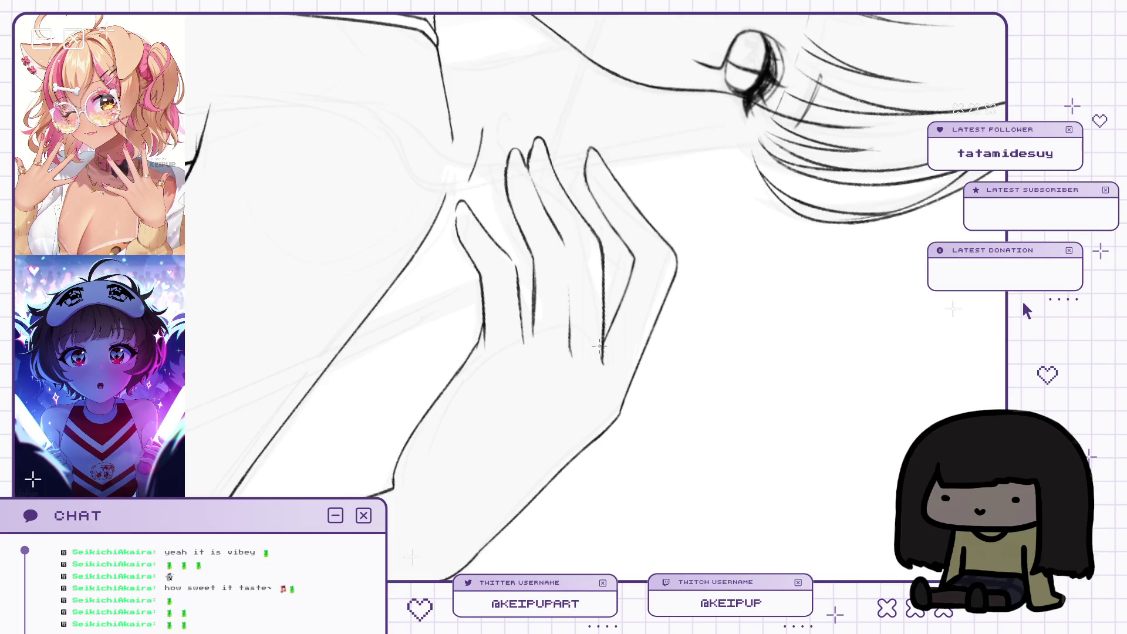
pyautogui.press('h')
pyautogui.press('h')
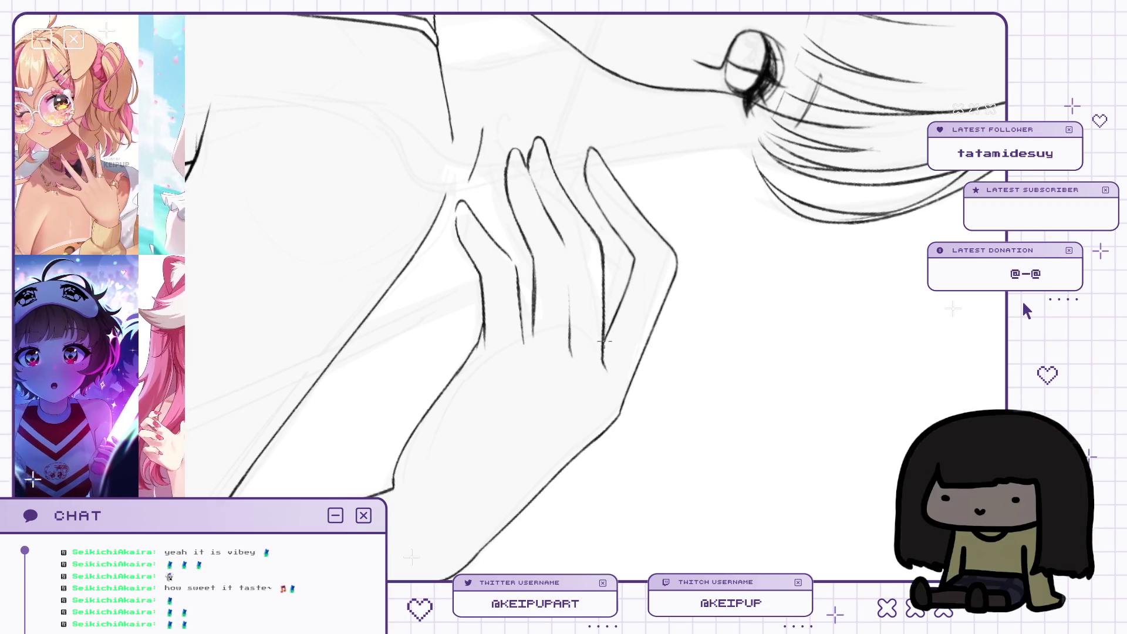
pyautogui.press('h')
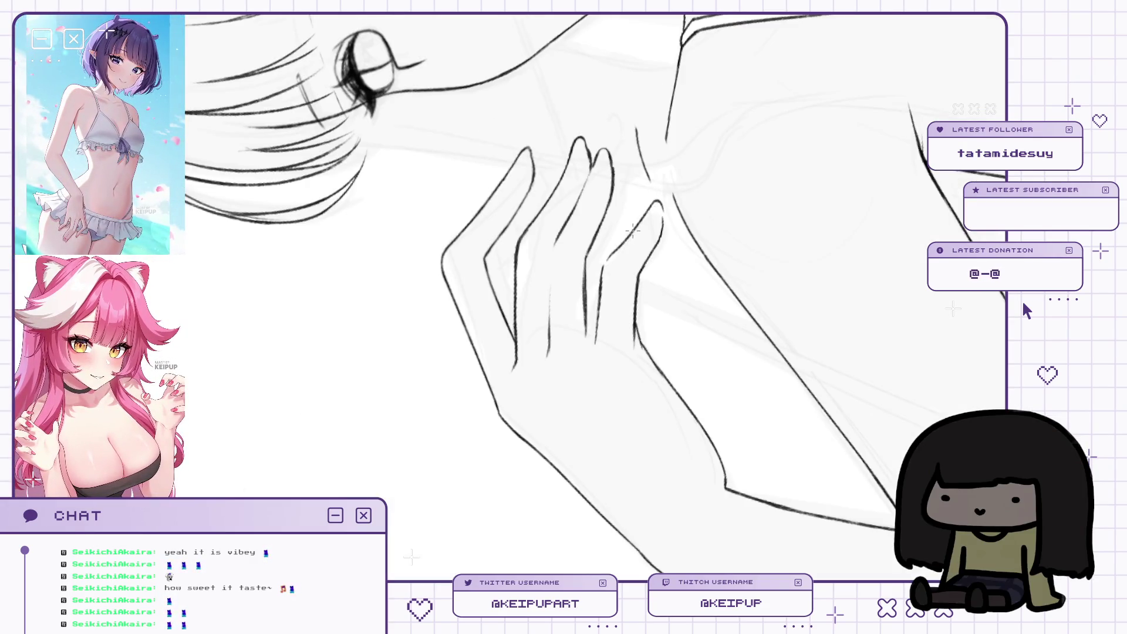
pyautogui.moveTo(609, 258); pyautogui.dragTo(597, 244)
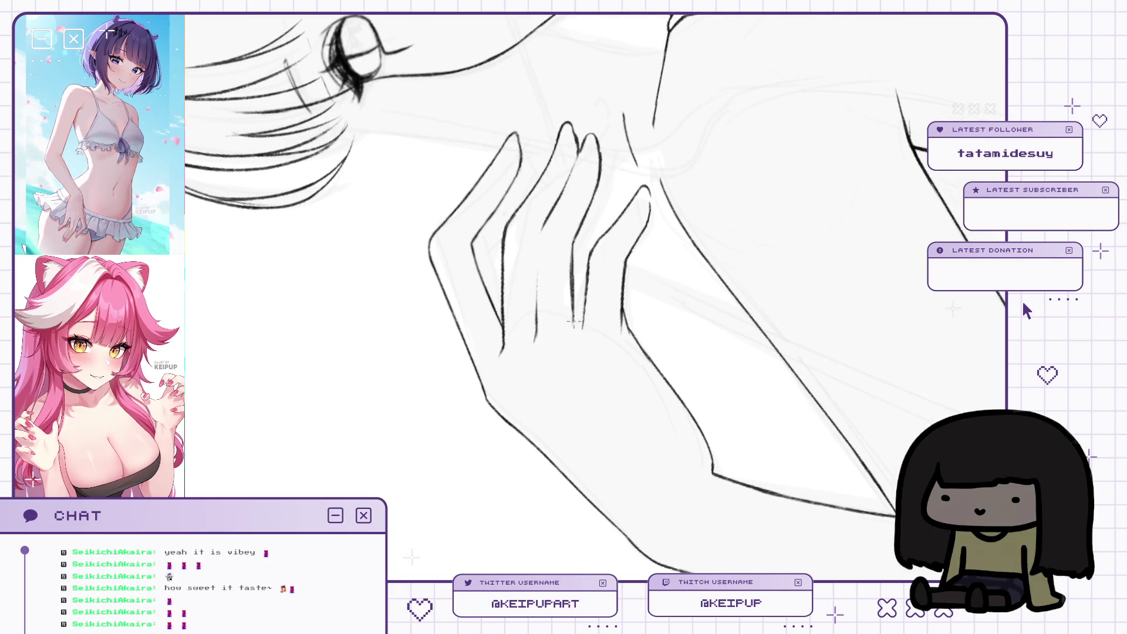
pyautogui.press('h')
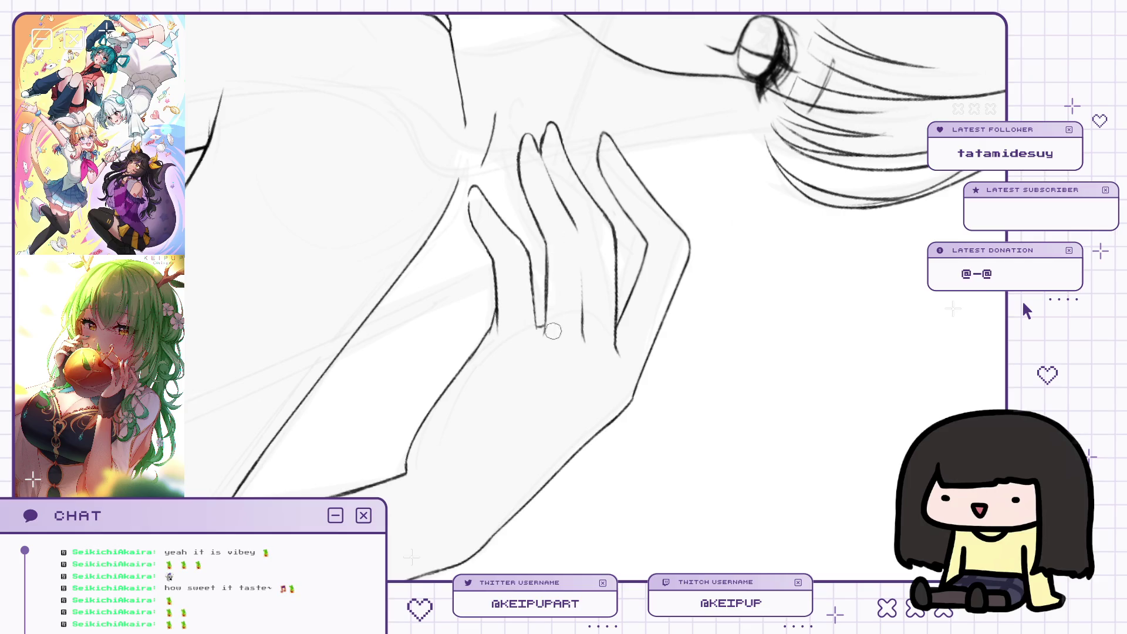
pyautogui.press('h')
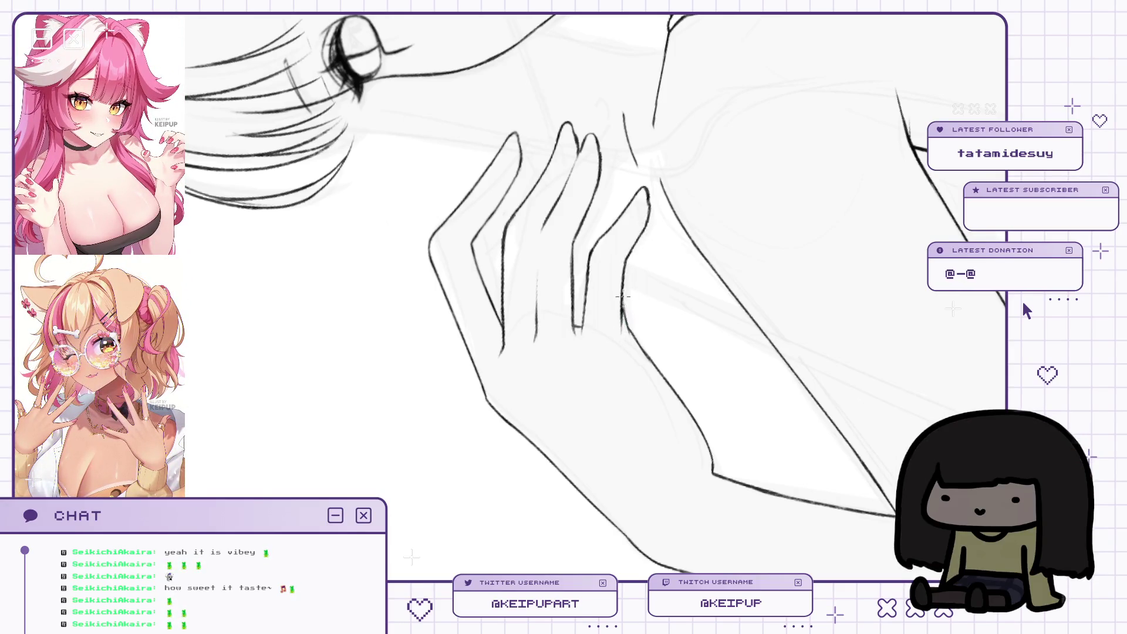
# Turn the view upright onto the face and hand, then mirror it to check.
pyautogui.scroll(-2, 638, 187)
pyautogui.moveTo(705, 153); pyautogui.dragTo(671, 220)
pyautogui.press('m')
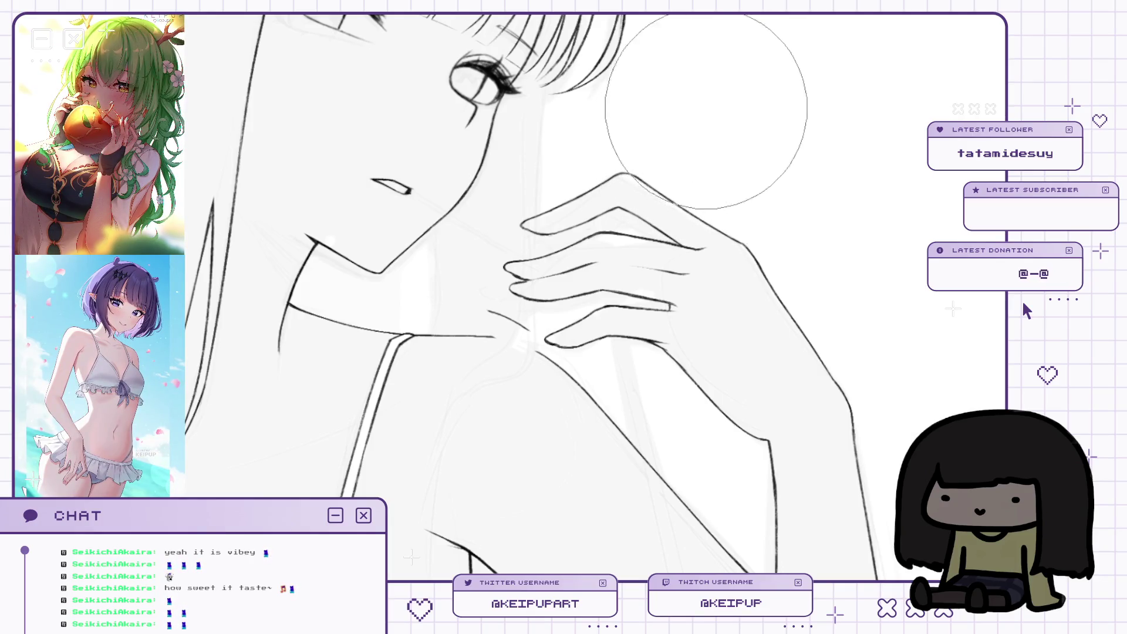
# Restore the view, frame more of the figure and mirror-check it.
pyautogui.press('m')
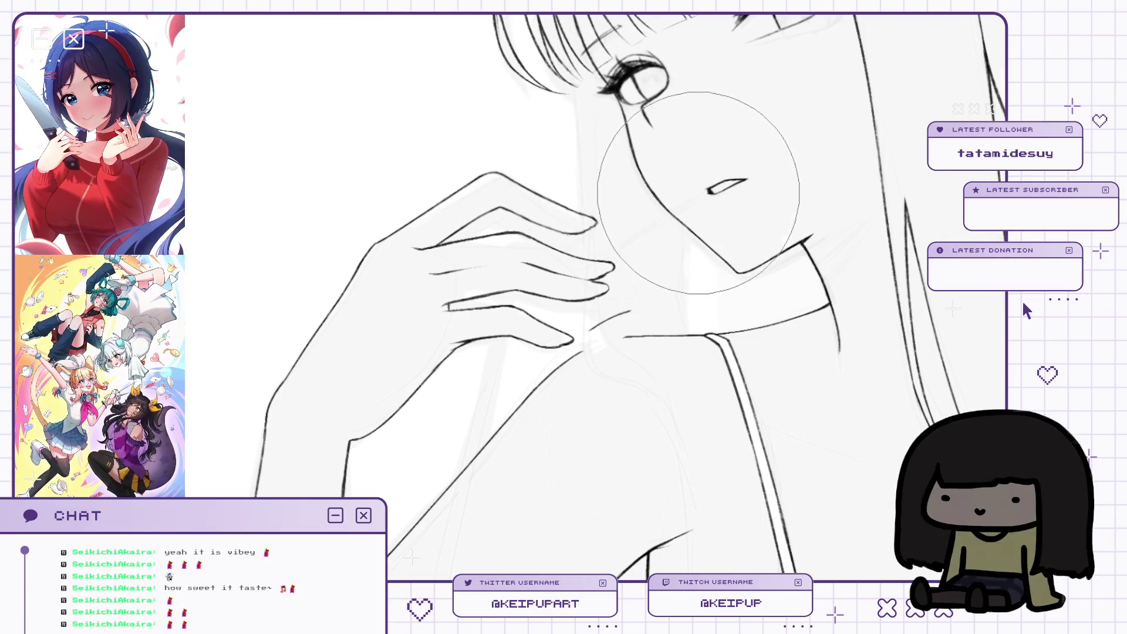
pyautogui.scroll(-2, 693, 194)
pyautogui.moveTo(735, 251); pyautogui.dragTo(698, 237)
pyautogui.press('h')
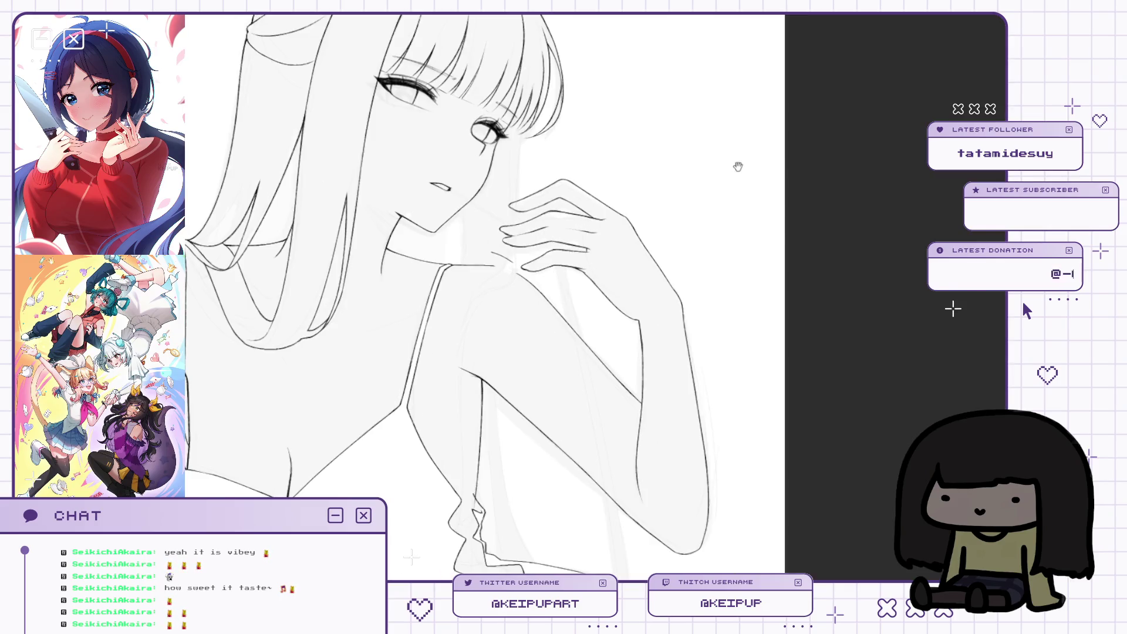
pyautogui.press('h')
pyautogui.scroll(-2, 597, 227)
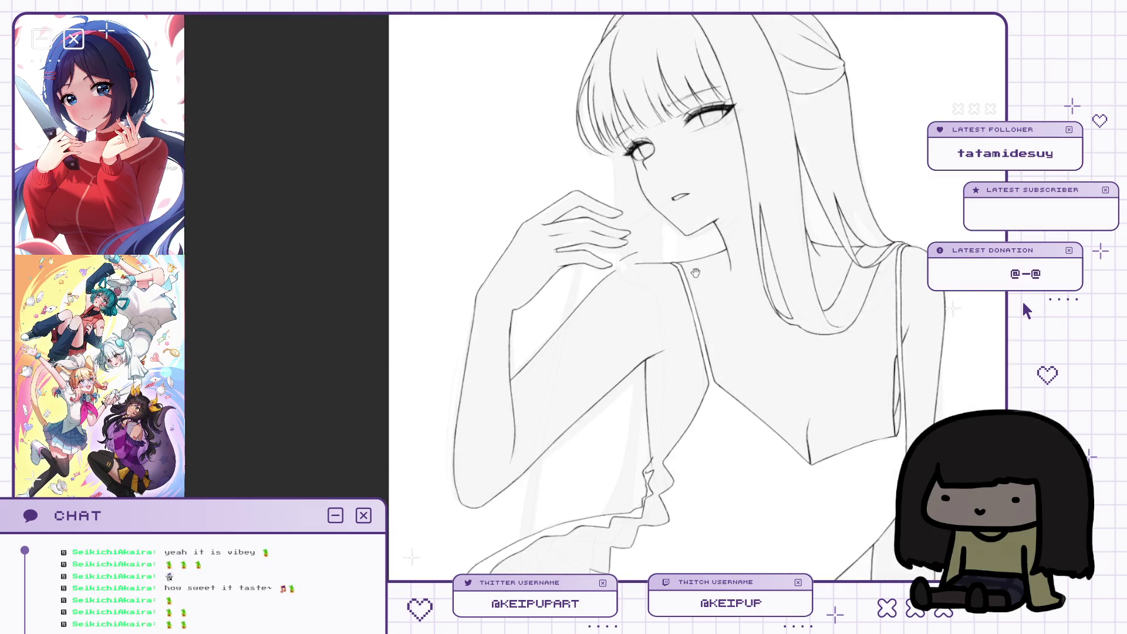
pyautogui.scroll(4, 597, 227)
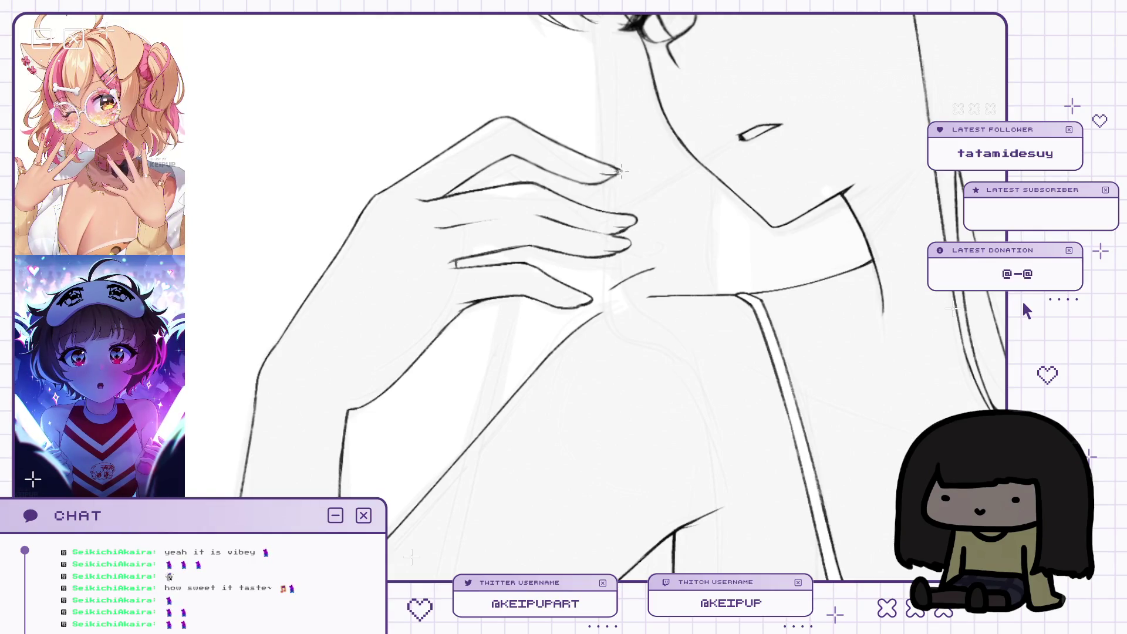
# Ink the finger and collarbone lines, mirroring to check hand and shoulder.
pyautogui.press('h')
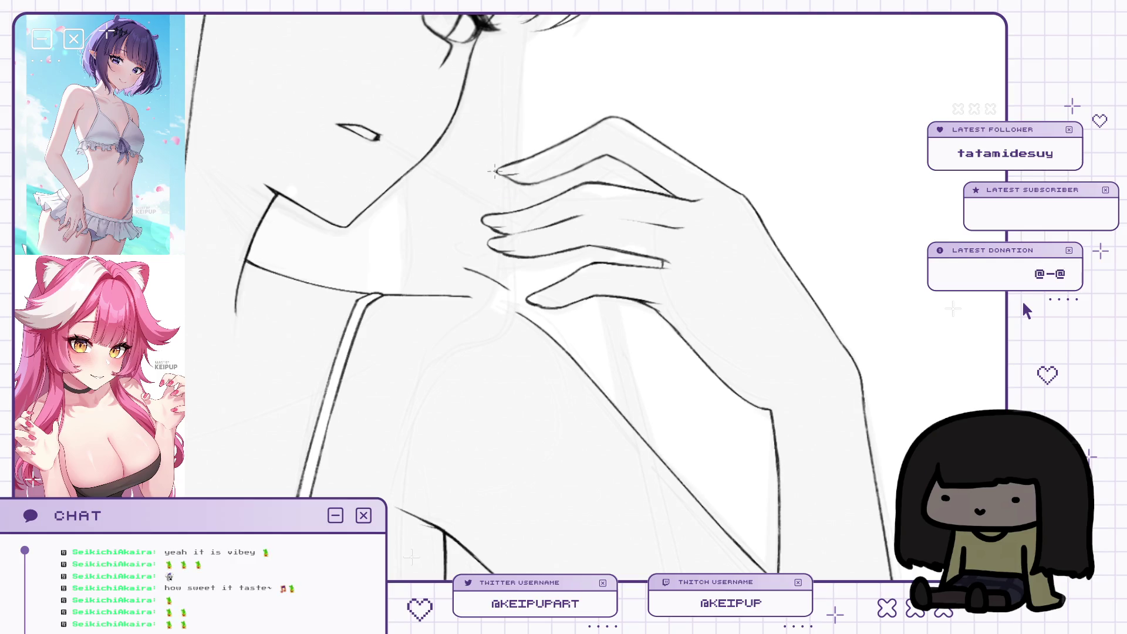
pyautogui.scroll(2, 504, 170)
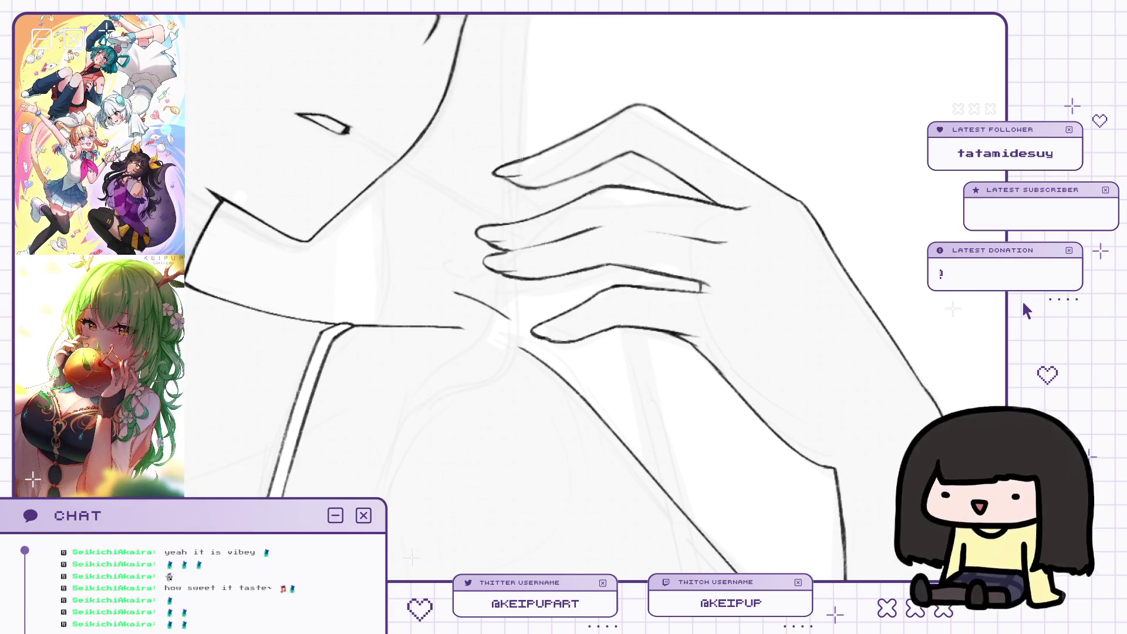
pyautogui.scroll(-4, 723, 111)
pyautogui.scroll(4, 543, 243)
pyautogui.press('h')
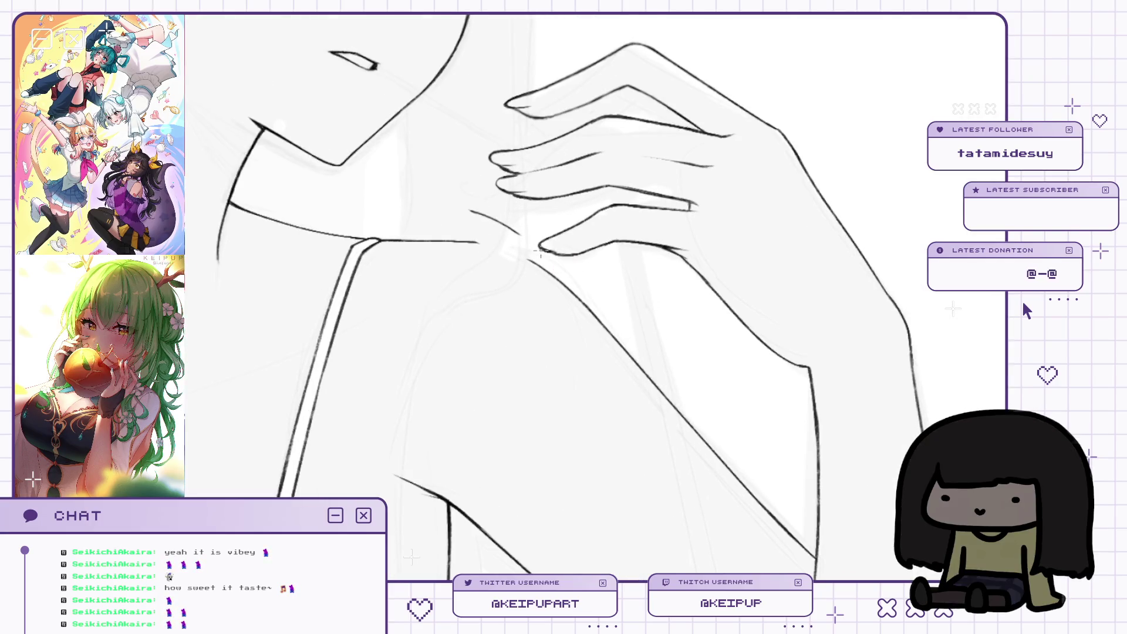
pyautogui.press('h')
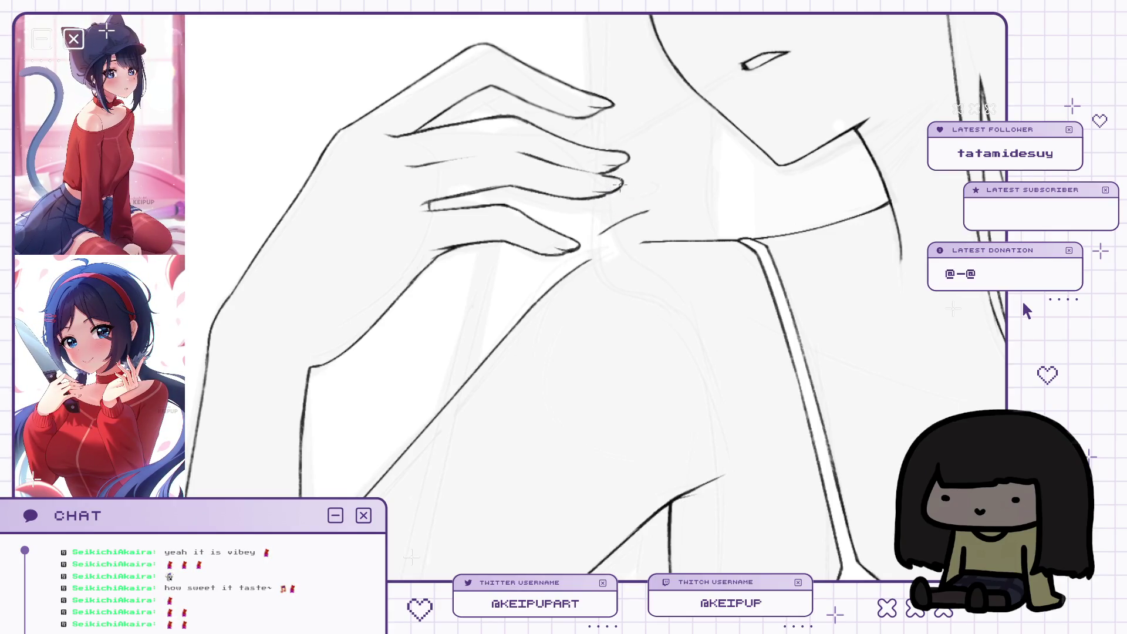
pyautogui.scroll(1, 619, 185)
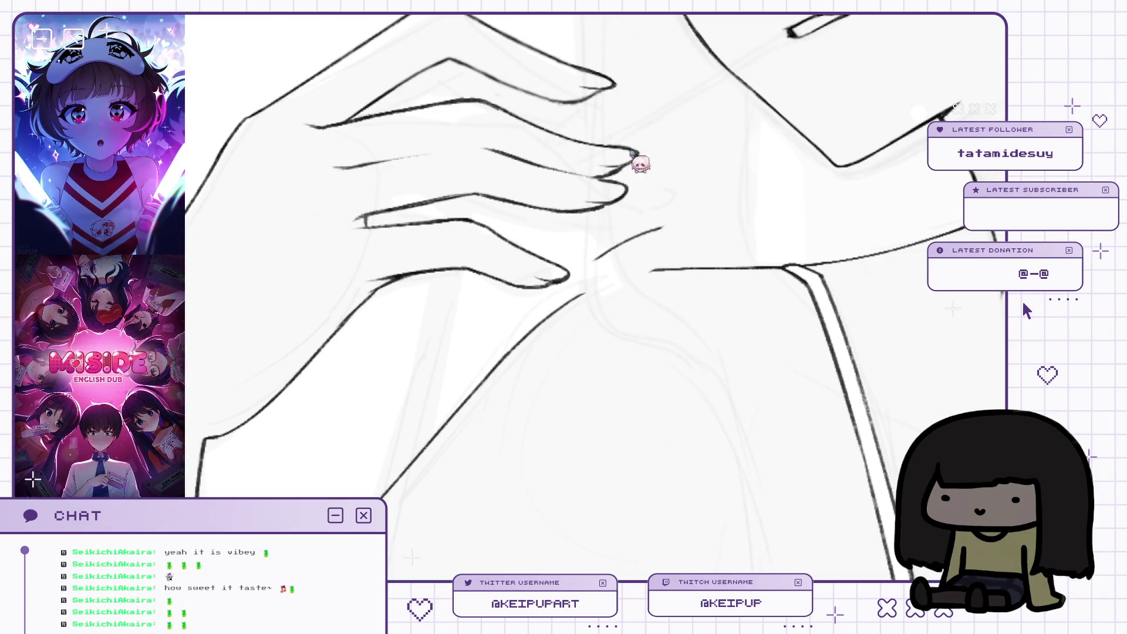
pyautogui.scroll(-5, 621, 165)
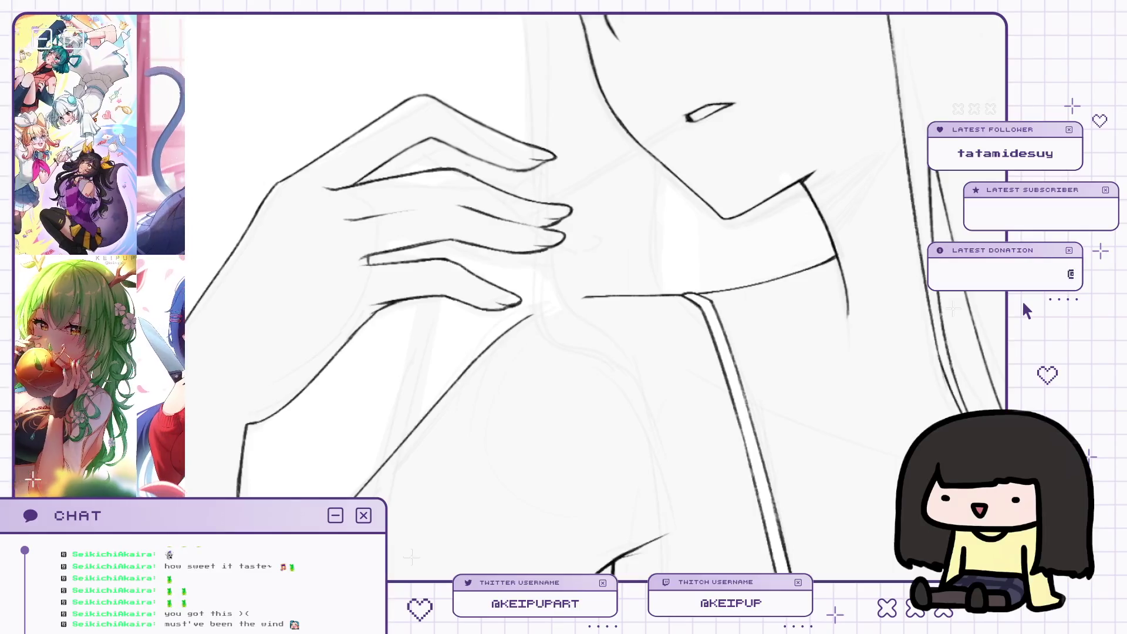
# Erase the stray stretch of collar line under the fingertips.
pyautogui.scroll(2, 589, 290)
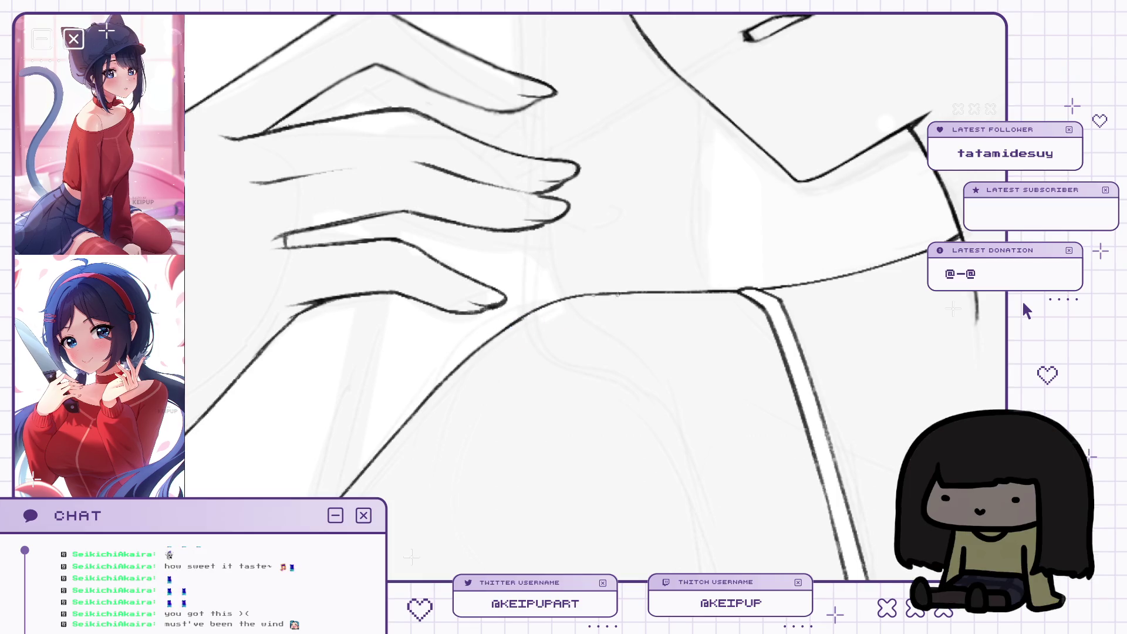
pyautogui.moveTo(590, 294)
pyautogui.mouseDown()
pyautogui.moveTo(500, 331)
pyautogui.moveTo(593, 294)
pyautogui.mouseUp()
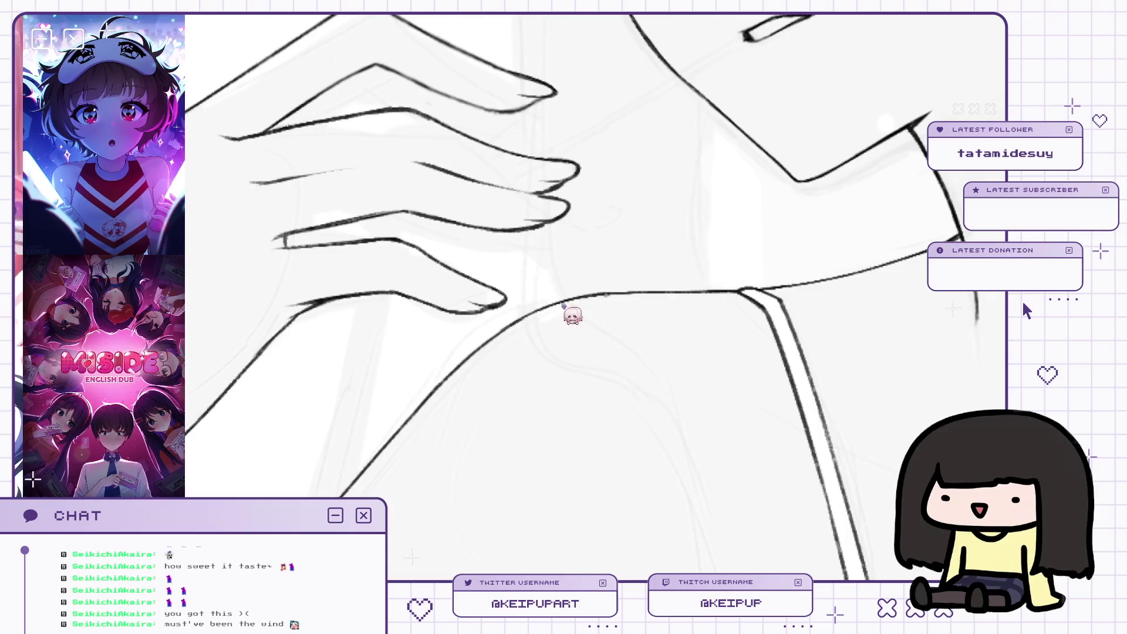
pyautogui.moveTo(599, 292)
pyautogui.mouseDown()
pyautogui.moveTo(614, 272)
pyautogui.moveTo(622, 284)
pyautogui.moveTo(645, 280)
pyautogui.mouseUp()
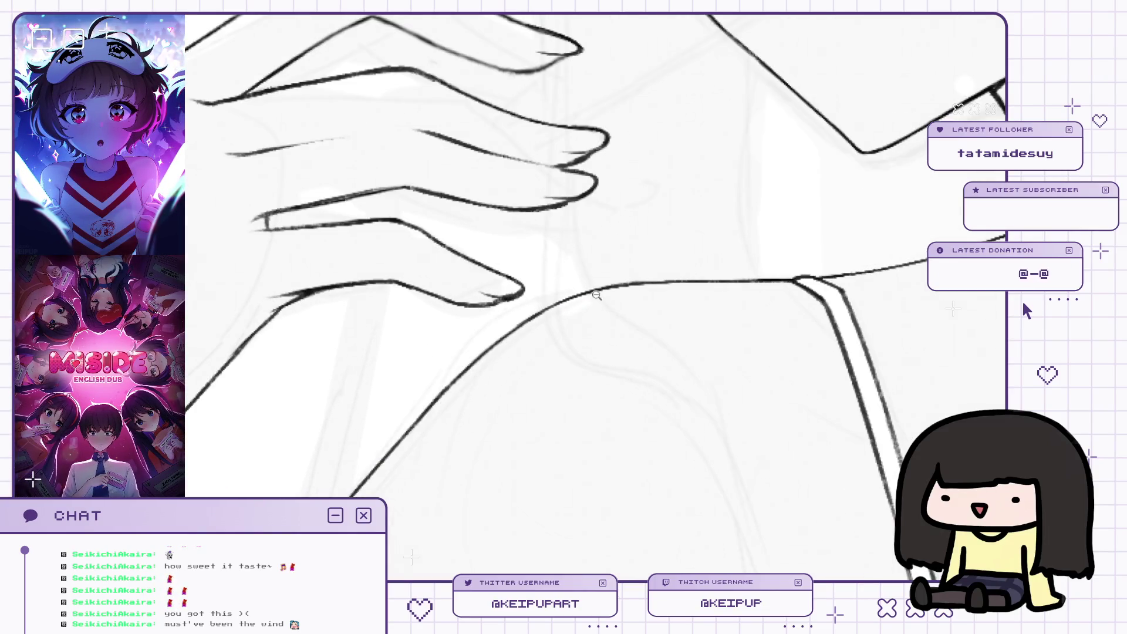
pyautogui.scroll(-5, 596, 294)
pyautogui.scroll(1, 590, 300)
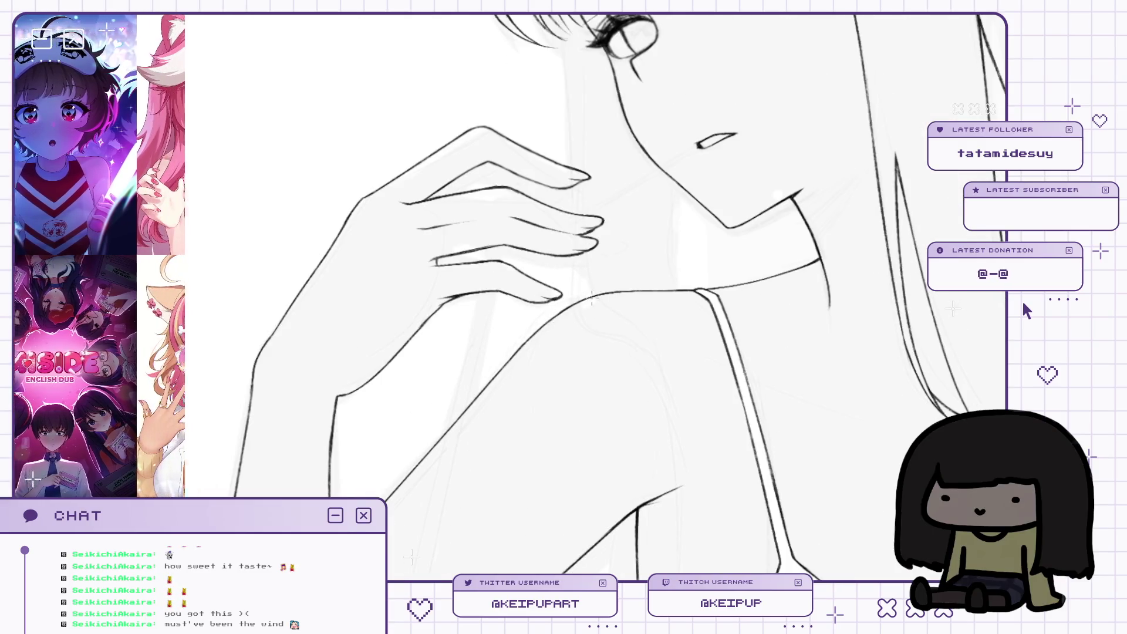
pyautogui.scroll(-2, 473, 351)
pyautogui.scroll(3, 473, 351)
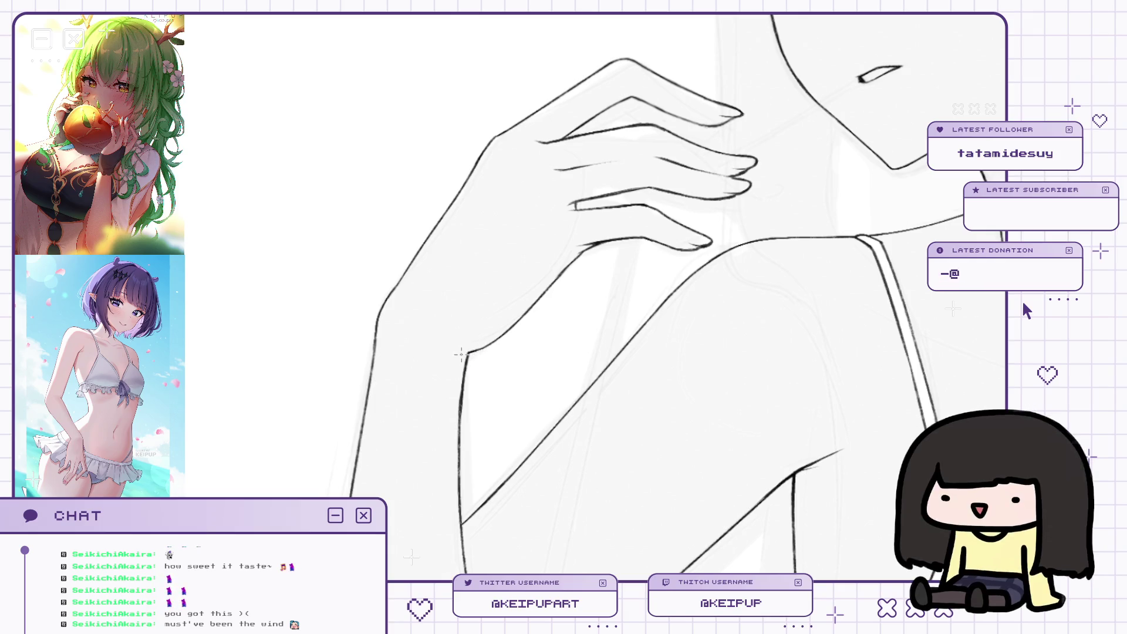
# Zoom out to view the whole figure, then back in on the hand.
pyautogui.moveTo(473, 367); pyautogui.dragTo(490, 300)
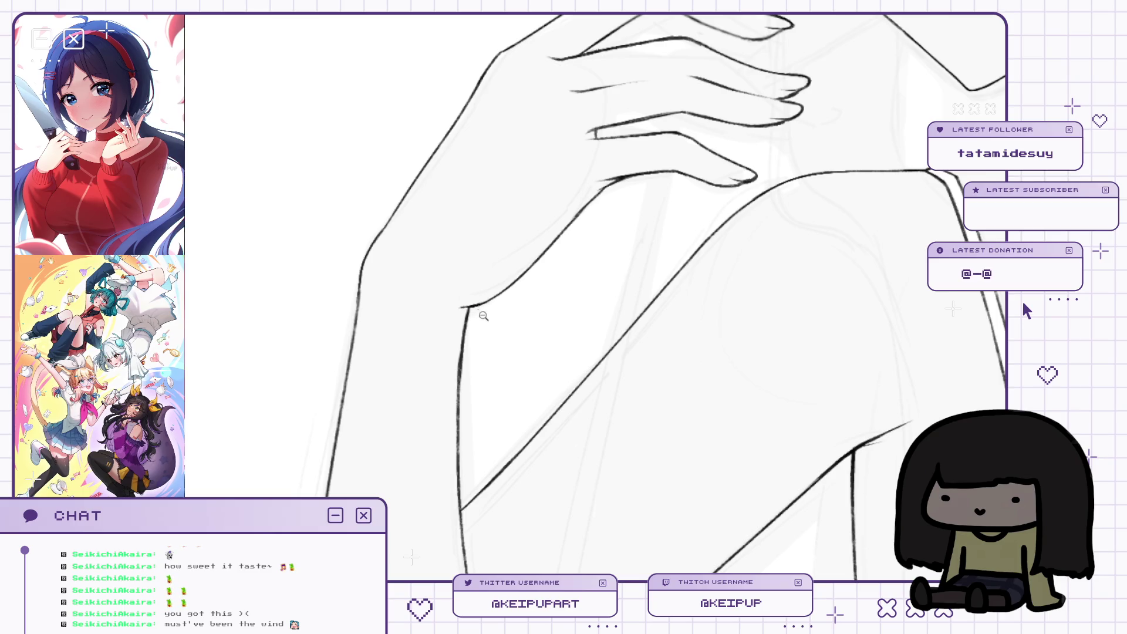
pyautogui.keyDown('ctrl'); pyautogui.keyDown('alt'); pyautogui.click(483, 313); pyautogui.keyUp('alt'); pyautogui.keyUp('ctrl')
pyautogui.keyDown('ctrl'); pyautogui.click(534, 290); pyautogui.keyUp('ctrl')
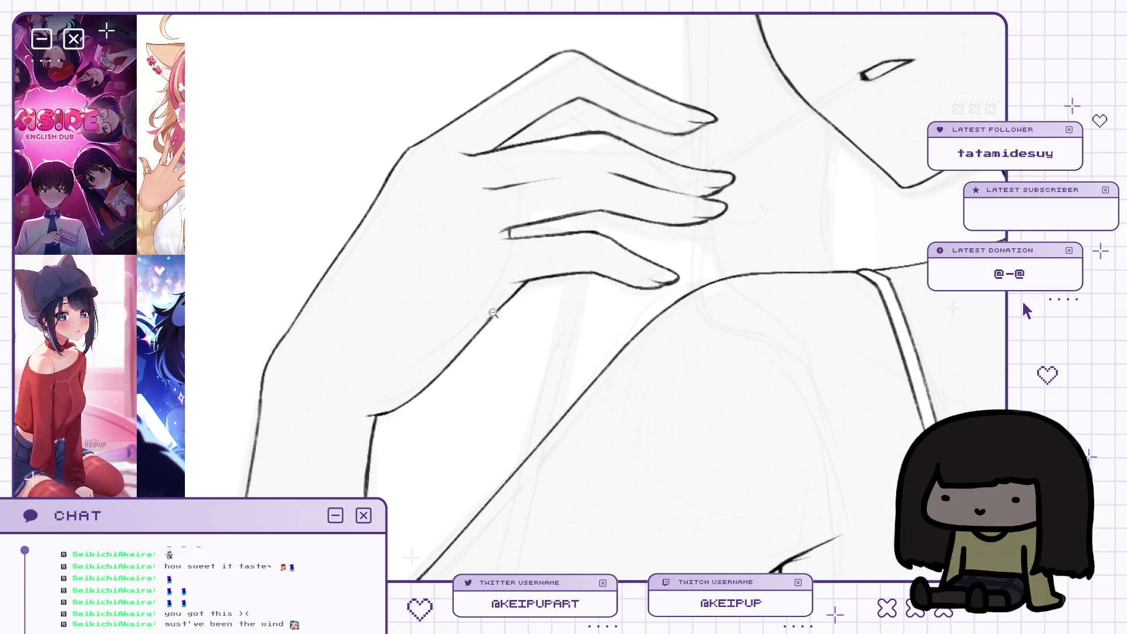
pyautogui.scroll(-5, 566, 328)
pyautogui.scroll(-3, 566, 327)
pyautogui.scroll(5, 566, 327)
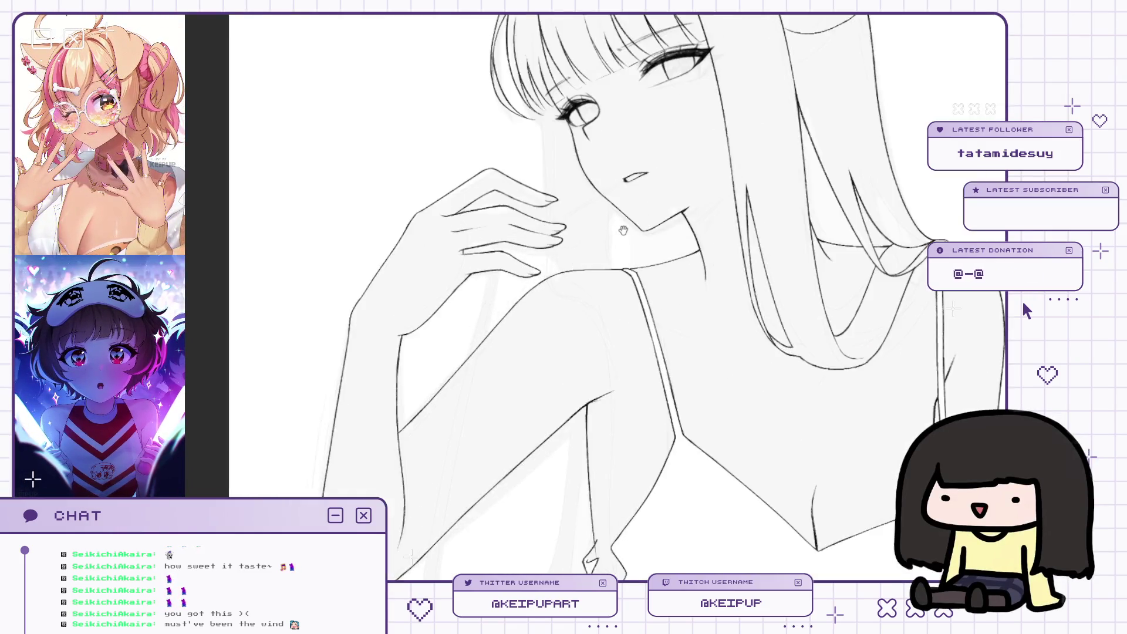
# Zoom in on the figure and enlarge the brush by two steps.
pyautogui.scroll(-5, 662, 297)
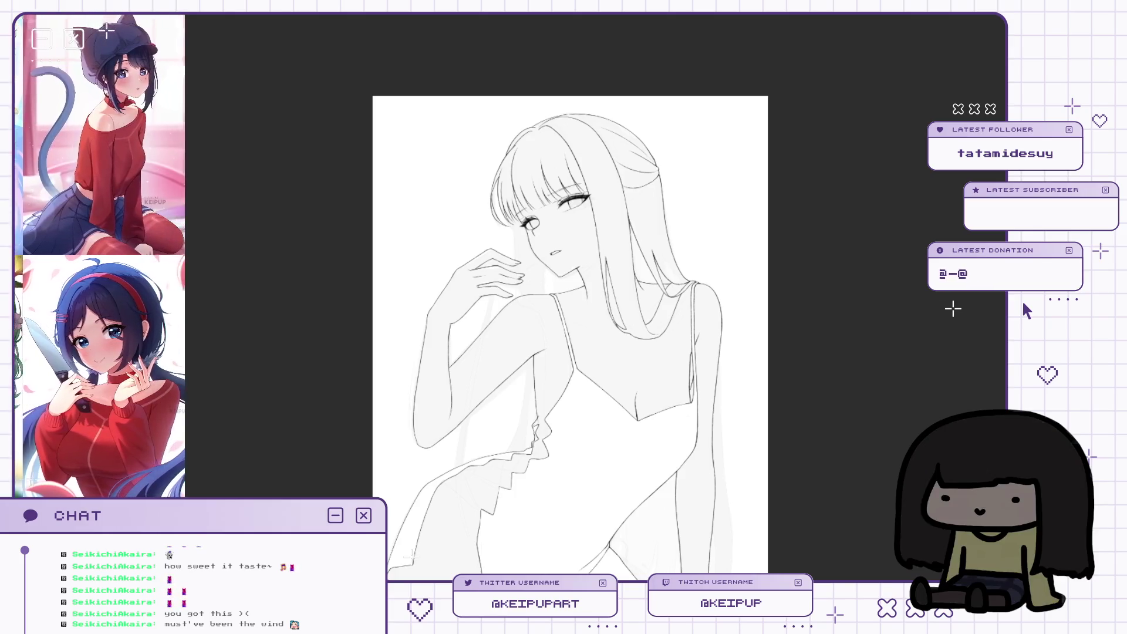
pyautogui.scroll(-1, 751, 275)
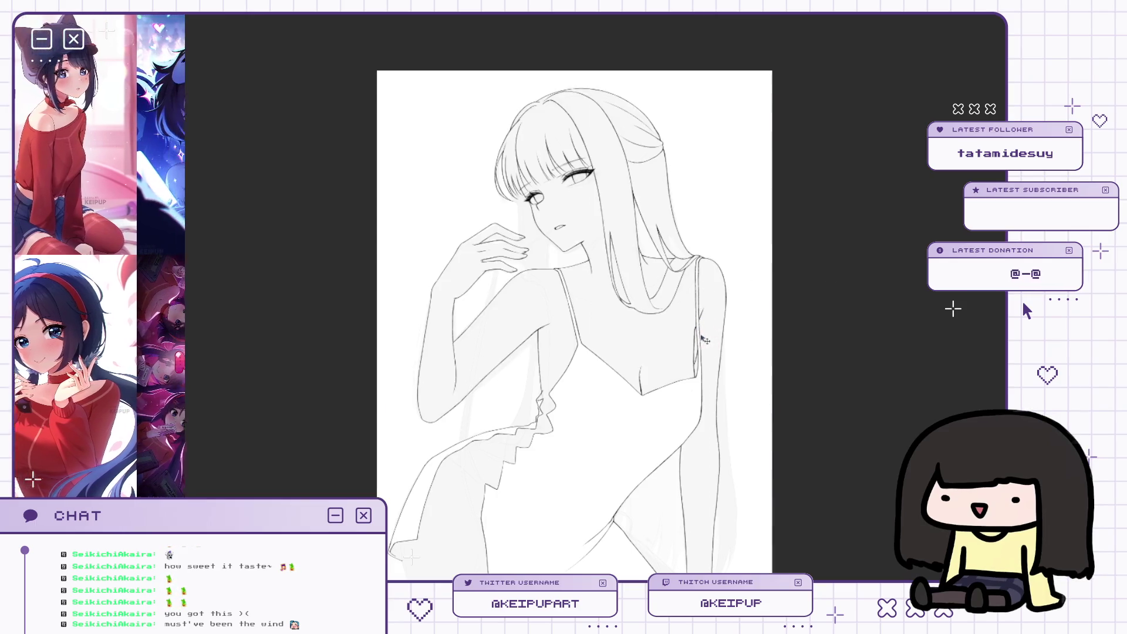
pyautogui.press(']')
pyautogui.press(']')
pyautogui.press(']')
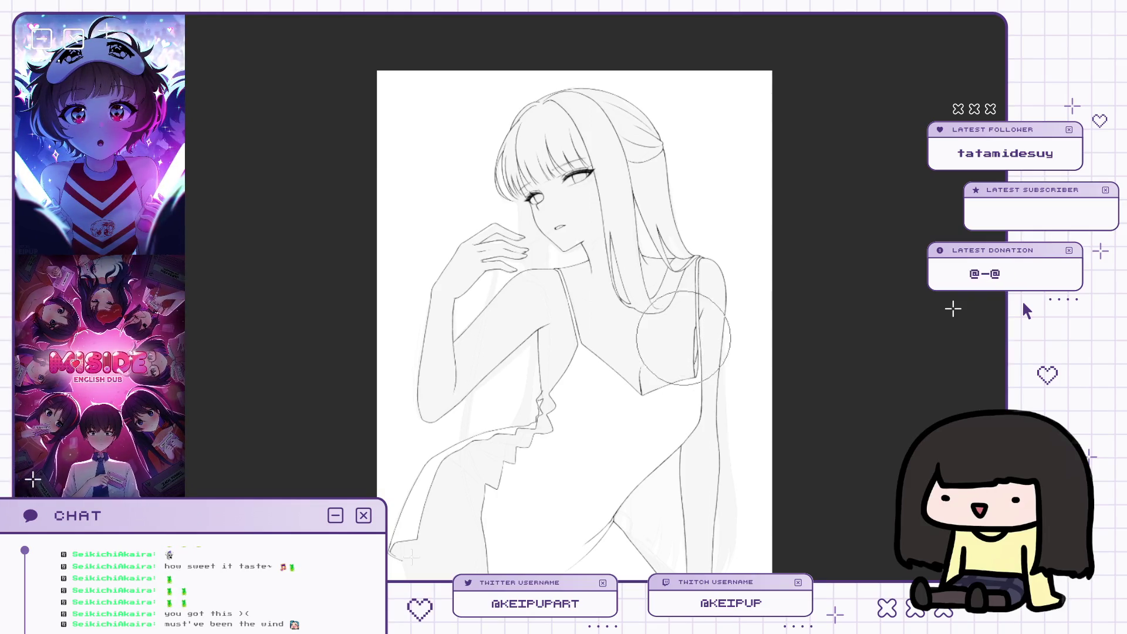
pyautogui.press(']')
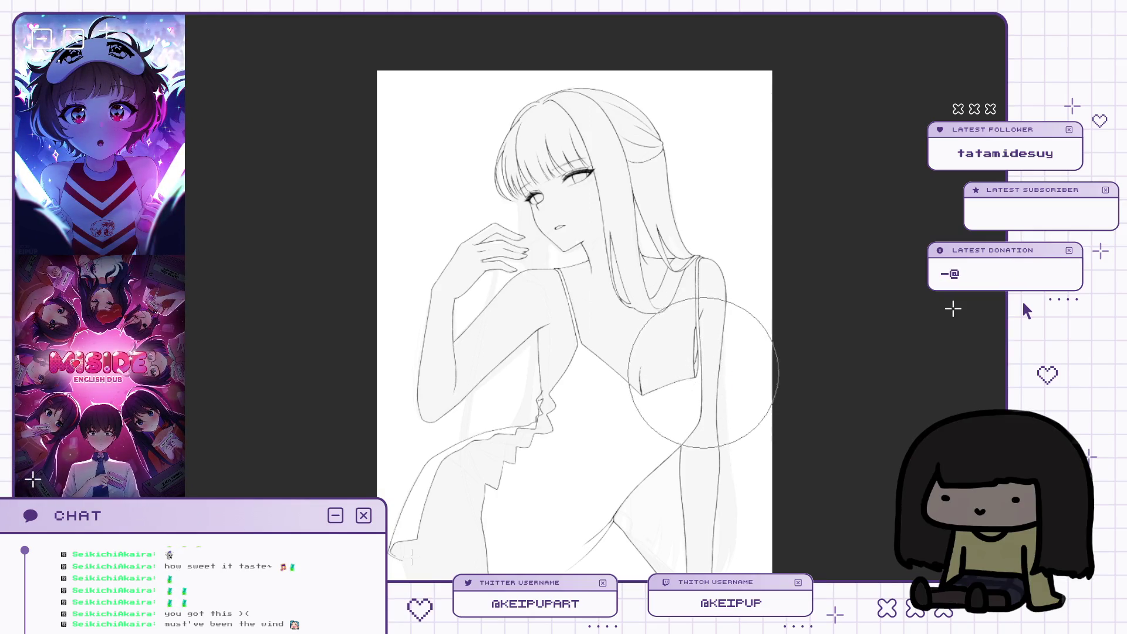
# Mirror the canvas repeatedly to compare both sides of the lineart.
pyautogui.press('h')
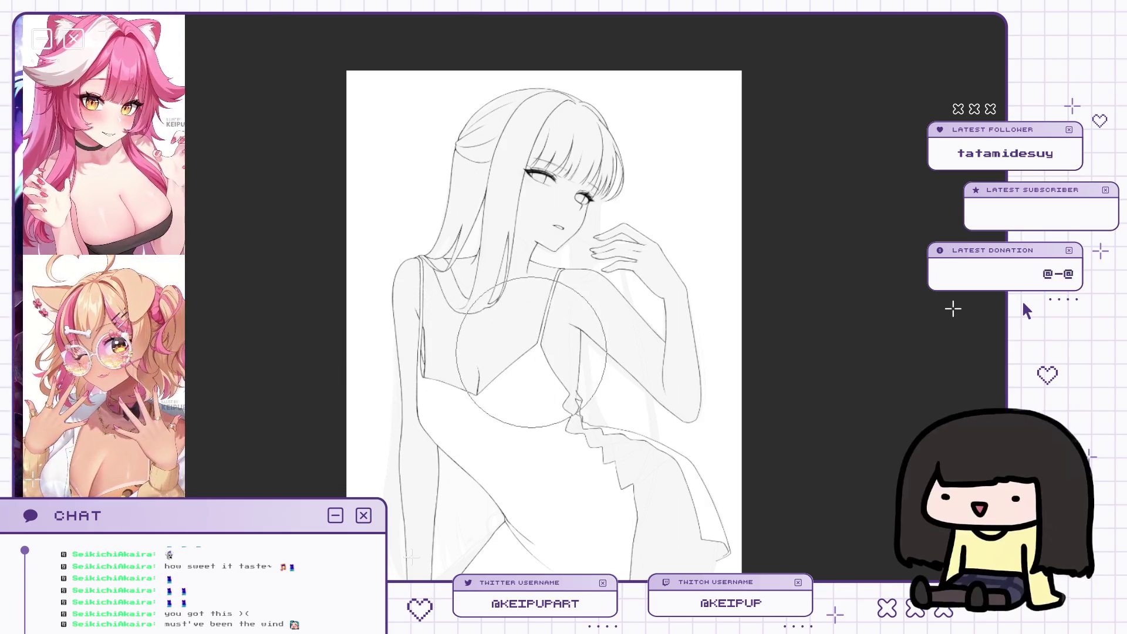
pyautogui.press('h')
pyautogui.scroll(2, 729, 252)
pyautogui.press('h')
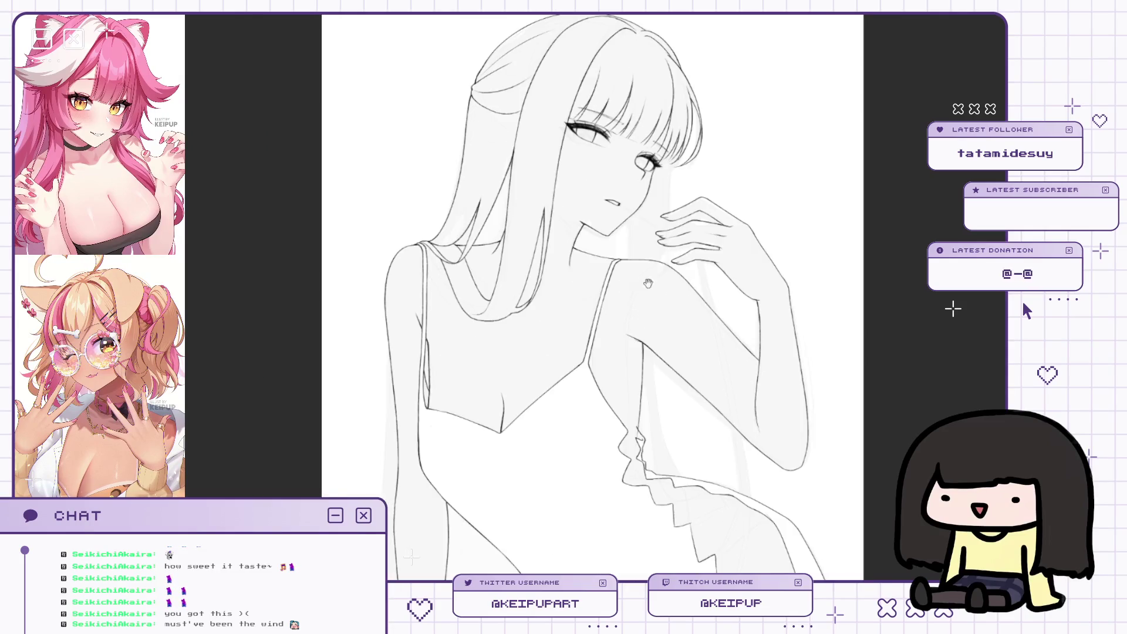
pyautogui.scroll(2, 515, 282)
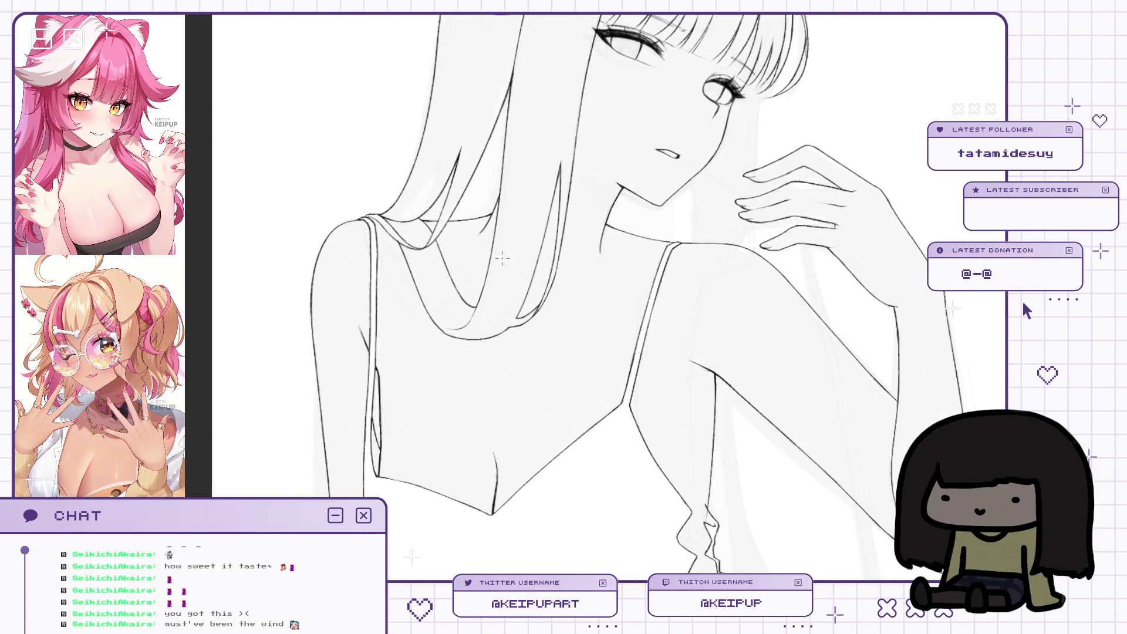
pyautogui.press('h')
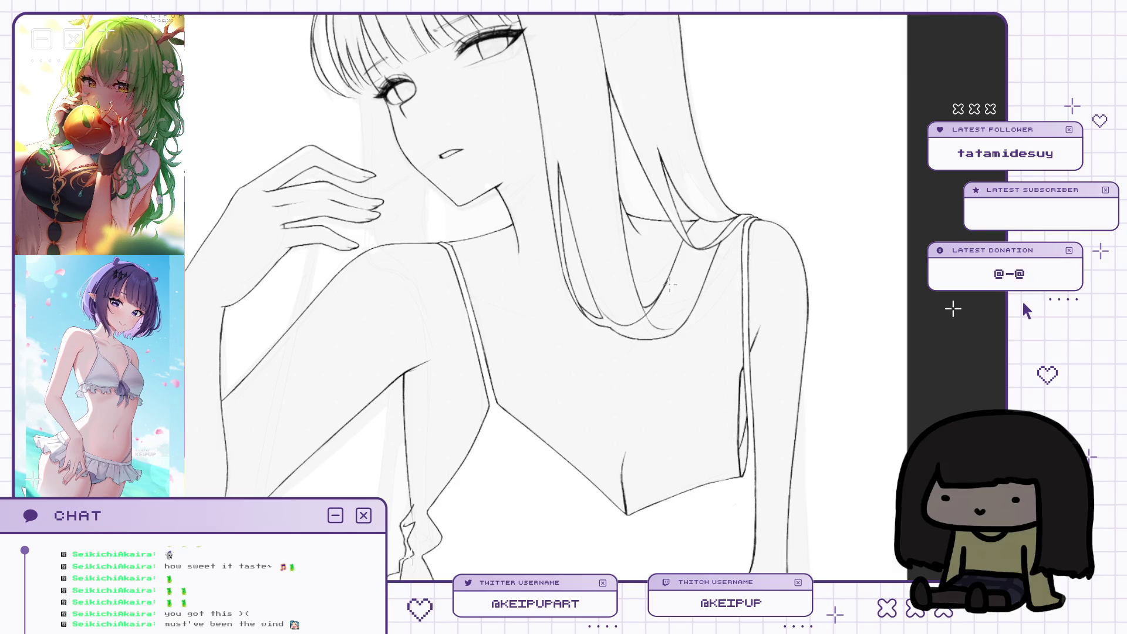
pyautogui.scroll(2, 668, 286)
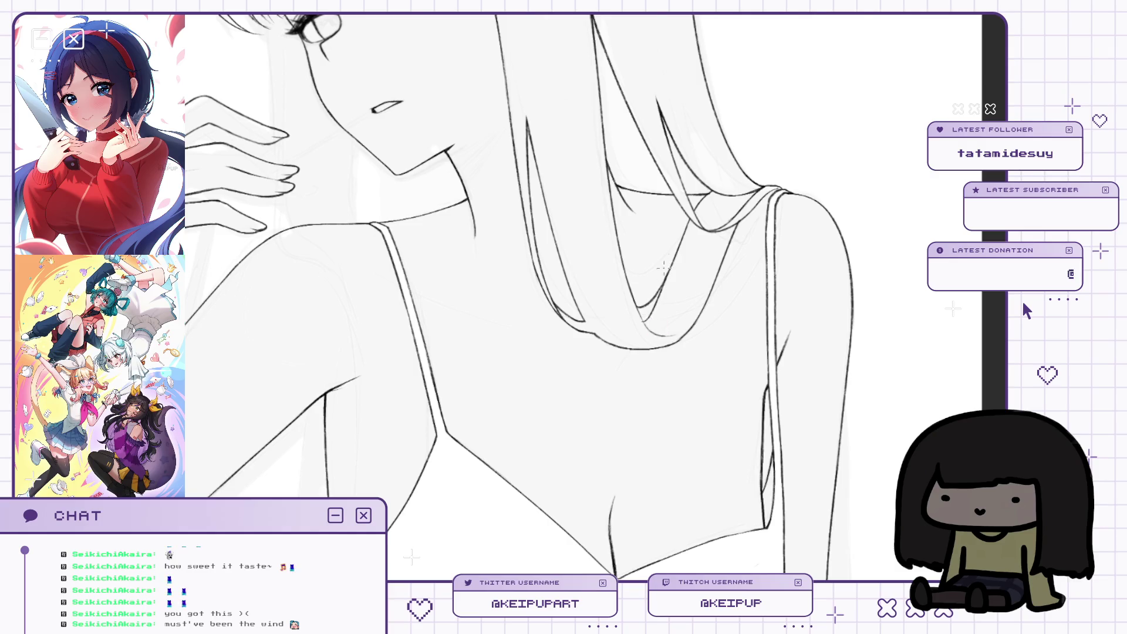
pyautogui.press('h')
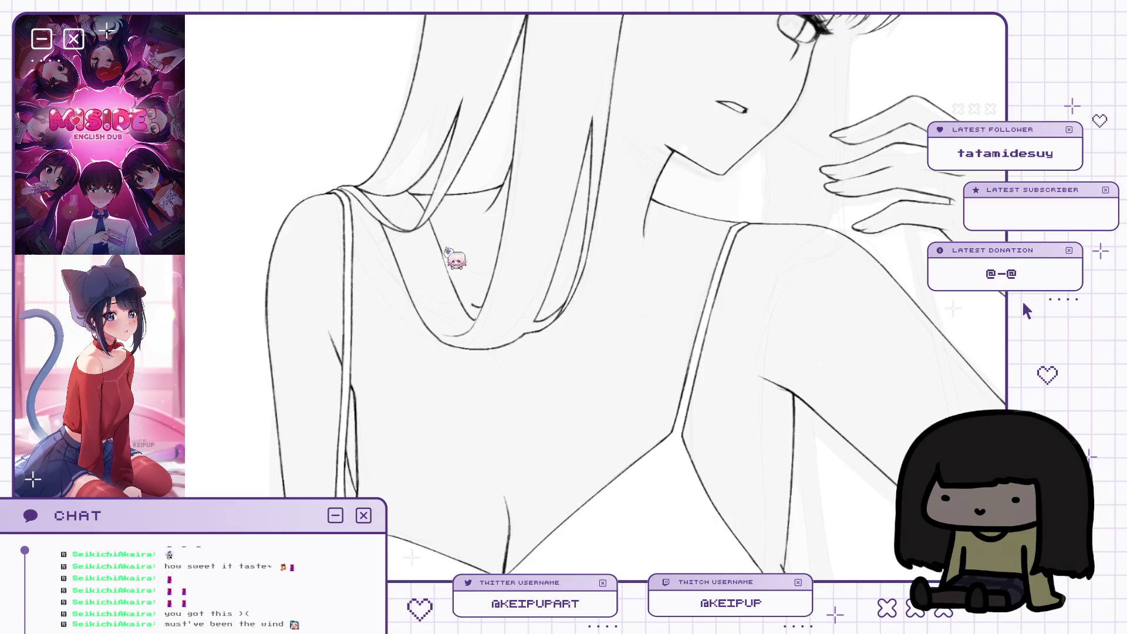
pyautogui.press('h')
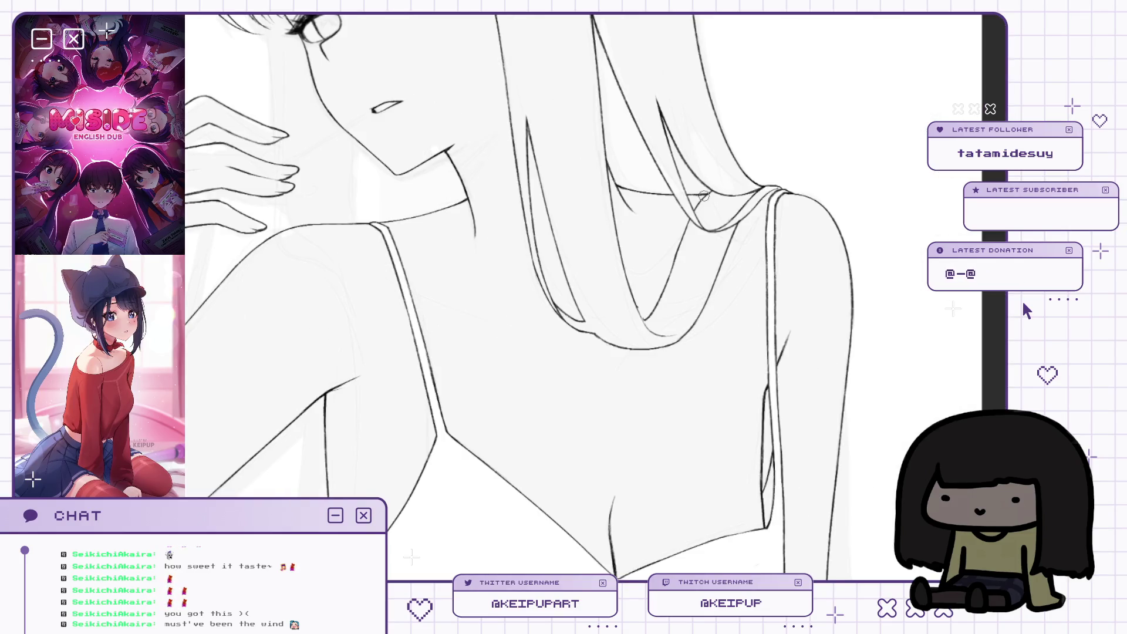
pyautogui.press('h')
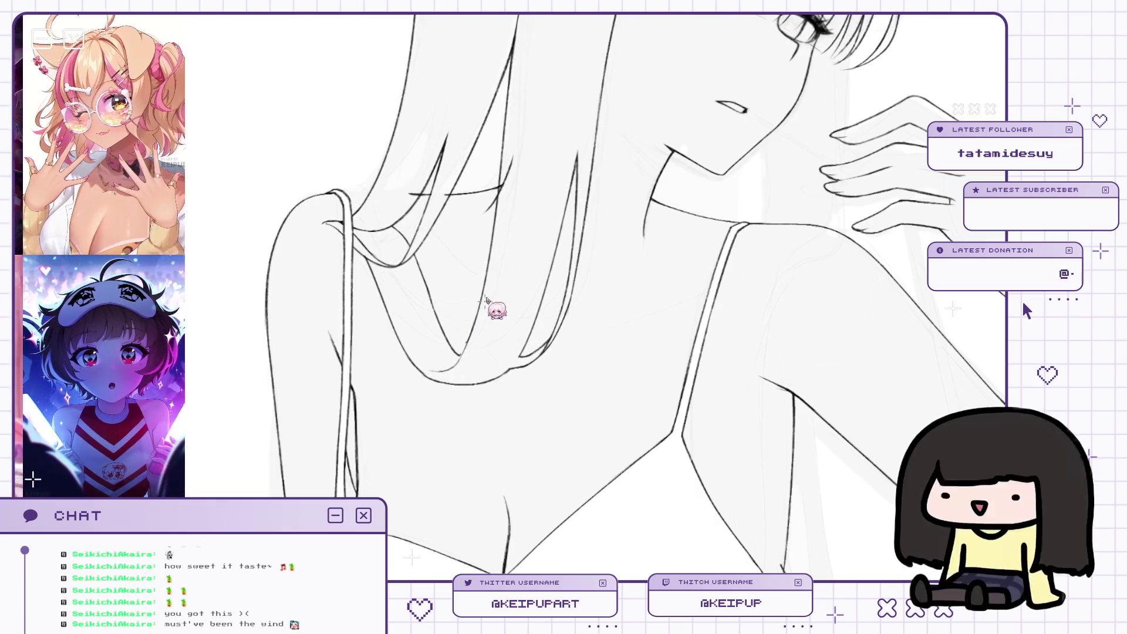
pyautogui.press('h')
pyautogui.hotkey('ctrl', '0')
pyautogui.press('h')
pyautogui.scroll(3, 485, 293)
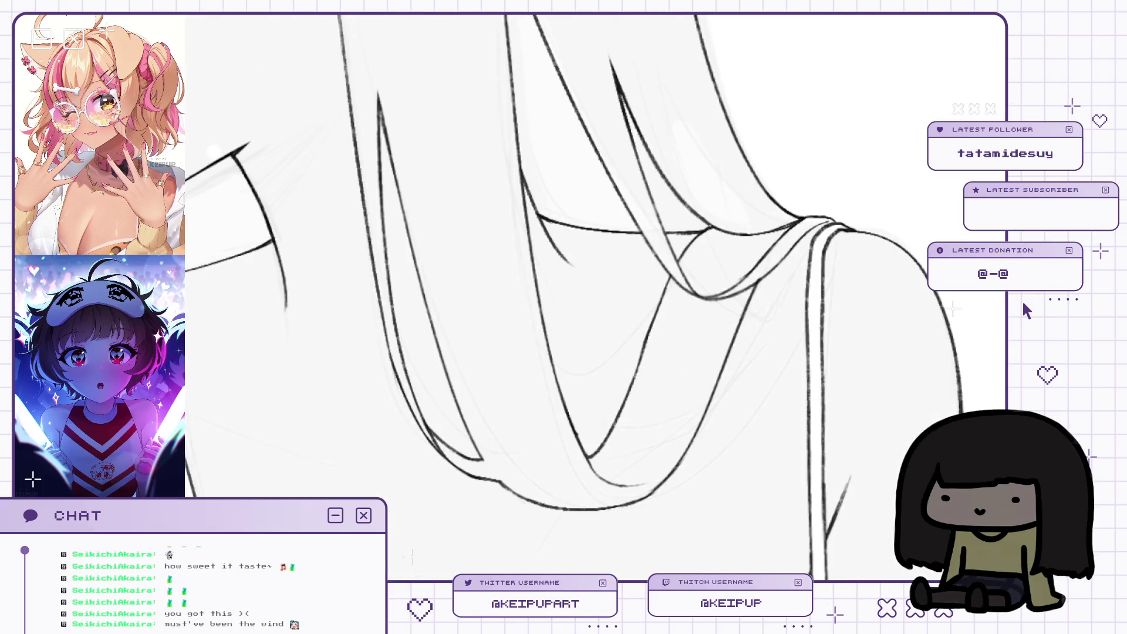
pyautogui.scroll(-3, 705, 183)
pyautogui.scroll(-1, 690, 305)
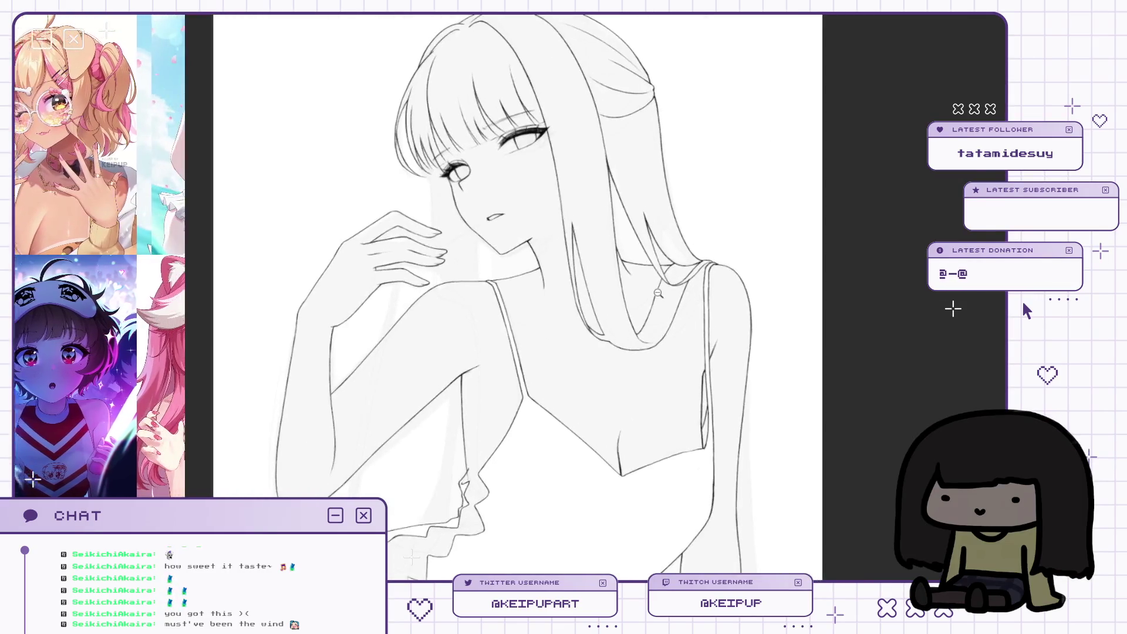
pyautogui.scroll(4, 653, 283)
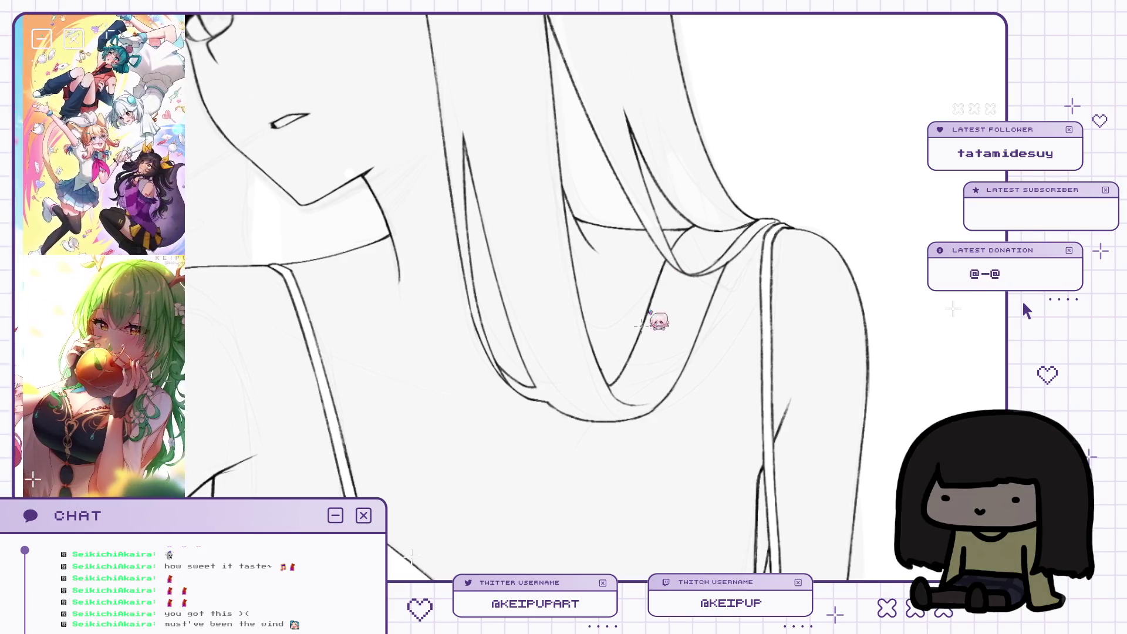
pyautogui.hotkey('ctrl', '0')
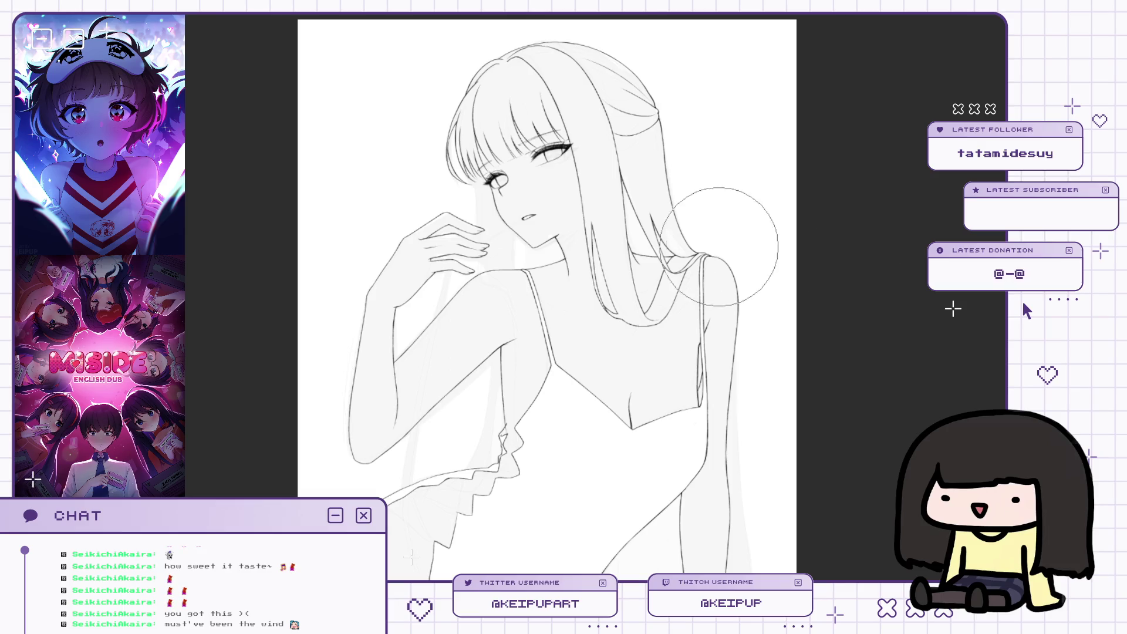
pyautogui.scroll(2, 684, 341)
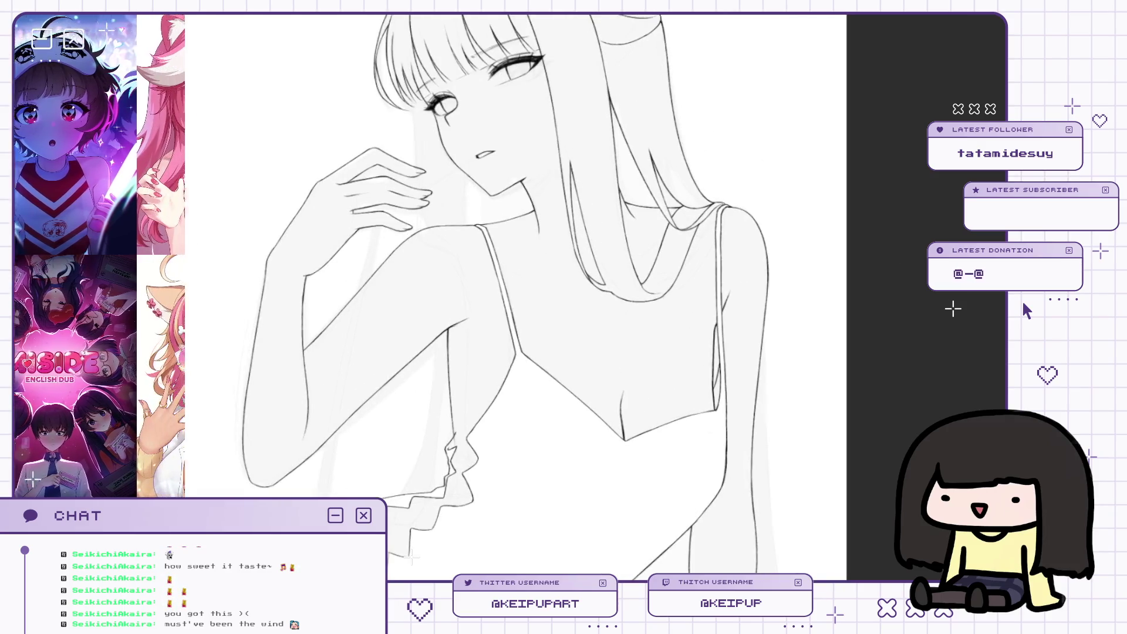
pyautogui.scroll(-3, 850, 308)
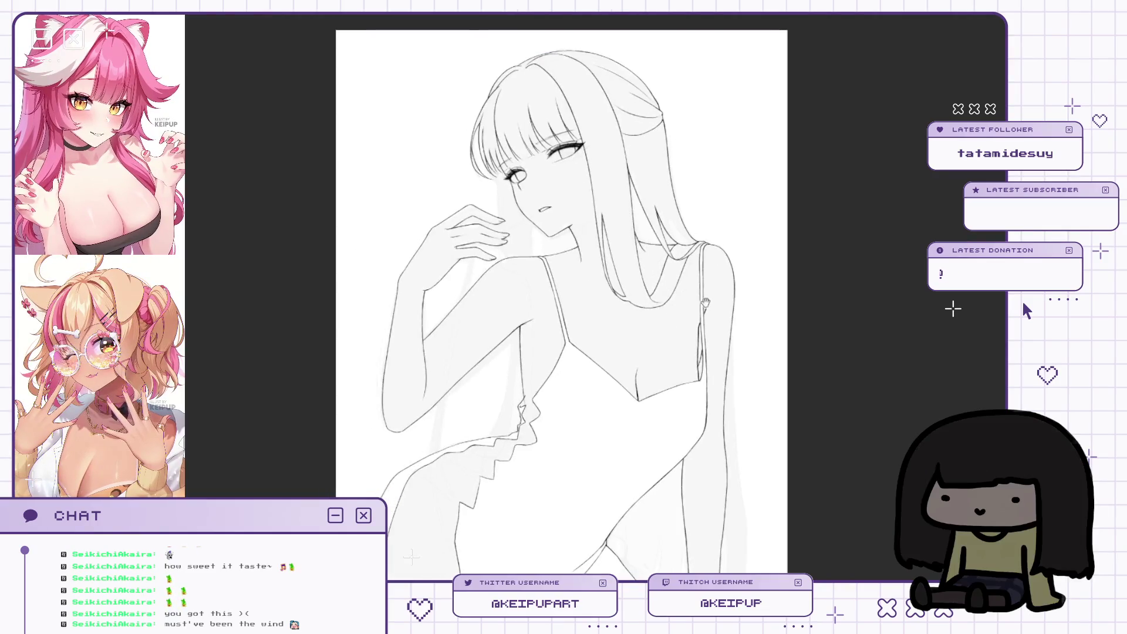
# Bring the whole page back into view and mirror-check the face.
pyautogui.press('h')
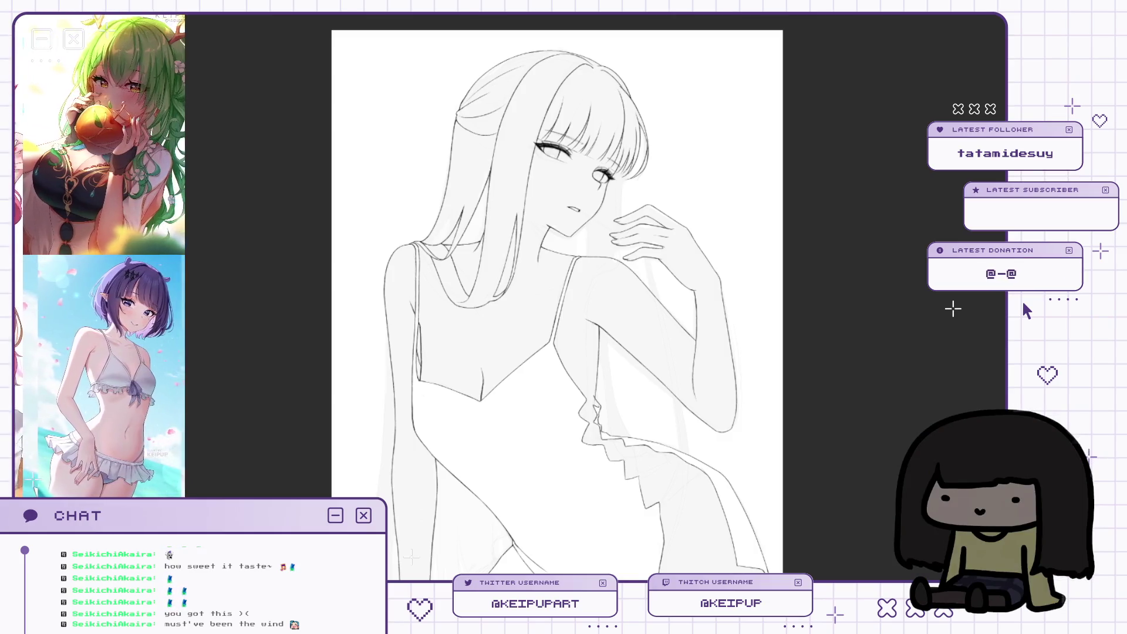
pyautogui.scroll(2, 616, 183)
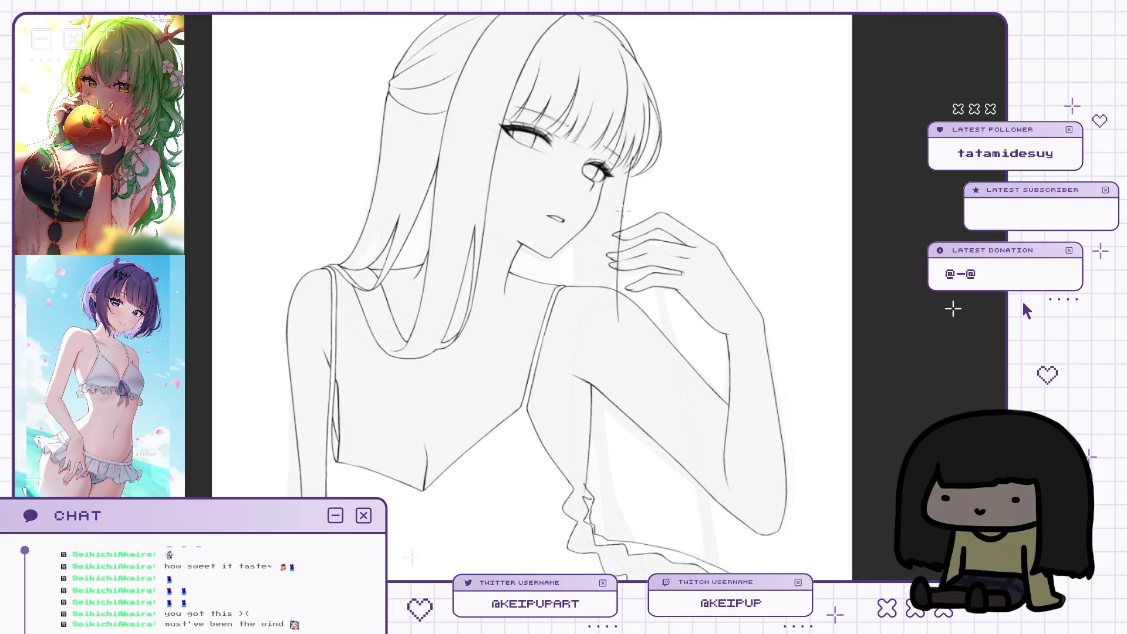
pyautogui.scroll(2, 630, 233)
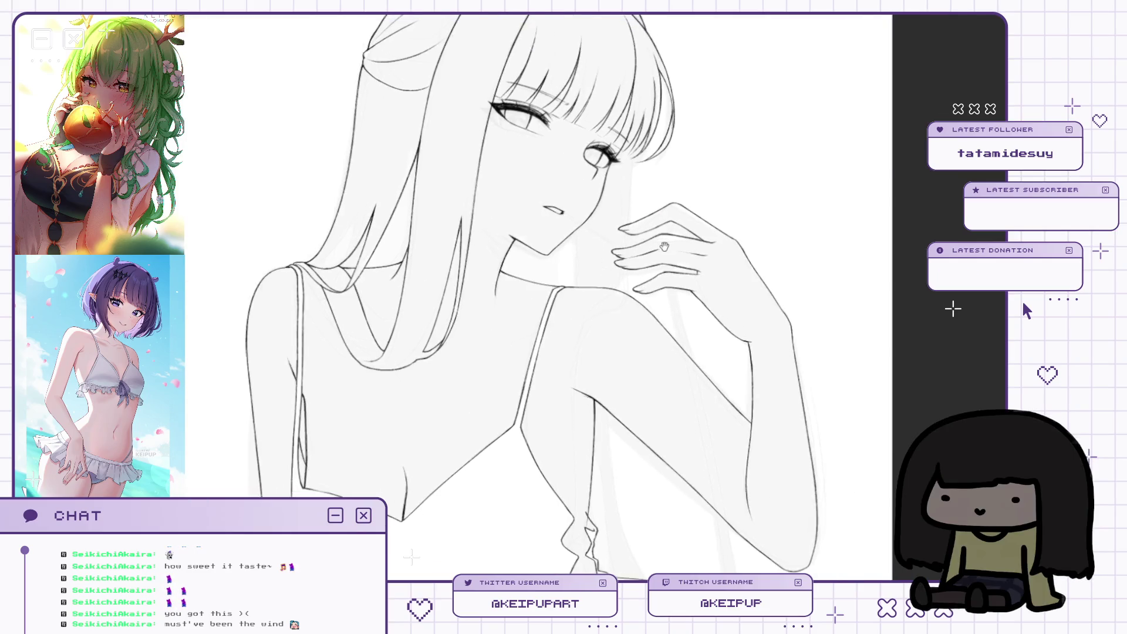
pyautogui.scroll(-1, 643, 208)
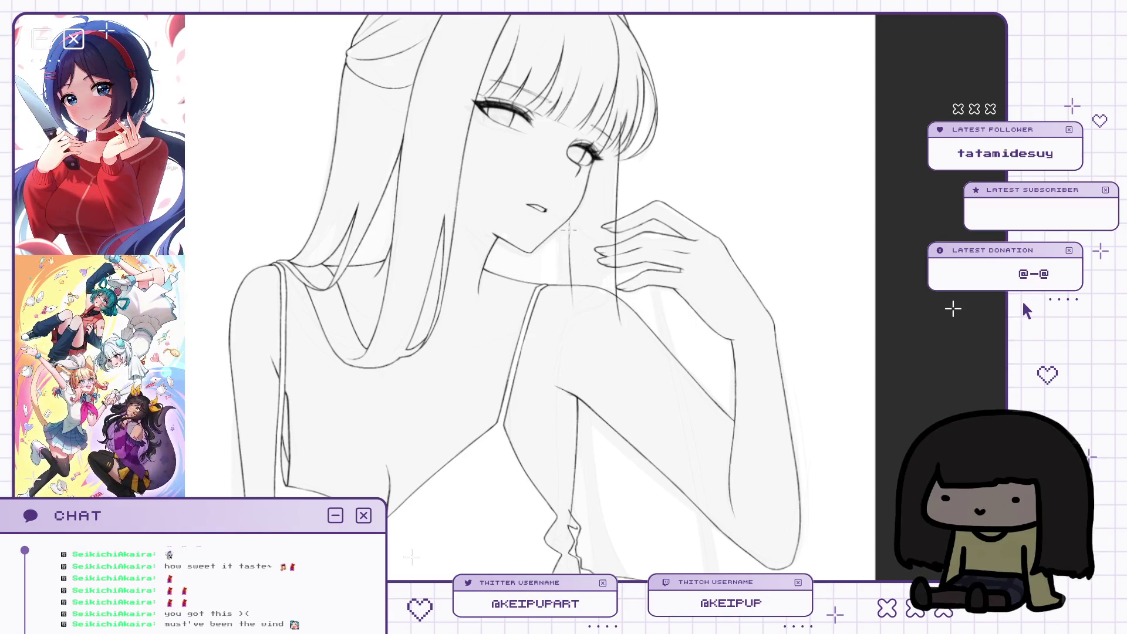
pyautogui.press('h')
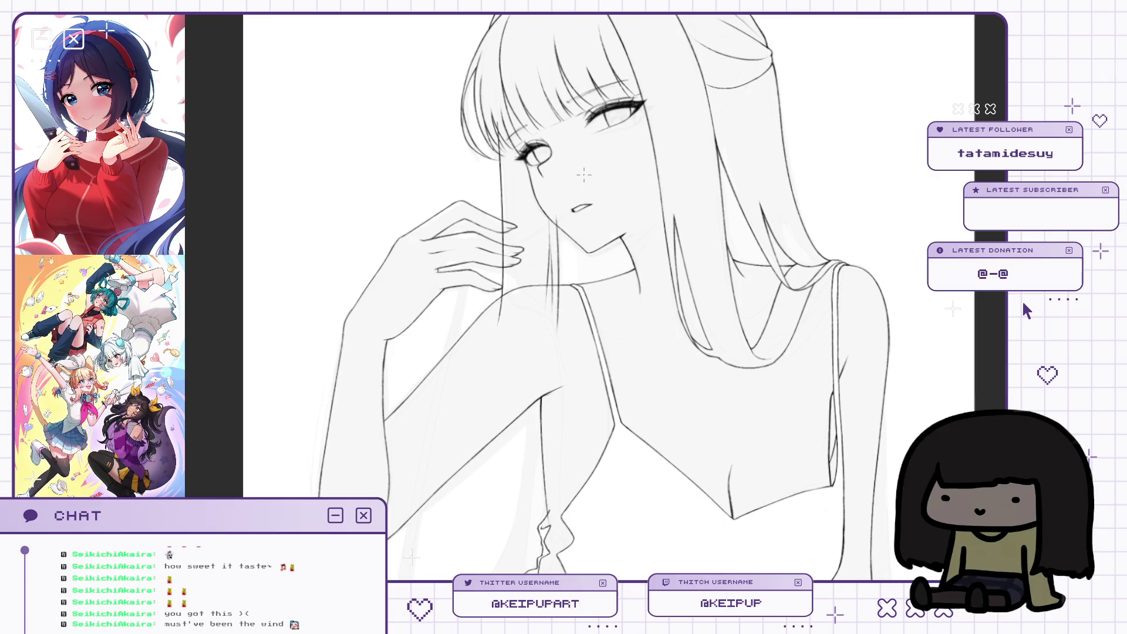
pyautogui.scroll(-2, 557, 208)
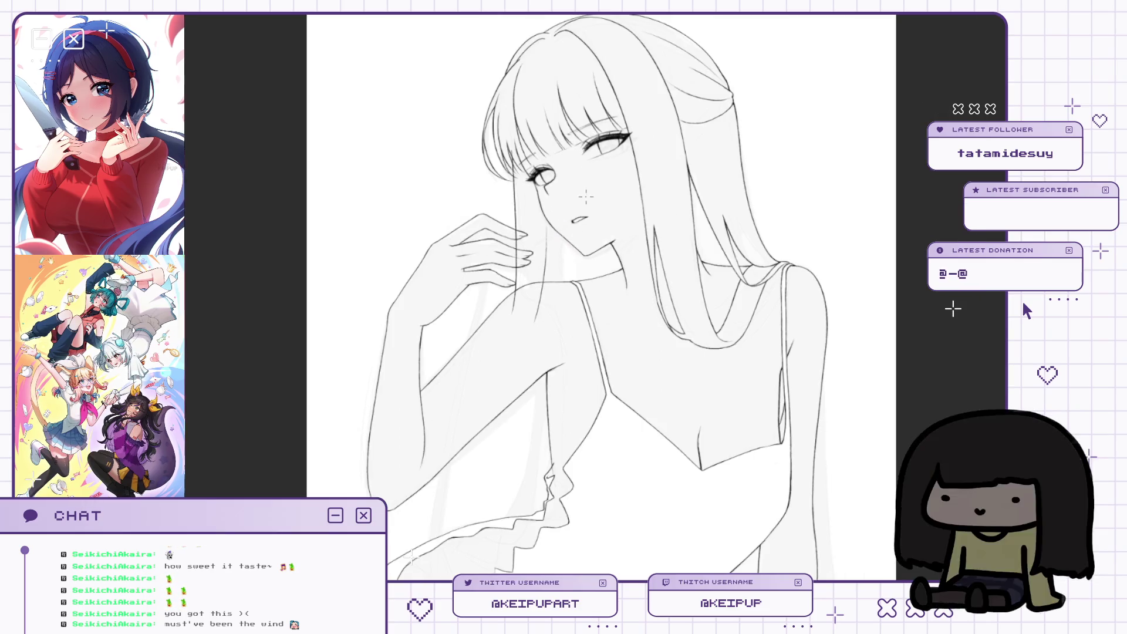
pyautogui.press('h')
# Draw long hair strands falling past the hand, mirroring to check them.
pyautogui.moveTo(590, 138); pyautogui.dragTo(574, 420)
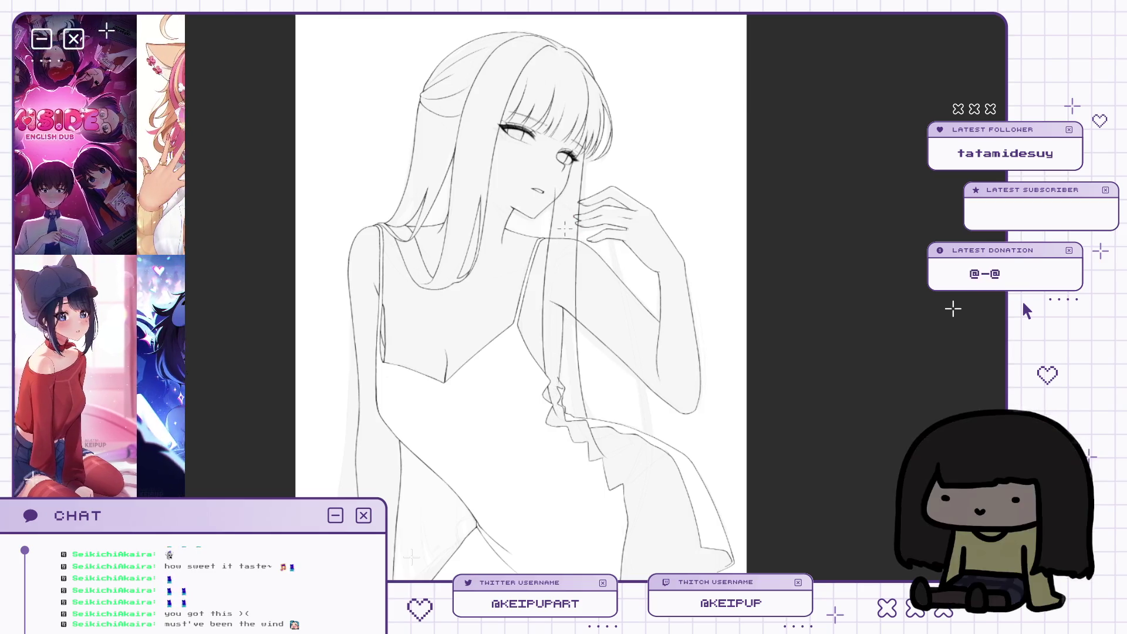
pyautogui.press('m')
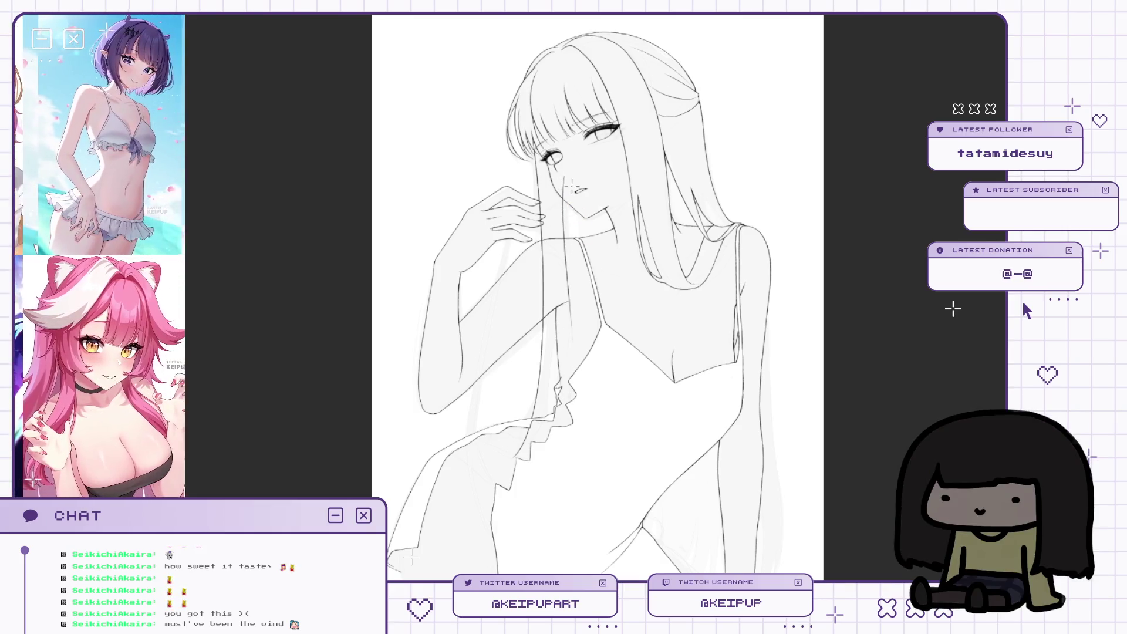
pyautogui.scroll(2, 569, 185)
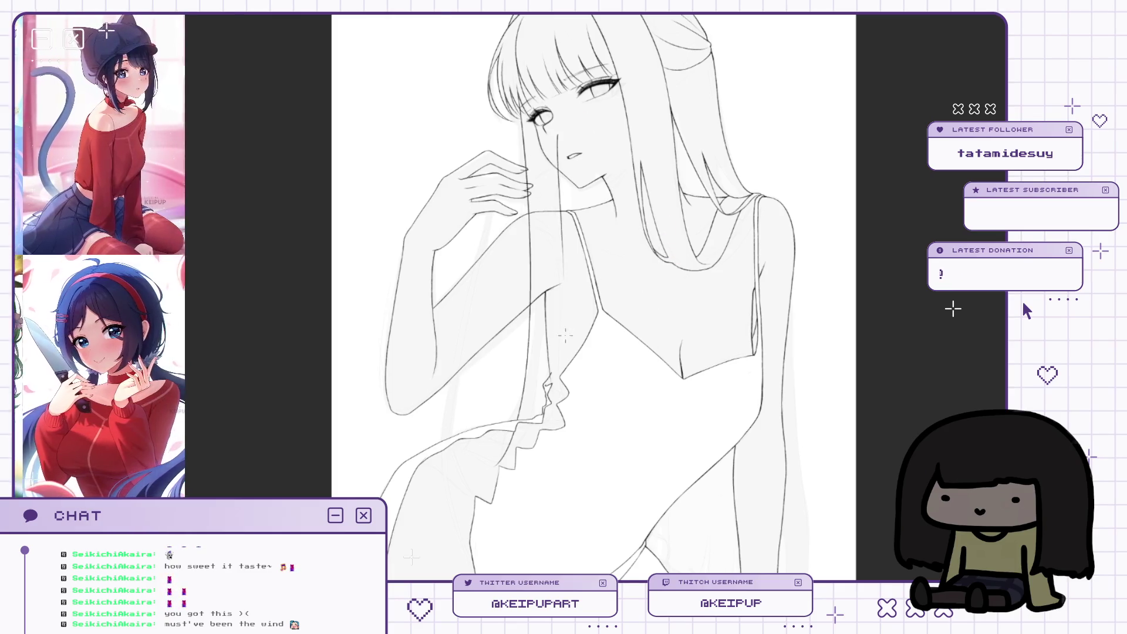
pyautogui.press('h')
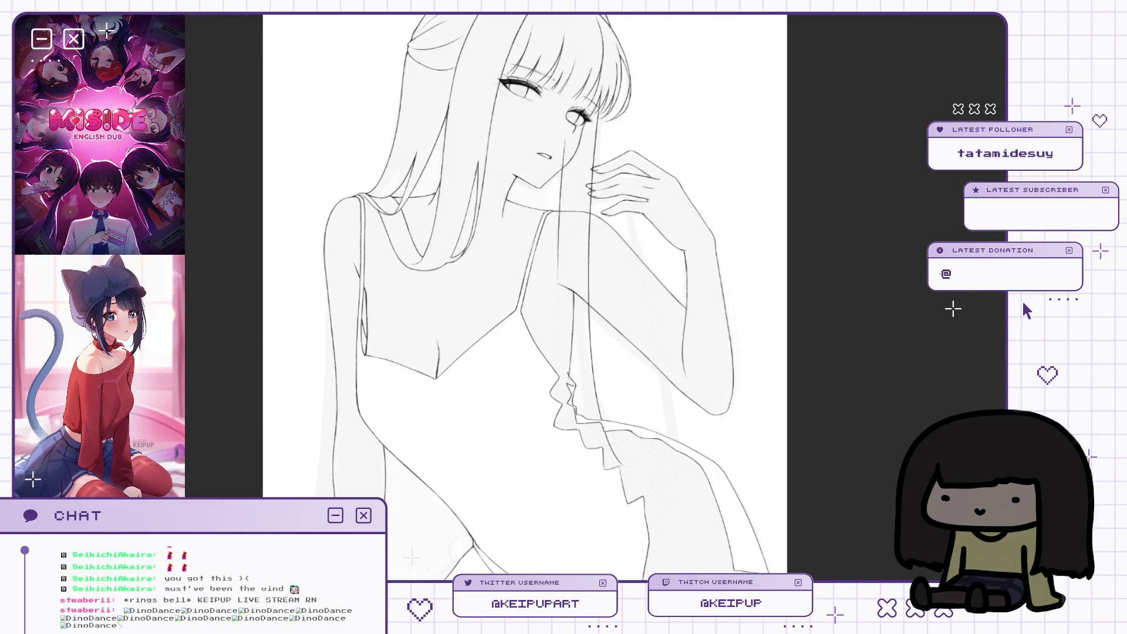
pyautogui.press('h')
pyautogui.press('h')
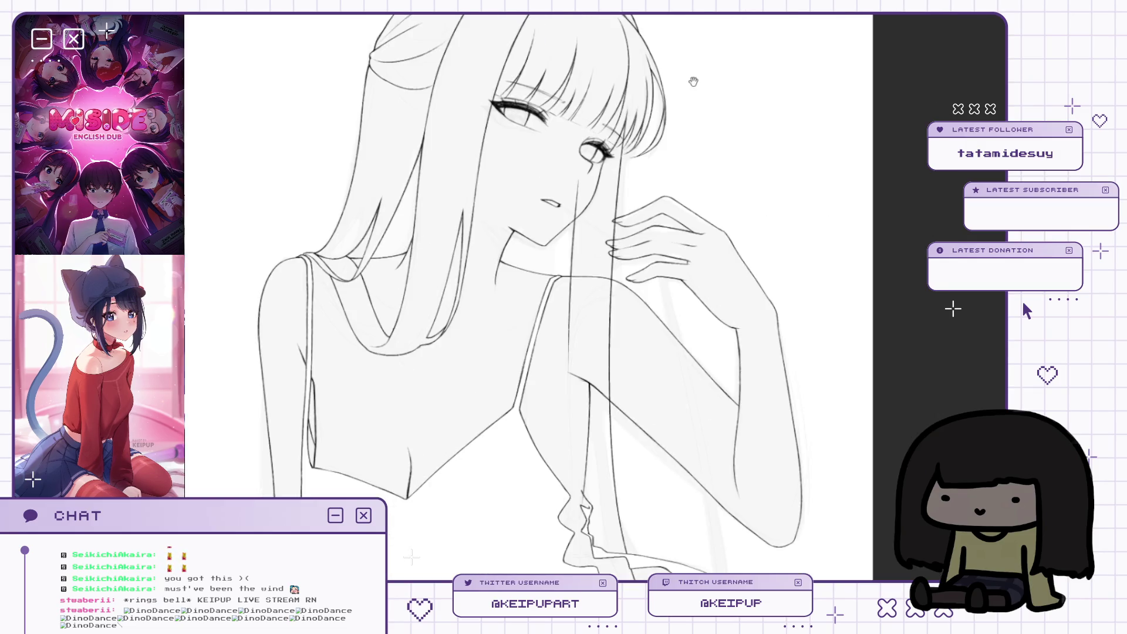
pyautogui.scroll(5, 608, 134)
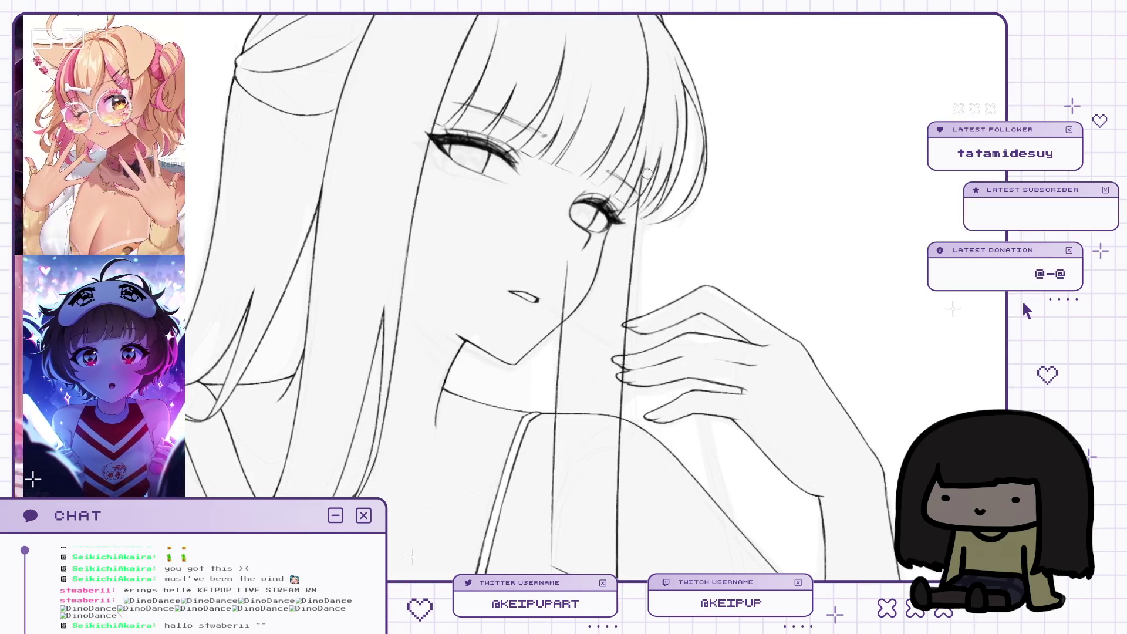
pyautogui.moveTo(648, 153); pyautogui.dragTo(642, 168)
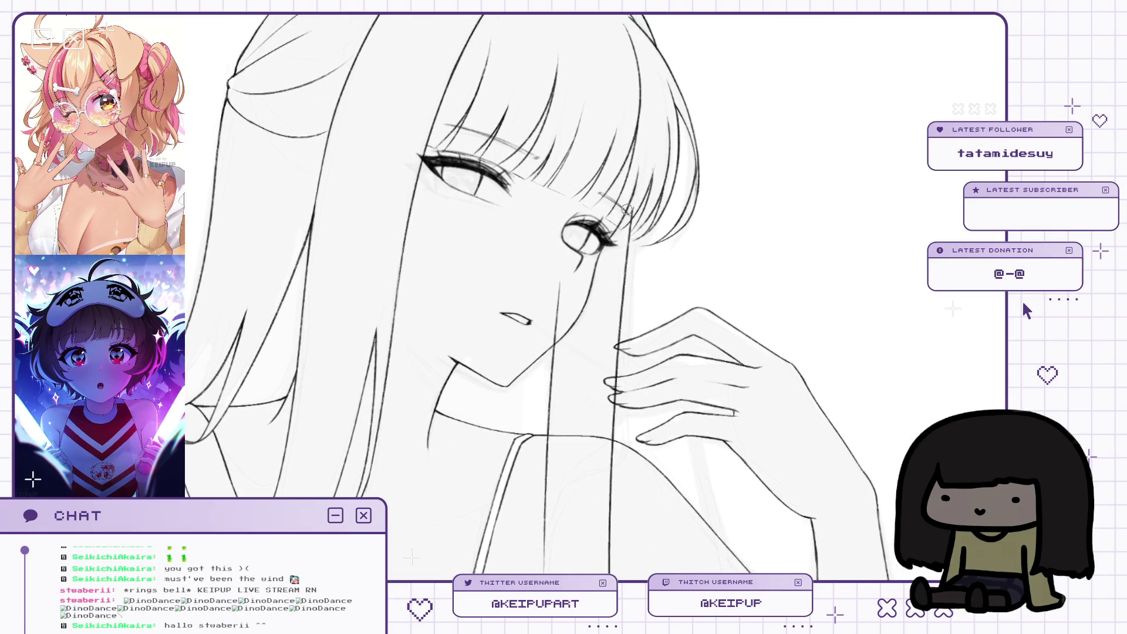
pyautogui.scroll(2, 627, 210)
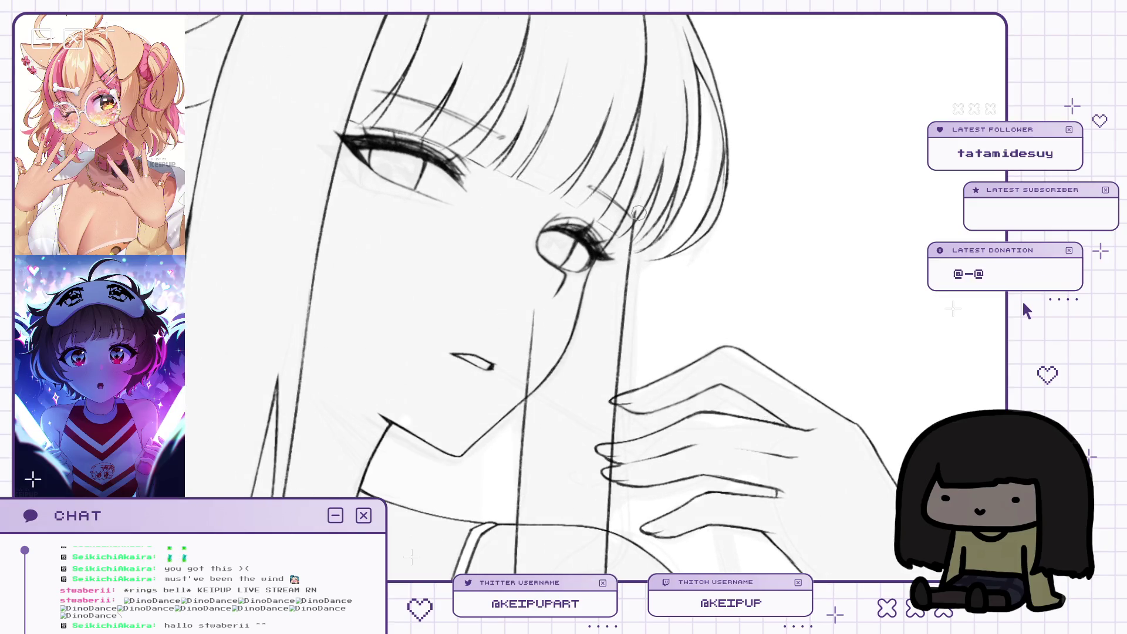
pyautogui.scroll(-2, 643, 194)
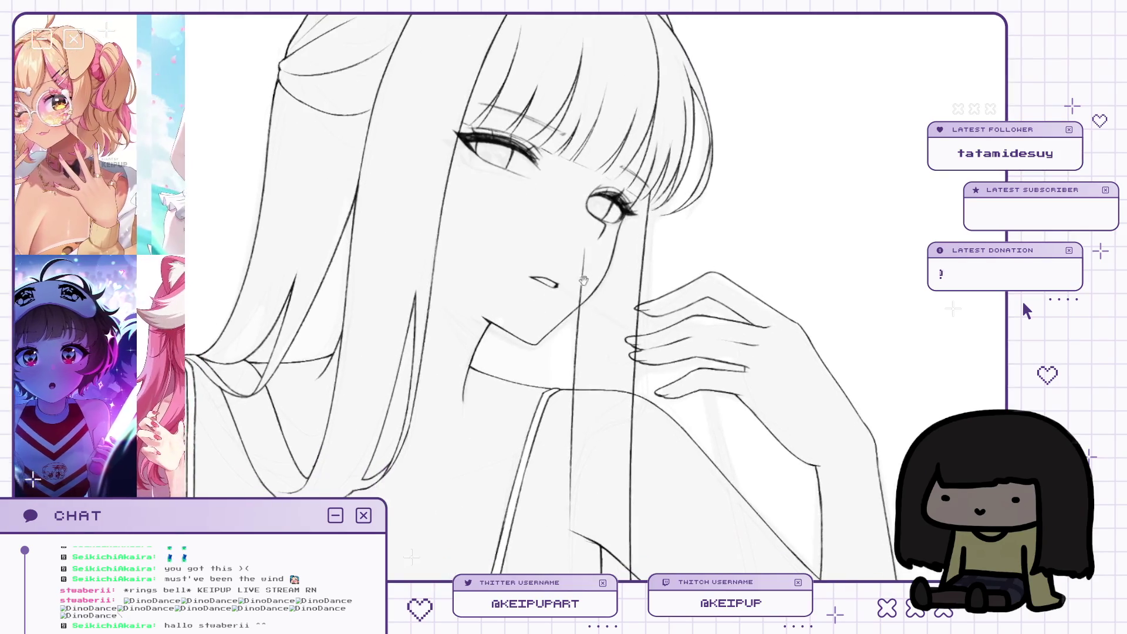
pyautogui.scroll(1, 675, 181)
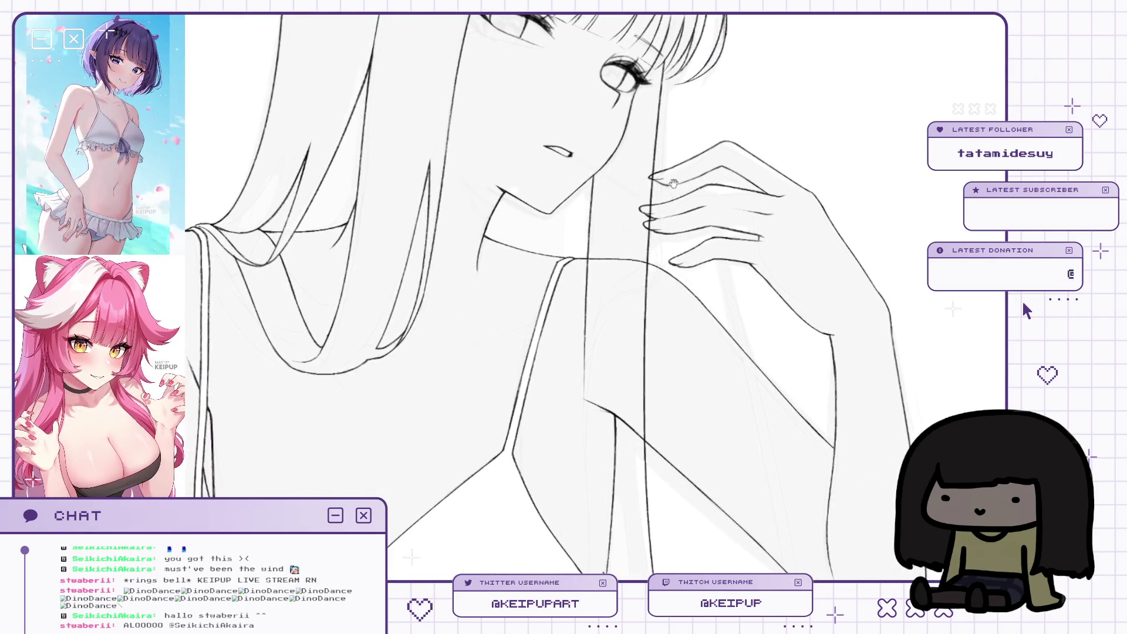
pyautogui.scroll(1, 668, 167)
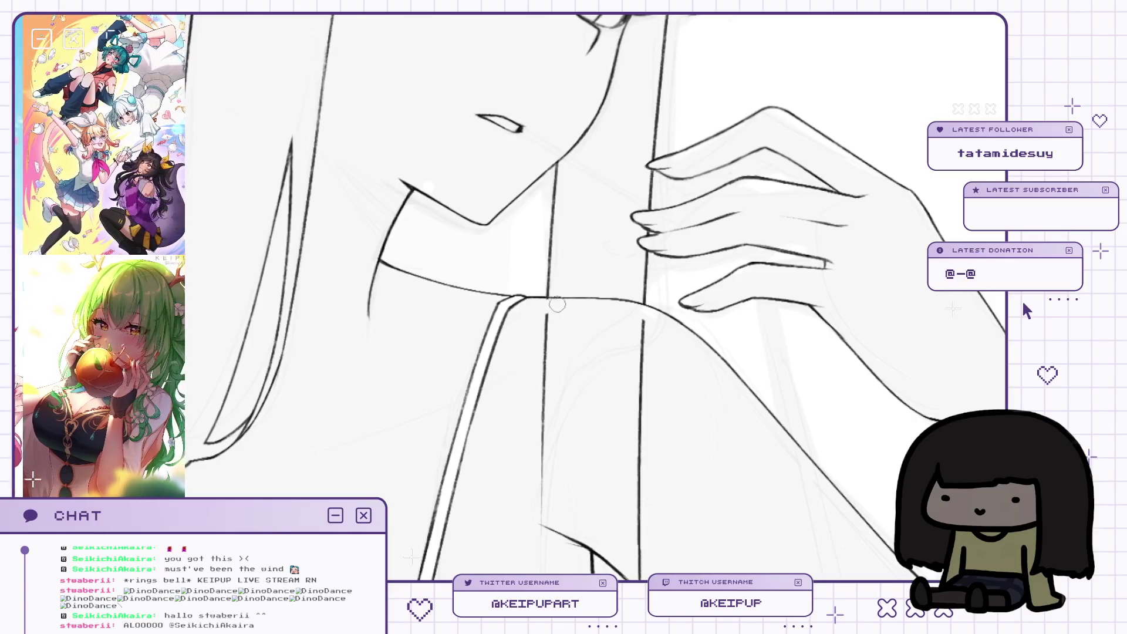
pyautogui.scroll(-1, 554, 305)
pyautogui.scroll(-1, 568, 237)
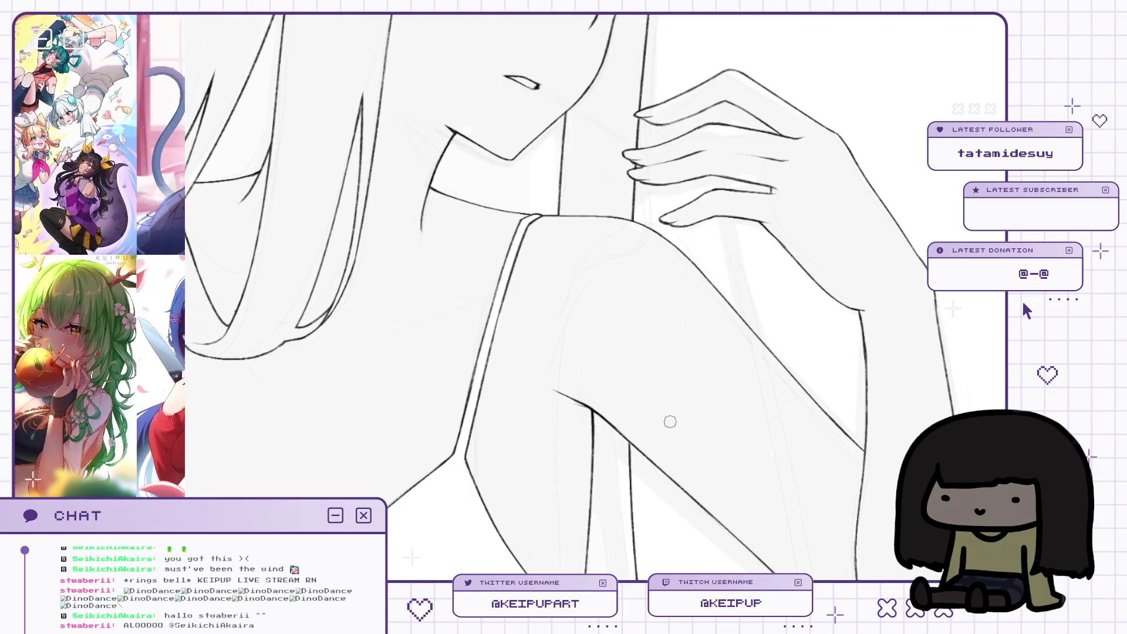
pyautogui.scroll(-1, 683, 353)
pyautogui.scroll(4, 683, 352)
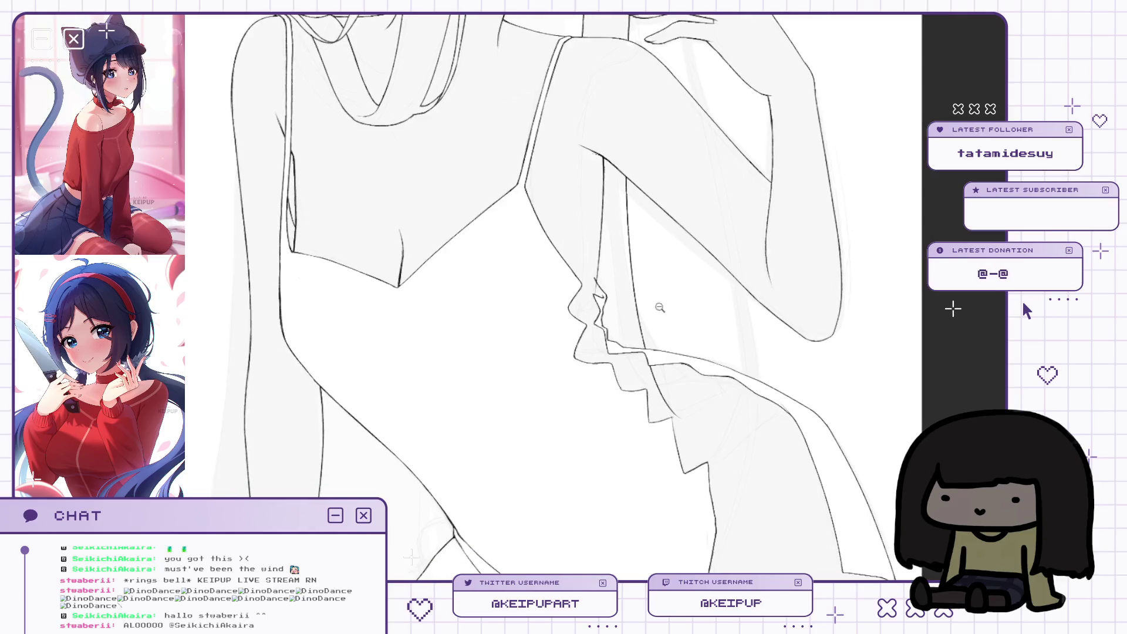
pyautogui.scroll(-2, 618, 267)
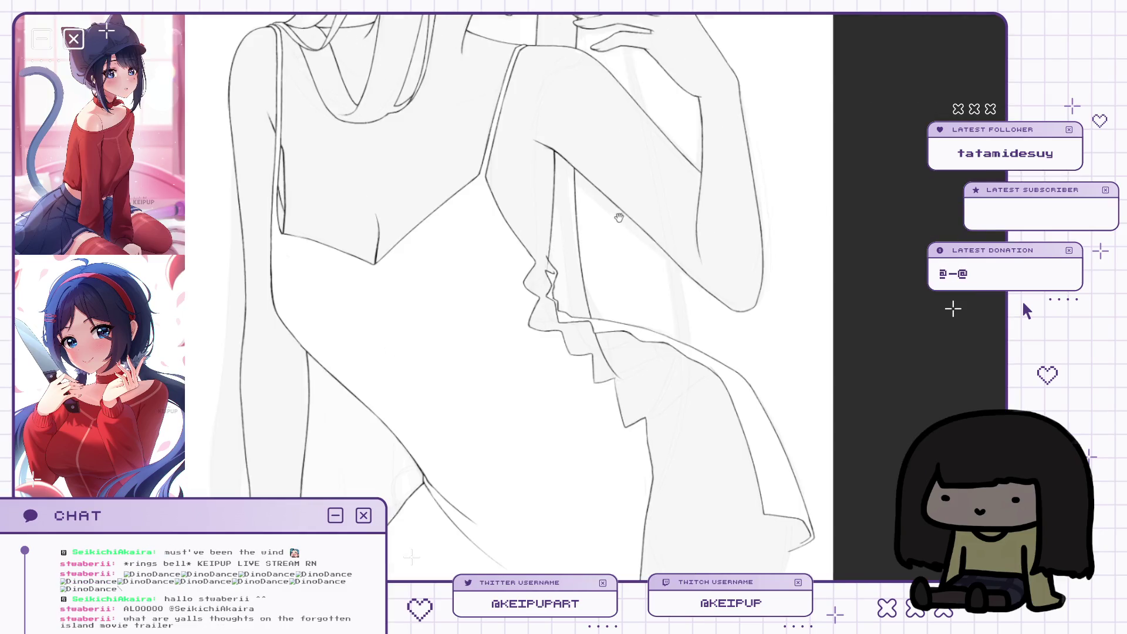
pyautogui.scroll(3, 598, 282)
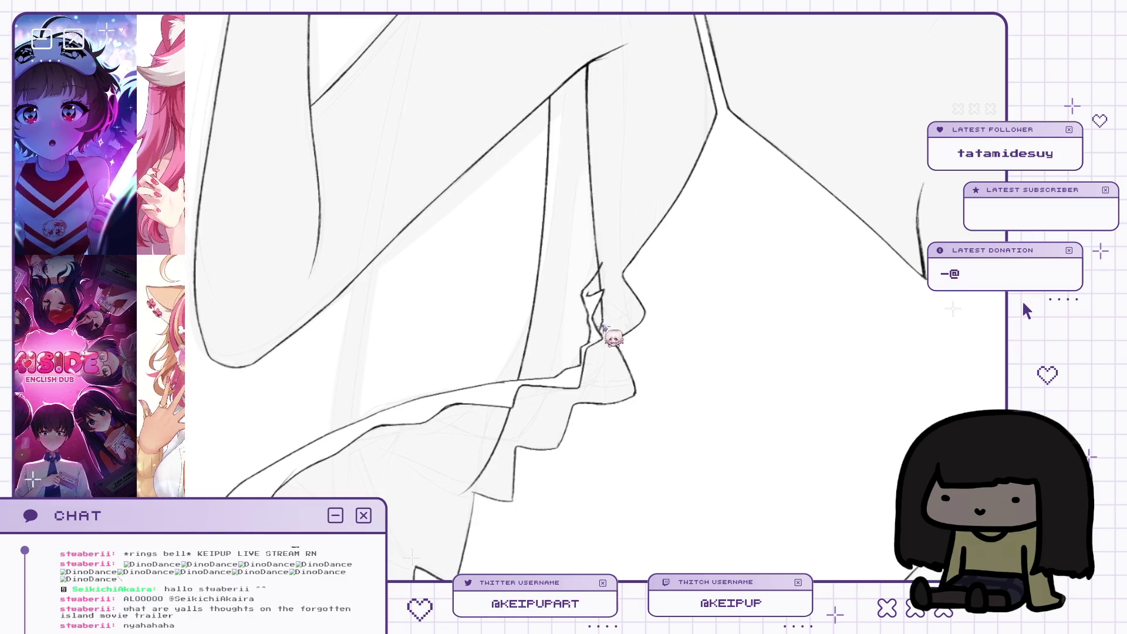
pyautogui.press('h')
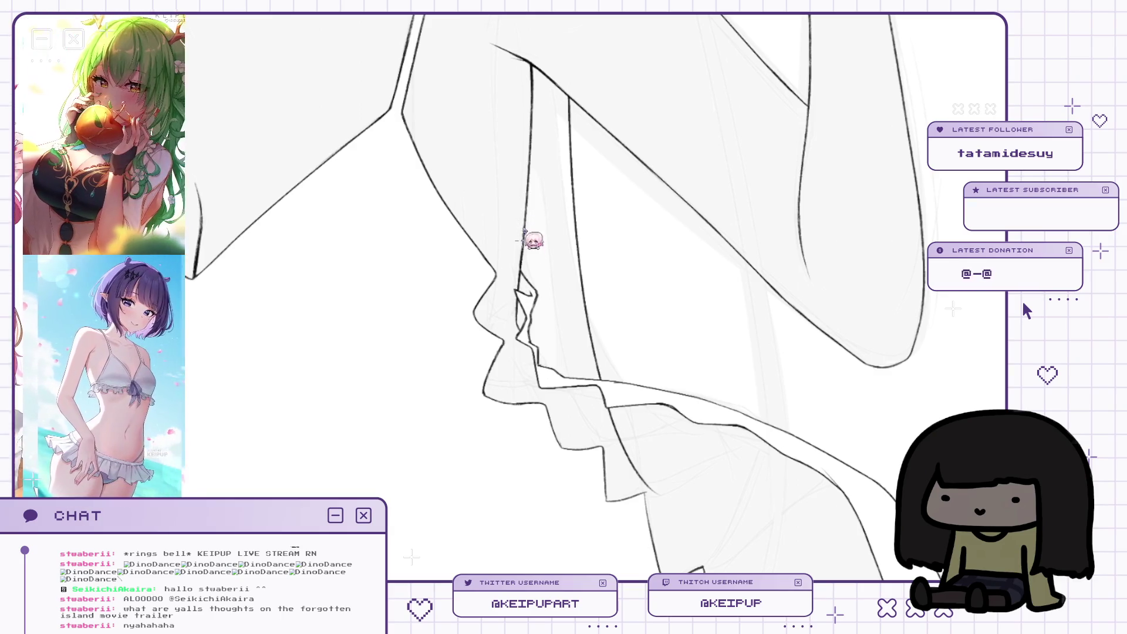
pyautogui.moveTo(522, 244); pyautogui.dragTo(636, 108)
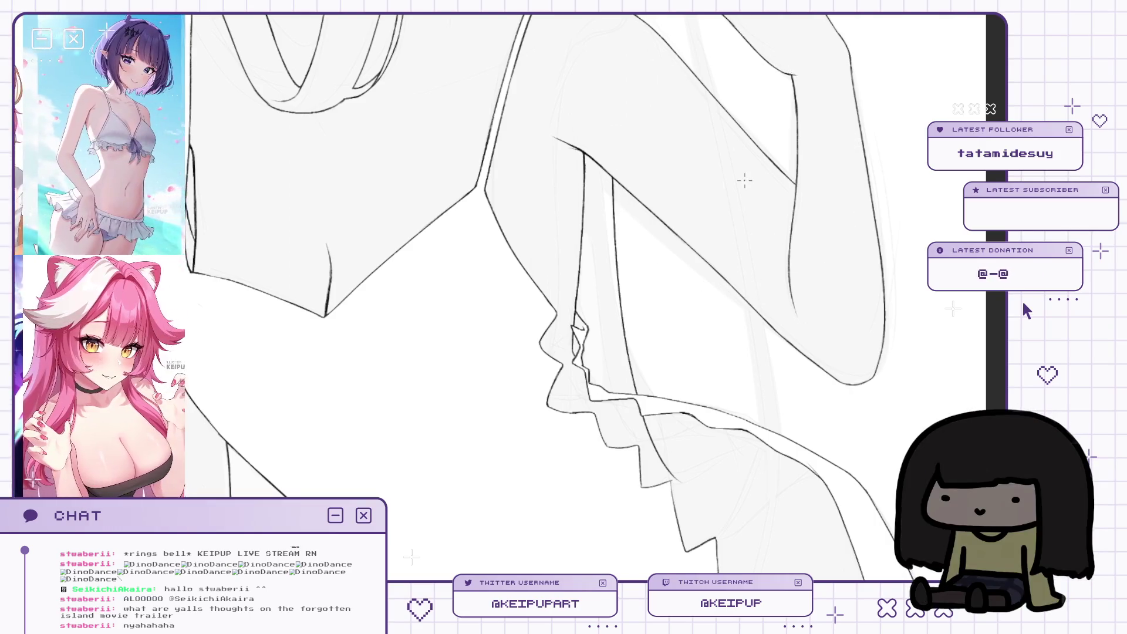
# Restore the normal view and frame the arm and ruffled frill close up.
pyautogui.moveTo(749, 427)
pyautogui.mouseDown()
pyautogui.moveTo(732, 309)
pyautogui.moveTo(737, 342)
pyautogui.mouseUp()
pyautogui.press('h')
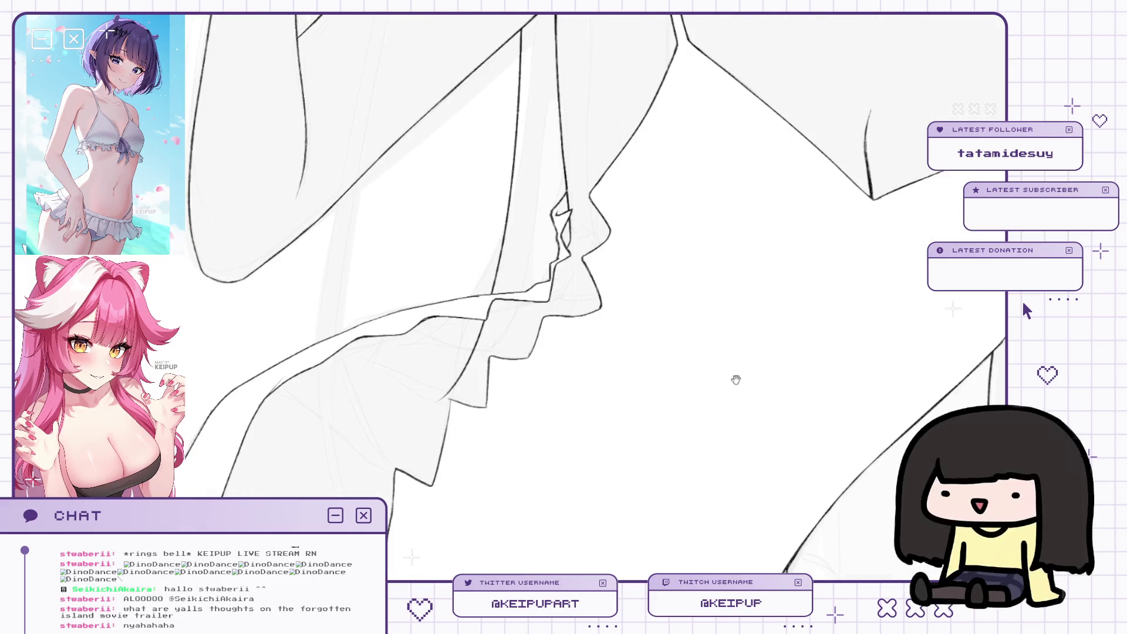
pyautogui.moveTo(738, 385); pyautogui.dragTo(718, 408)
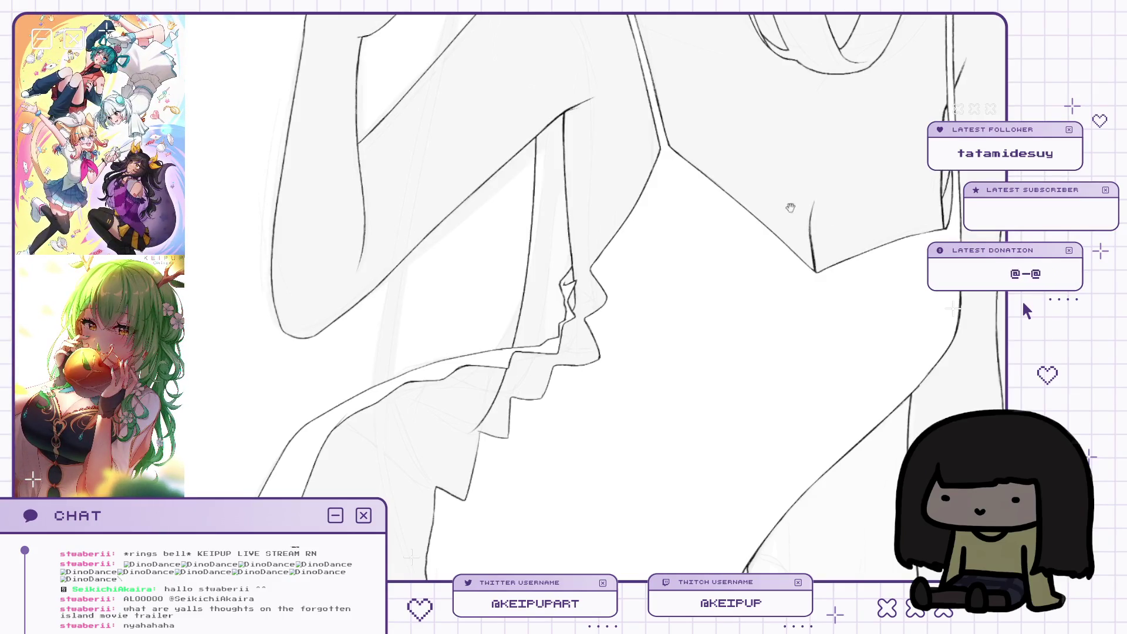
pyautogui.scroll(3, 811, 212)
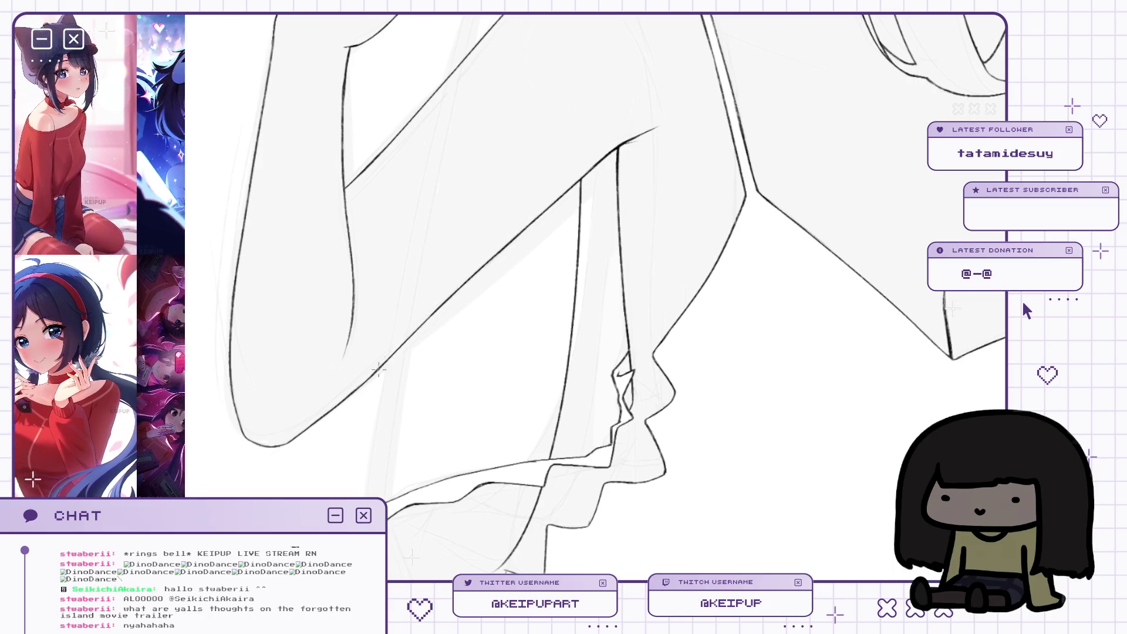
pyautogui.moveTo(461, 280); pyautogui.dragTo(480, 305)
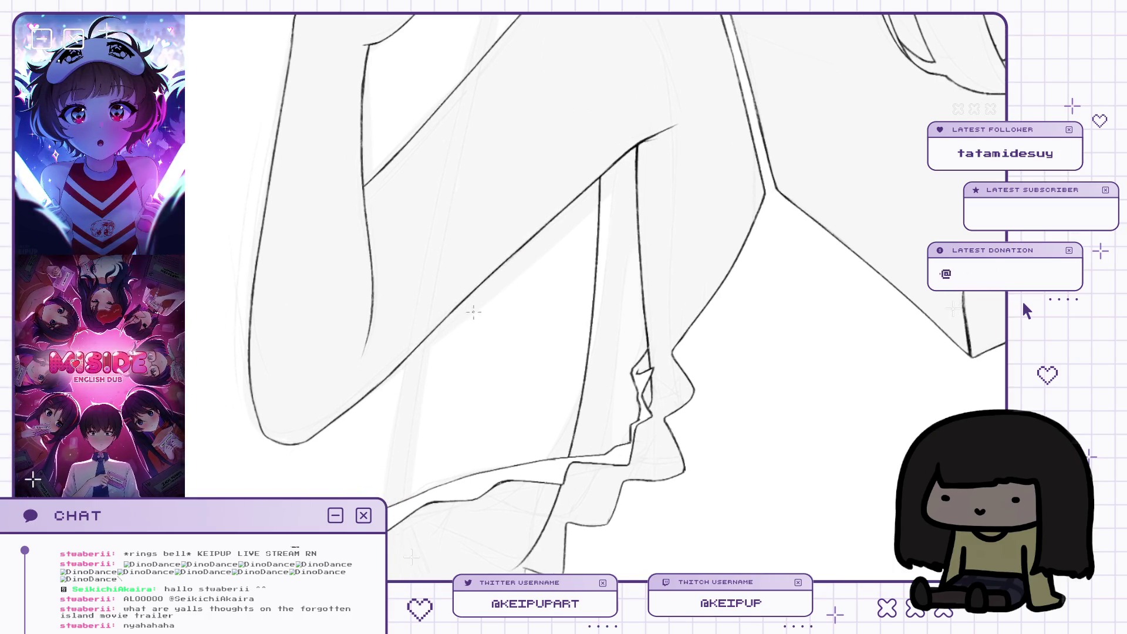
pyautogui.moveTo(579, 233); pyautogui.dragTo(580, 183)
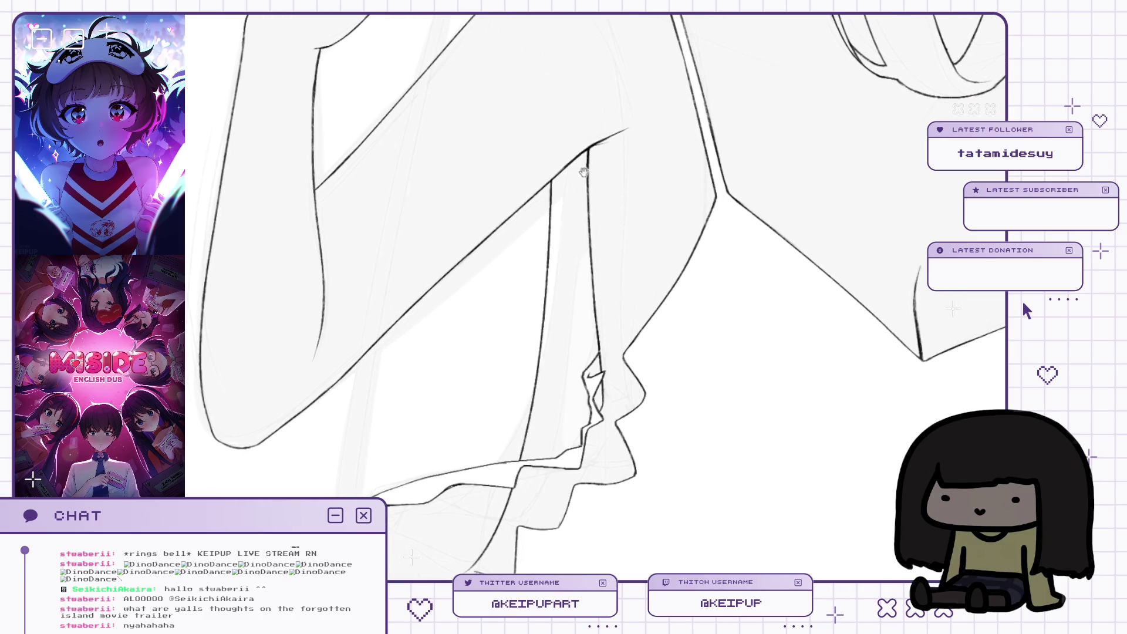
pyautogui.moveTo(603, 233); pyautogui.dragTo(621, 251)
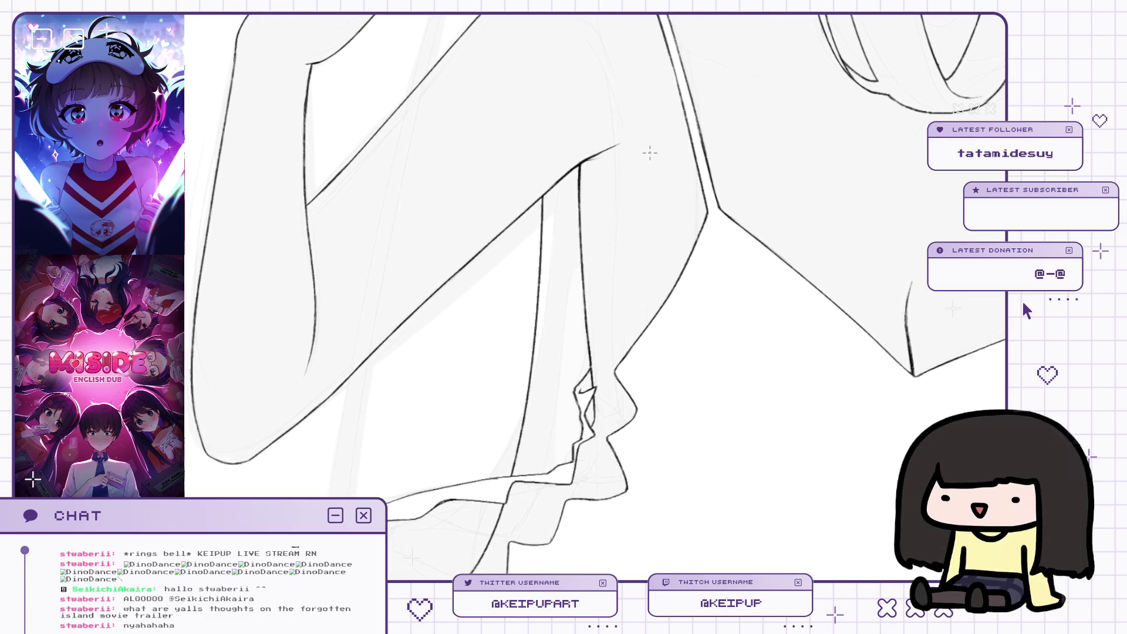
pyautogui.scroll(-2, 625, 214)
pyautogui.moveTo(615, 213)
pyautogui.mouseDown()
pyautogui.moveTo(624, 239)
pyautogui.moveTo(612, 238)
pyautogui.mouseUp()
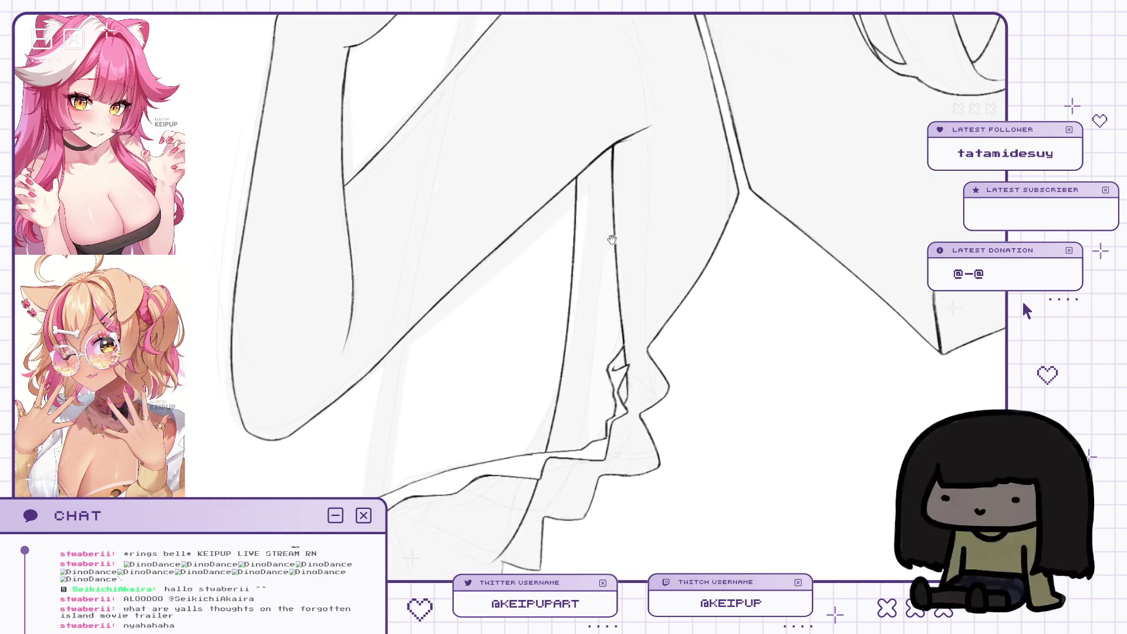
pyautogui.scroll(-3, 612, 239)
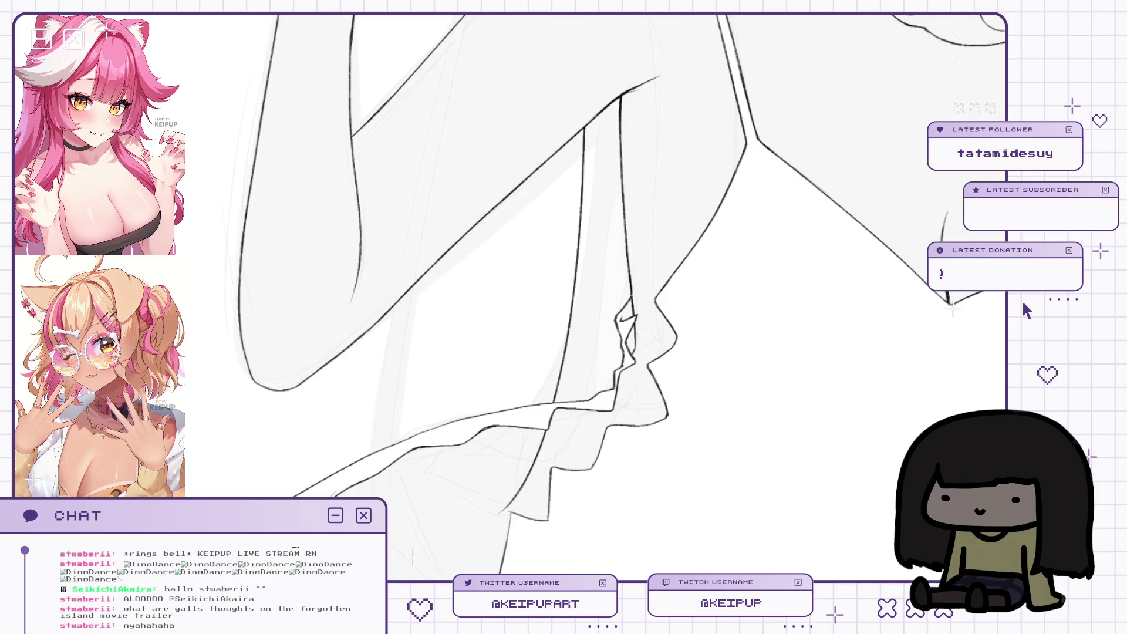
pyautogui.scroll(-3, 556, 346)
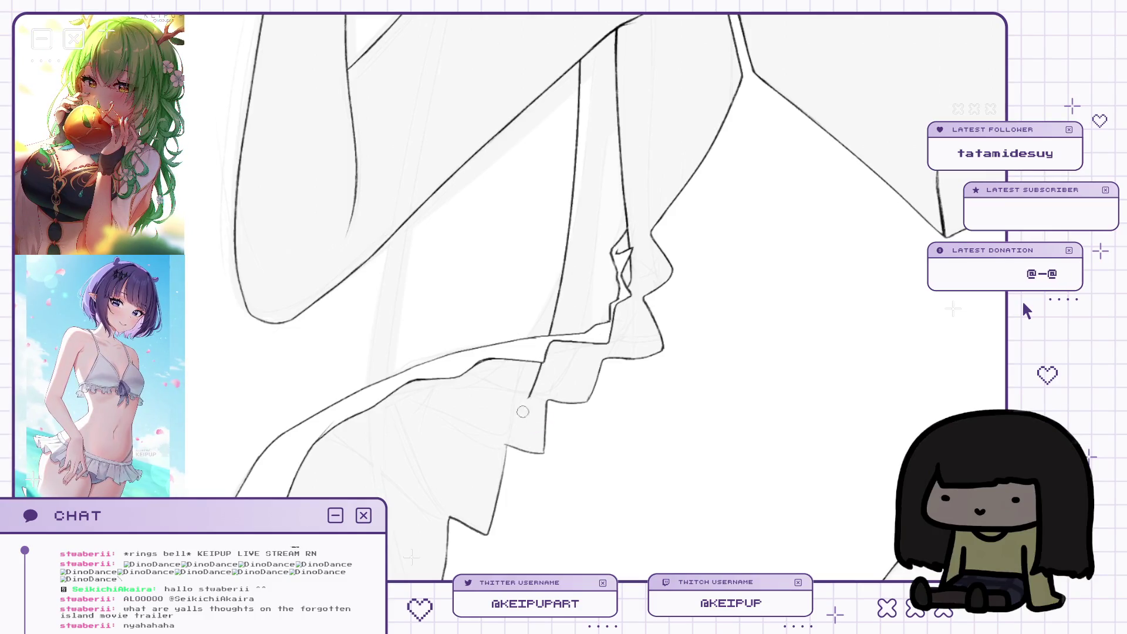
# Erase the stray line below the frill, then mirror and reframe to check.
pyautogui.moveTo(530, 402); pyautogui.dragTo(540, 361)
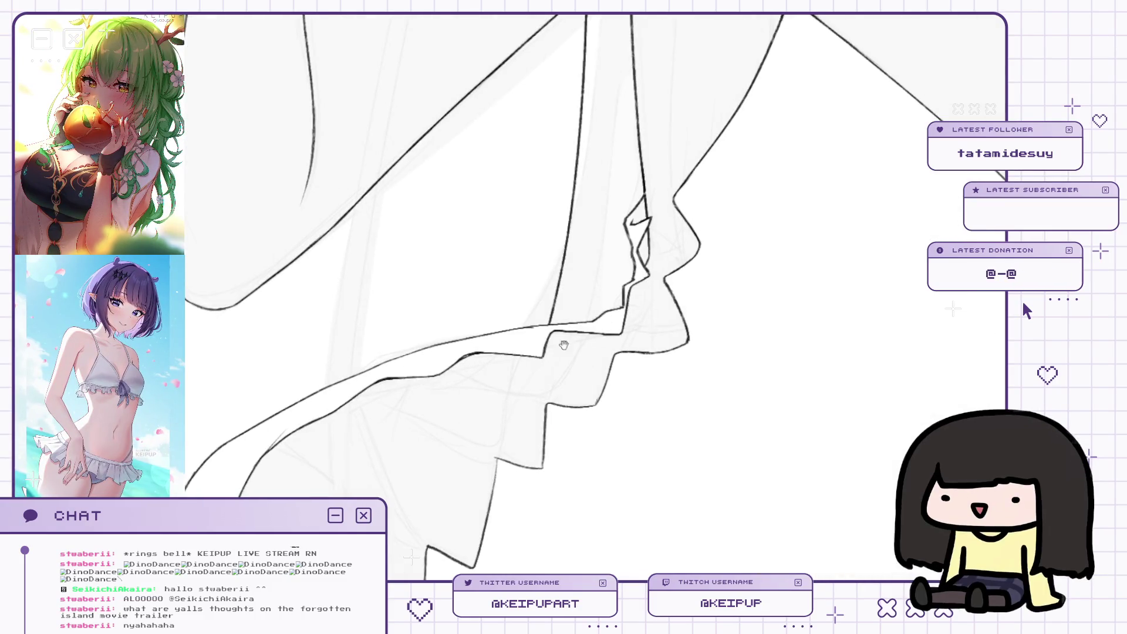
pyautogui.press('h')
pyautogui.scroll(-3, 635, 340)
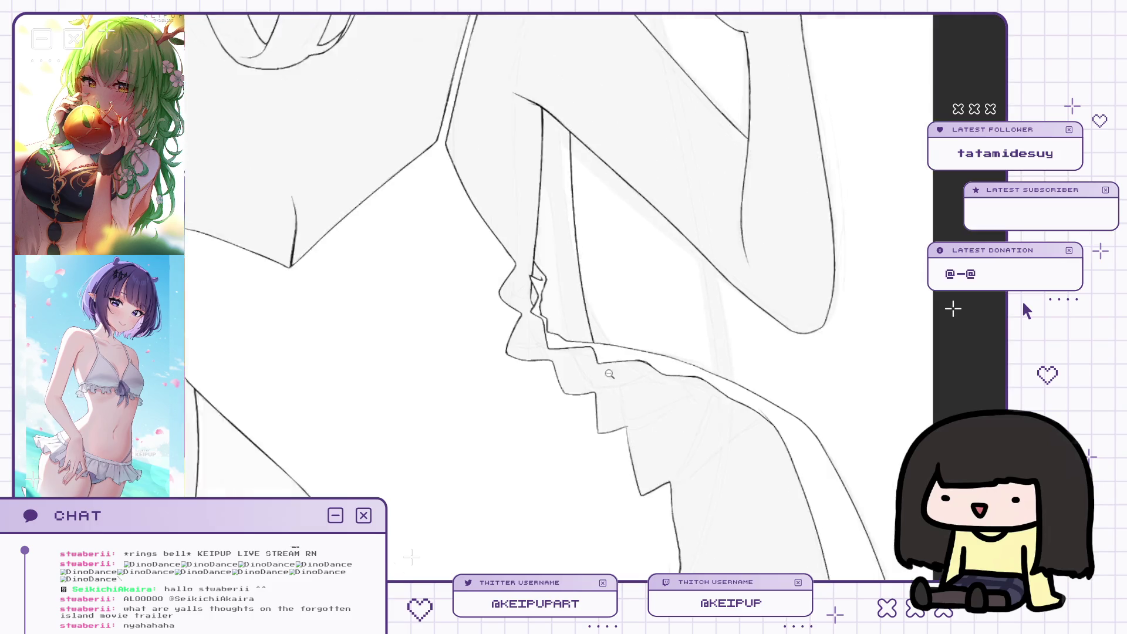
pyautogui.moveTo(662, 275)
pyautogui.mouseDown()
pyautogui.moveTo(679, 414)
pyautogui.moveTo(669, 210)
pyautogui.mouseUp()
pyautogui.moveTo(621, 302)
pyautogui.mouseDown()
pyautogui.moveTo(730, 403)
pyautogui.moveTo(733, 384)
pyautogui.moveTo(656, 310)
pyautogui.moveTo(658, 376)
pyautogui.moveTo(660, 325)
pyautogui.mouseUp()
pyautogui.press('m')
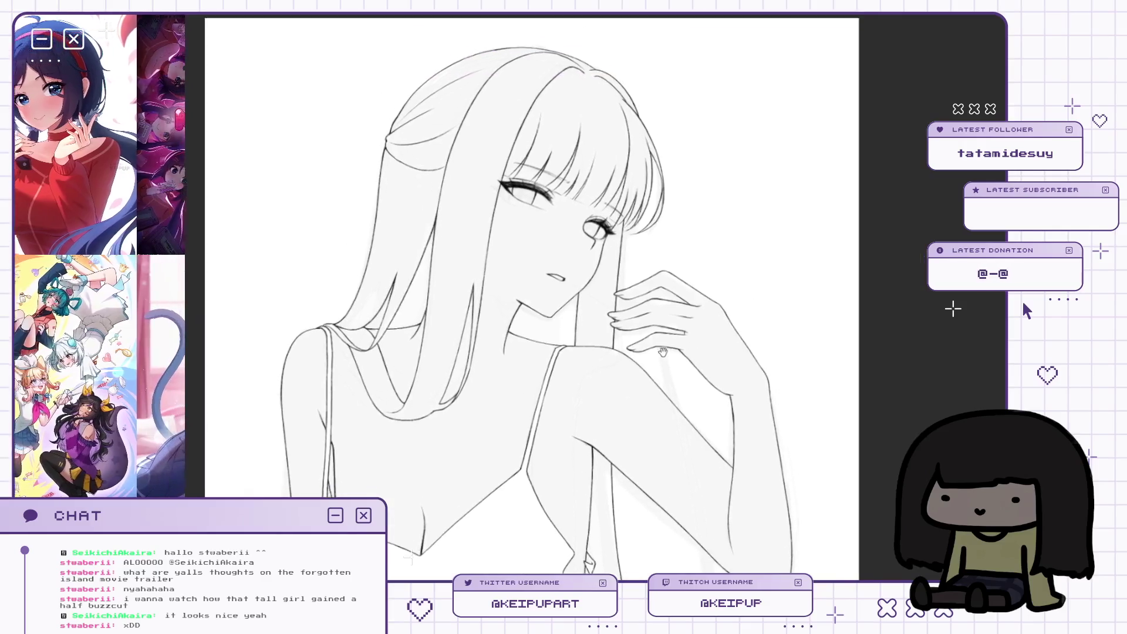
pyautogui.scroll(3, 661, 326)
pyautogui.scroll(-2, 662, 329)
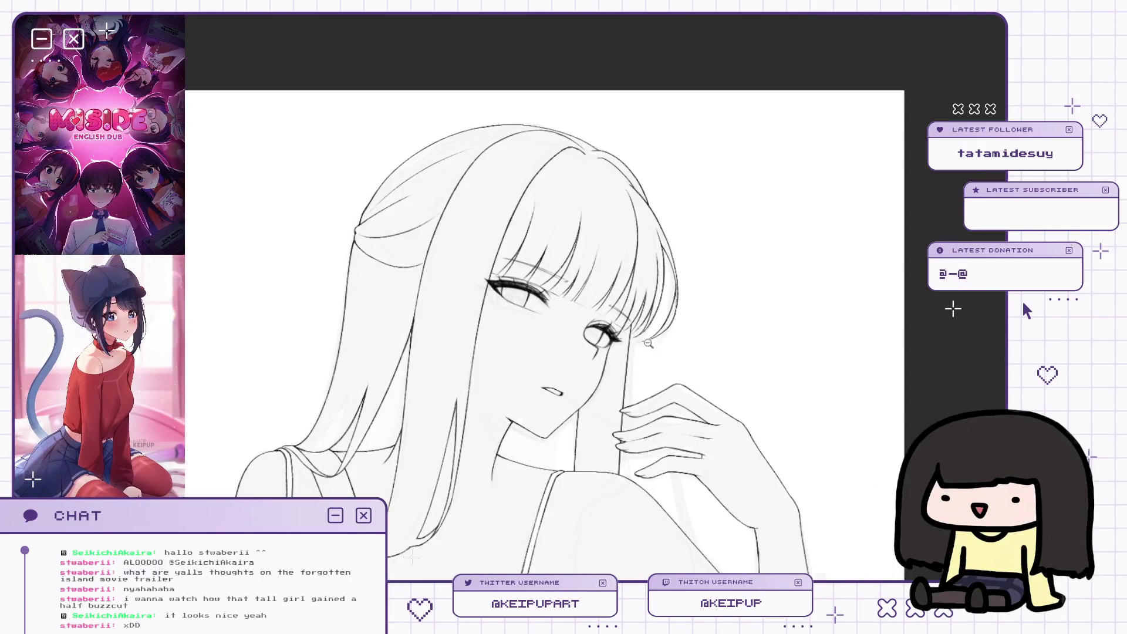
pyautogui.scroll(4, 599, 257)
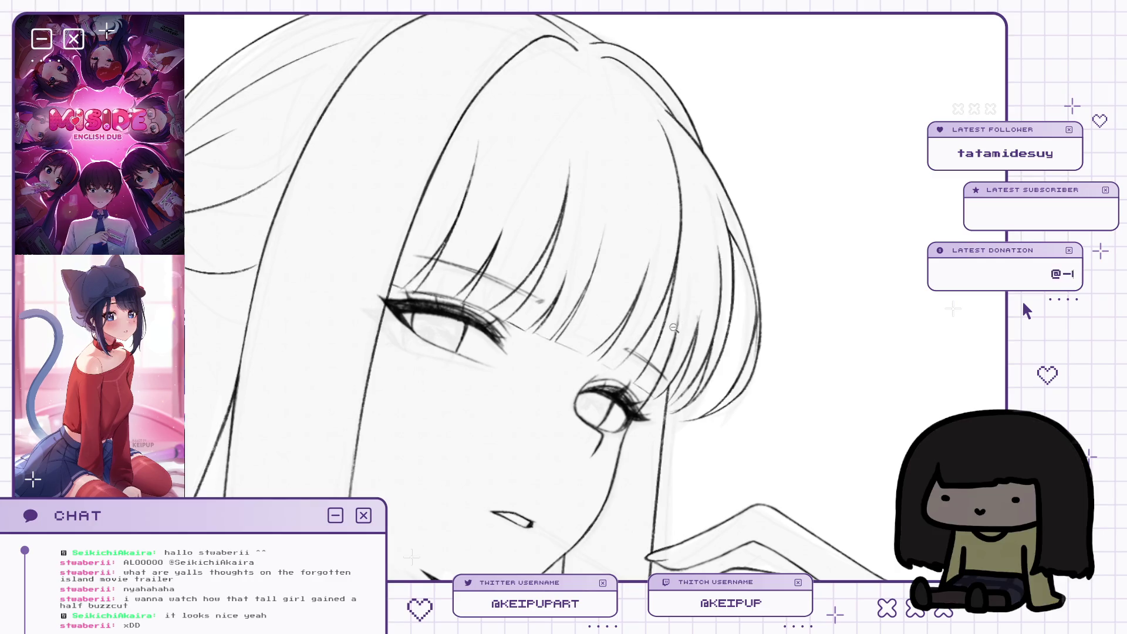
pyautogui.scroll(-3, 674, 325)
pyautogui.scroll(4, 690, 305)
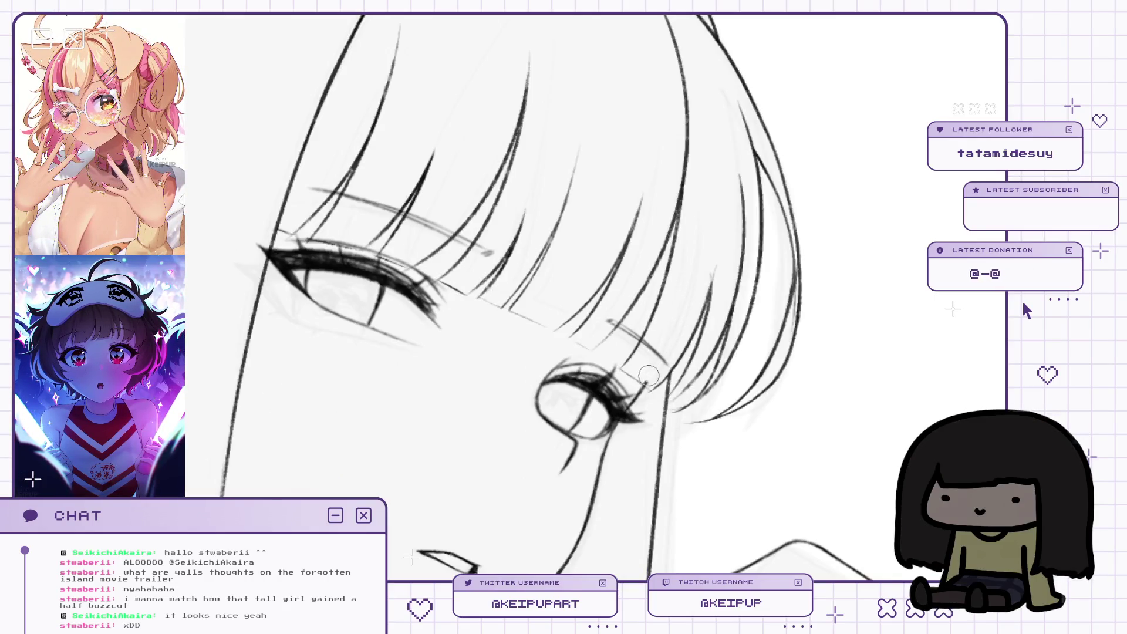
pyautogui.scroll(-3, 673, 311)
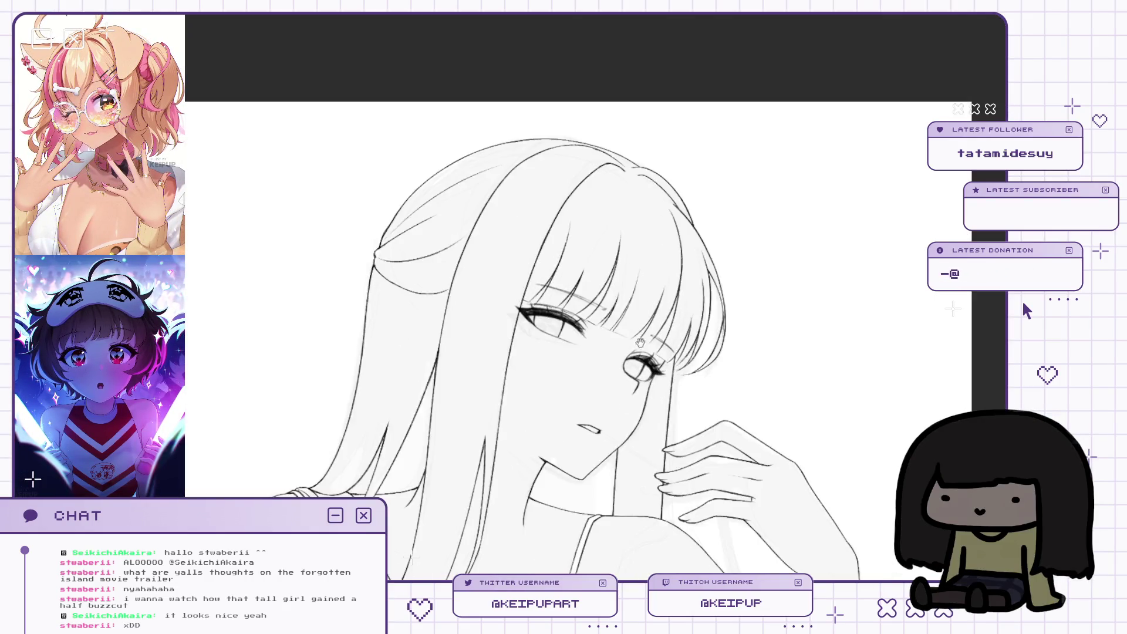
pyautogui.scroll(2, 688, 296)
pyautogui.scroll(-2, 688, 295)
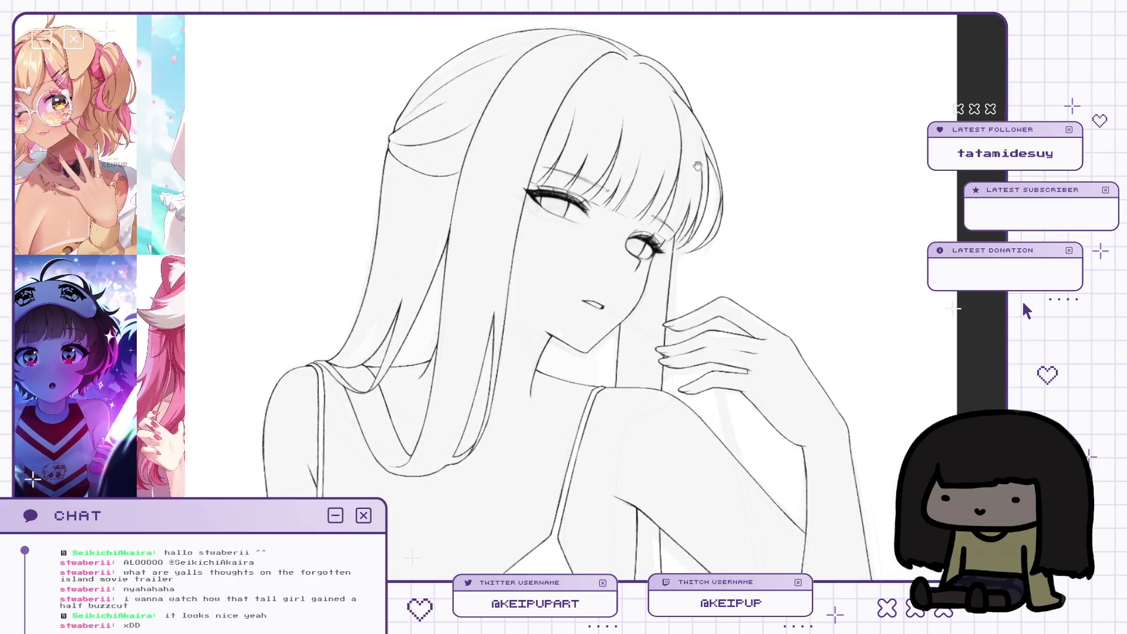
pyautogui.scroll(-1, 711, 241)
pyautogui.scroll(1, 715, 230)
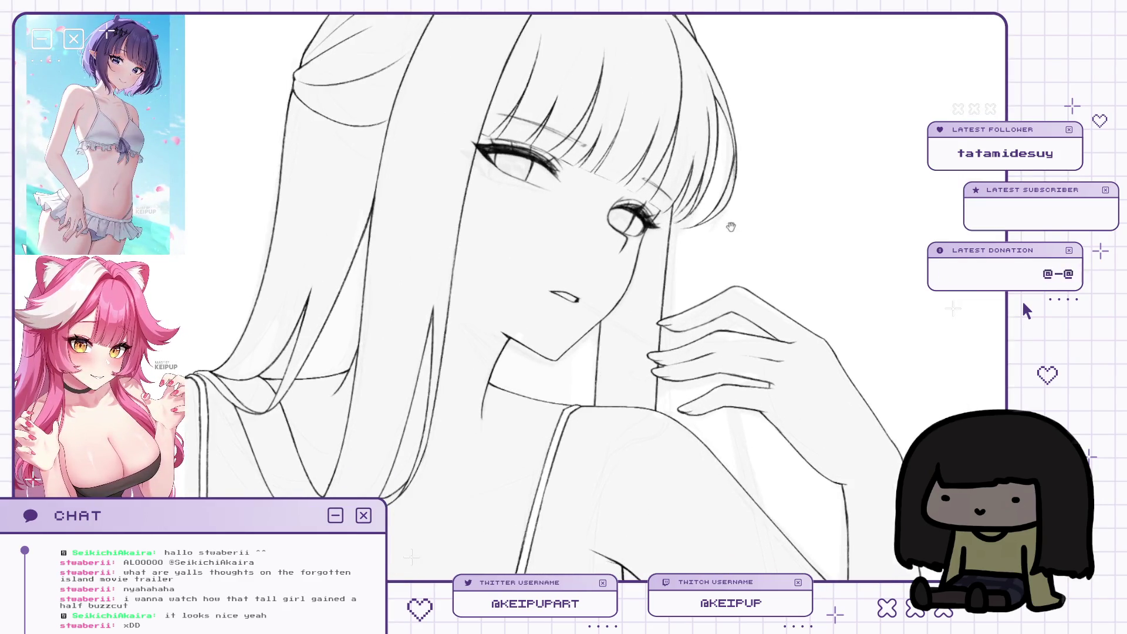
pyautogui.press('h')
pyautogui.scroll(2, 428, 86)
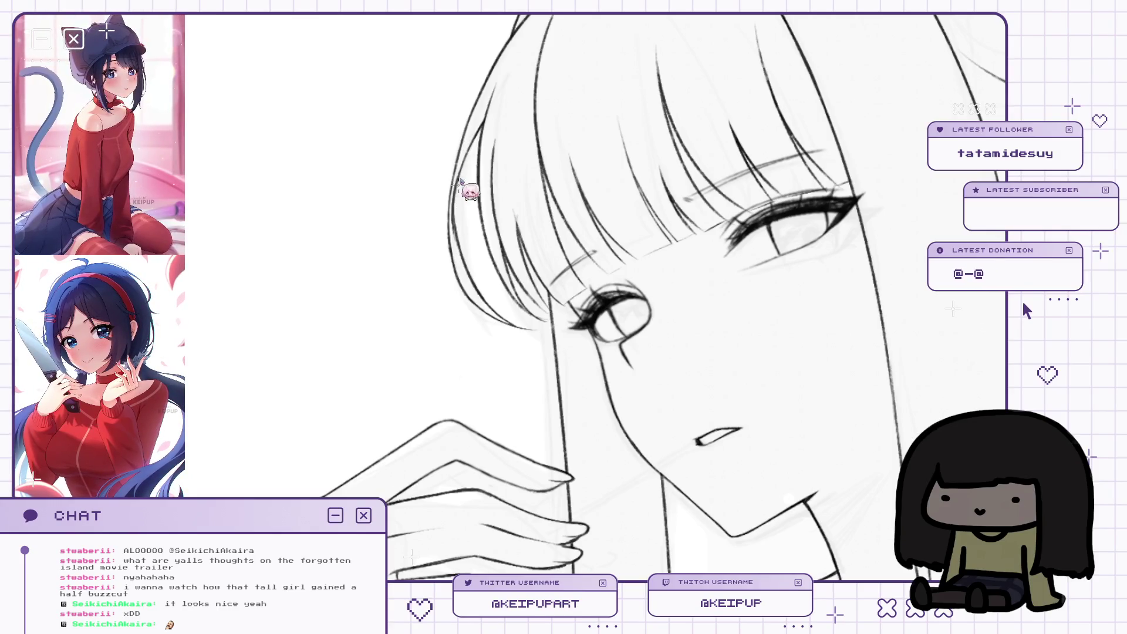
pyautogui.moveTo(473, 142); pyautogui.dragTo(476, 172)
pyautogui.moveTo(480, 134); pyautogui.dragTo(494, 169)
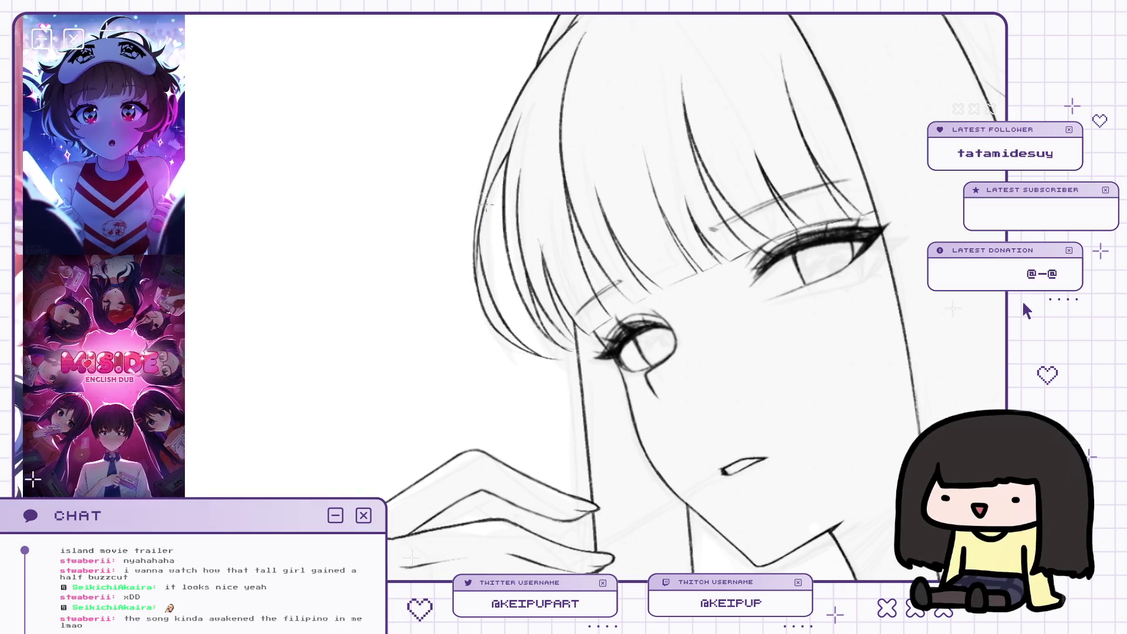
pyautogui.scroll(-2, 663, 203)
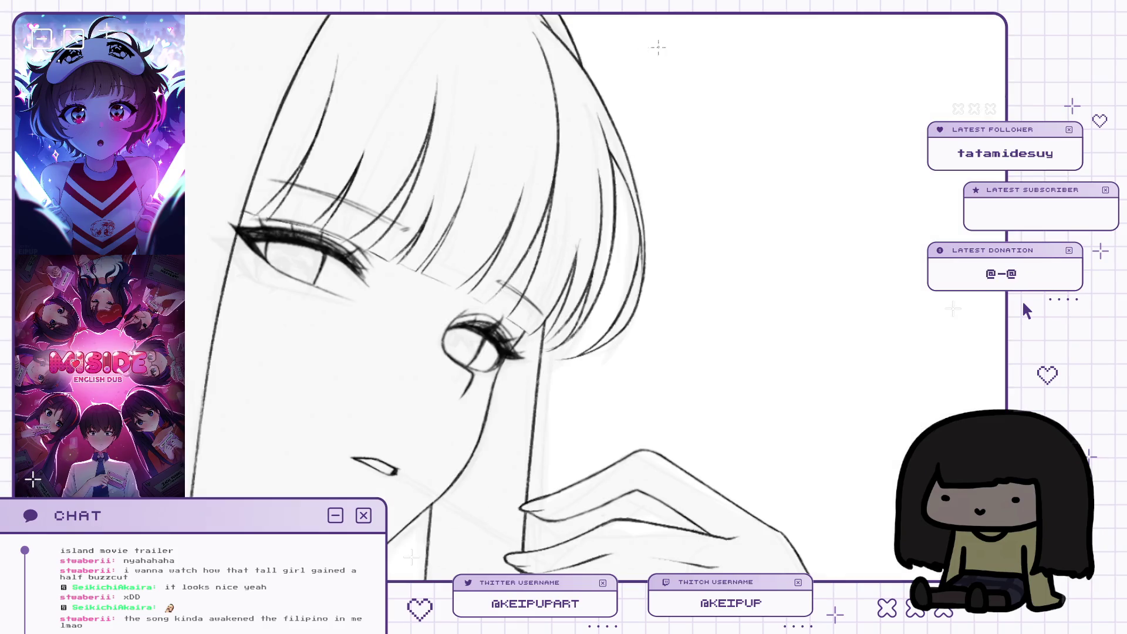
pyautogui.scroll(3, 670, 171)
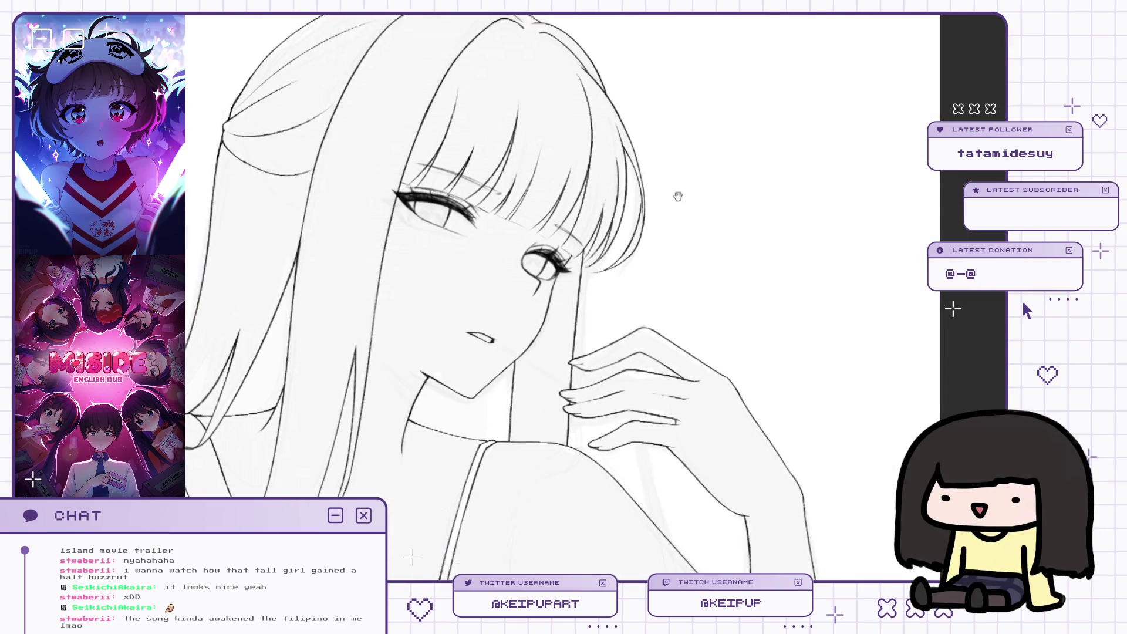
pyautogui.moveTo(679, 206)
pyautogui.mouseDown()
pyautogui.moveTo(690, 159)
pyautogui.moveTo(687, 173)
pyautogui.mouseUp()
pyautogui.press('h')
pyautogui.press('h')
pyautogui.press('h')
pyautogui.scroll(3, 537, 124)
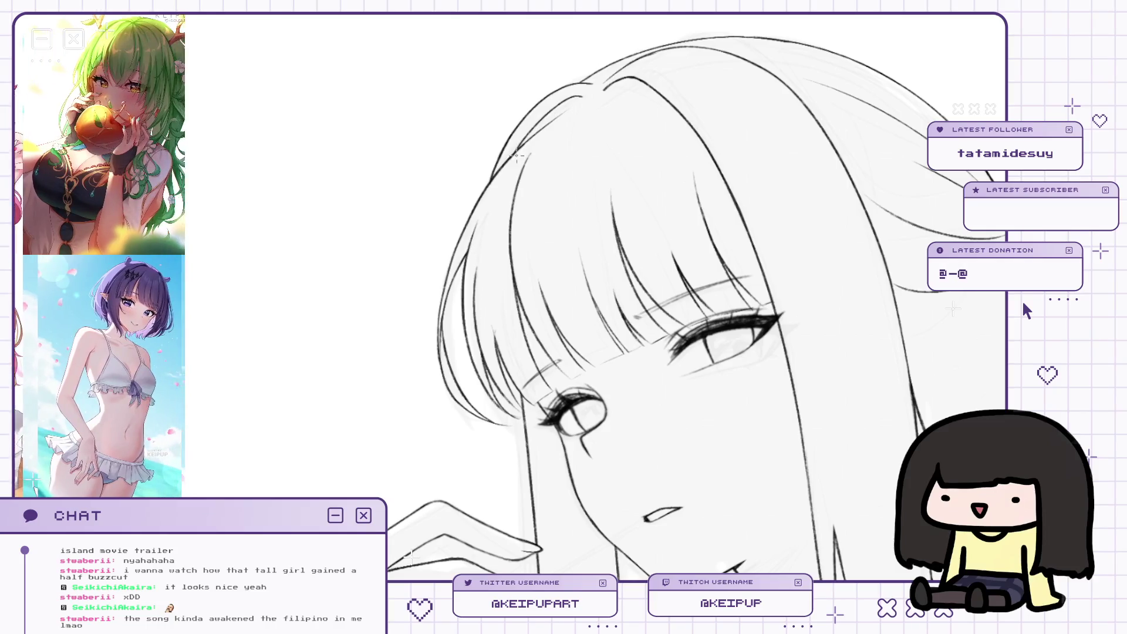
pyautogui.scroll(-3, 657, 53)
pyautogui.scroll(1, 585, 75)
pyautogui.moveTo(703, 201)
pyautogui.mouseDown()
pyautogui.moveTo(667, 172)
pyautogui.moveTo(633, 111)
pyautogui.moveTo(645, 87)
pyautogui.mouseUp()
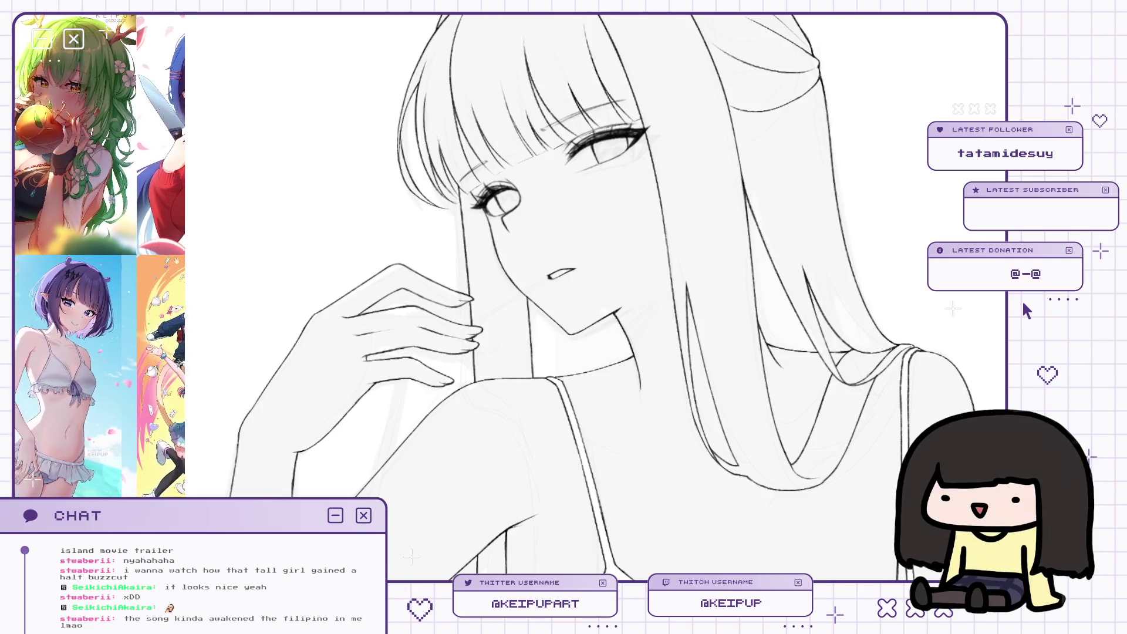
pyautogui.scroll(-3, 766, 279)
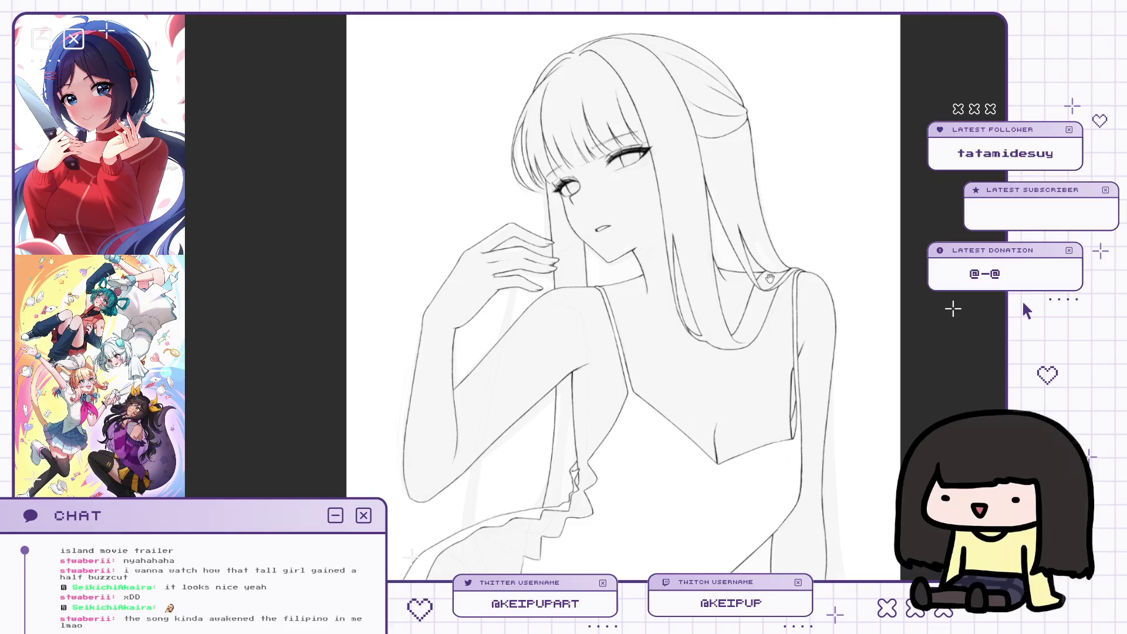
pyautogui.press('h')
pyautogui.scroll(2, 607, 322)
pyautogui.scroll(2, 607, 322)
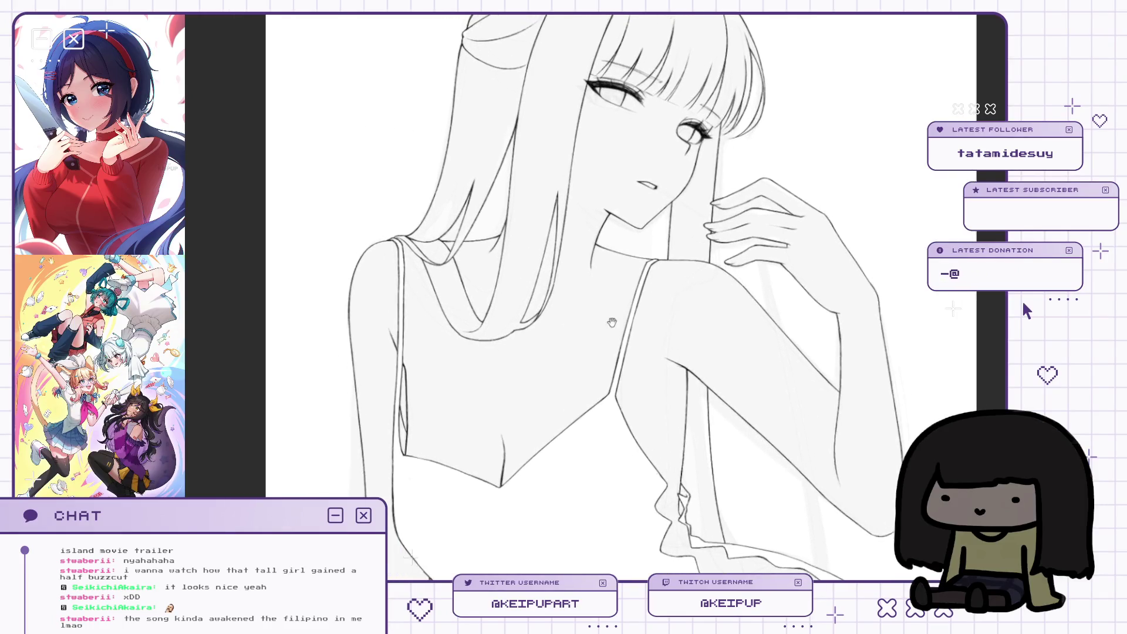
pyautogui.scroll(1, 608, 322)
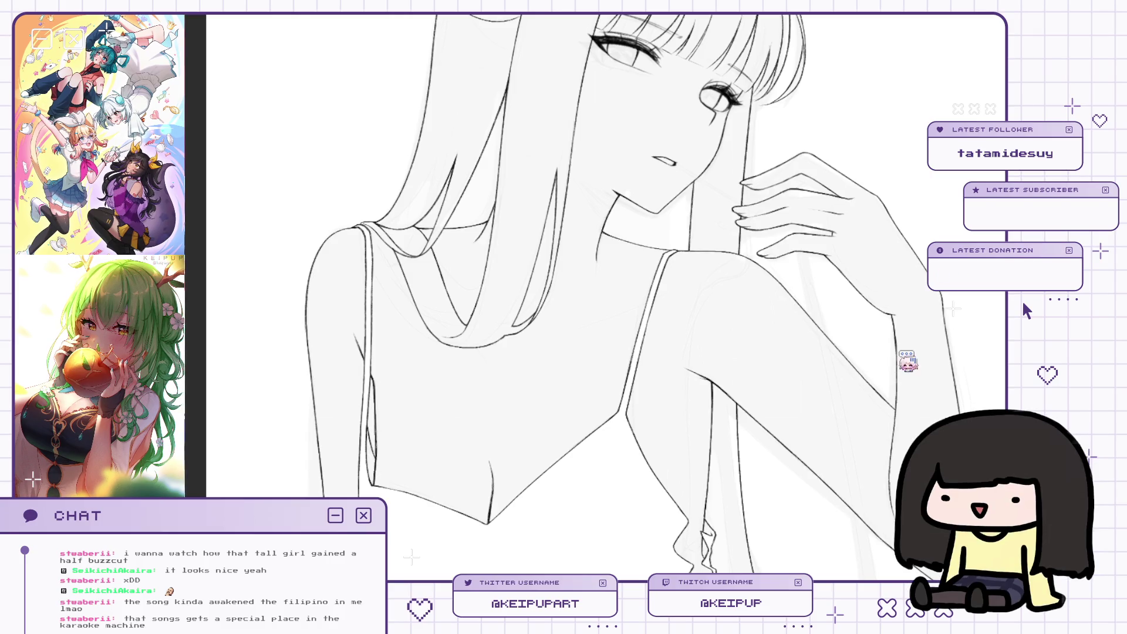
# Mirror the view and draw a short stroke across the neckline below the chin.
pyautogui.press('h')
pyautogui.moveTo(679, 247); pyautogui.dragTo(763, 272)
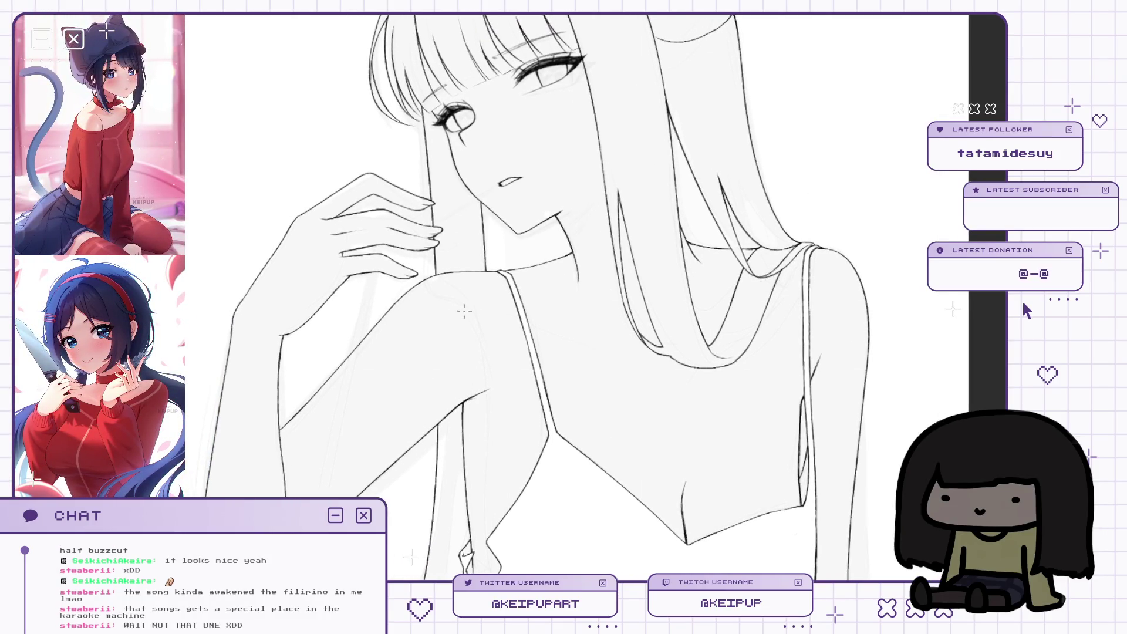
pyautogui.moveTo(697, 316); pyautogui.dragTo(693, 326)
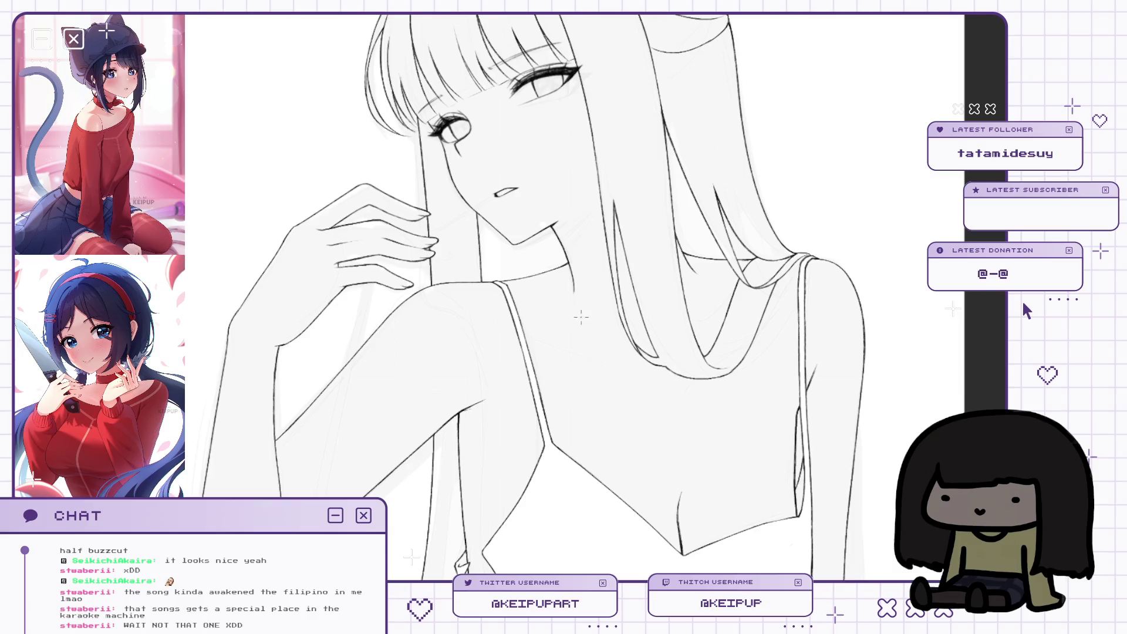
pyautogui.moveTo(652, 357); pyautogui.dragTo(662, 352)
pyautogui.moveTo(531, 313); pyautogui.dragTo(624, 343)
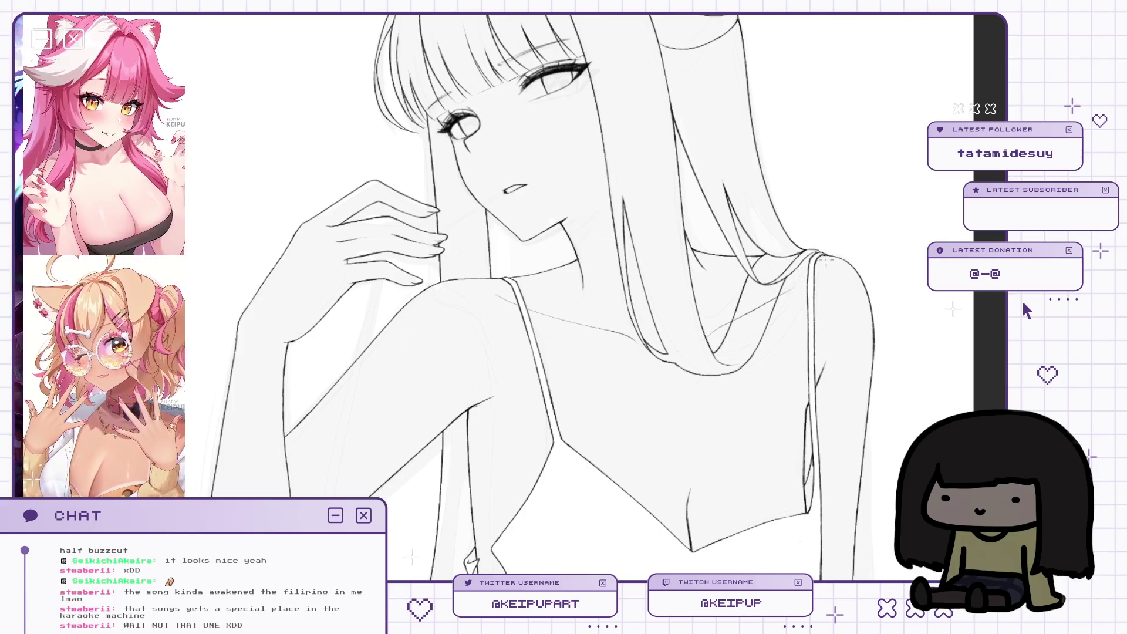
pyautogui.moveTo(827, 237); pyautogui.dragTo(808, 274)
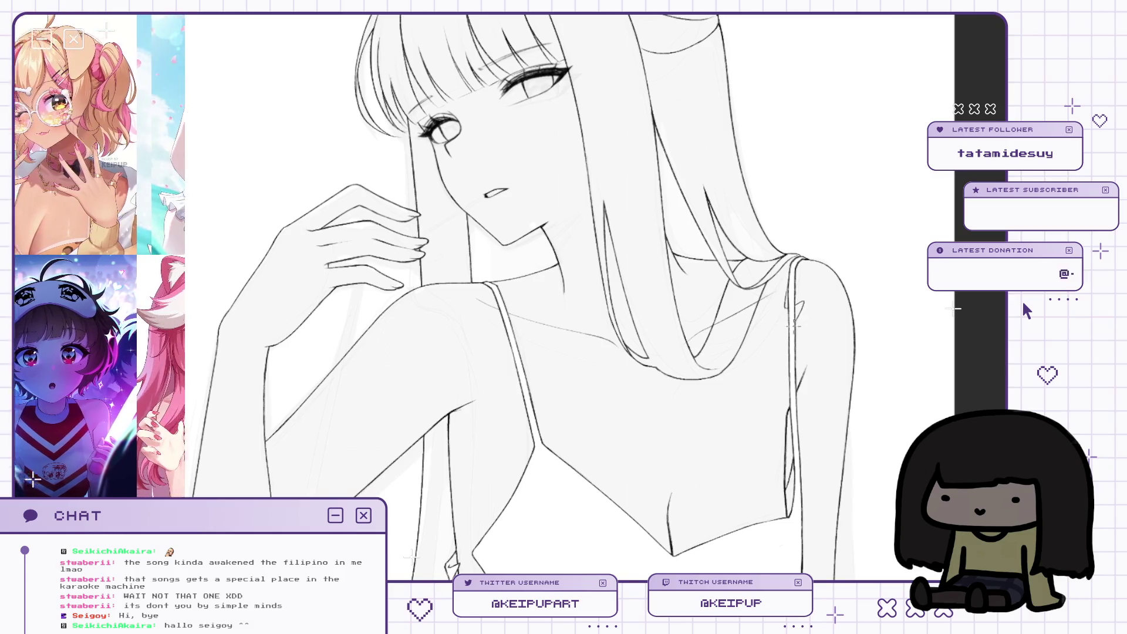
pyautogui.scroll(-2, 522, 294)
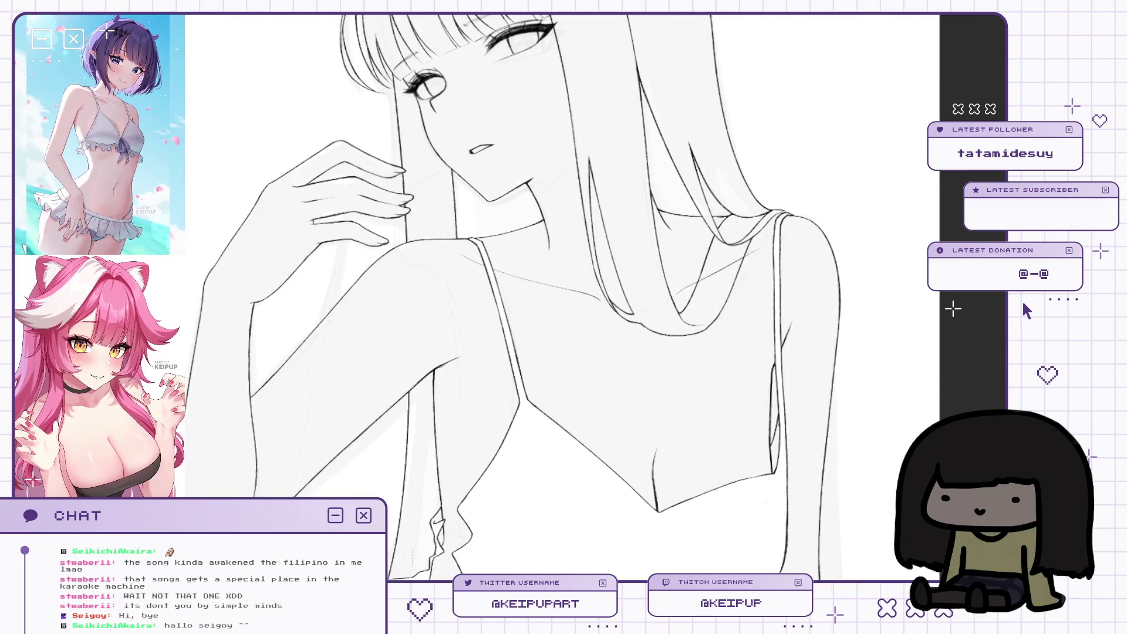
# Reframe the view toward the neck and face, mirror-checking proportions.
pyautogui.scroll(-3, 681, 323)
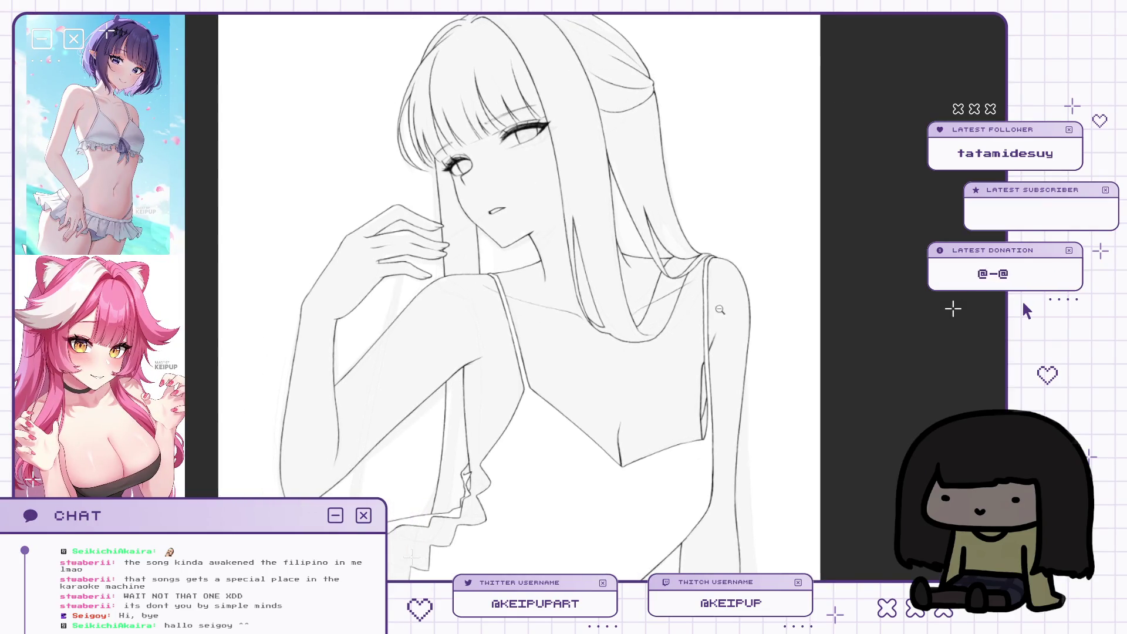
pyautogui.scroll(2, 681, 323)
pyautogui.moveTo(681, 323); pyautogui.dragTo(698, 328)
pyautogui.scroll(2, 704, 282)
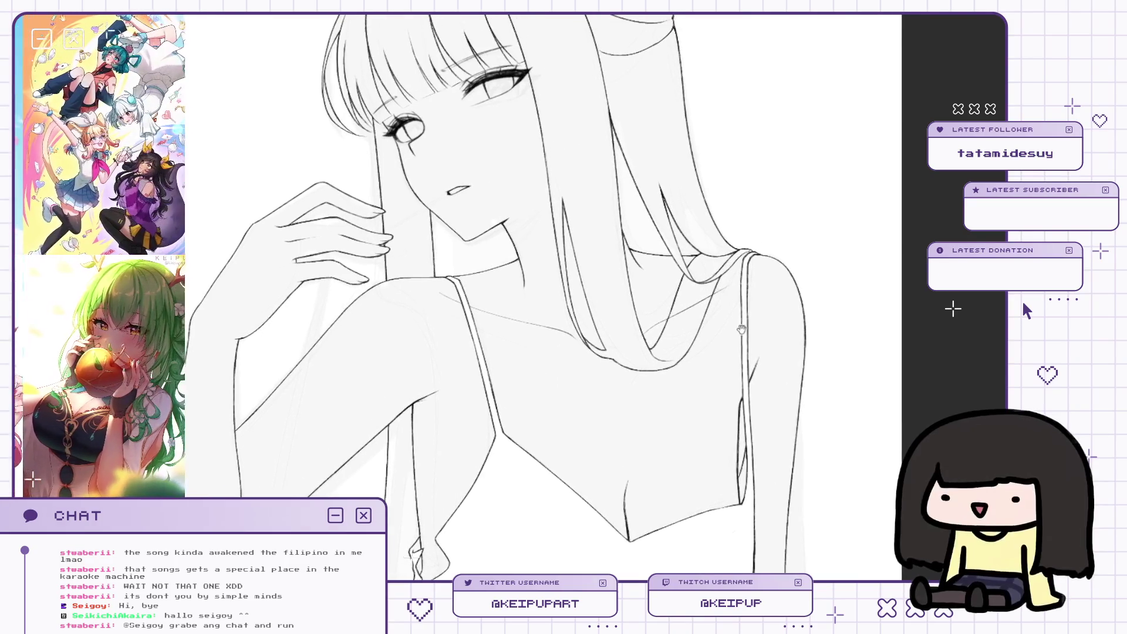
pyautogui.press('h')
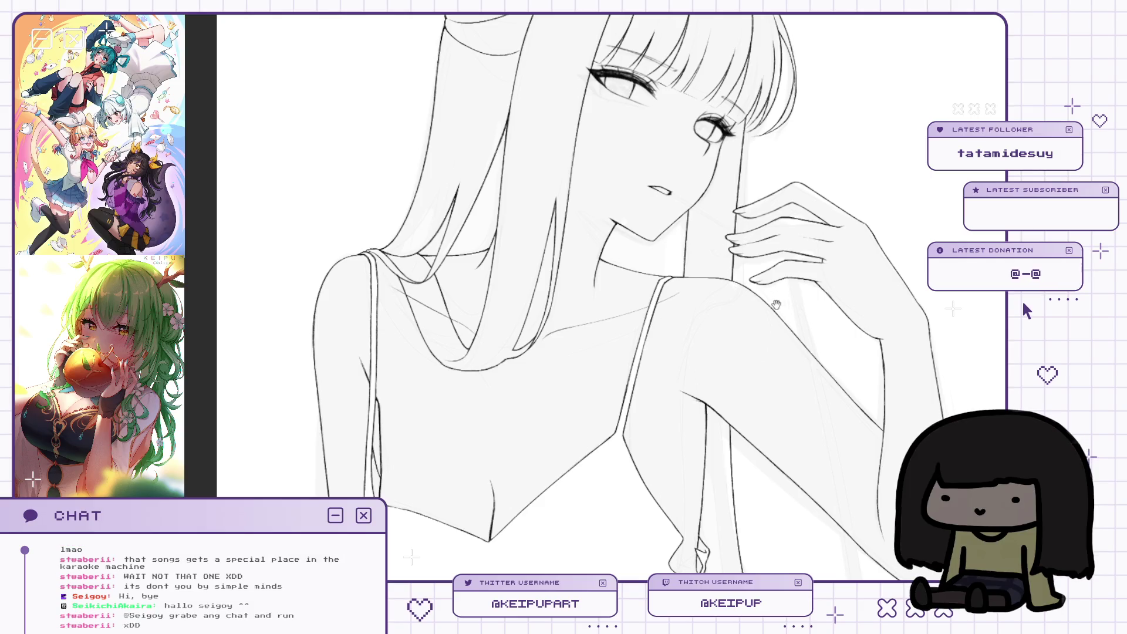
pyautogui.moveTo(755, 328); pyautogui.dragTo(773, 287)
pyautogui.click(759, 335)
pyautogui.press('h')
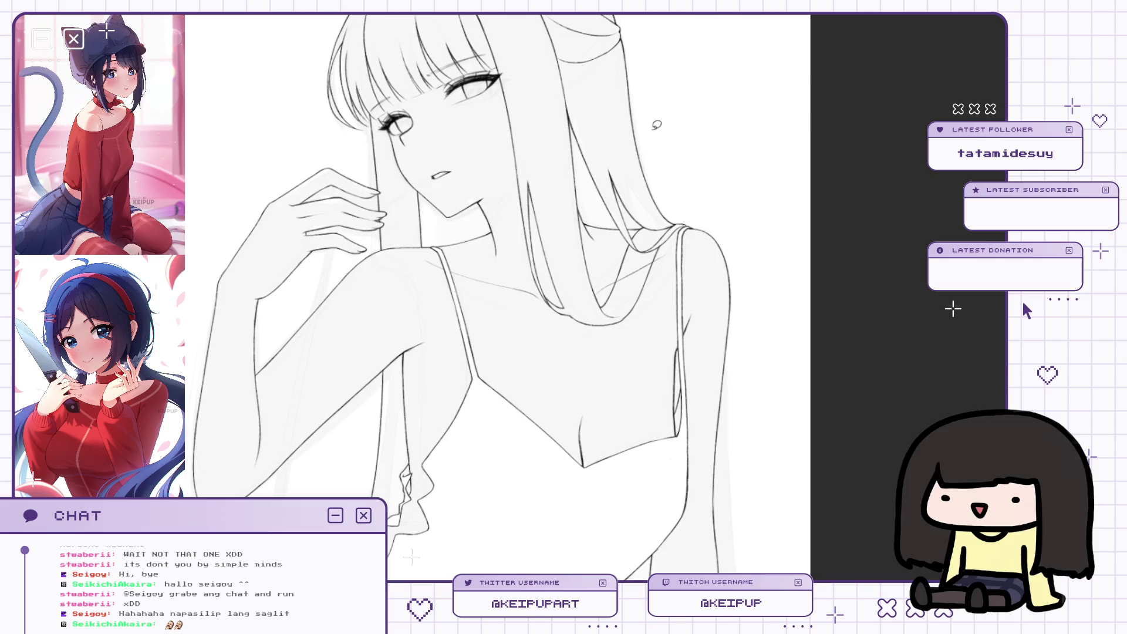
# Draw a collarbone line along the neck, lasso it and start a transform.
pyautogui.moveTo(569, 314); pyautogui.dragTo(472, 263)
pyautogui.moveTo(463, 310)
pyautogui.mouseDown()
pyautogui.moveTo(558, 352)
pyautogui.moveTo(597, 342)
pyautogui.moveTo(563, 356)
pyautogui.mouseUp()
pyautogui.hotkey('ctrl', 't')
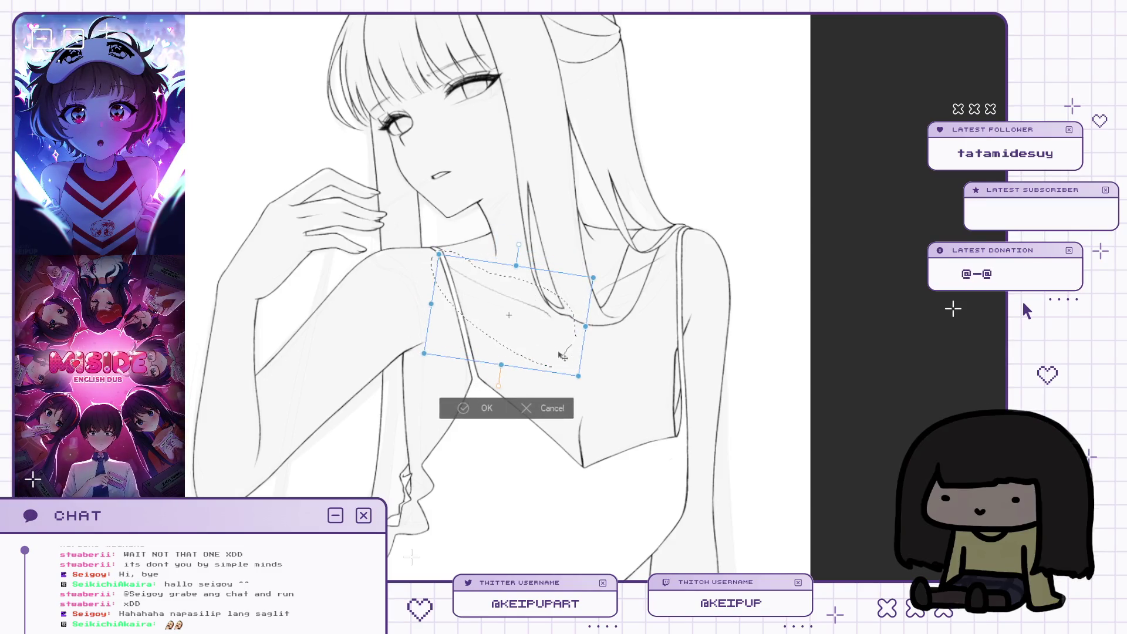
# Select and transform the other collarbone stroke and neck lines, then mirror-check the neckline.
pyautogui.moveTo(606, 317)
pyautogui.mouseDown()
pyautogui.moveTo(676, 241)
pyautogui.moveTo(646, 305)
pyautogui.moveTo(661, 316)
pyautogui.mouseUp()
pyautogui.hotkey('ctrl', 't')
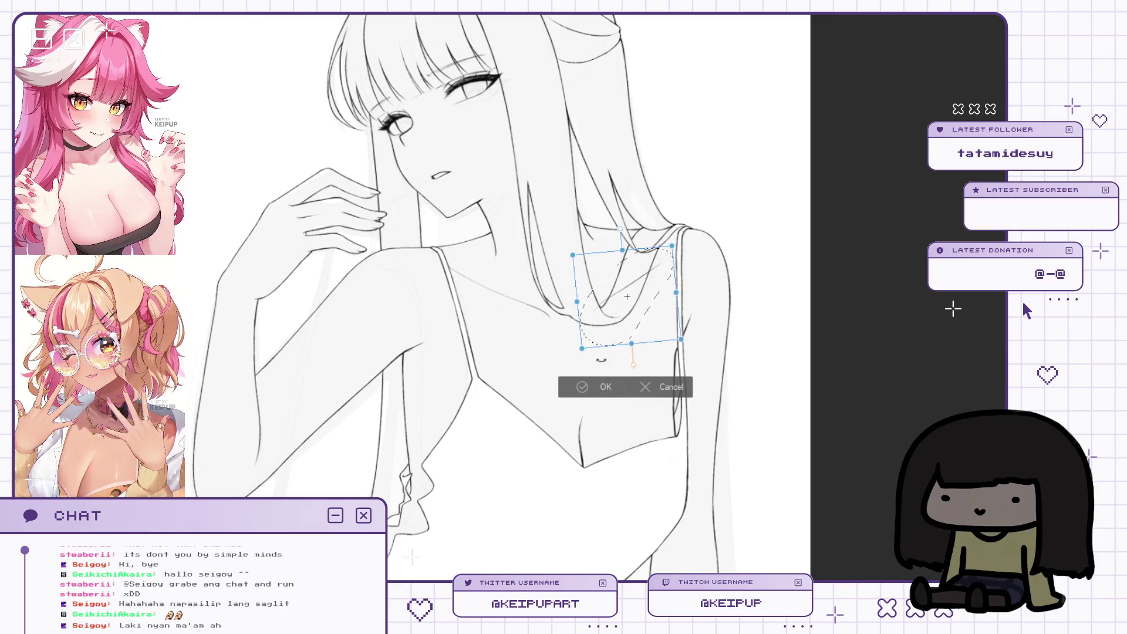
pyautogui.scroll(-3, 675, 309)
pyautogui.scroll(3, 635, 297)
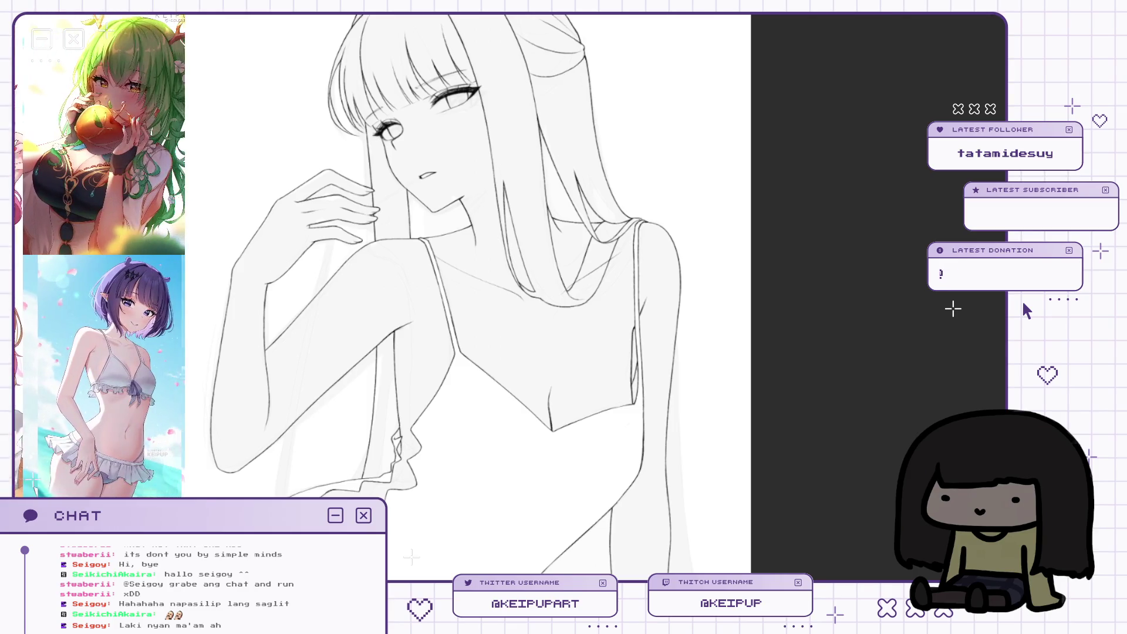
pyautogui.moveTo(633, 270); pyautogui.dragTo(665, 274)
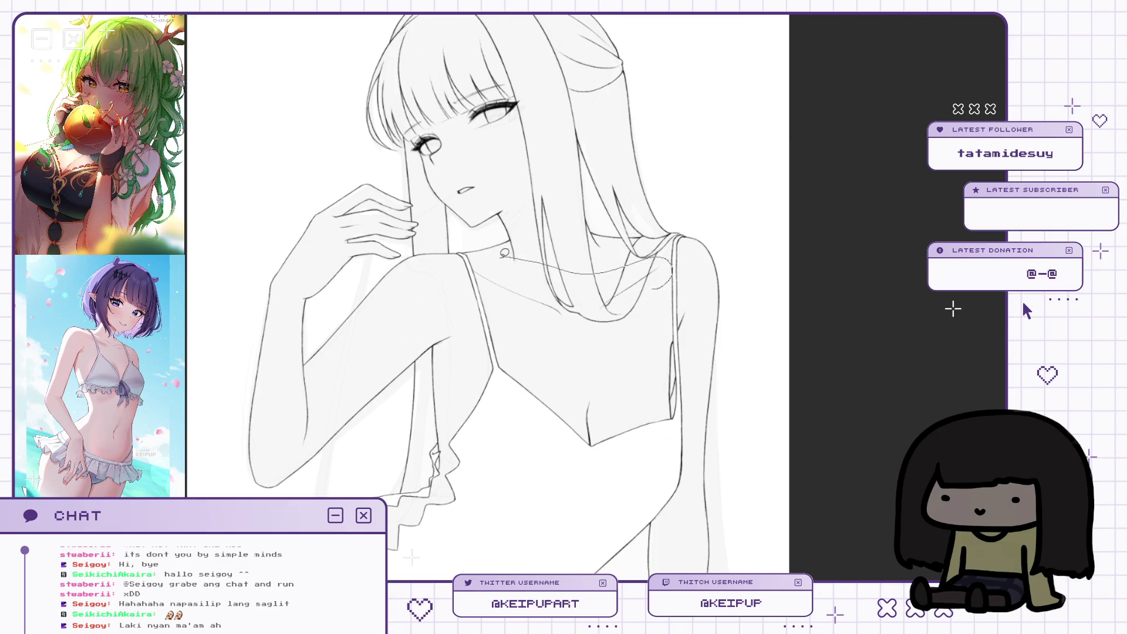
pyautogui.moveTo(493, 252); pyautogui.dragTo(464, 263)
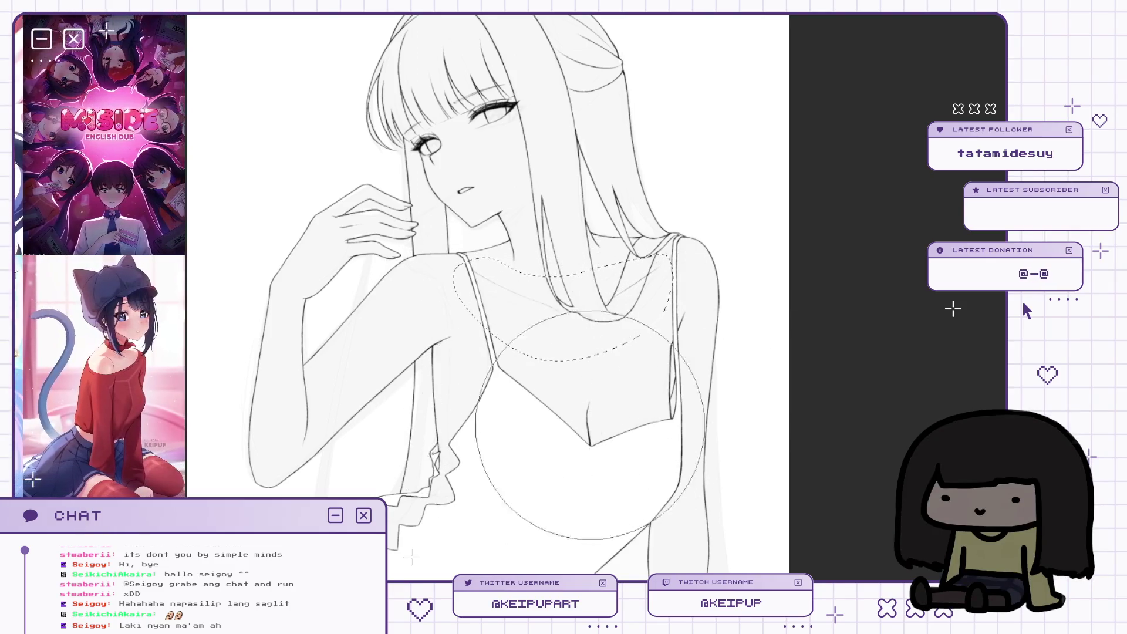
pyautogui.press('h')
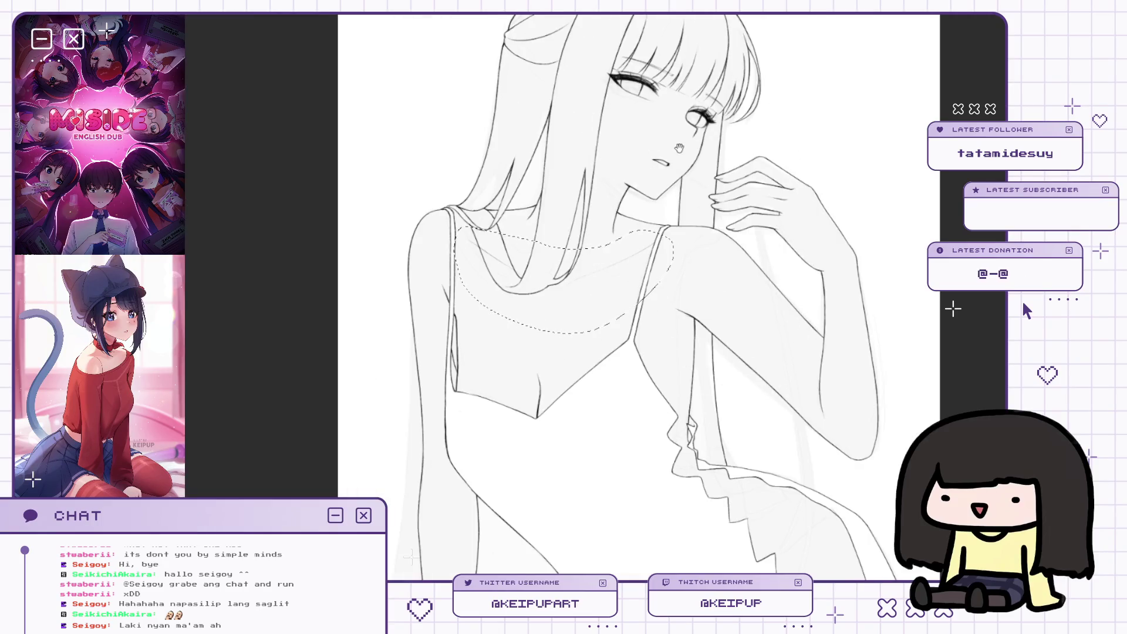
pyautogui.press('h')
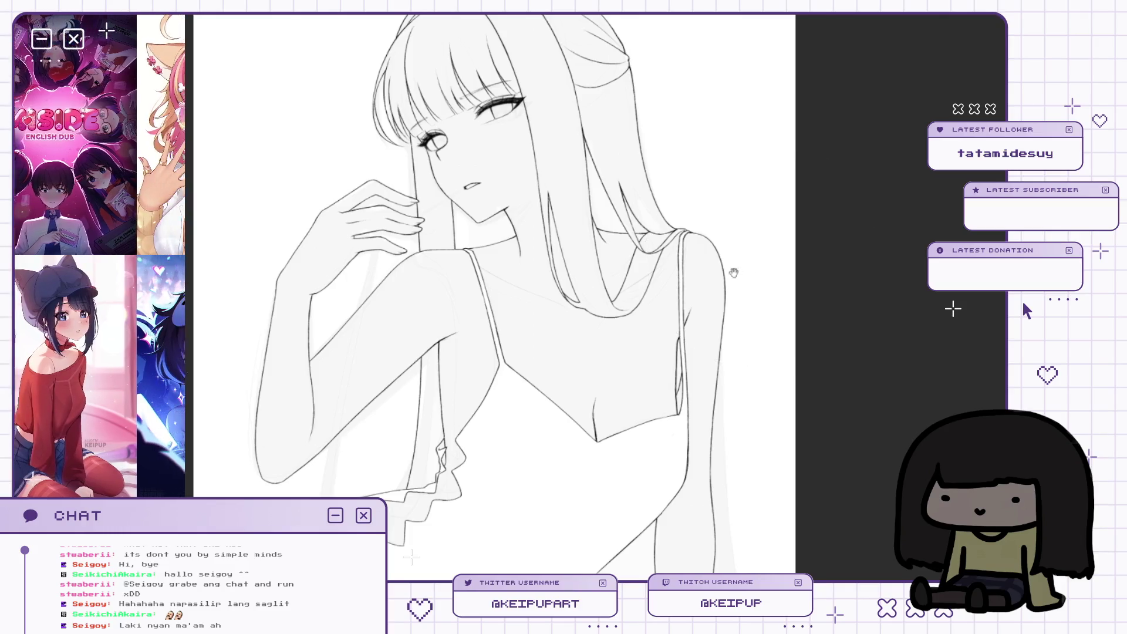
pyautogui.scroll(-2, 737, 272)
pyautogui.scroll(3, 667, 313)
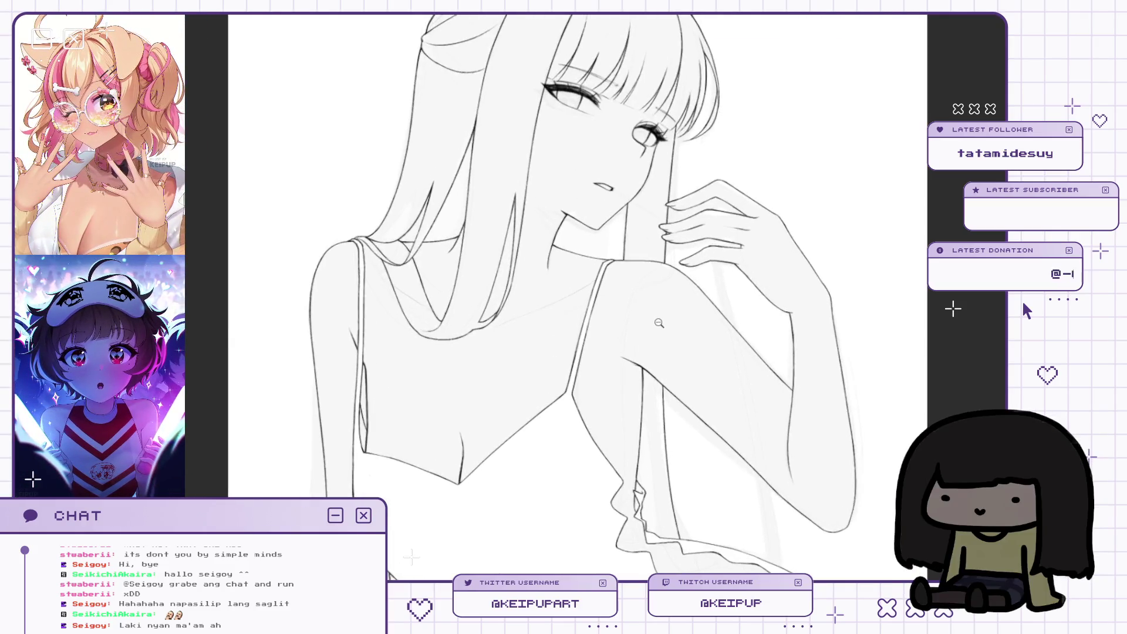
pyautogui.scroll(-3, 708, 386)
pyautogui.scroll(2, 708, 386)
pyautogui.moveTo(709, 385); pyautogui.dragTo(746, 294)
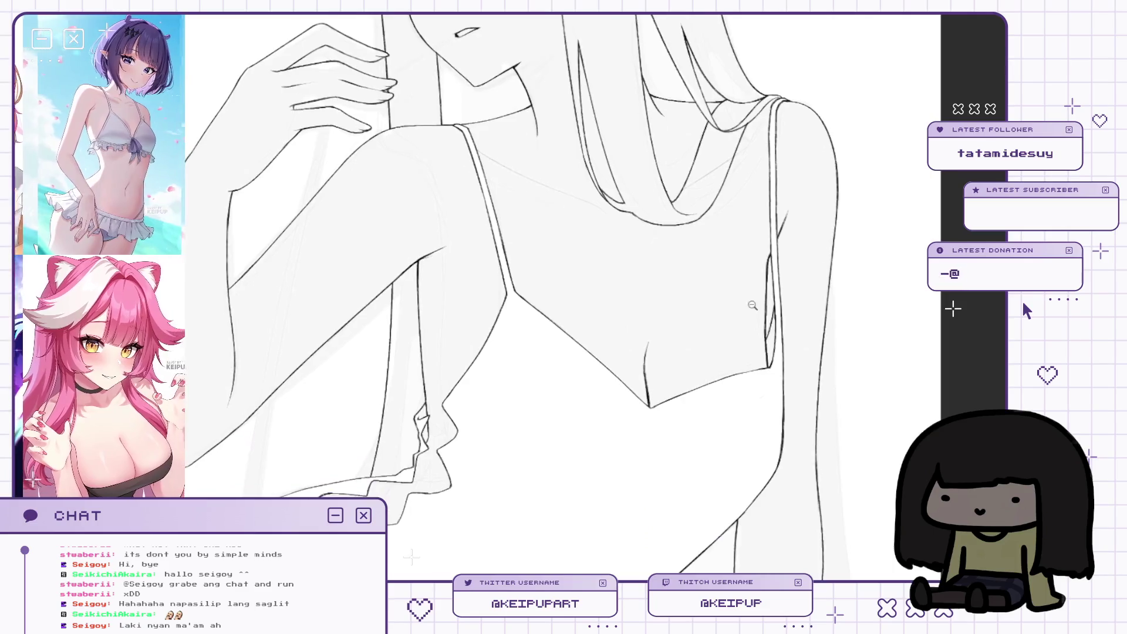
pyautogui.scroll(-3, 746, 294)
pyautogui.scroll(3, 758, 247)
pyautogui.press('h')
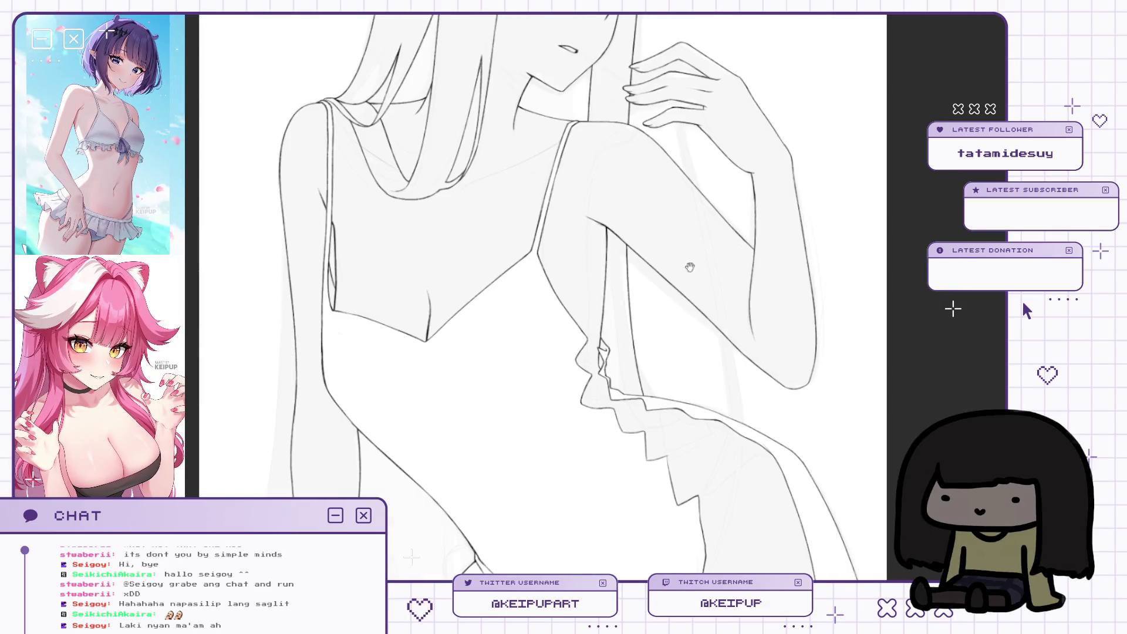
pyautogui.scroll(2, 476, 287)
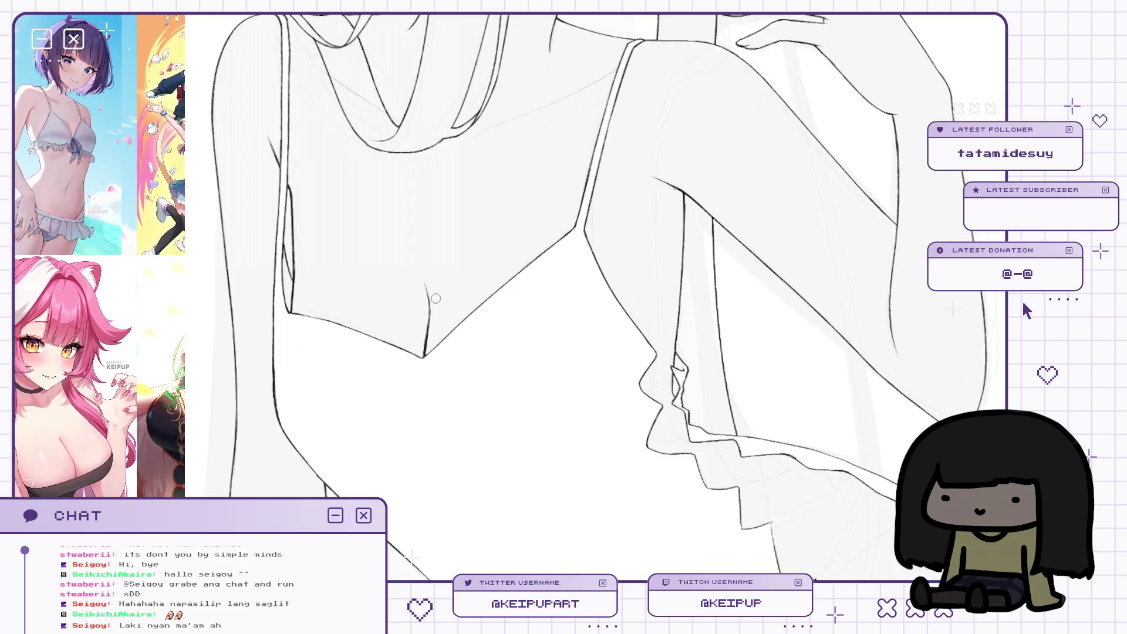
pyautogui.press('h')
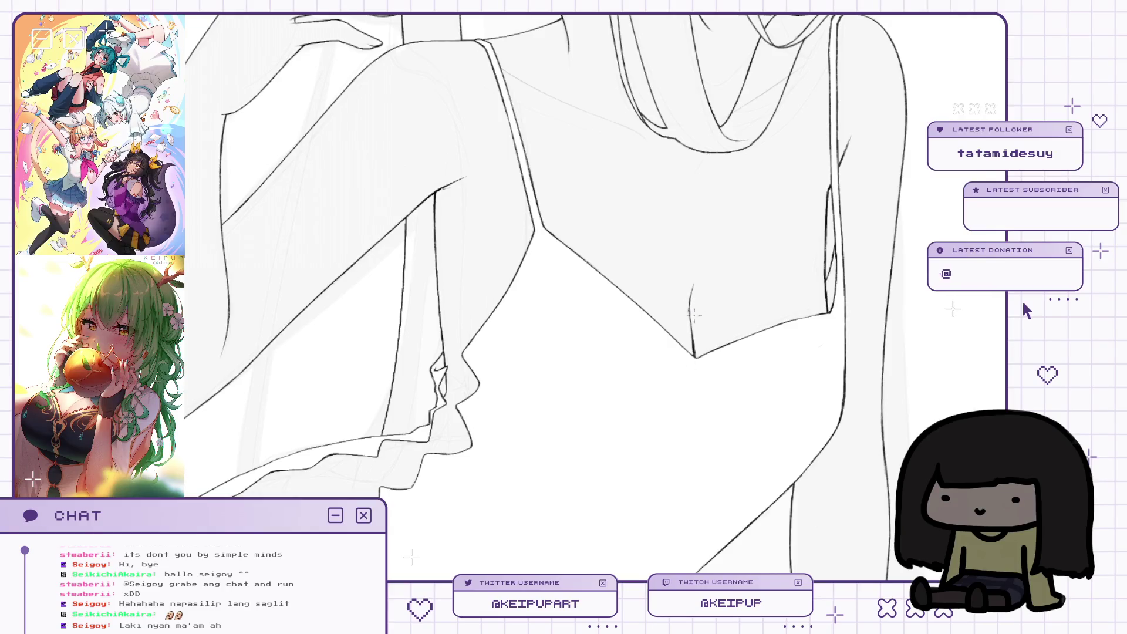
pyautogui.scroll(-2, 694, 318)
pyautogui.scroll(-3, 746, 290)
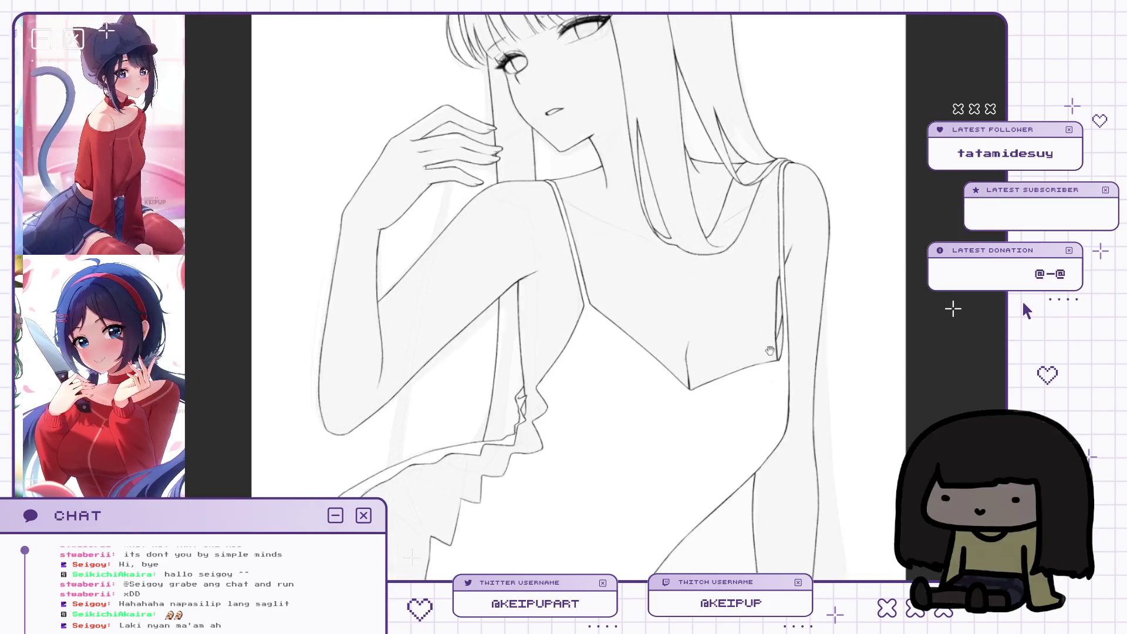
pyautogui.scroll(1, 770, 350)
pyautogui.scroll(-2, 827, 217)
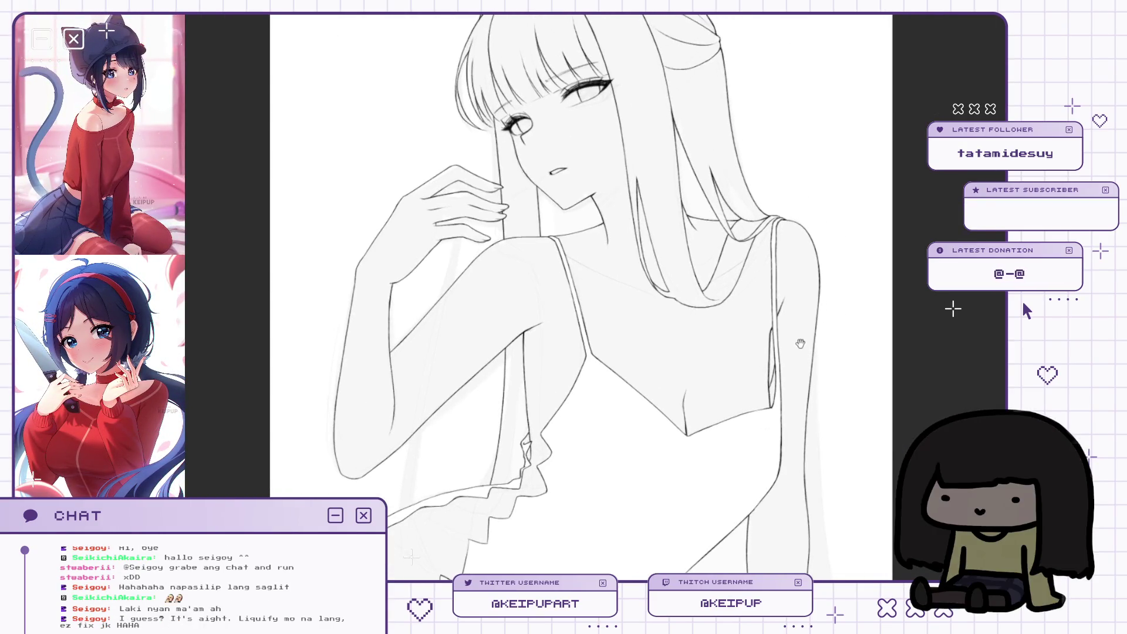
pyautogui.press('h')
pyautogui.scroll(-1, 793, 370)
pyautogui.press('h')
pyautogui.scroll(2, 820, 325)
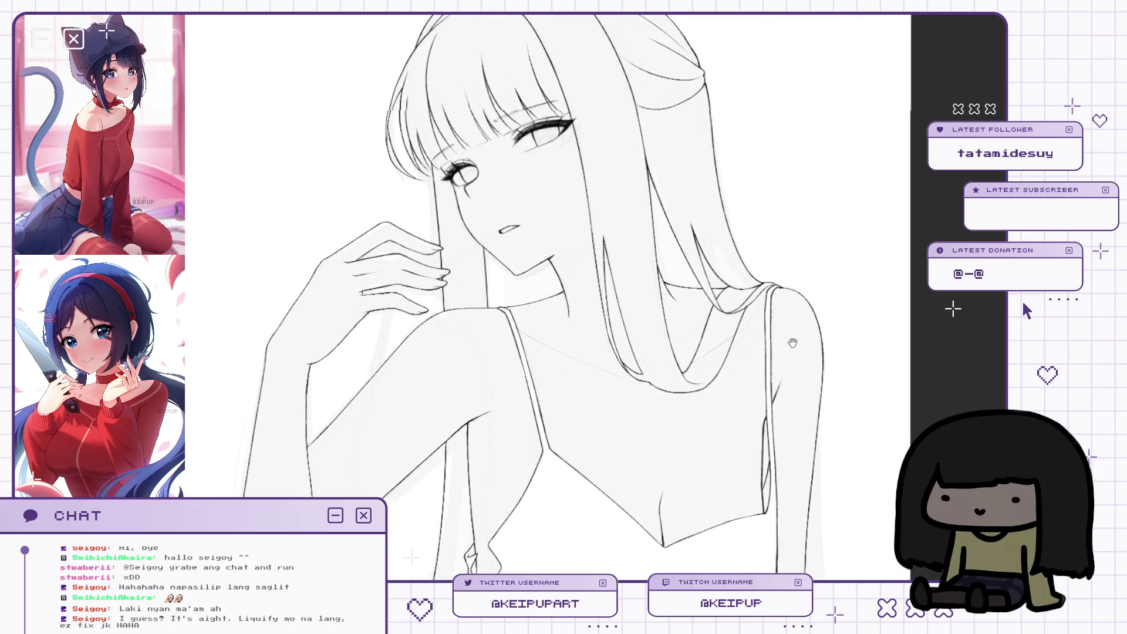
pyautogui.scroll(-2, 774, 294)
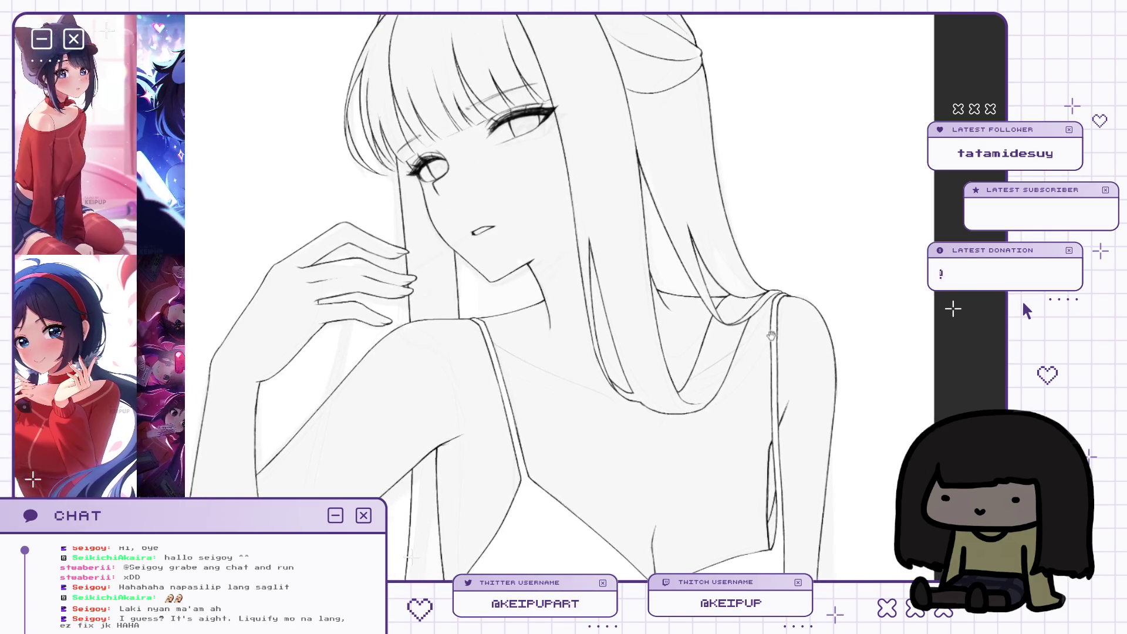
pyautogui.scroll(3, 769, 357)
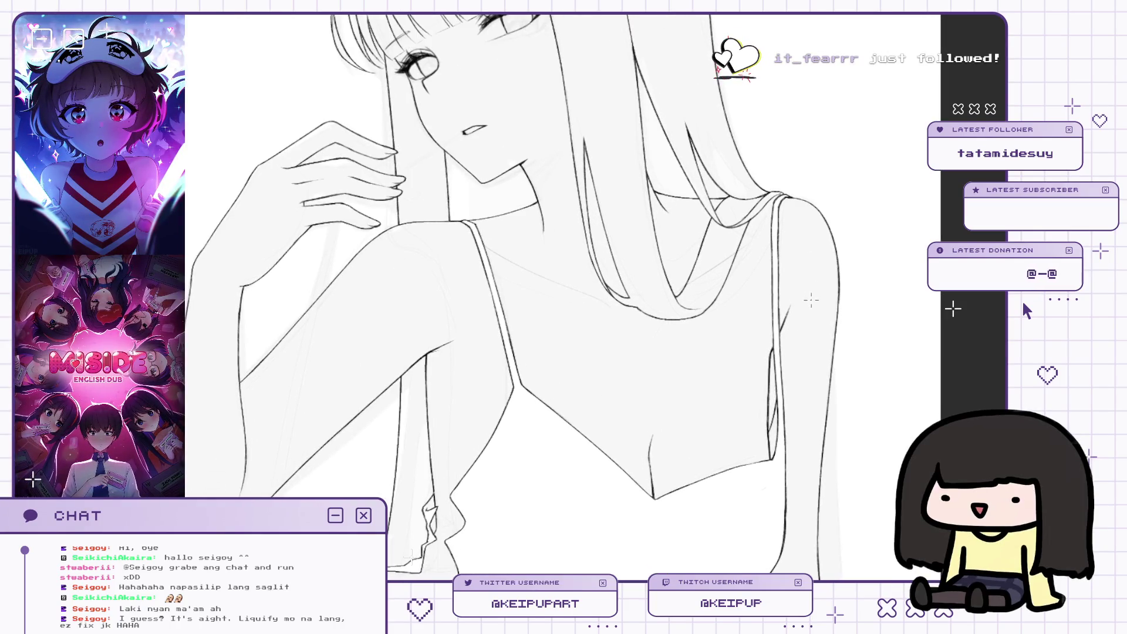
pyautogui.scroll(1, 812, 299)
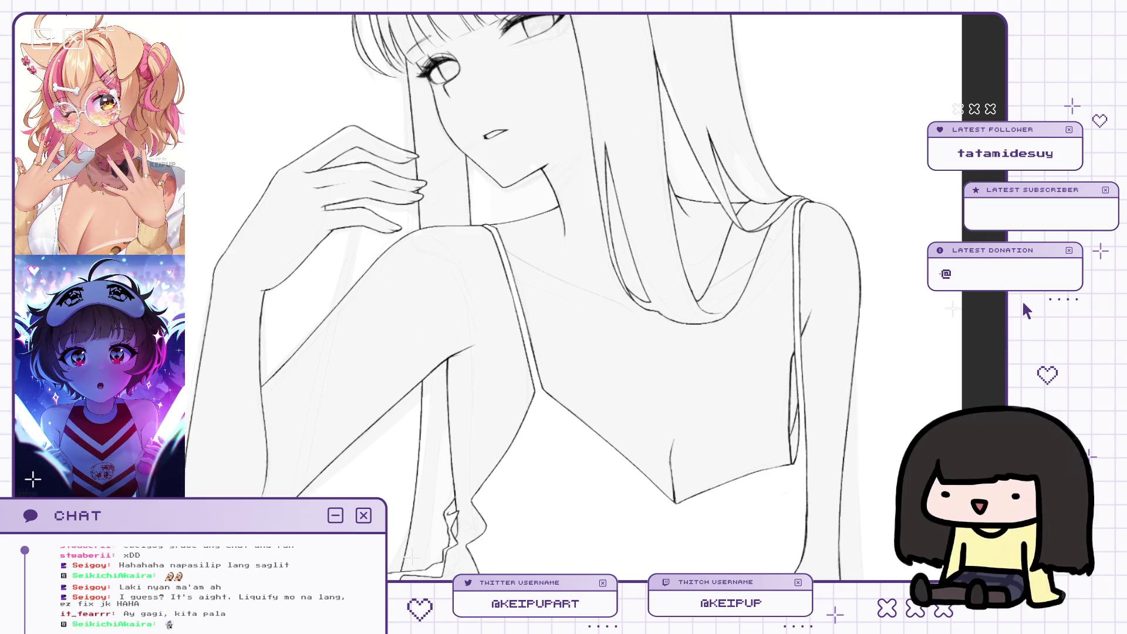
pyautogui.scroll(-1, 1026, 311)
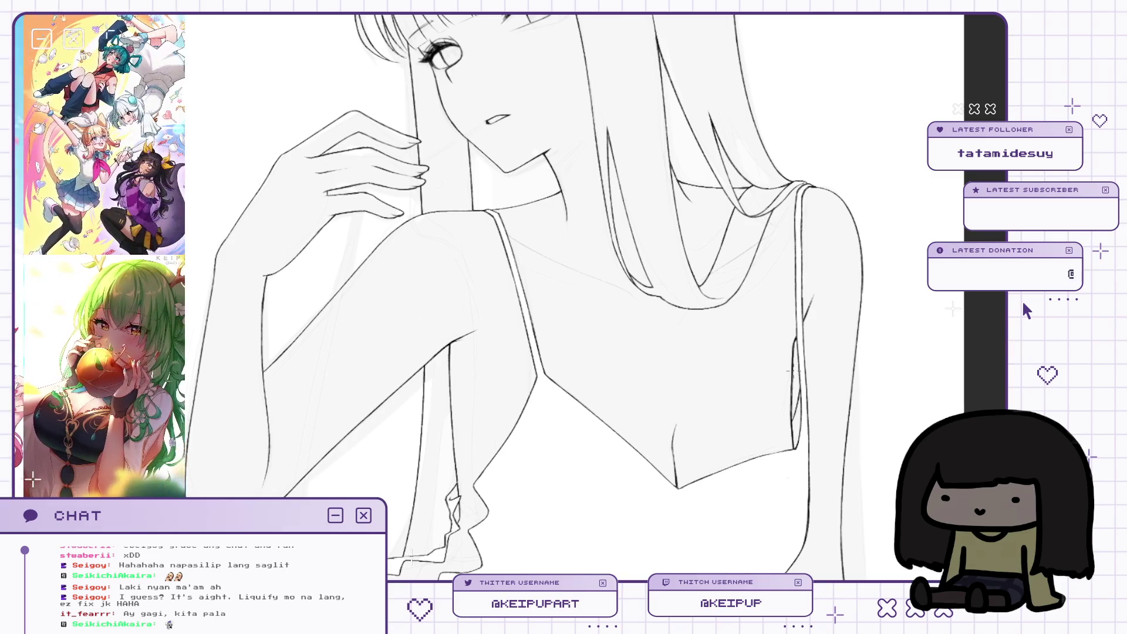
pyautogui.press('Delete')
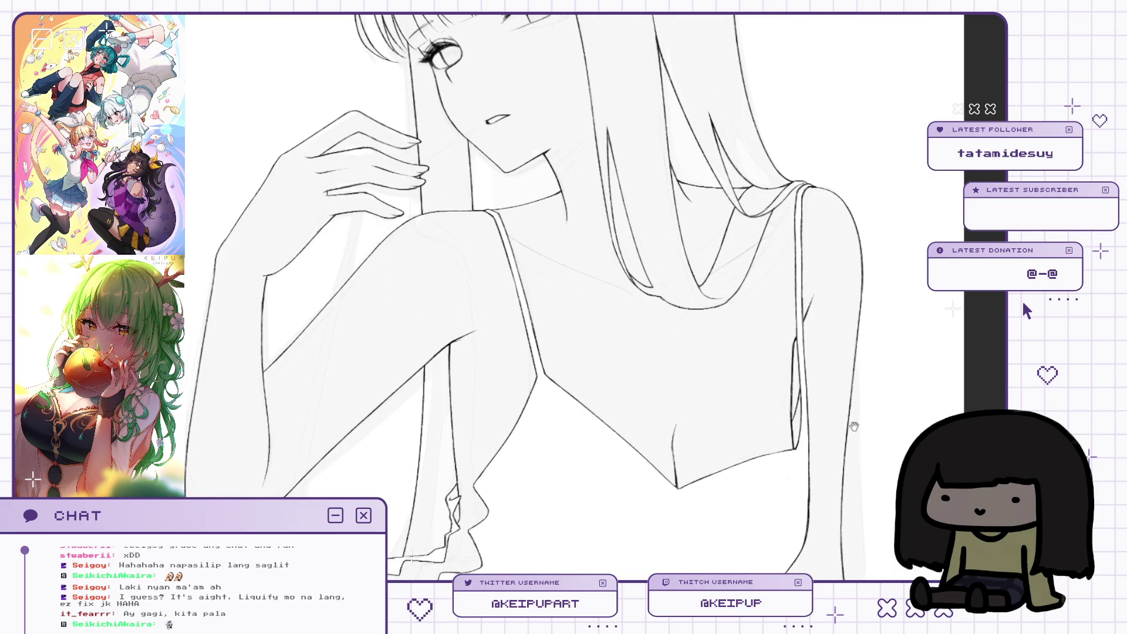
pyautogui.scroll(-1, 855, 420)
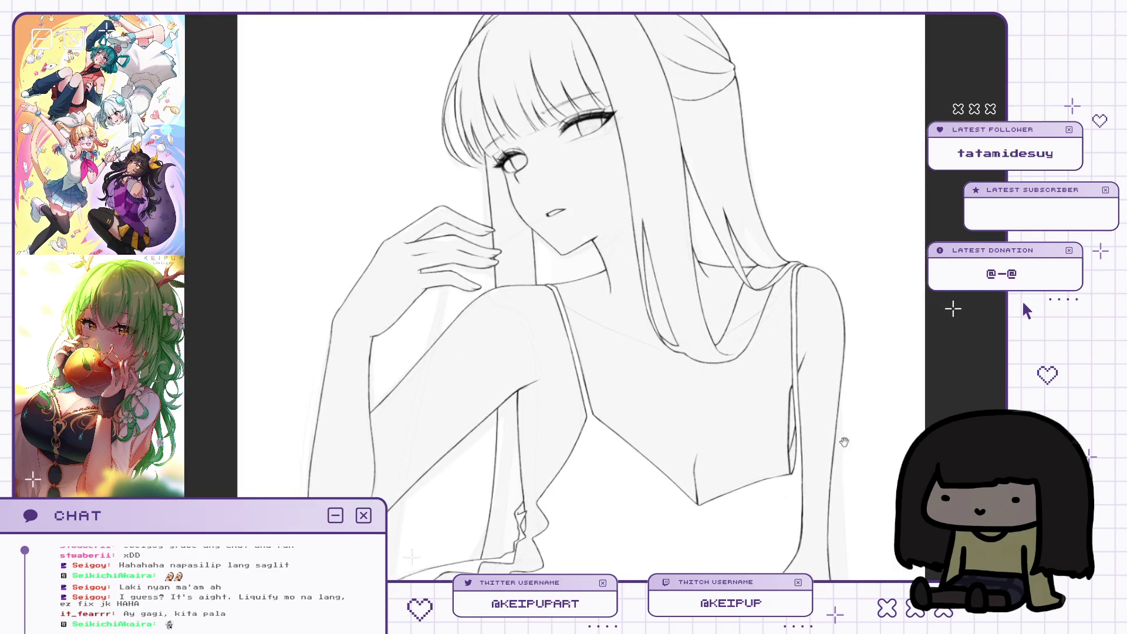
pyautogui.moveTo(844, 447); pyautogui.dragTo(841, 397)
pyautogui.moveTo(919, 382); pyautogui.dragTo(914, 355)
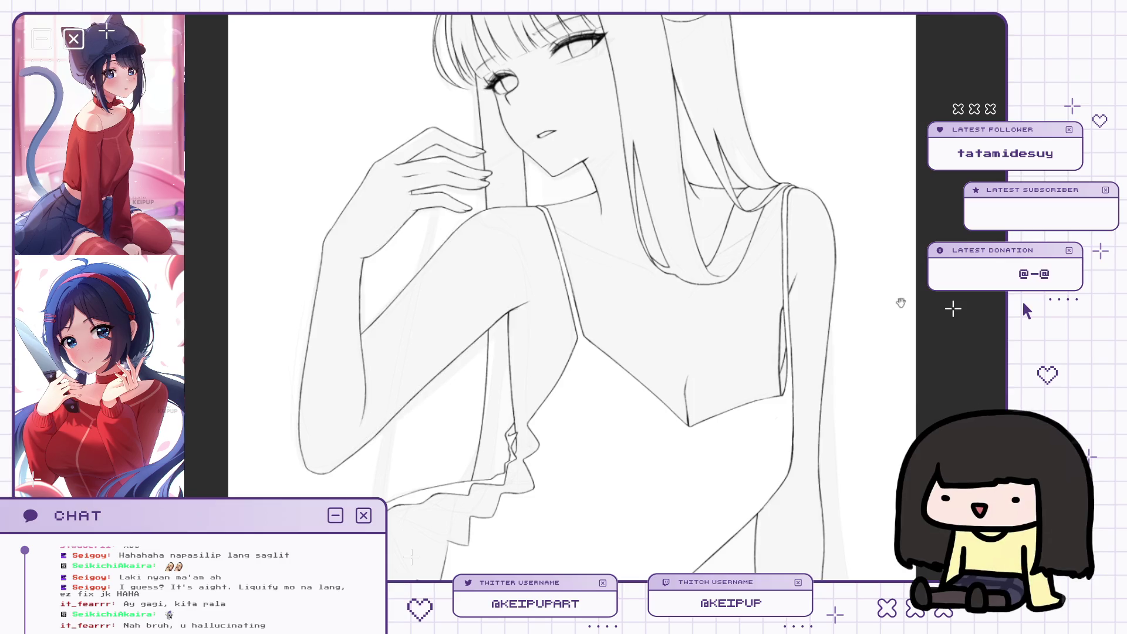
pyautogui.scroll(-2, 841, 406)
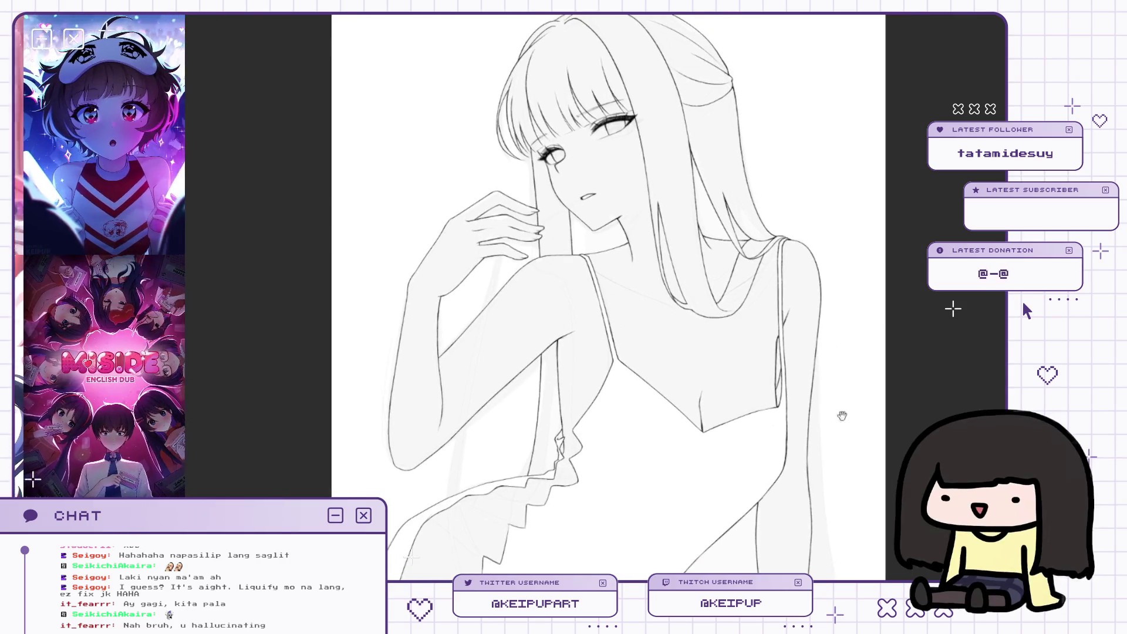
pyautogui.scroll(3, 841, 406)
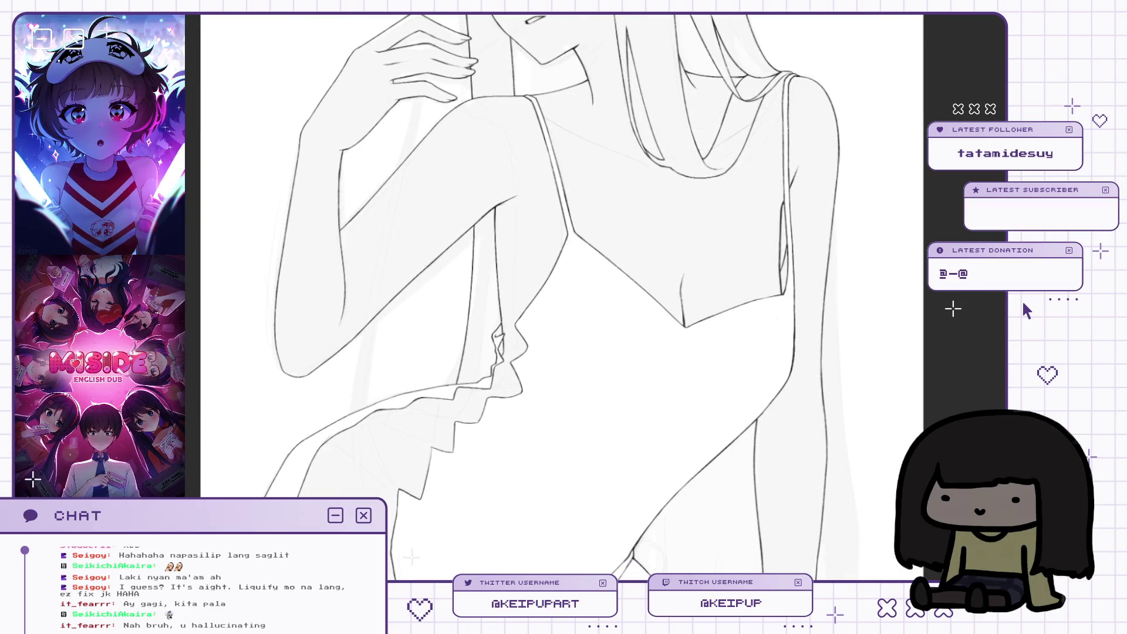
pyautogui.scroll(3, 803, 326)
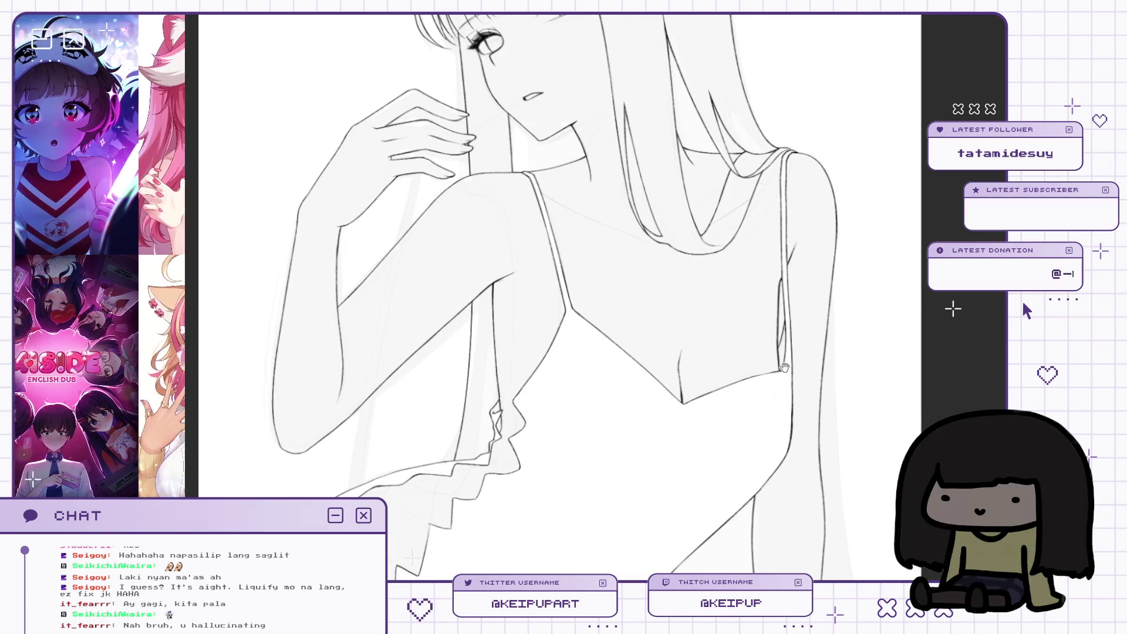
pyautogui.press('h')
pyautogui.moveTo(785, 369); pyautogui.dragTo(789, 258)
pyautogui.press('h')
pyautogui.scroll(2, 790, 257)
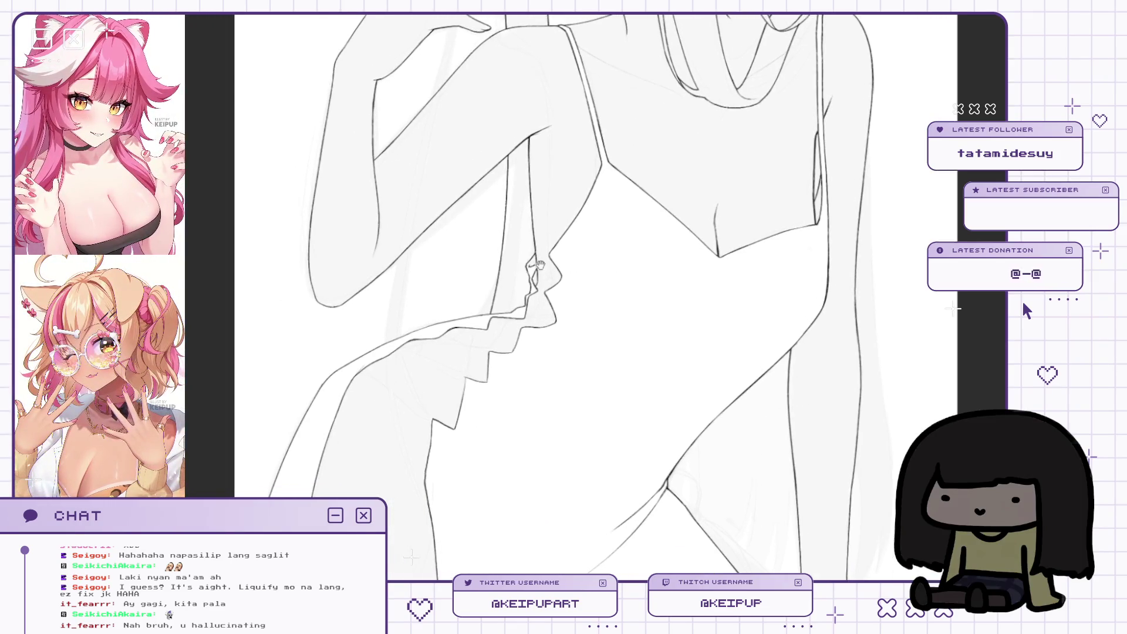
pyautogui.press('h')
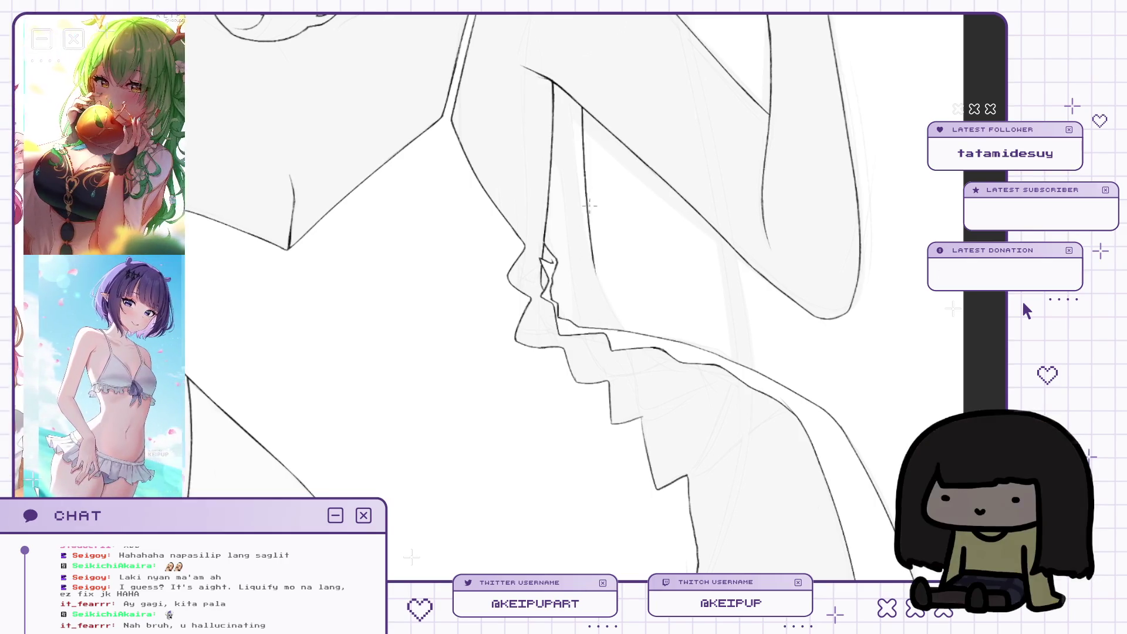
pyautogui.moveTo(620, 233); pyautogui.dragTo(609, 261)
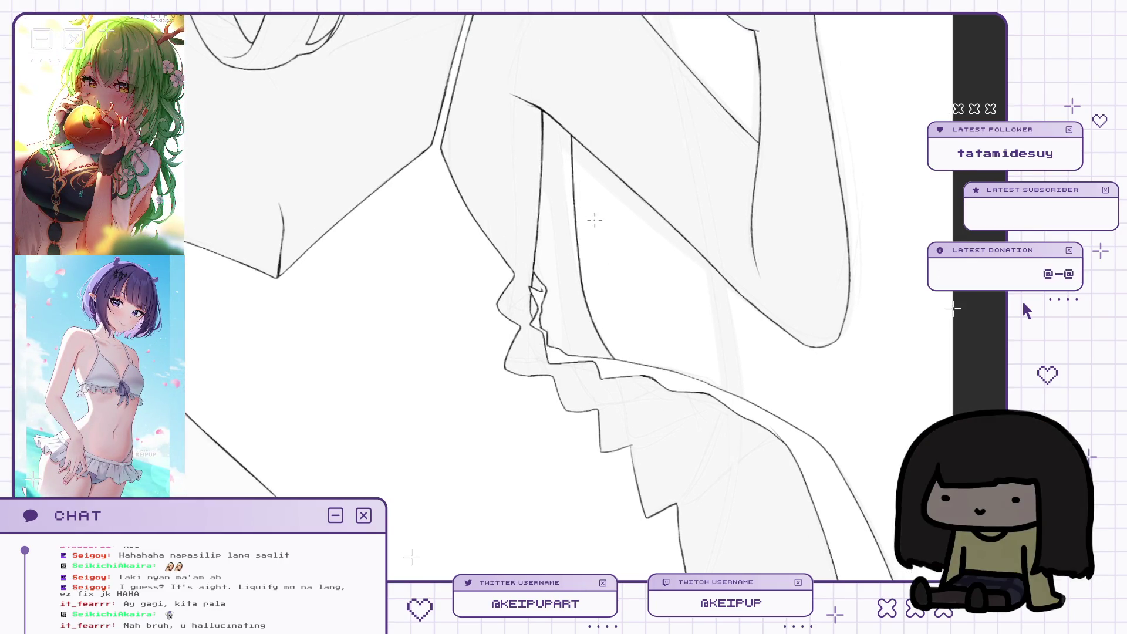
pyautogui.moveTo(599, 202); pyautogui.dragTo(591, 213)
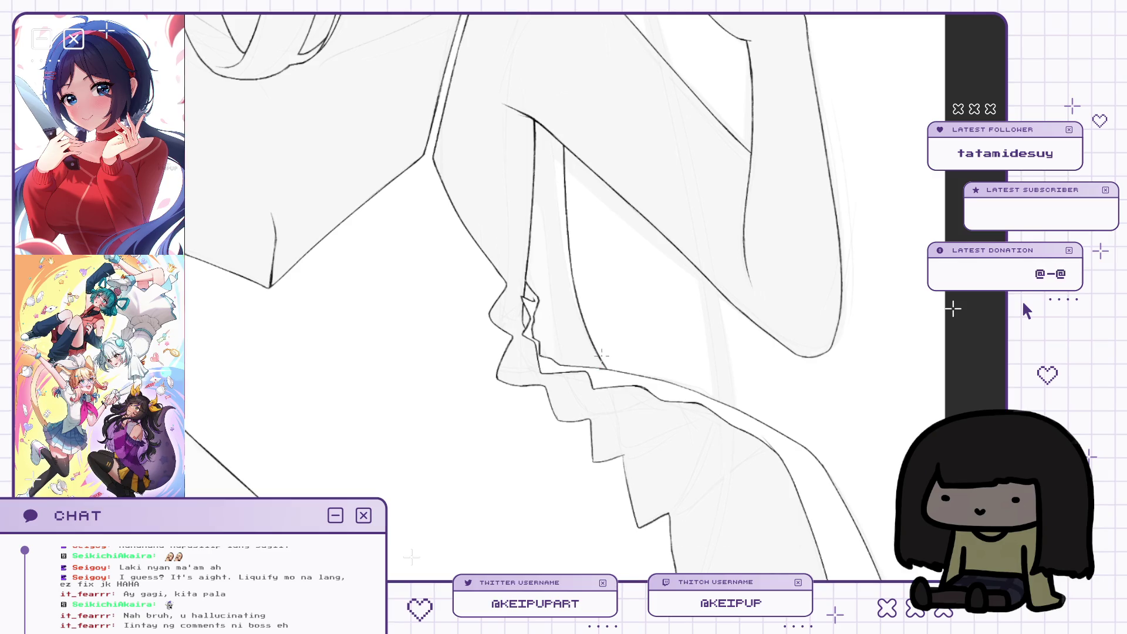
pyautogui.moveTo(602, 355)
pyautogui.mouseDown()
pyautogui.moveTo(658, 286)
pyautogui.moveTo(720, 299)
pyautogui.mouseUp()
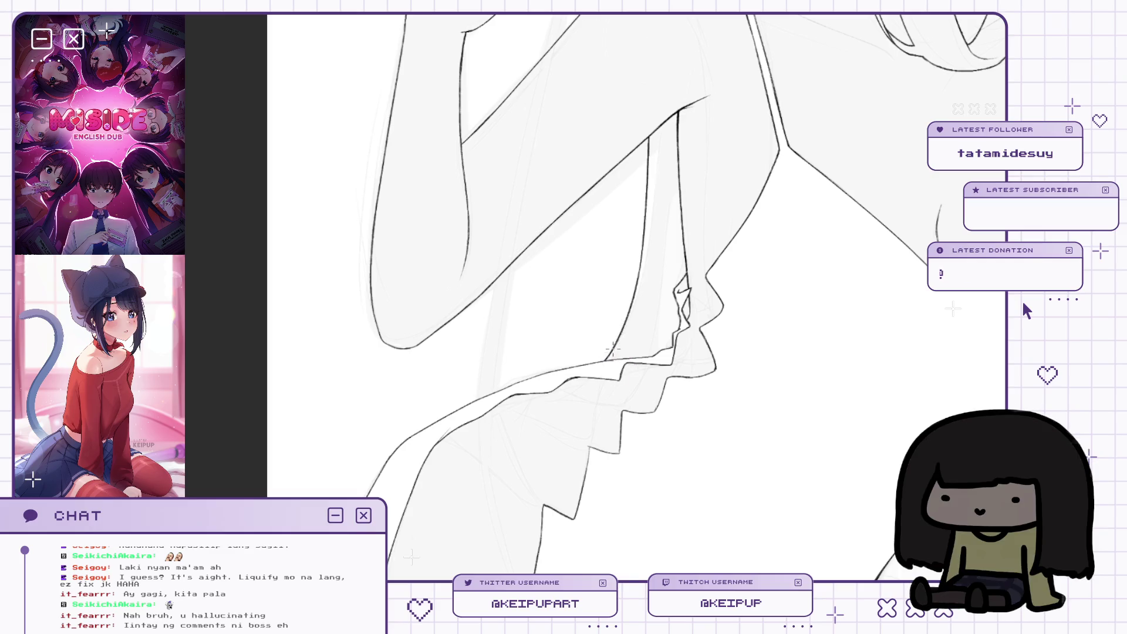
pyautogui.scroll(-5, 642, 316)
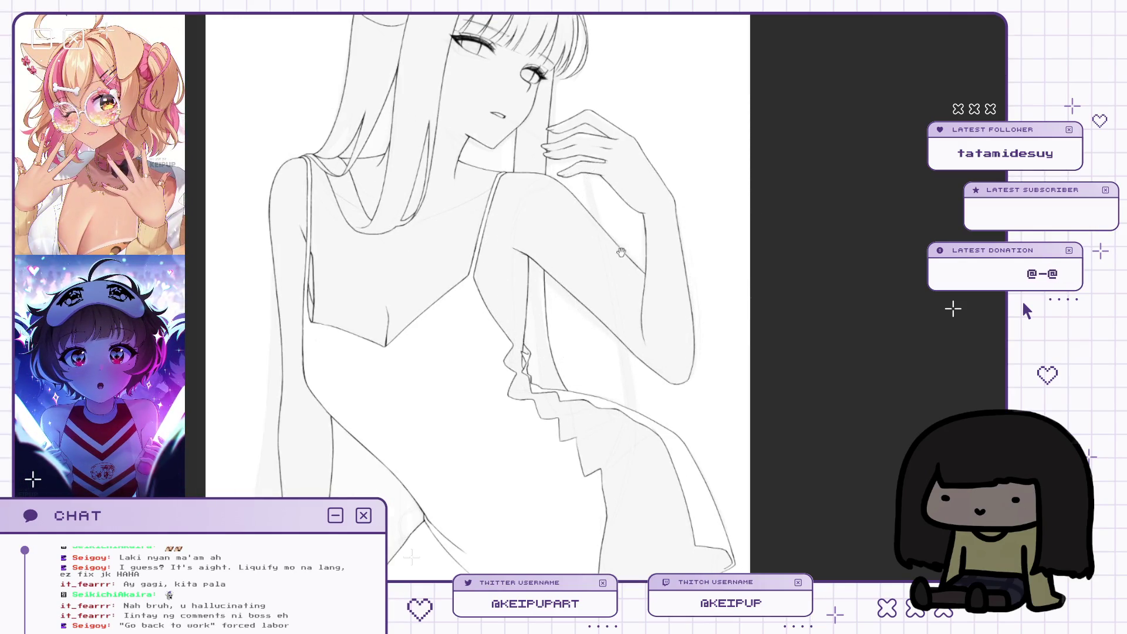
# Mirror the figure back and forth to check the pose and face.
pyautogui.press('h')
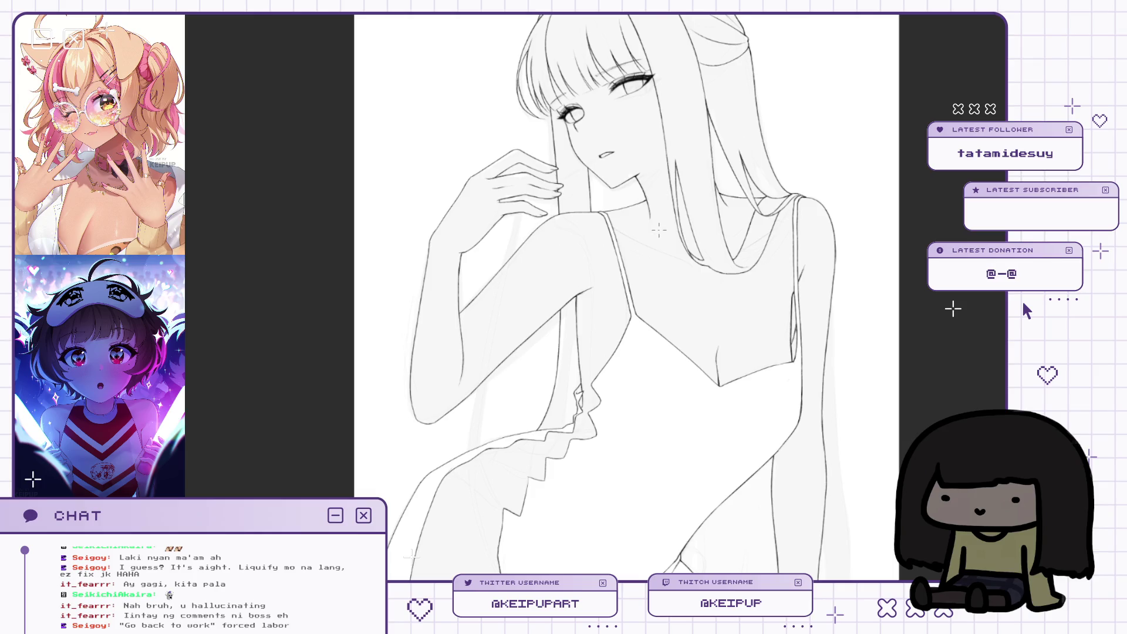
pyautogui.scroll(2, 789, 192)
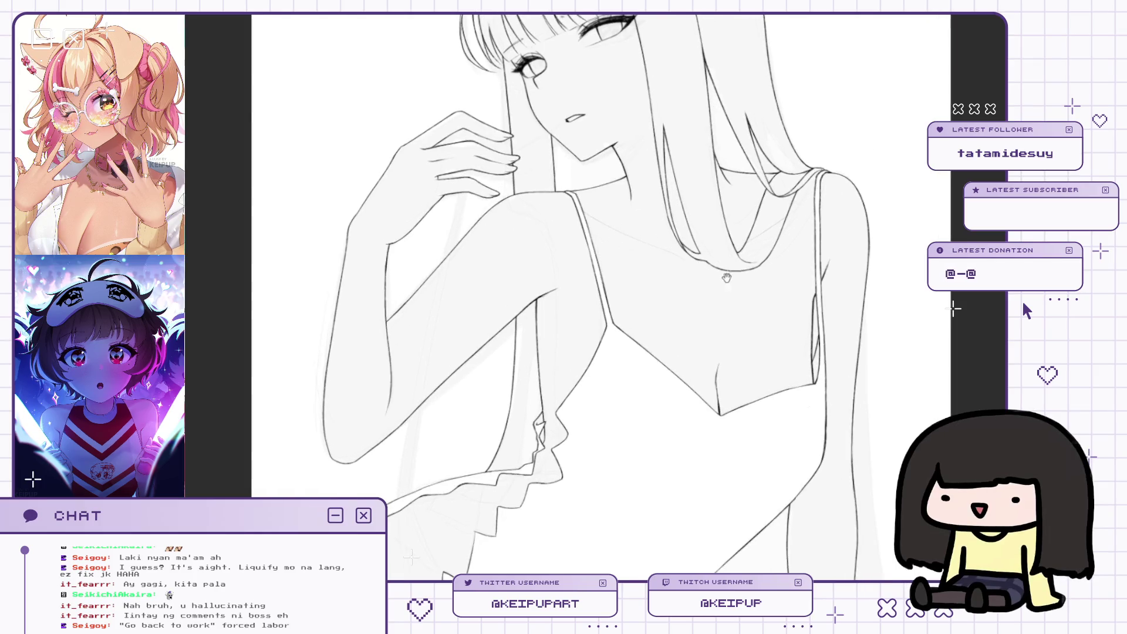
pyautogui.press('h')
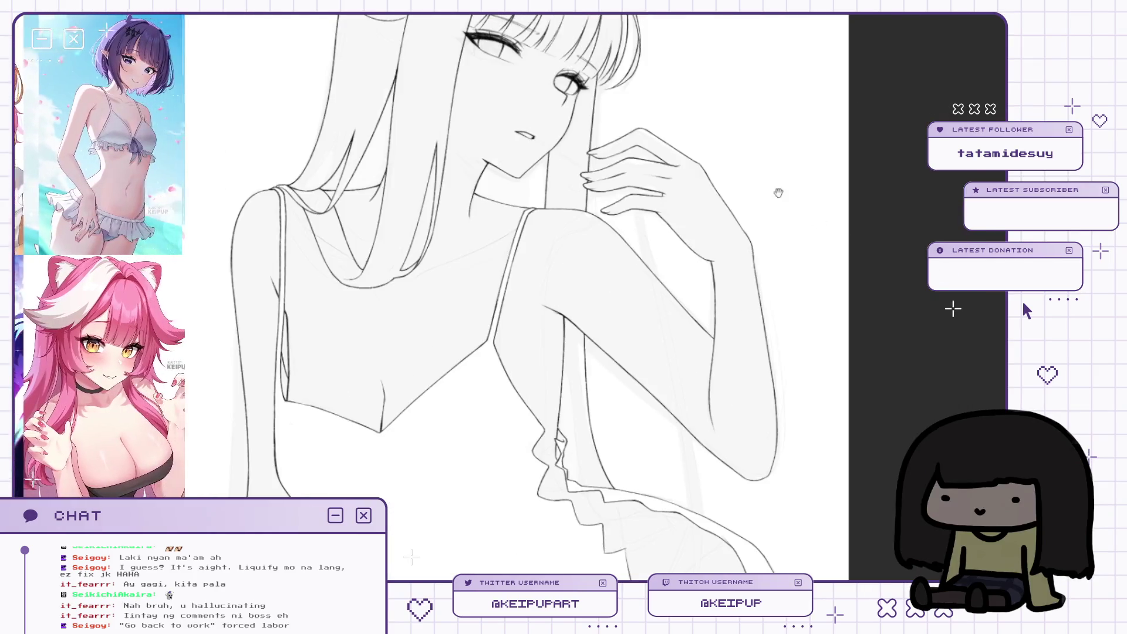
pyautogui.scroll(1, 575, 267)
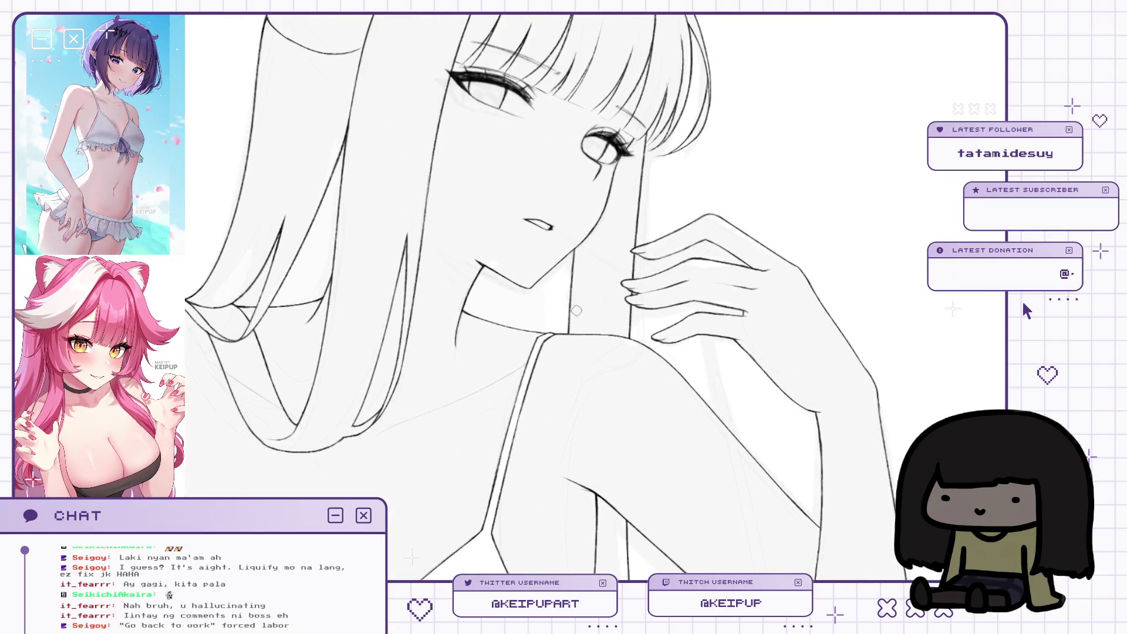
pyautogui.press('h')
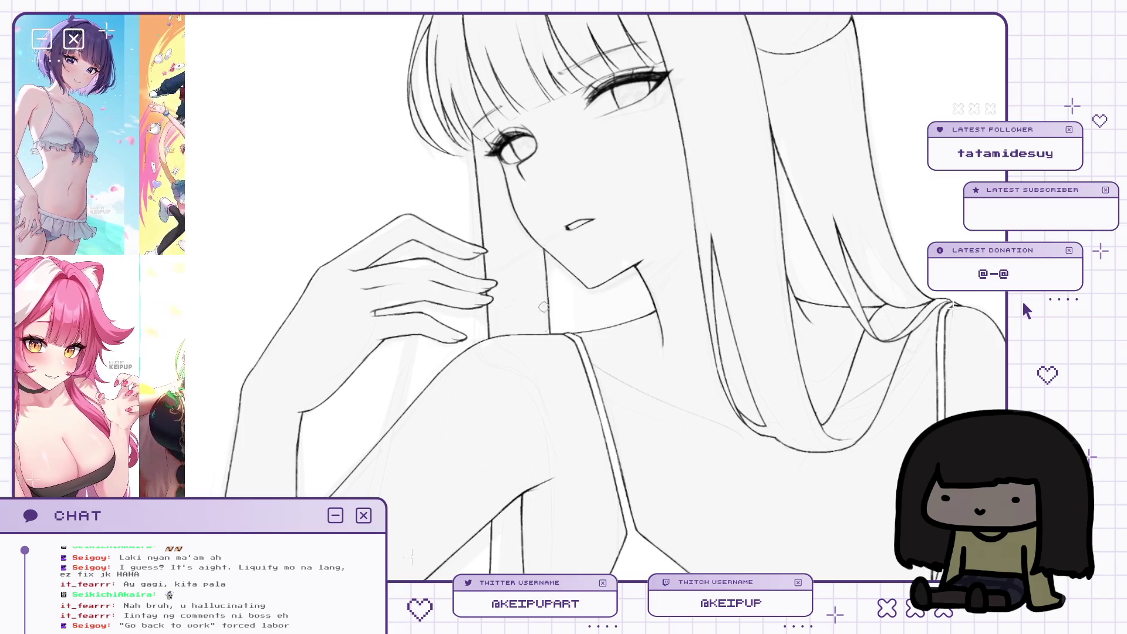
pyautogui.press('h')
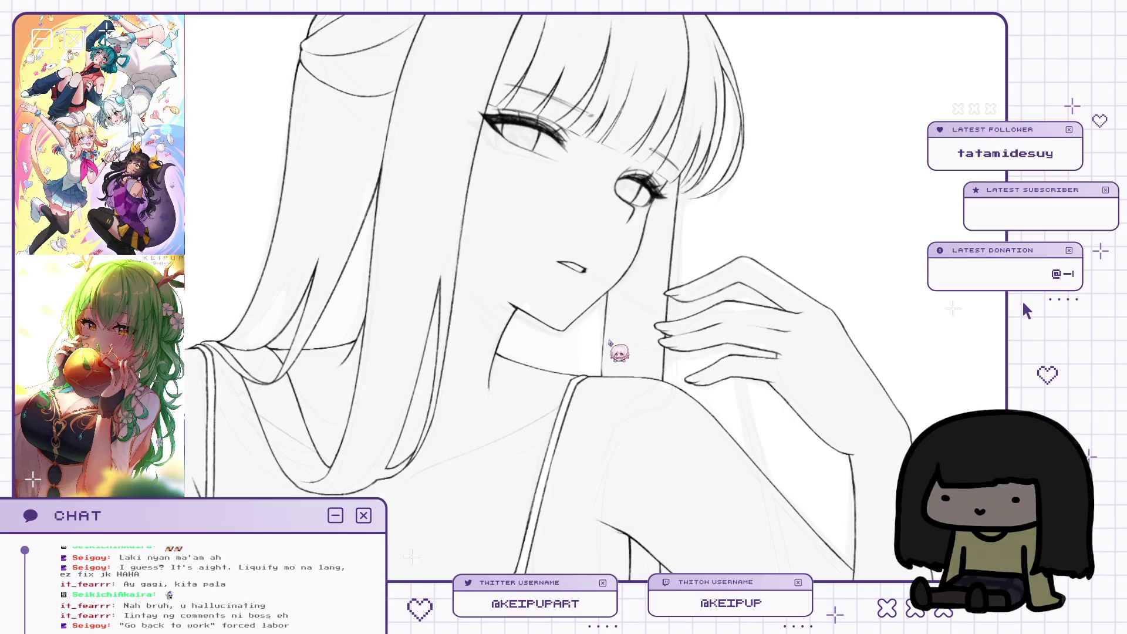
pyautogui.moveTo(660, 268); pyautogui.dragTo(654, 322)
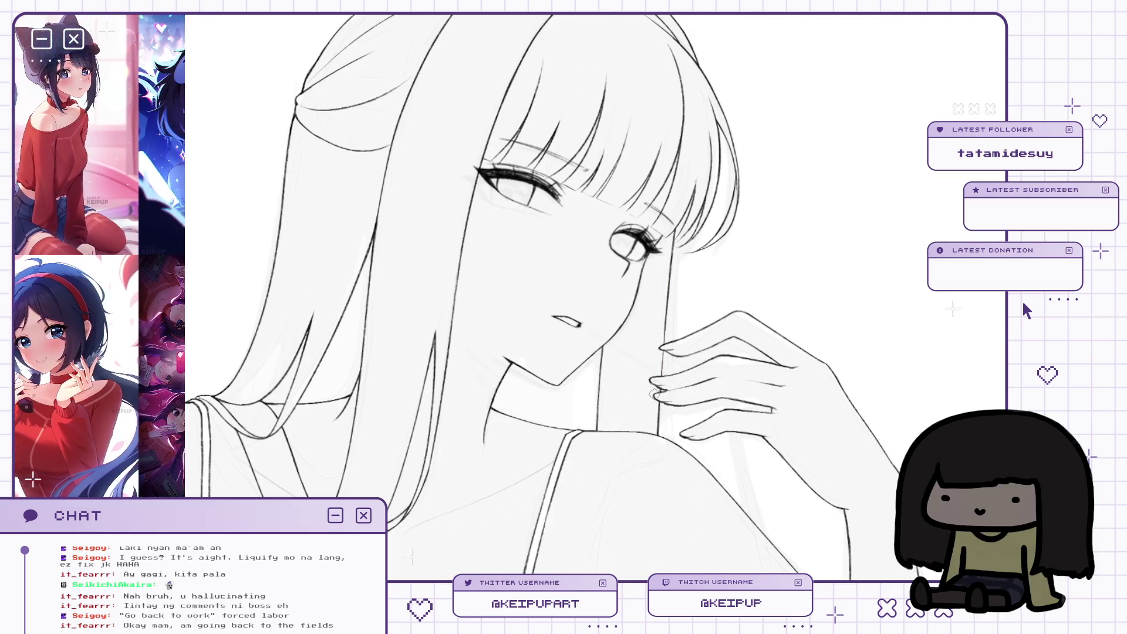
pyautogui.scroll(-2, 675, 327)
pyautogui.scroll(2, 675, 327)
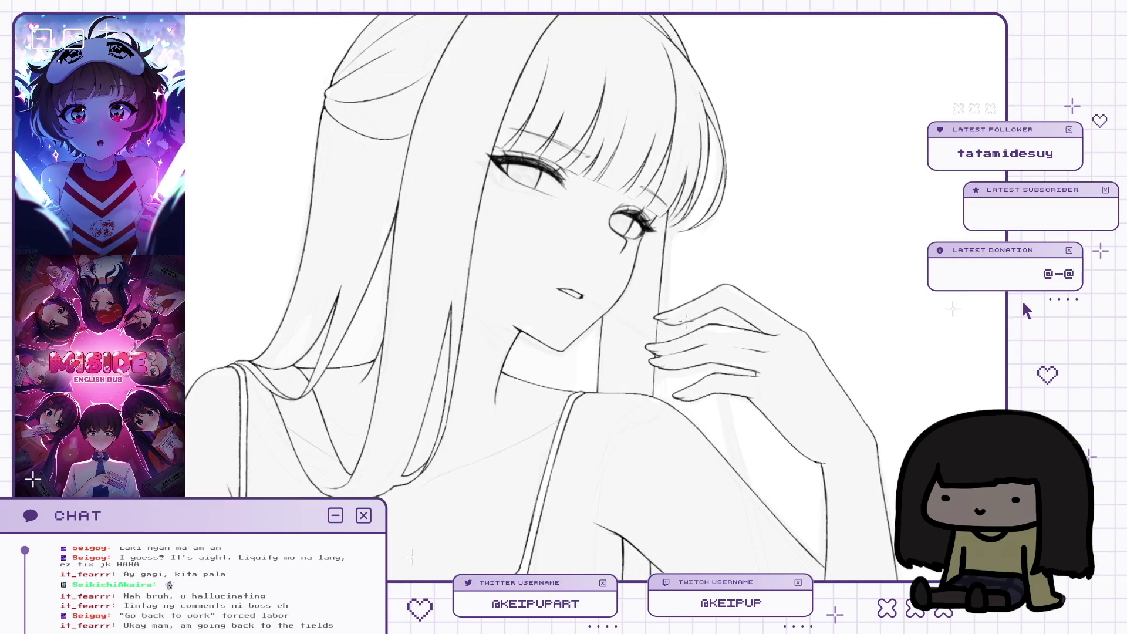
pyautogui.press('m')
# Darken the shoulder line under the raised hand with the pen brush.
pyautogui.moveTo(670, 353); pyautogui.dragTo(692, 325)
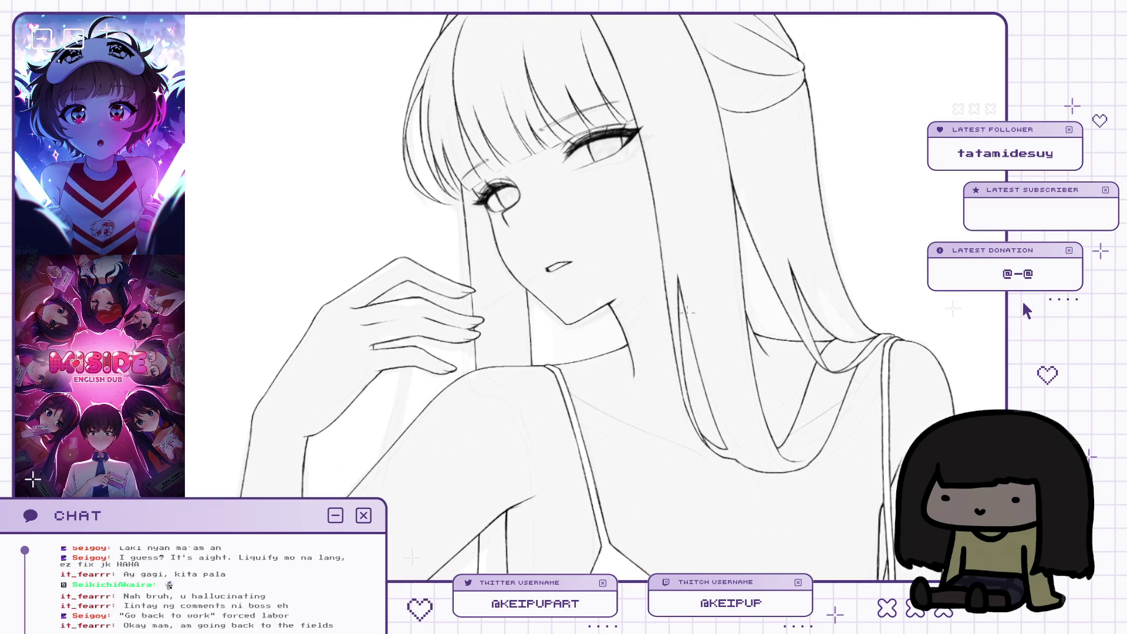
pyautogui.scroll(3, 687, 315)
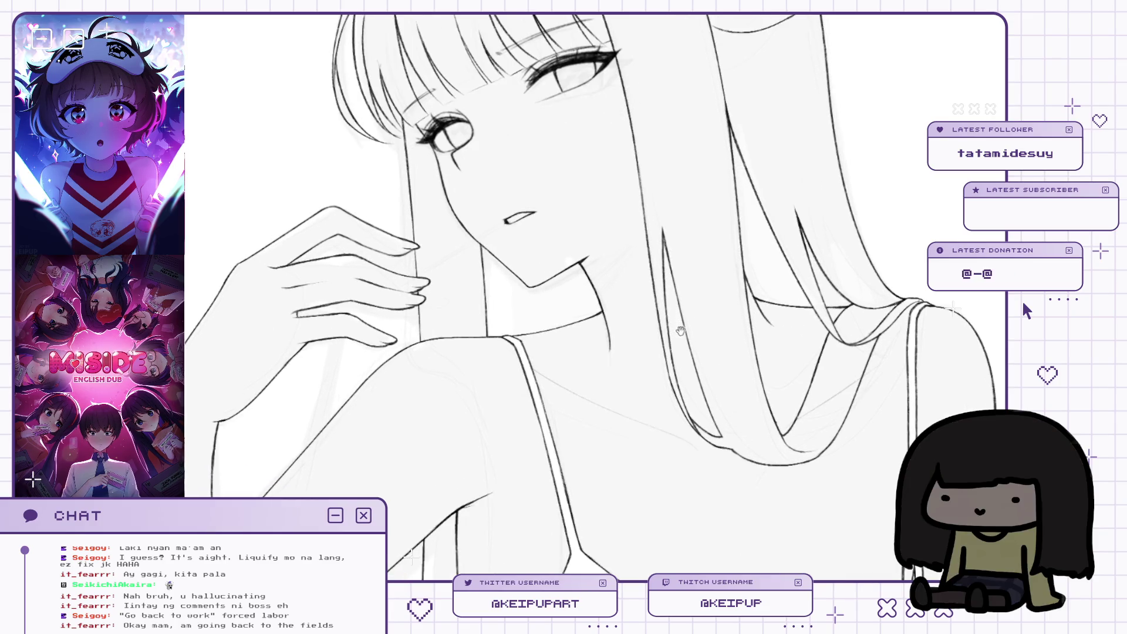
pyautogui.scroll(-2, 681, 328)
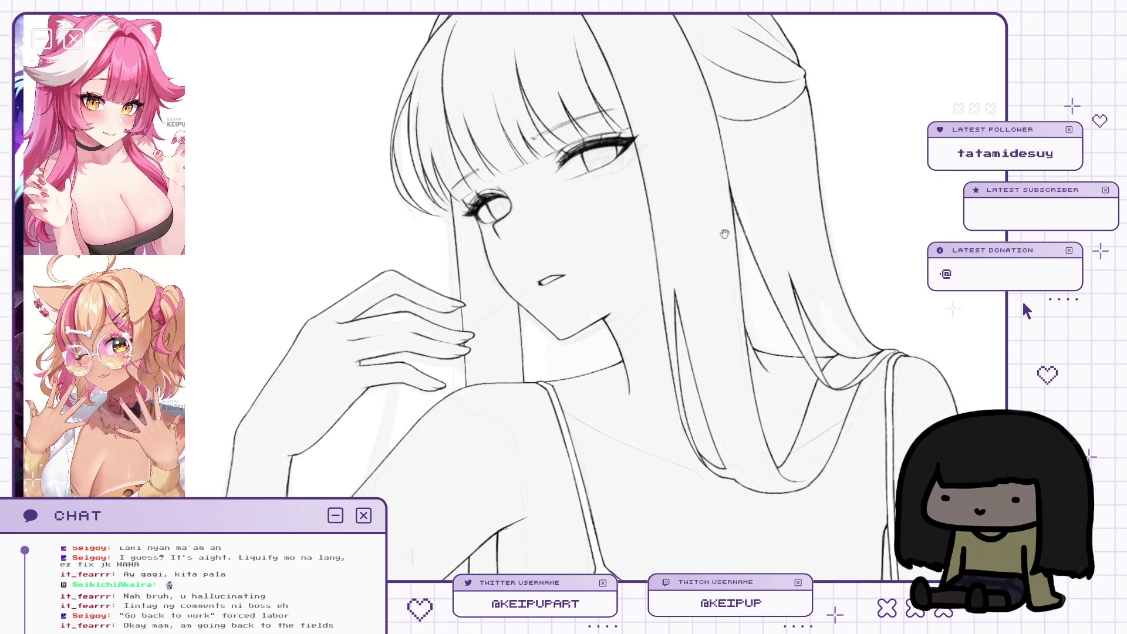
pyautogui.scroll(-1, 721, 229)
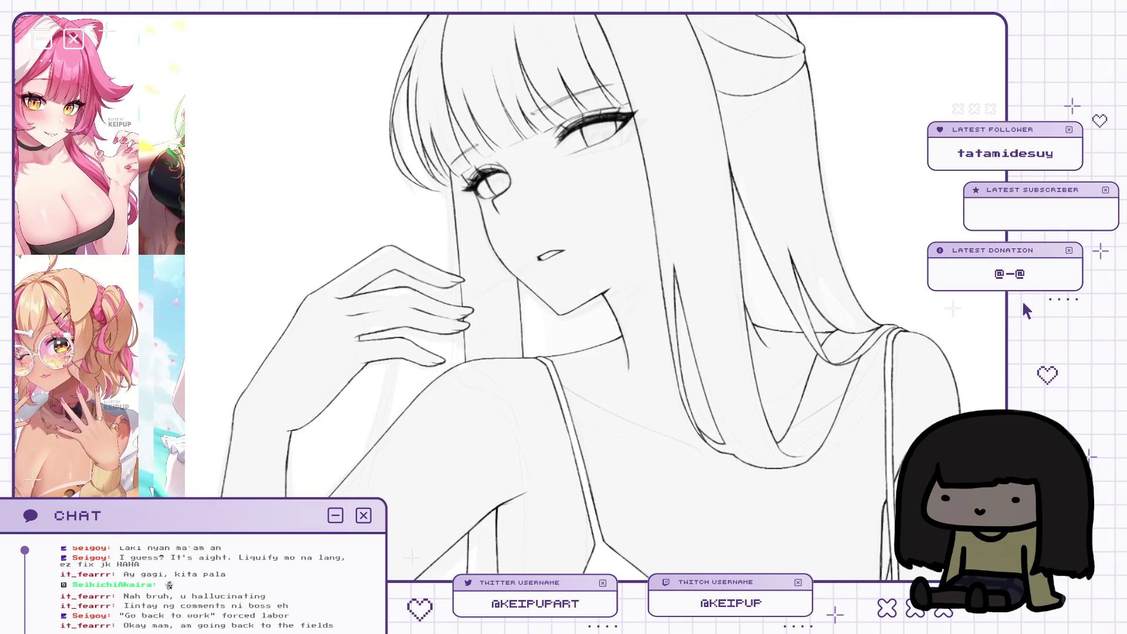
pyautogui.scroll(-1, 887, 291)
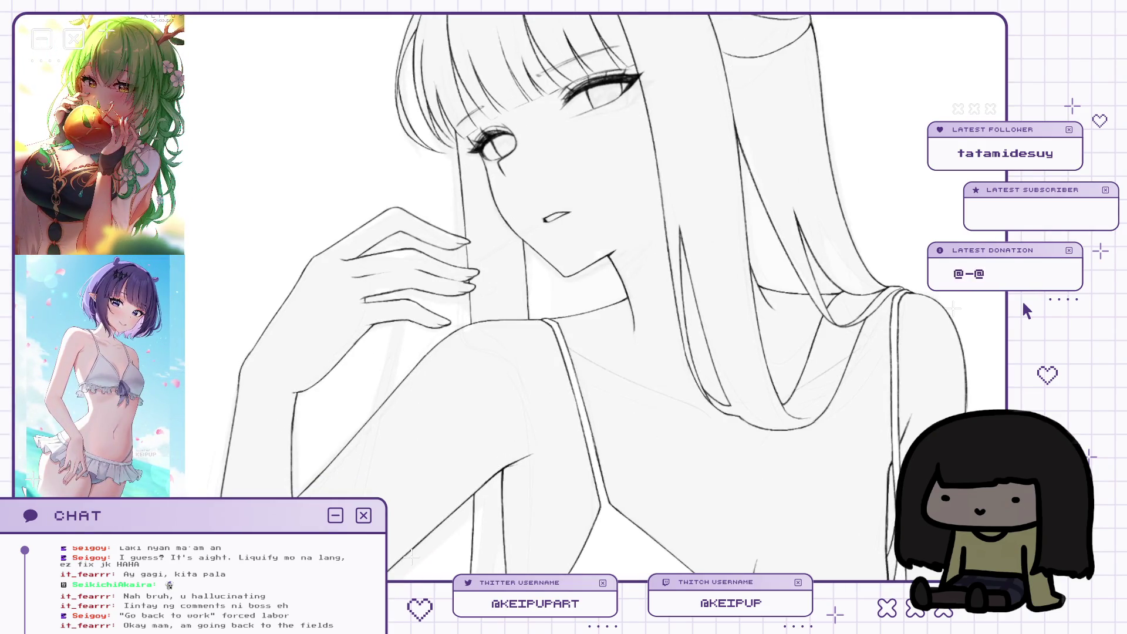
pyautogui.scroll(-3, 1027, 312)
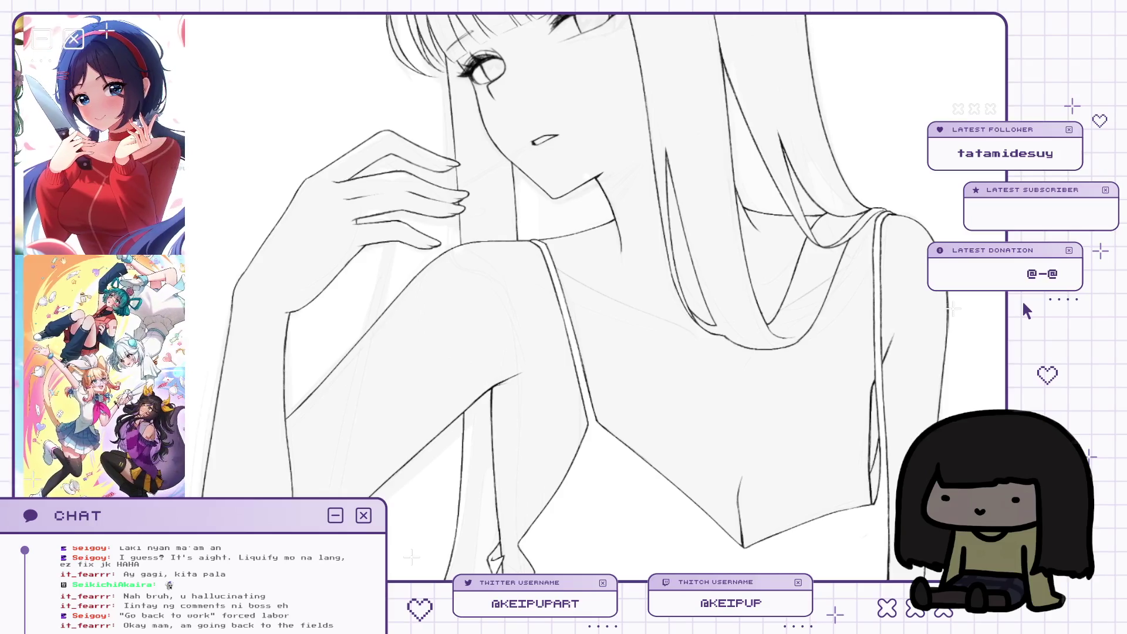
pyautogui.scroll(5, 768, 289)
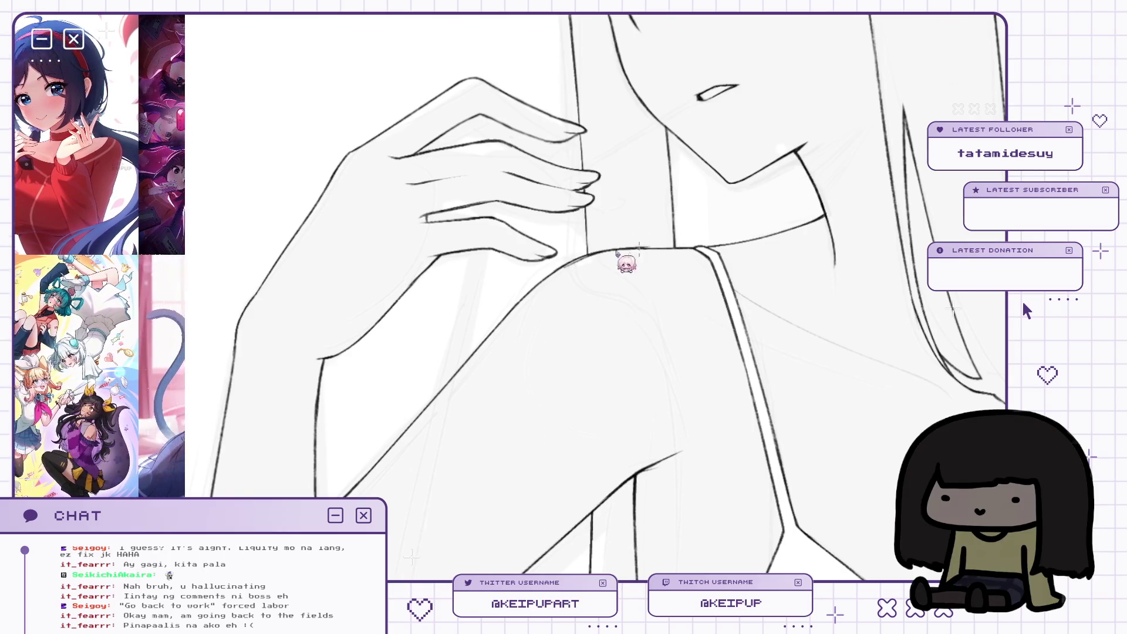
pyautogui.moveTo(614, 251); pyautogui.dragTo(676, 252)
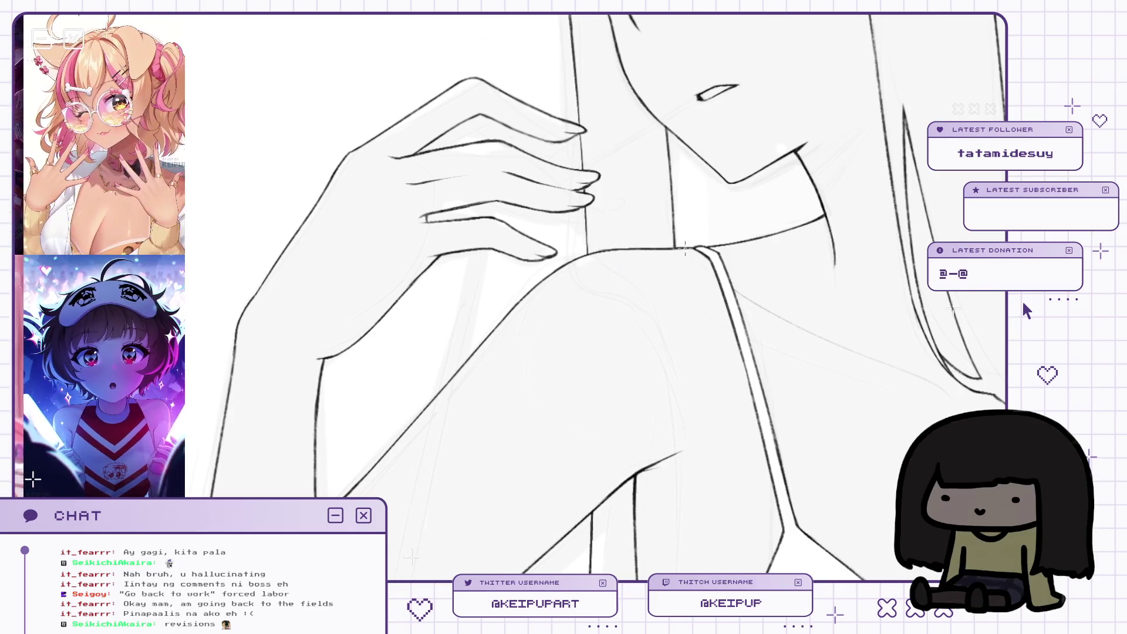
pyautogui.scroll(-2, 692, 228)
pyautogui.moveTo(798, 301); pyautogui.dragTo(804, 244)
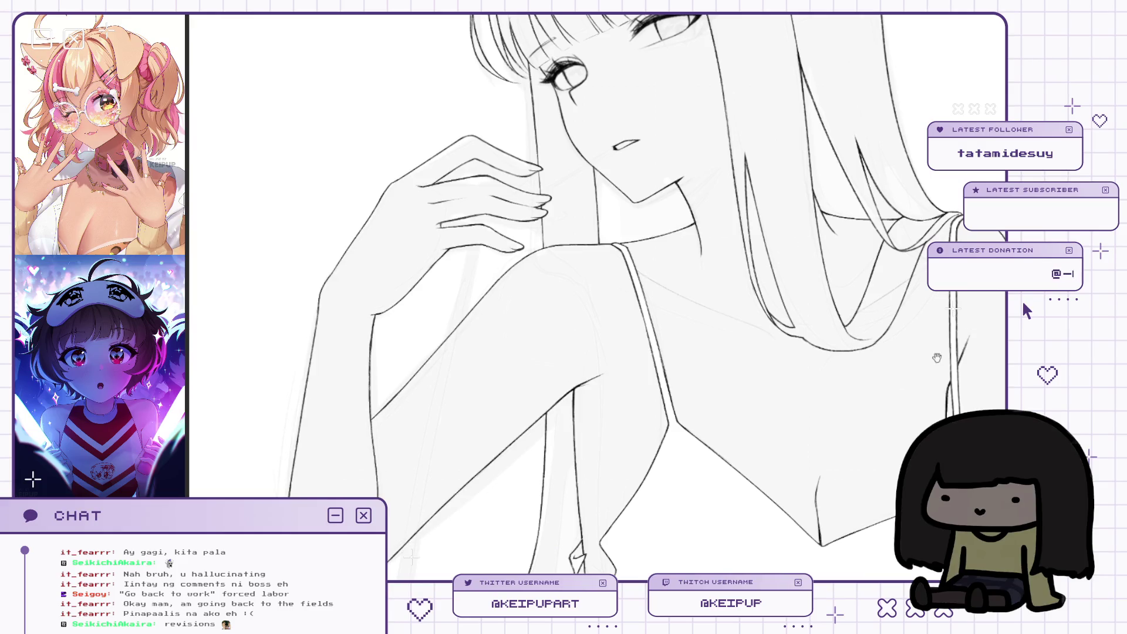
pyautogui.scroll(5, 941, 356)
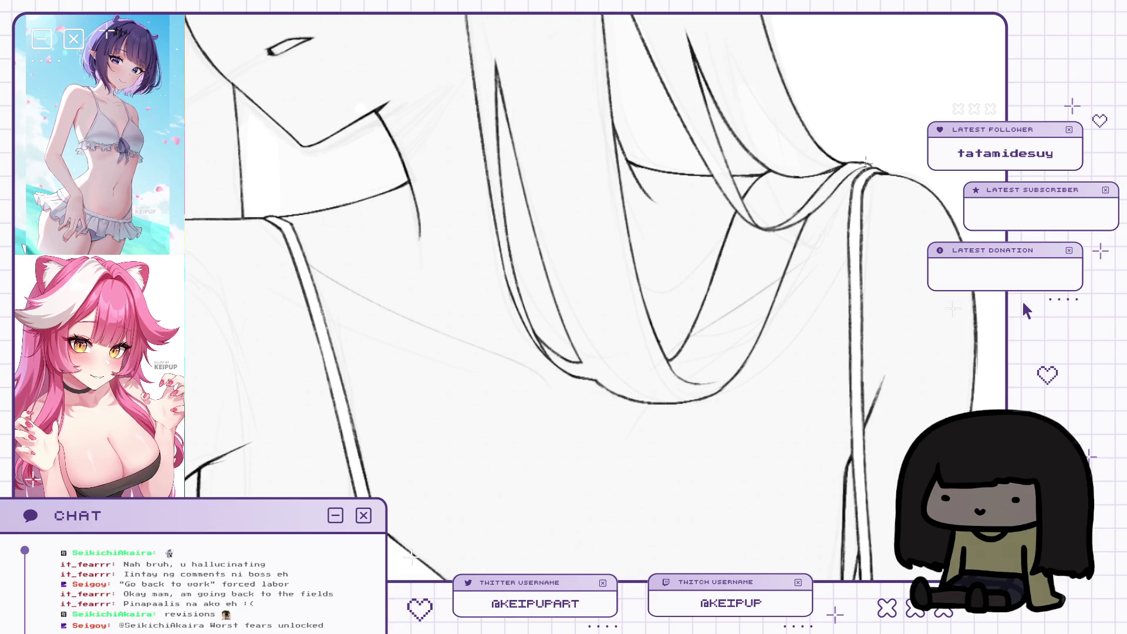
pyautogui.moveTo(867, 162); pyautogui.dragTo(868, 144)
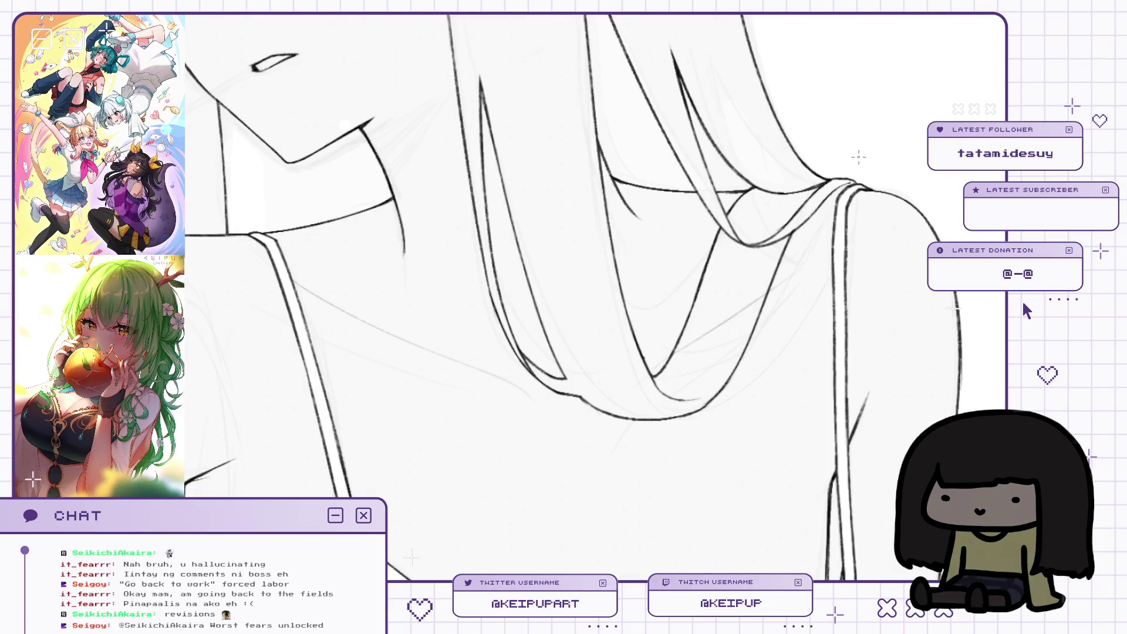
pyautogui.moveTo(864, 154); pyautogui.dragTo(886, 70)
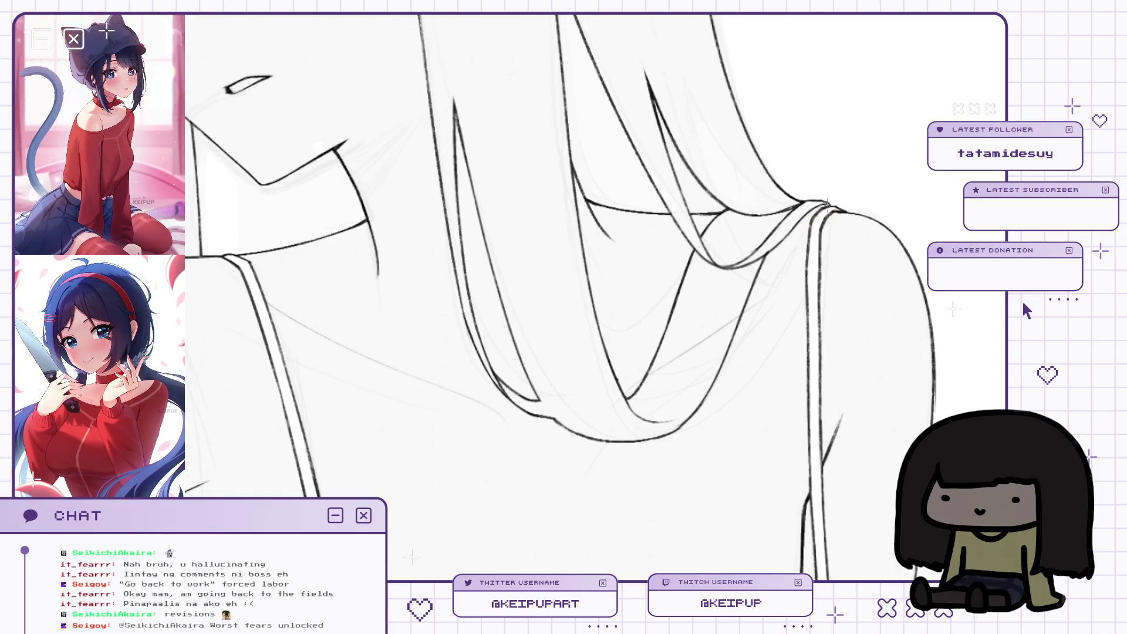
pyautogui.scroll(-2, 822, 216)
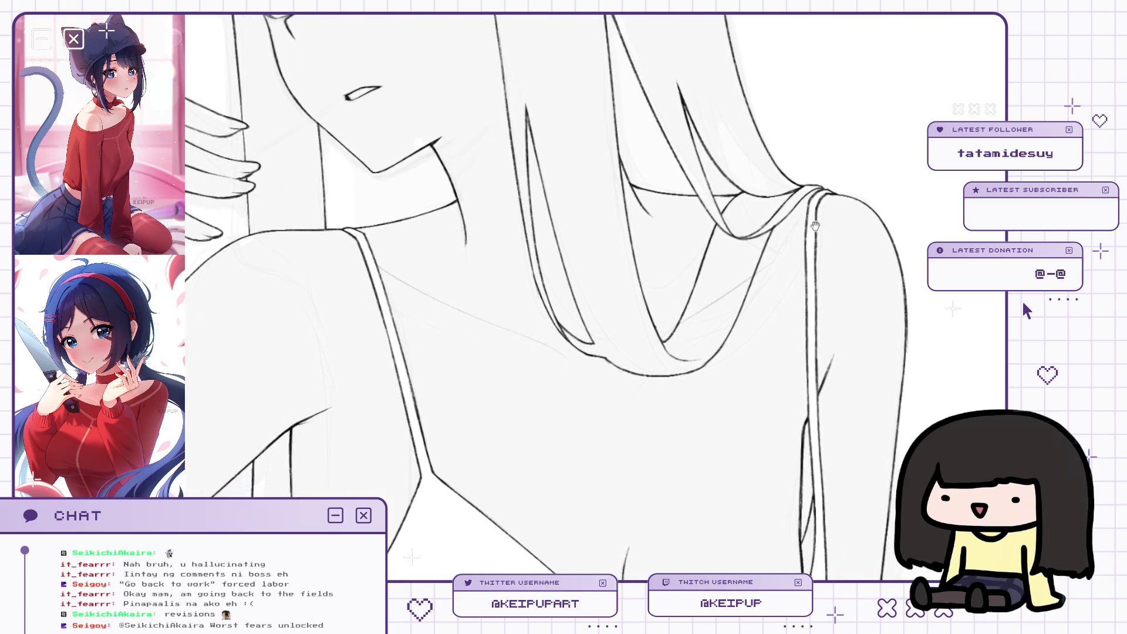
pyautogui.moveTo(806, 229); pyautogui.dragTo(825, 224)
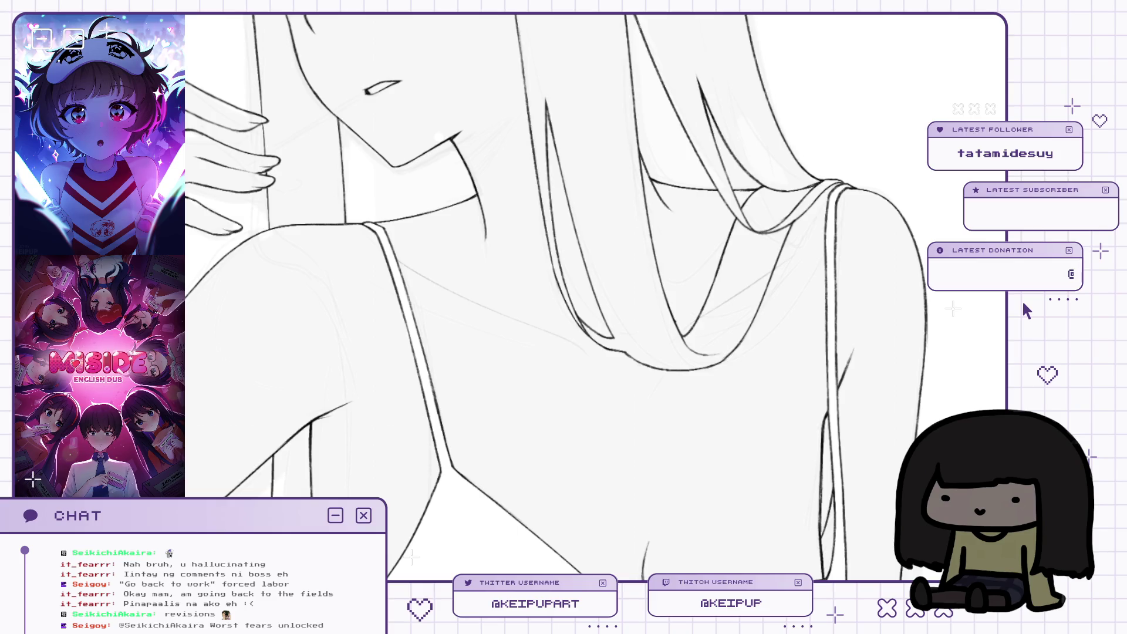
pyautogui.moveTo(876, 300); pyautogui.dragTo(876, 375)
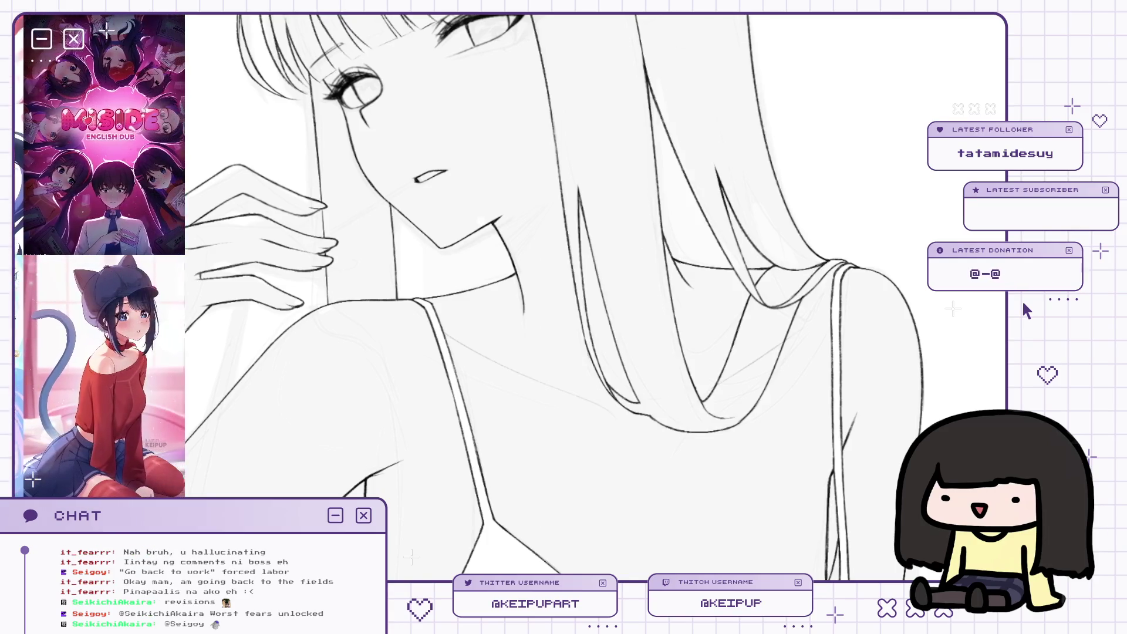
# Mirror the canvas to check proportions, then zoom out and centre the face and shoulders.
pyautogui.press('m')
pyautogui.press('m')
pyautogui.keyDown('alt'); pyautogui.click(844, 353); pyautogui.keyUp('alt')
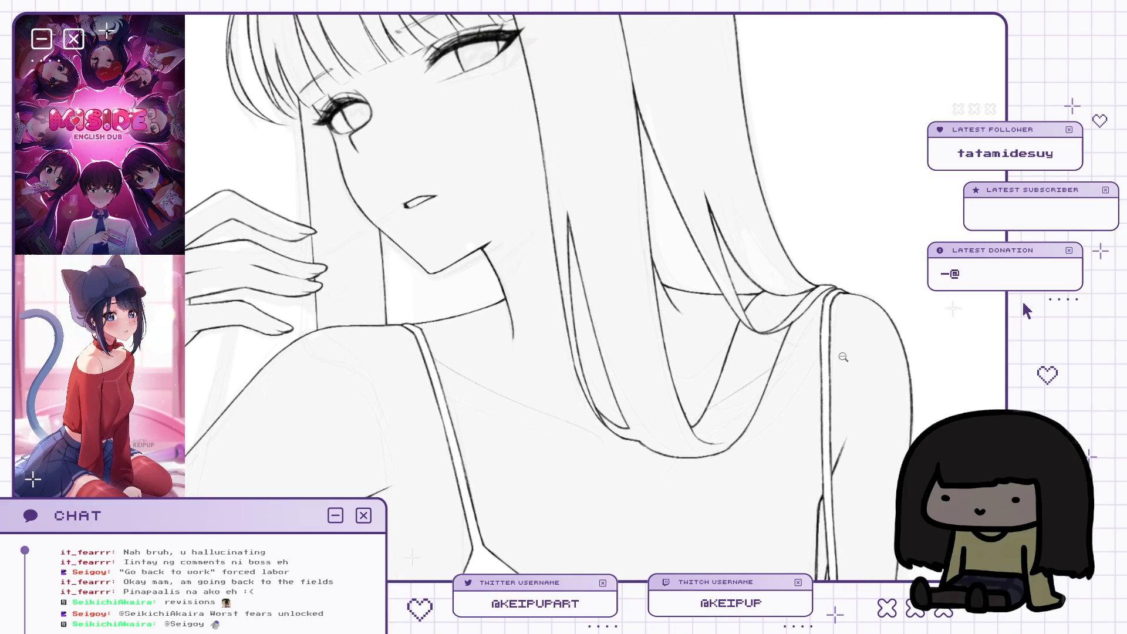
pyautogui.keyDown('alt'); pyautogui.click(844, 353); pyautogui.keyUp('alt')
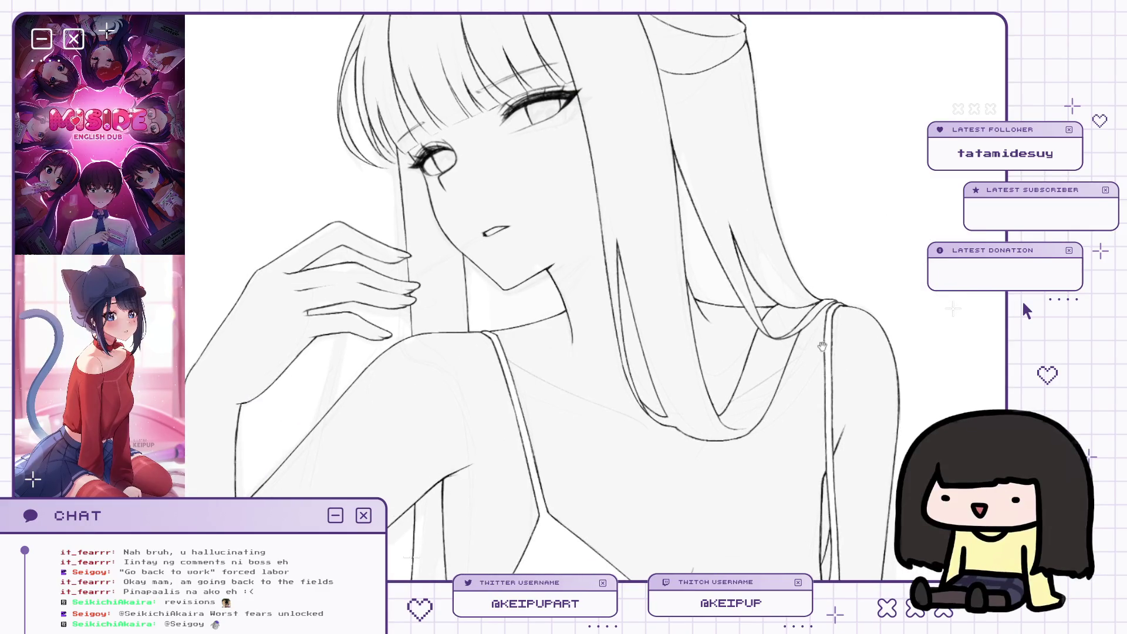
pyautogui.moveTo(826, 344); pyautogui.dragTo(793, 366)
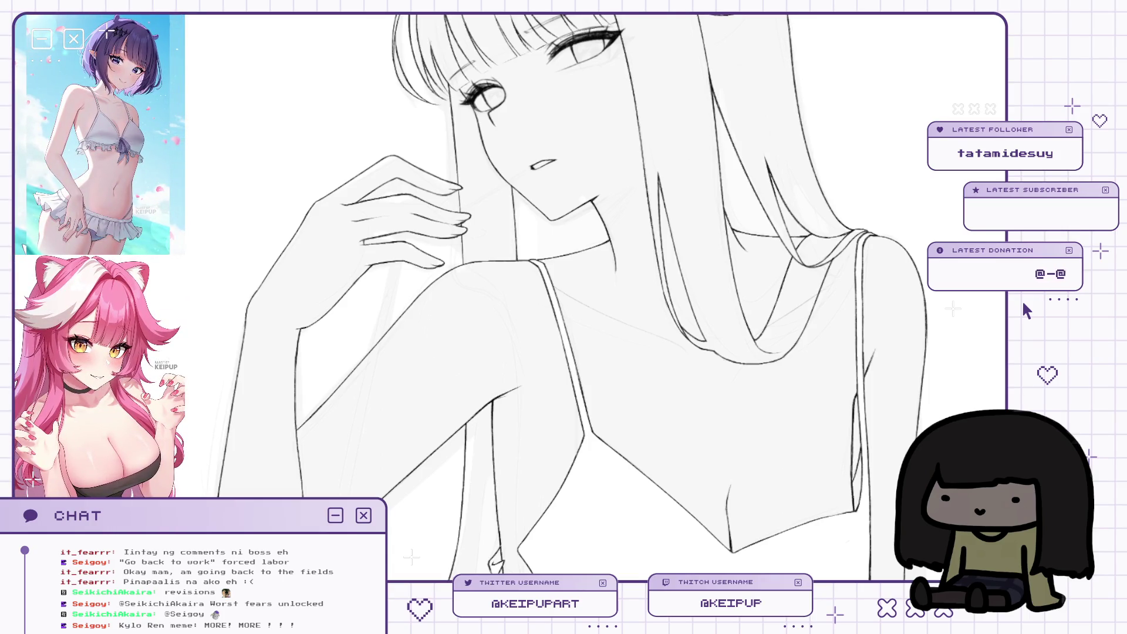
pyautogui.scroll(5, 848, 166)
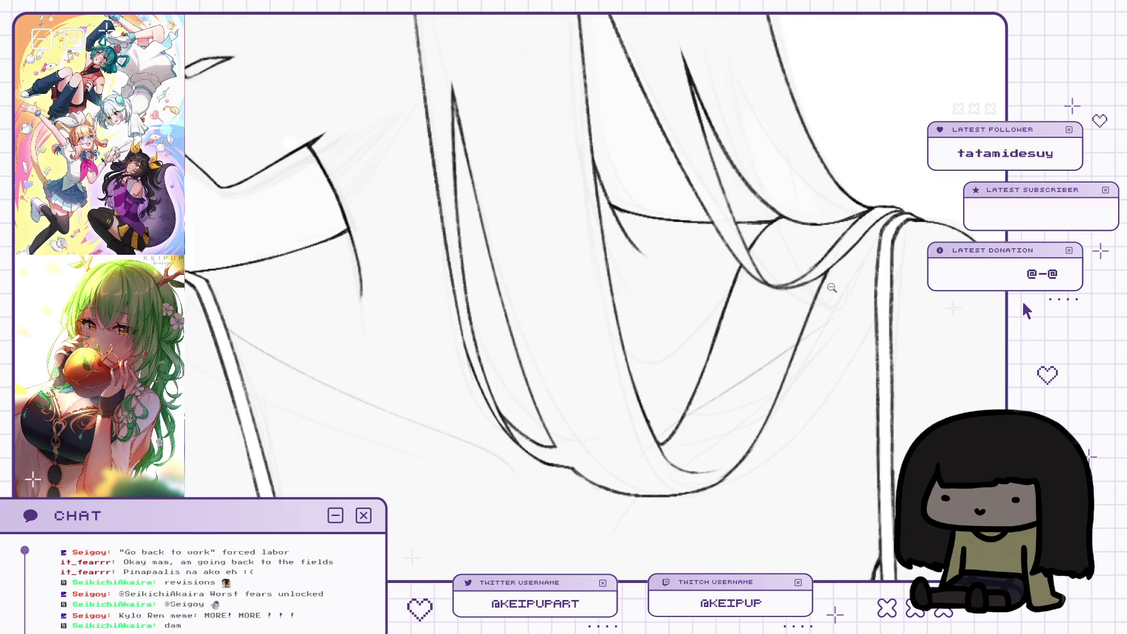
pyautogui.scroll(-4, 833, 287)
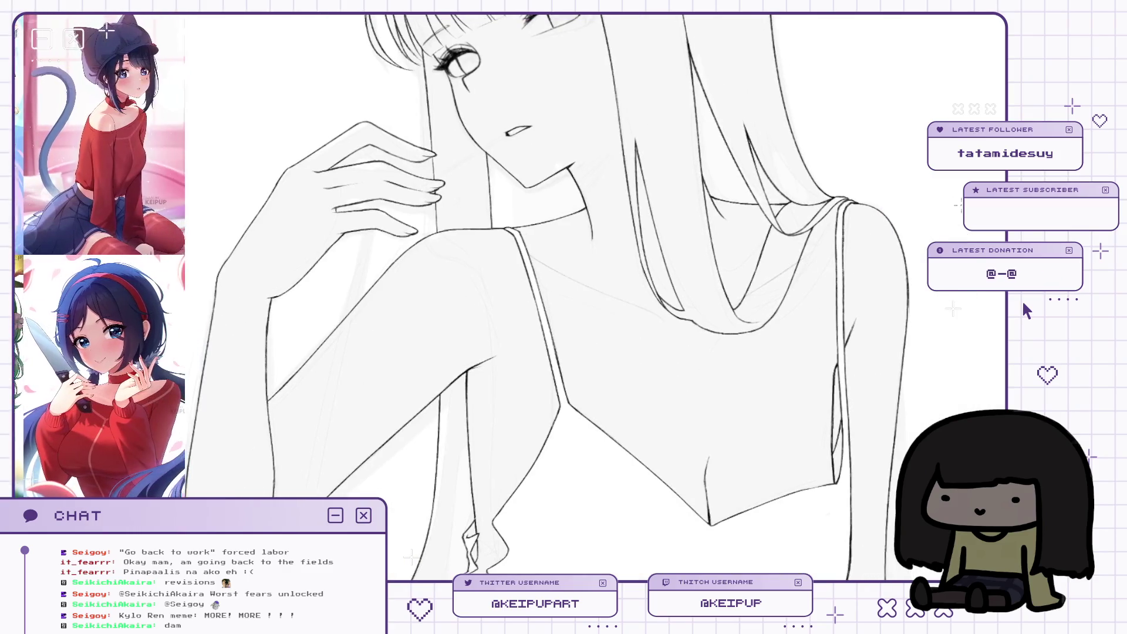
pyautogui.scroll(-3, 834, 368)
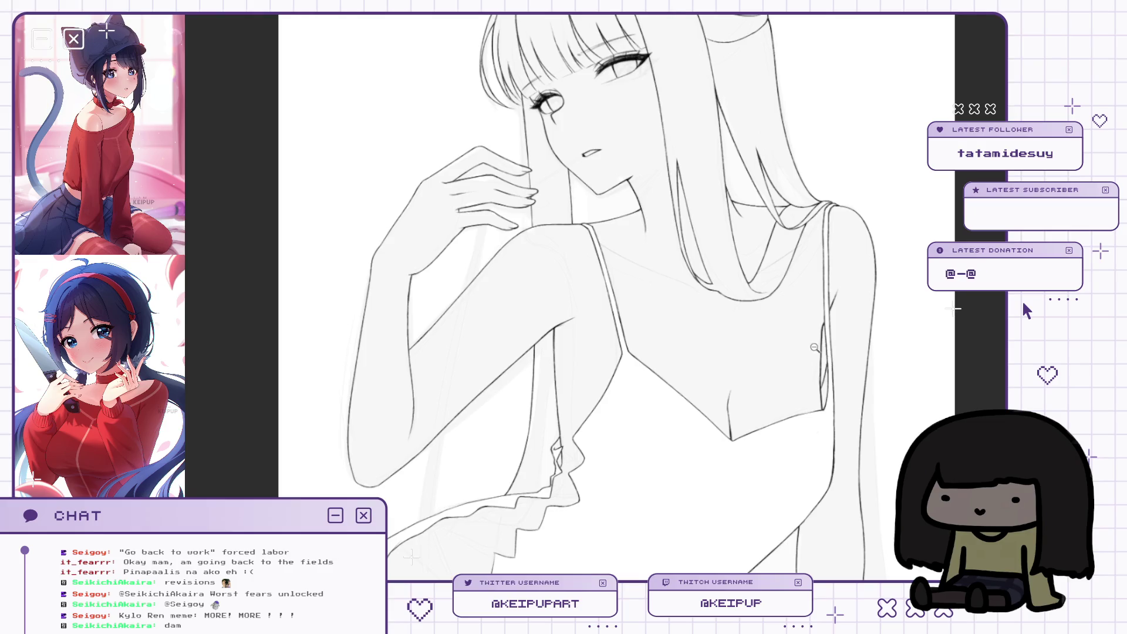
# Lasso-select the hair strands over the collarbone on the mirrored view, then restore normal orientation.
pyautogui.press('m')
pyautogui.scroll(3, 815, 348)
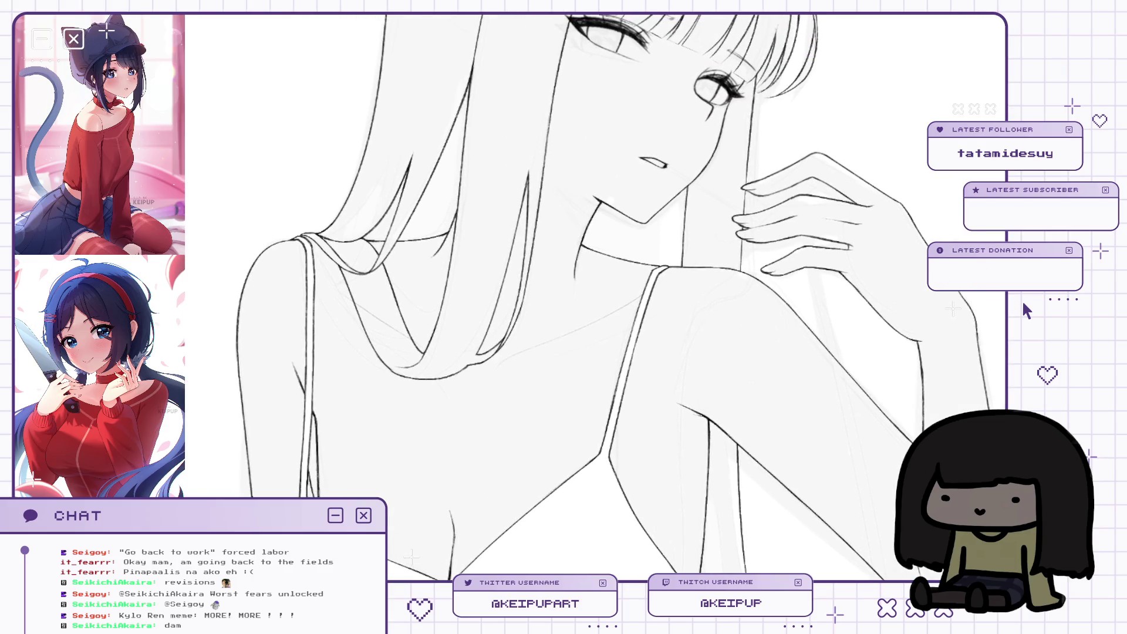
pyautogui.moveTo(463, 384)
pyautogui.mouseDown()
pyautogui.moveTo(480, 370)
pyautogui.moveTo(511, 270)
pyautogui.moveTo(400, 293)
pyautogui.moveTo(376, 411)
pyautogui.mouseUp()
pyautogui.press('m')
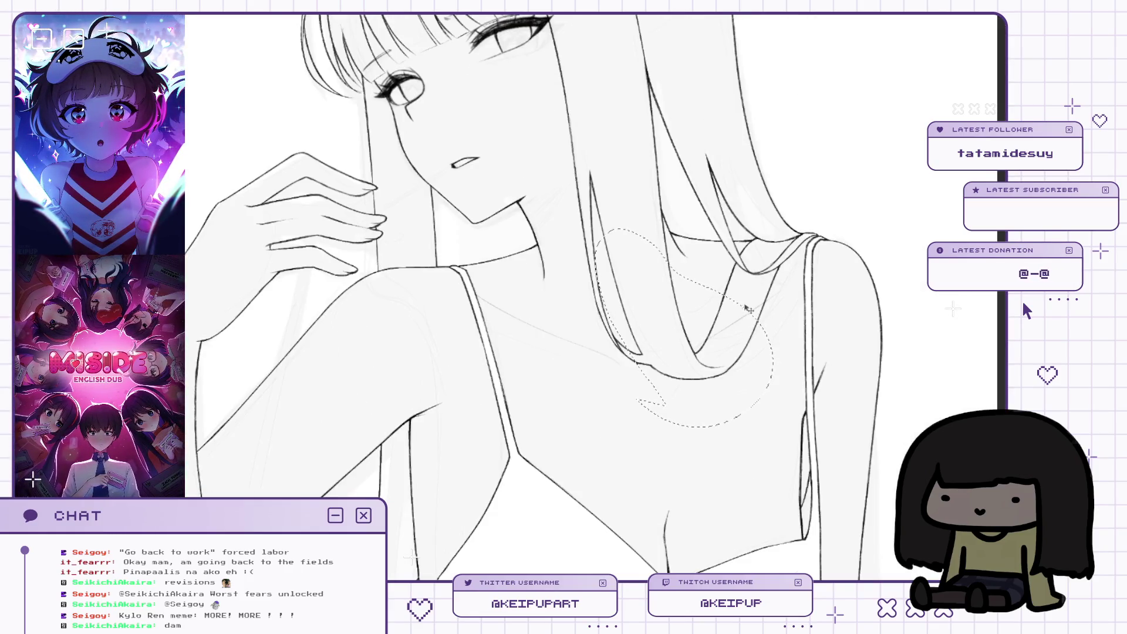
# Zoom in and redraw a hair strand line over the chest, undoing the unwanted strokes.
pyautogui.scroll(3, 693, 332)
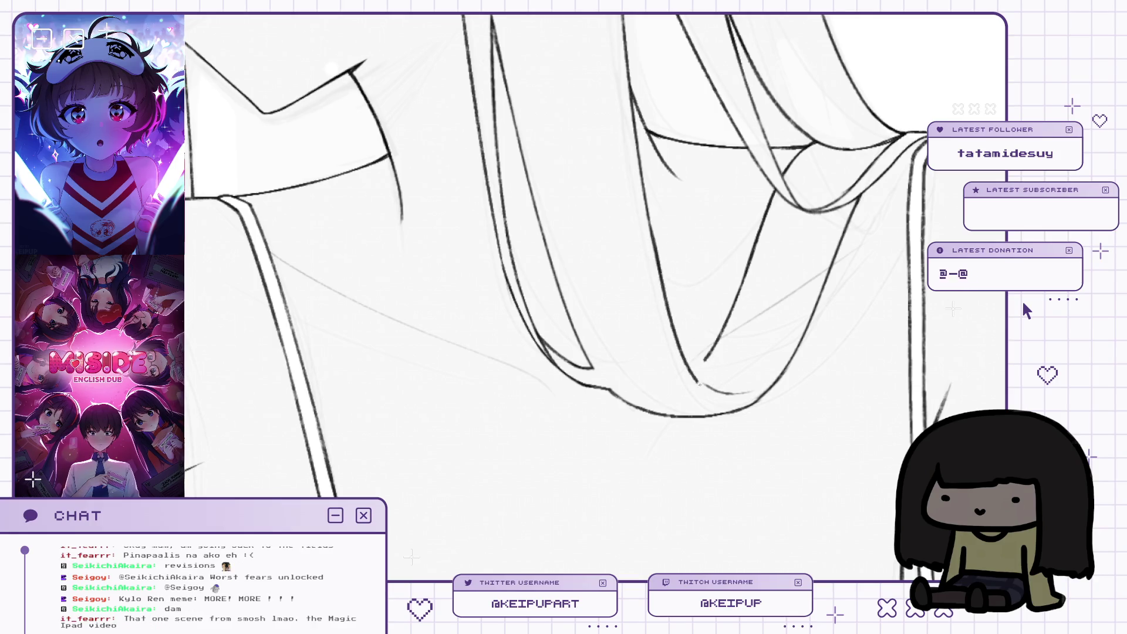
pyautogui.moveTo(712, 346); pyautogui.dragTo(703, 356)
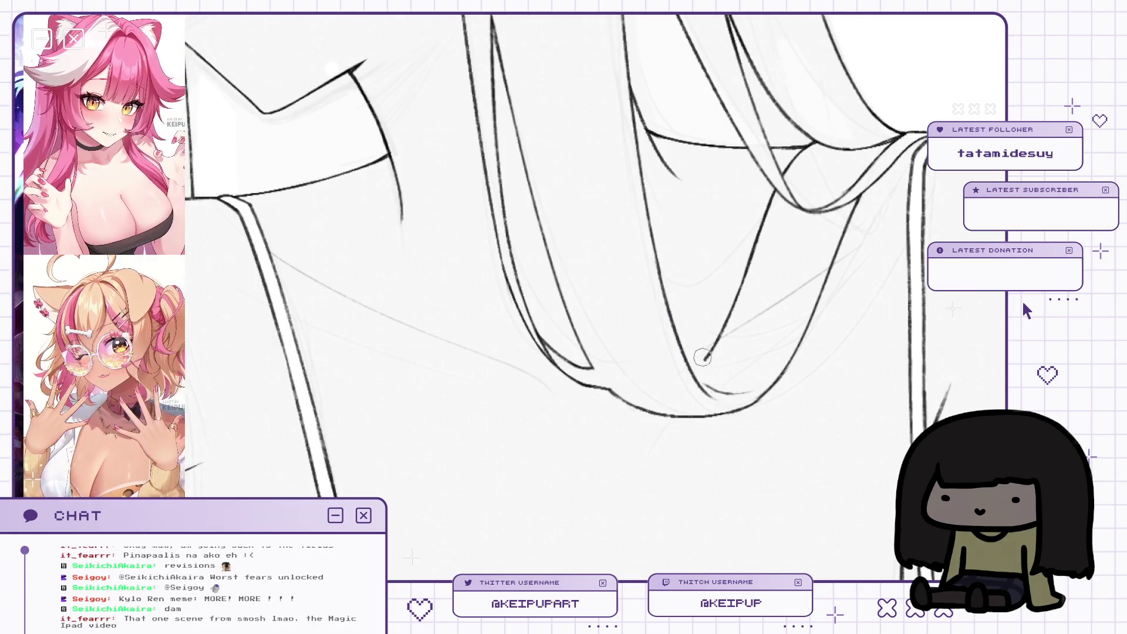
pyautogui.hotkey('ctrl', 'z')
pyautogui.hotkey('ctrl', 'z')
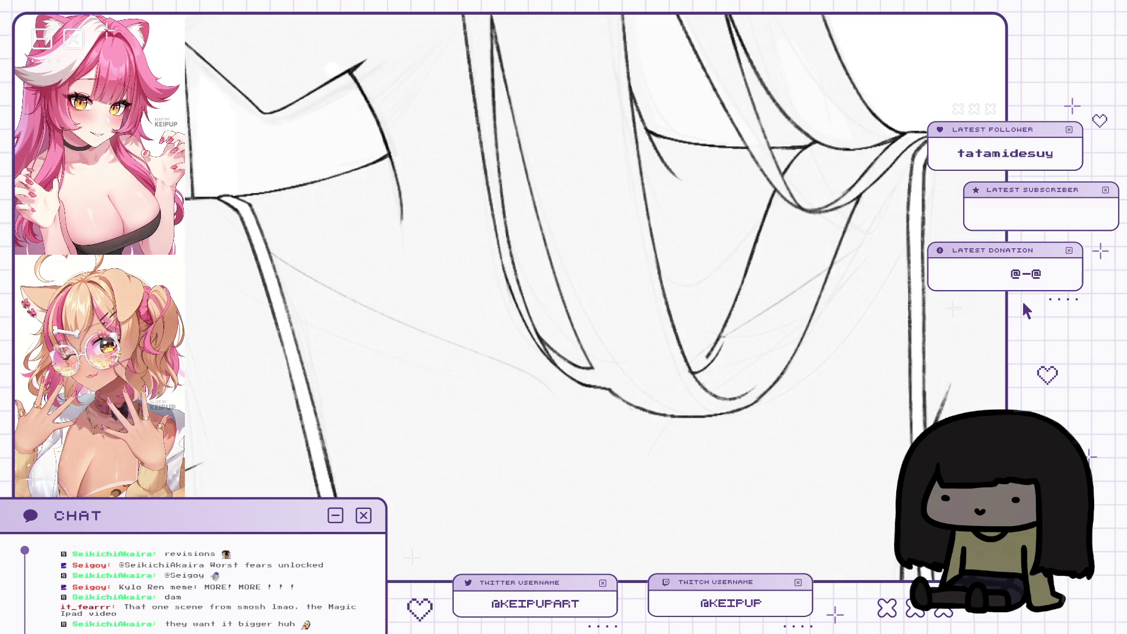
# Mirror the canvas to check the hair, restore it, and fit the whole drawing in the window.
pyautogui.press('h')
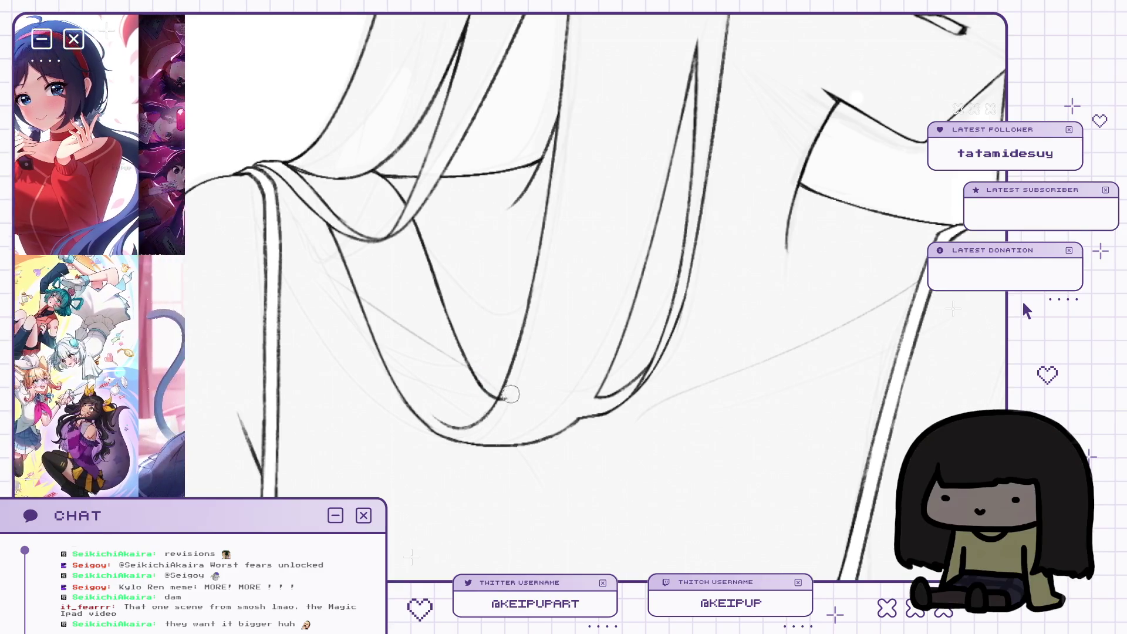
pyautogui.press('h')
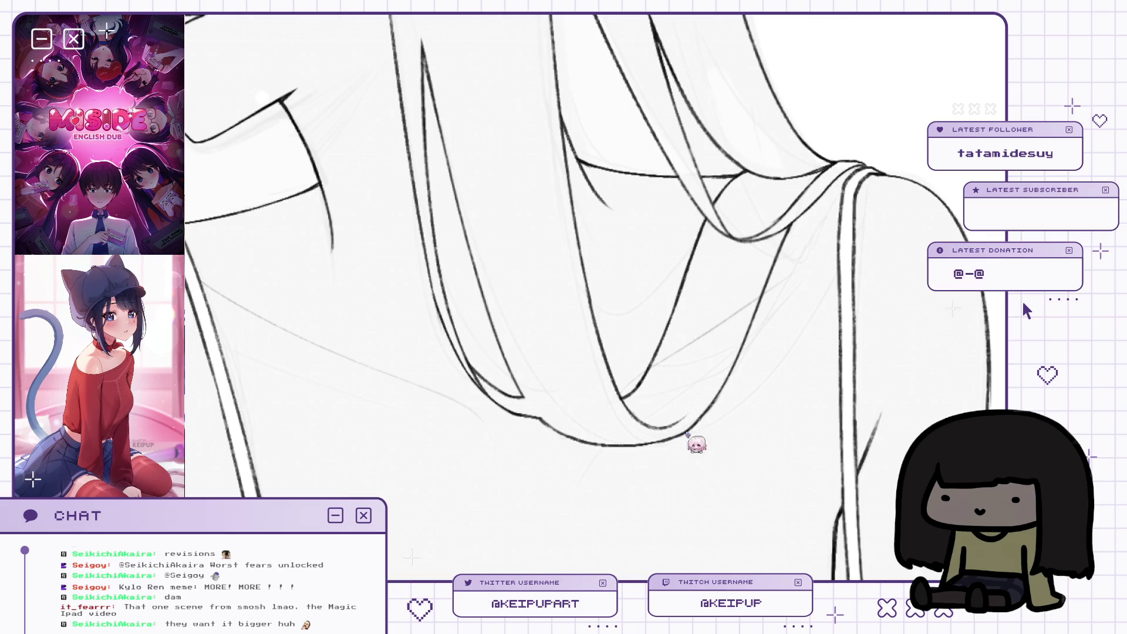
pyautogui.hotkey('ctrl', '0')
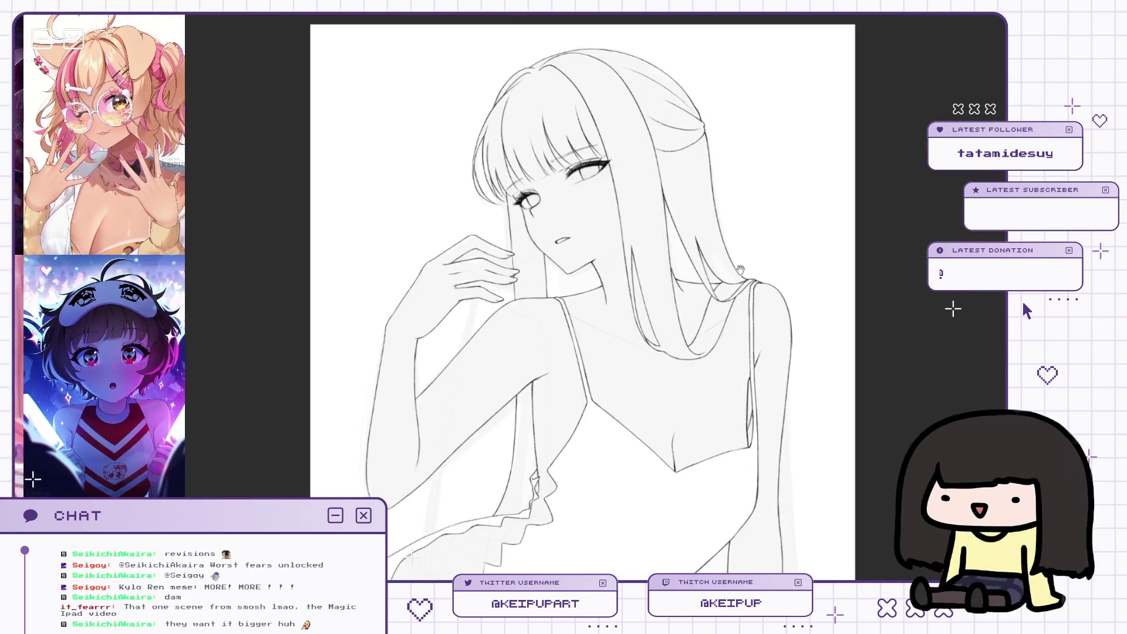
pyautogui.scroll(3, 673, 289)
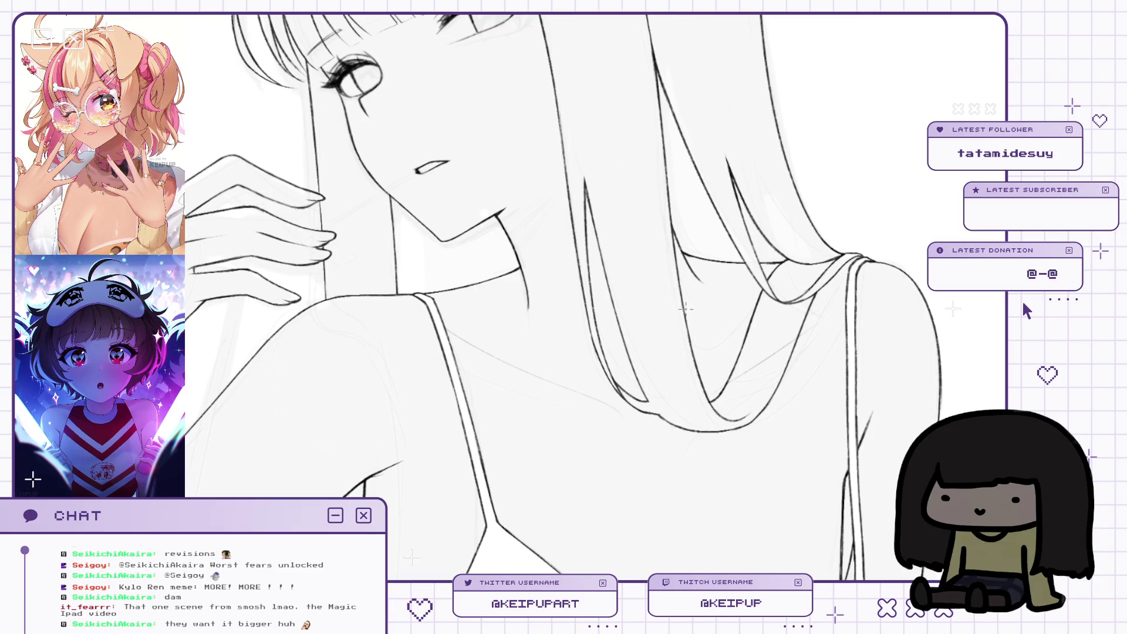
pyautogui.scroll(-3, 686, 308)
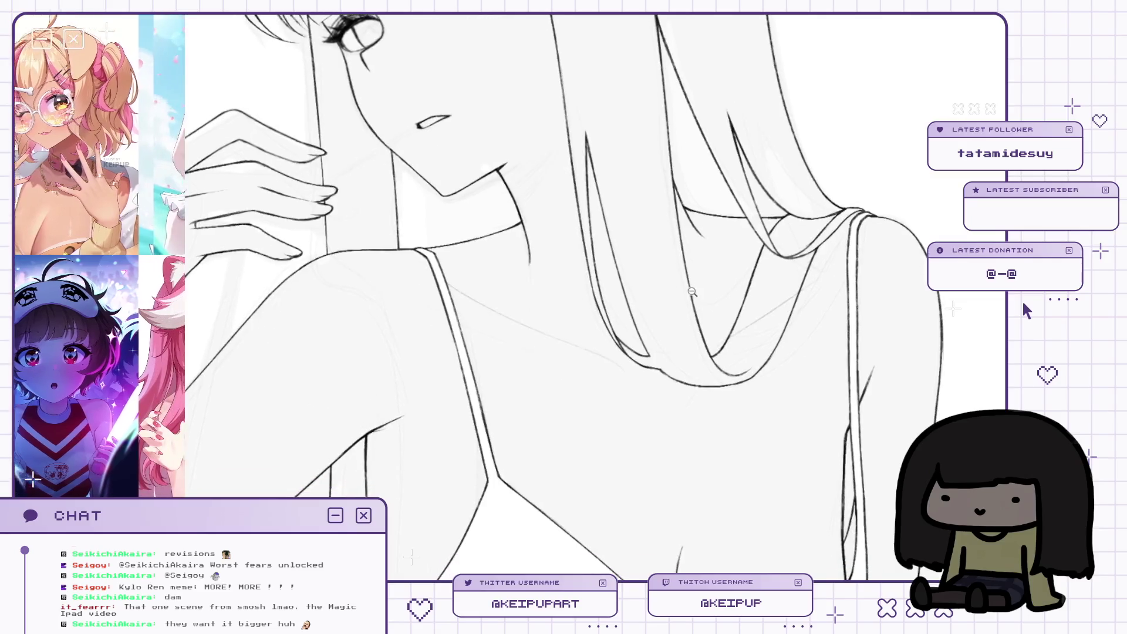
pyautogui.scroll(-2, 692, 290)
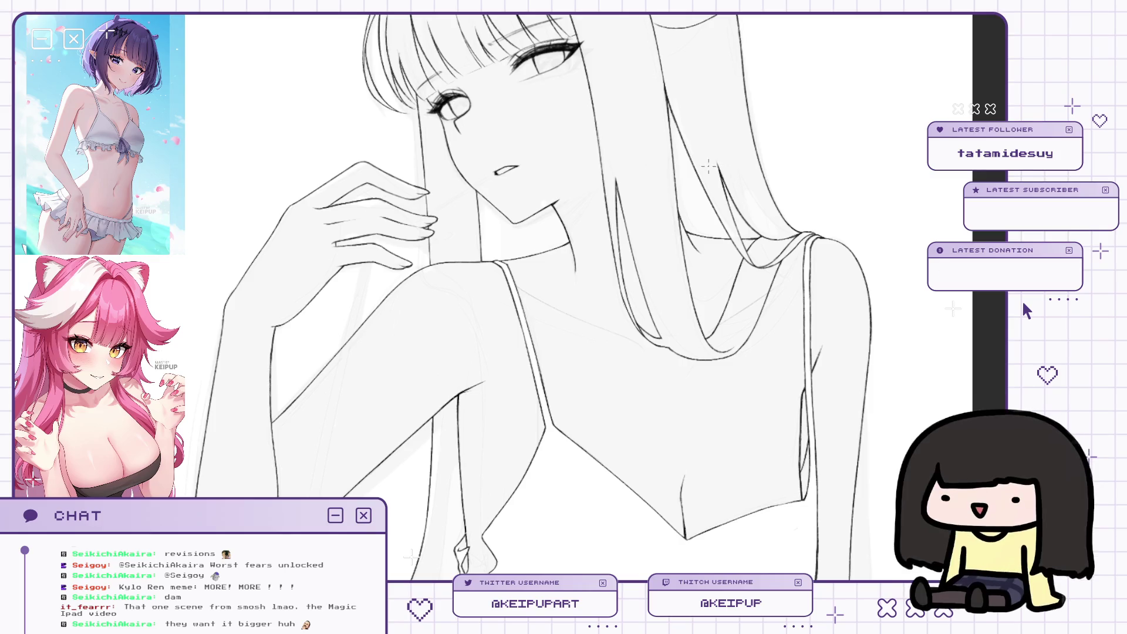
pyautogui.scroll(2, 709, 166)
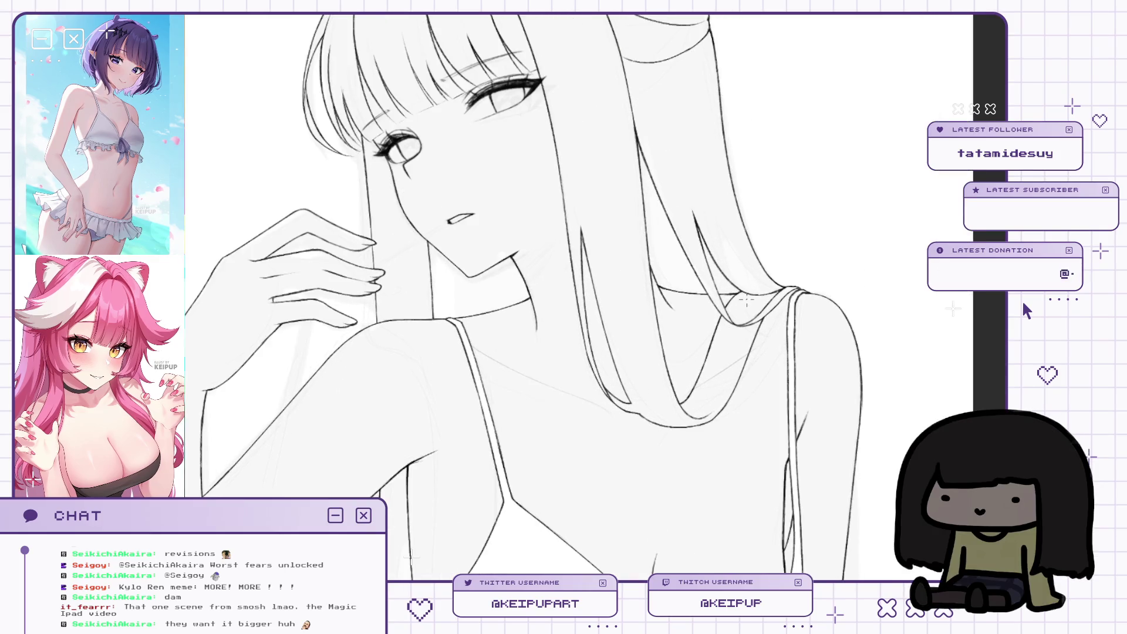
pyautogui.moveTo(710, 345); pyautogui.dragTo(708, 342)
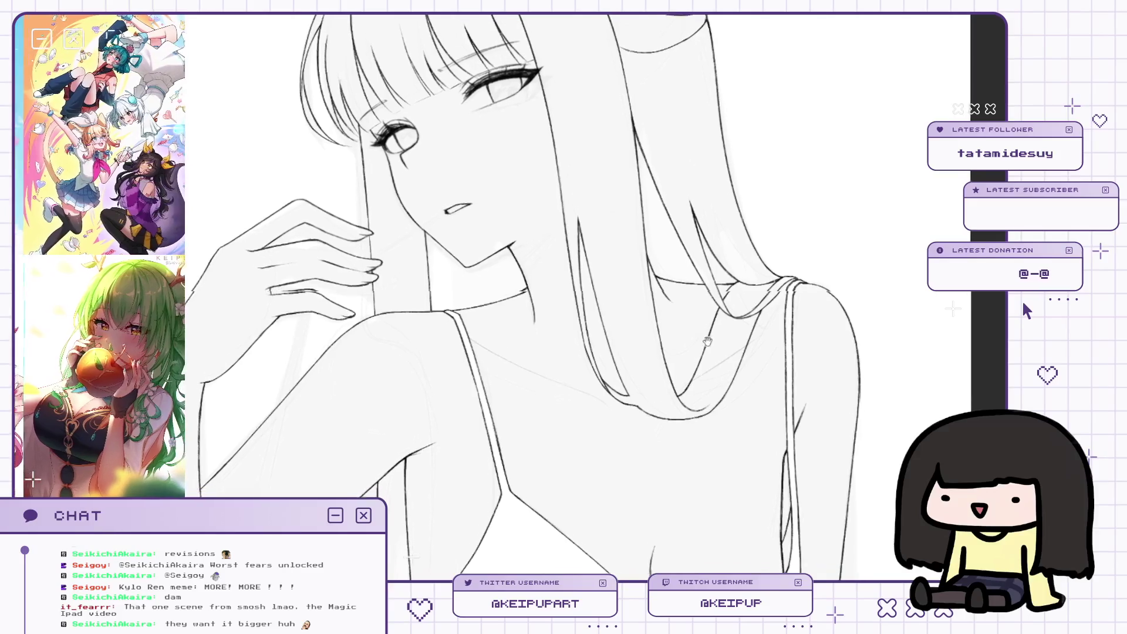
pyautogui.scroll(-2, 708, 342)
pyautogui.scroll(2, 726, 330)
pyautogui.scroll(2, 727, 330)
pyautogui.moveTo(726, 330); pyautogui.dragTo(710, 339)
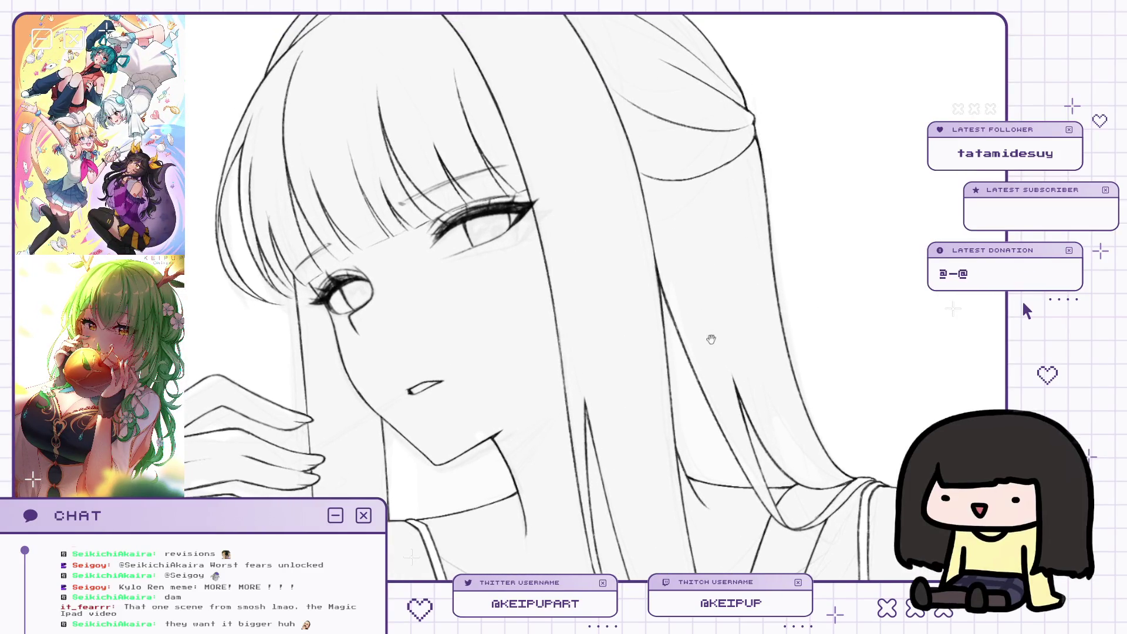
pyautogui.scroll(-2, 710, 338)
pyautogui.scroll(-4, 720, 334)
pyautogui.scroll(-3, 724, 332)
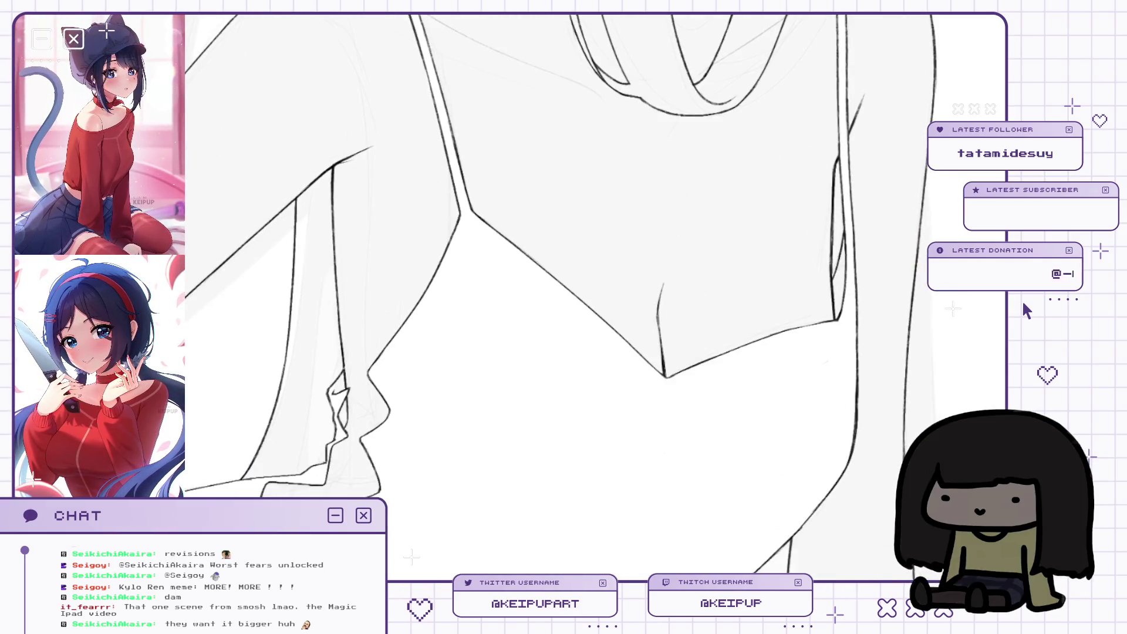
pyautogui.scroll(-5, 801, 259)
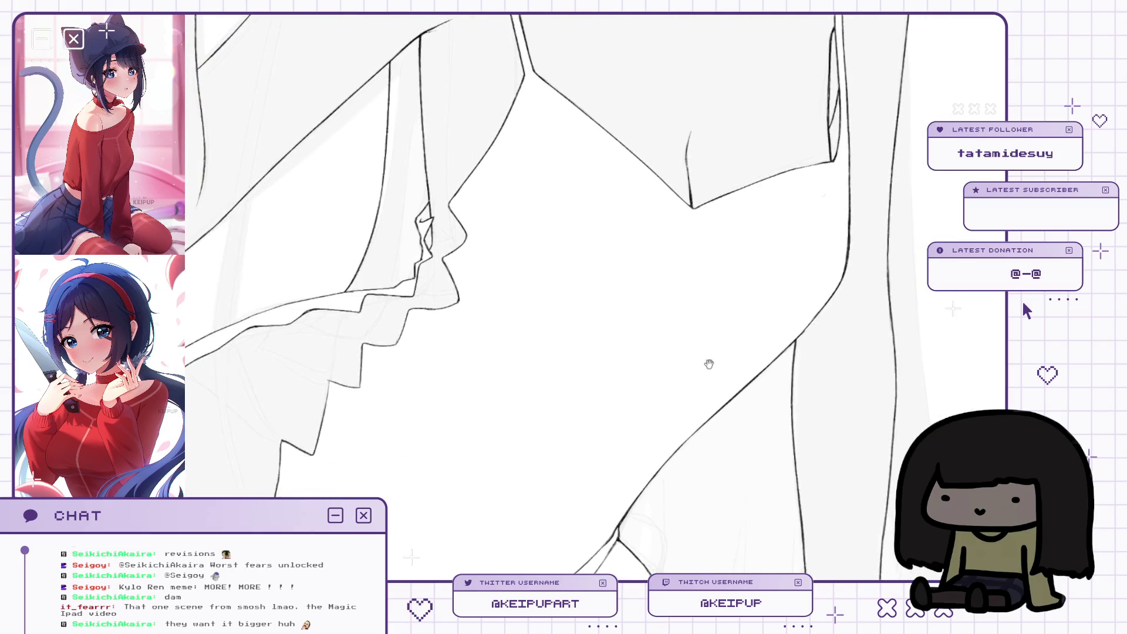
pyautogui.scroll(-3, 729, 317)
pyautogui.scroll(-3, 722, 352)
pyautogui.moveTo(816, 53); pyautogui.dragTo(768, 207)
pyautogui.press('h')
pyautogui.press('h')
pyautogui.moveTo(793, 376); pyautogui.dragTo(796, 351)
pyautogui.press('h')
pyautogui.press('h')
pyautogui.moveTo(744, 258); pyautogui.dragTo(745, 250)
pyautogui.press('h')
pyautogui.moveTo(757, 317)
pyautogui.mouseDown()
pyautogui.moveTo(769, 360)
pyautogui.moveTo(758, 166)
pyautogui.mouseUp()
pyautogui.click(808, 320)
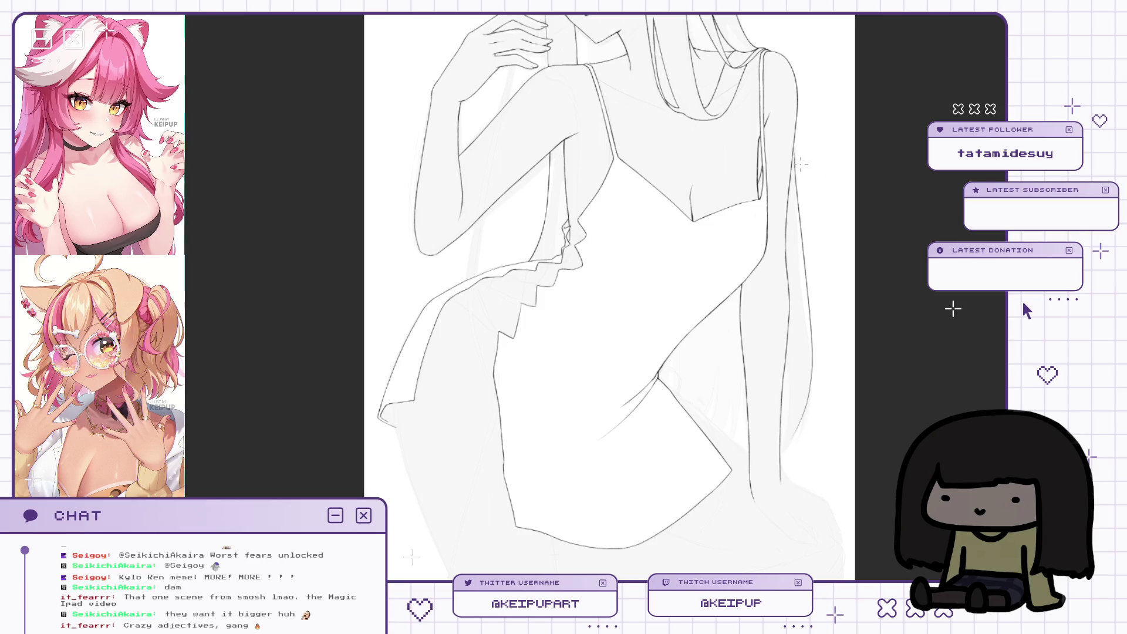
# Ink a darker line down the right edge of the long hair.
pyautogui.moveTo(796, 154); pyautogui.dragTo(803, 356)
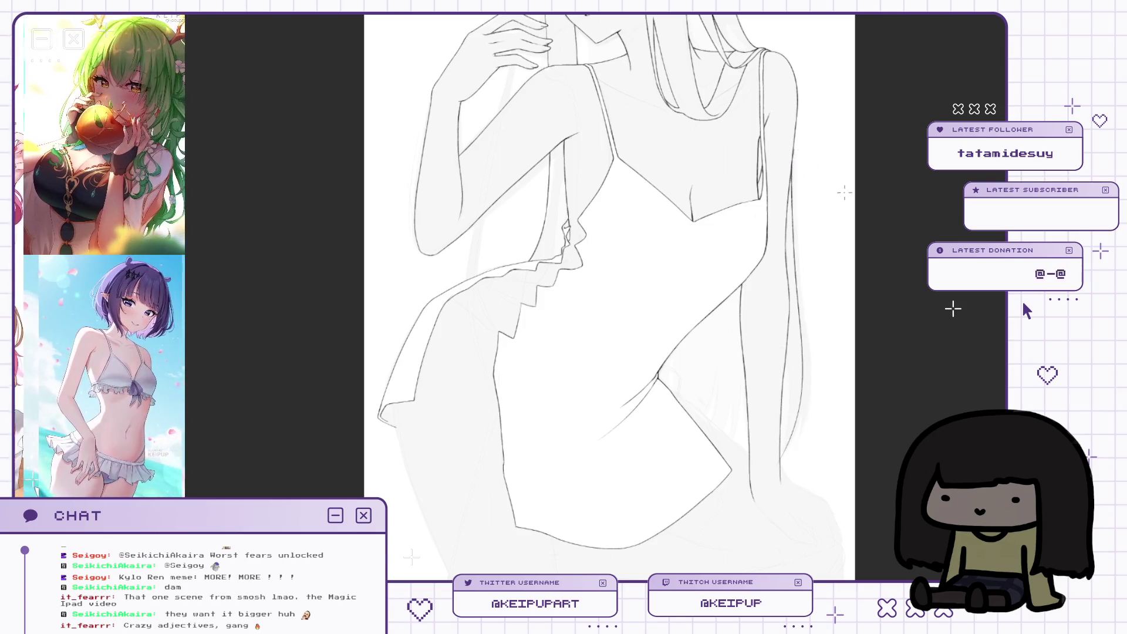
pyautogui.moveTo(805, 171)
pyautogui.mouseDown()
pyautogui.moveTo(787, 247)
pyautogui.moveTo(802, 265)
pyautogui.moveTo(782, 257)
pyautogui.mouseUp()
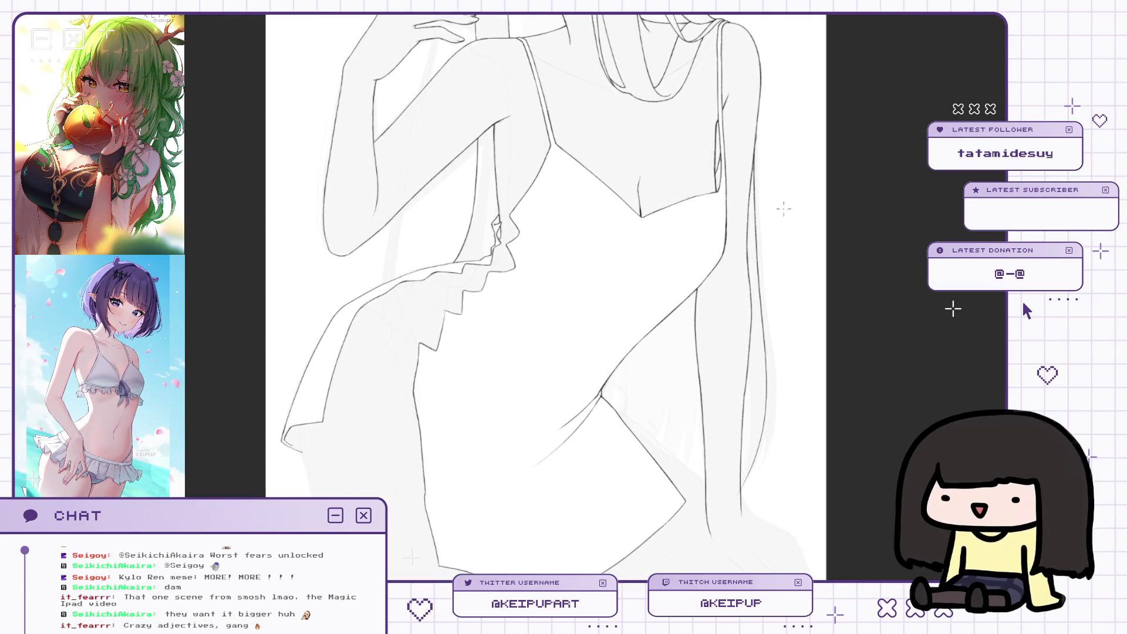
pyautogui.keyDown('alt'); pyautogui.click(752, 262); pyautogui.keyUp('alt')
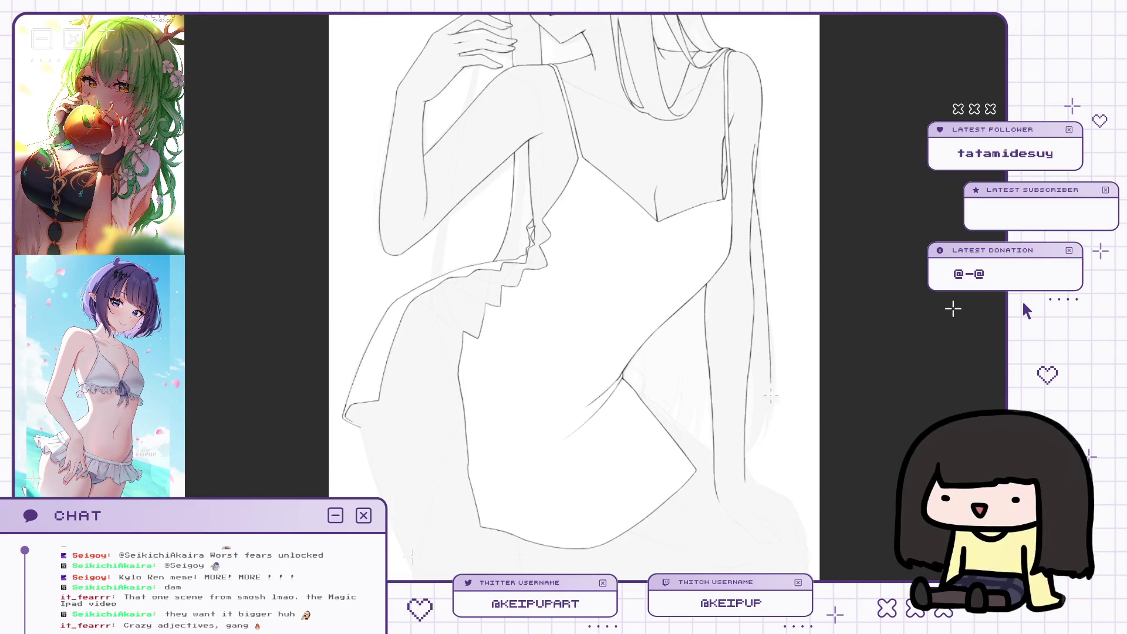
pyautogui.moveTo(759, 123); pyautogui.dragTo(757, 449)
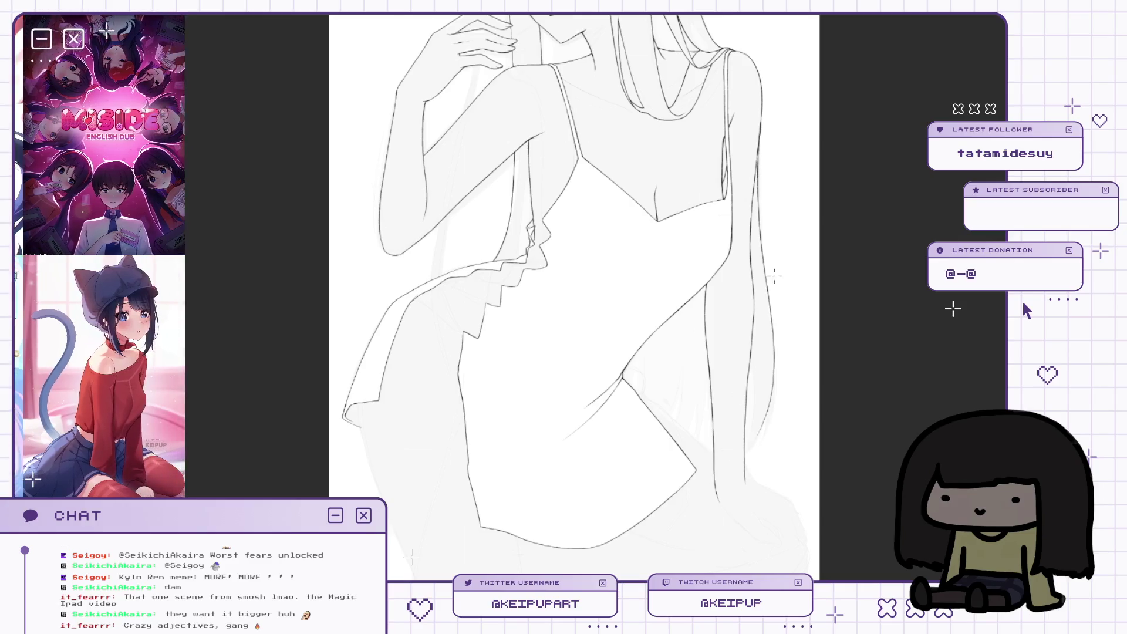
pyautogui.moveTo(769, 290)
pyautogui.mouseDown()
pyautogui.moveTo(791, 297)
pyautogui.moveTo(757, 323)
pyautogui.moveTo(773, 325)
pyautogui.moveTo(778, 273)
pyautogui.mouseUp()
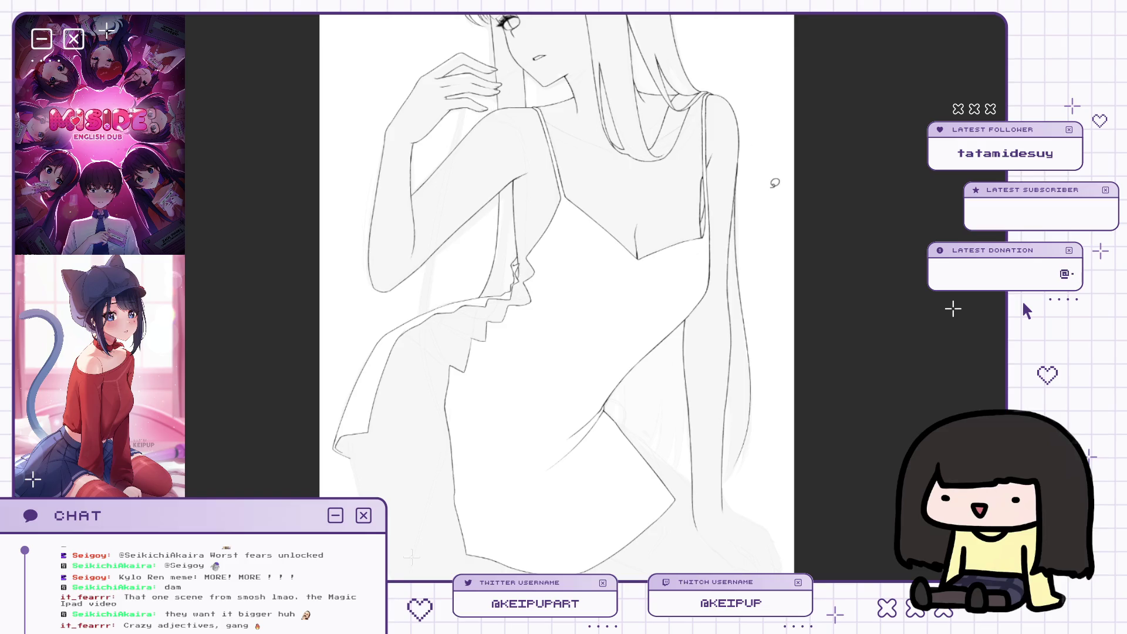
# Lasso the right hair strand, rotate it slightly, nudge it right and down, and deselect.
pyautogui.moveTo(782, 317); pyautogui.dragTo(710, 182)
pyautogui.hotkey('ctrl', 't')
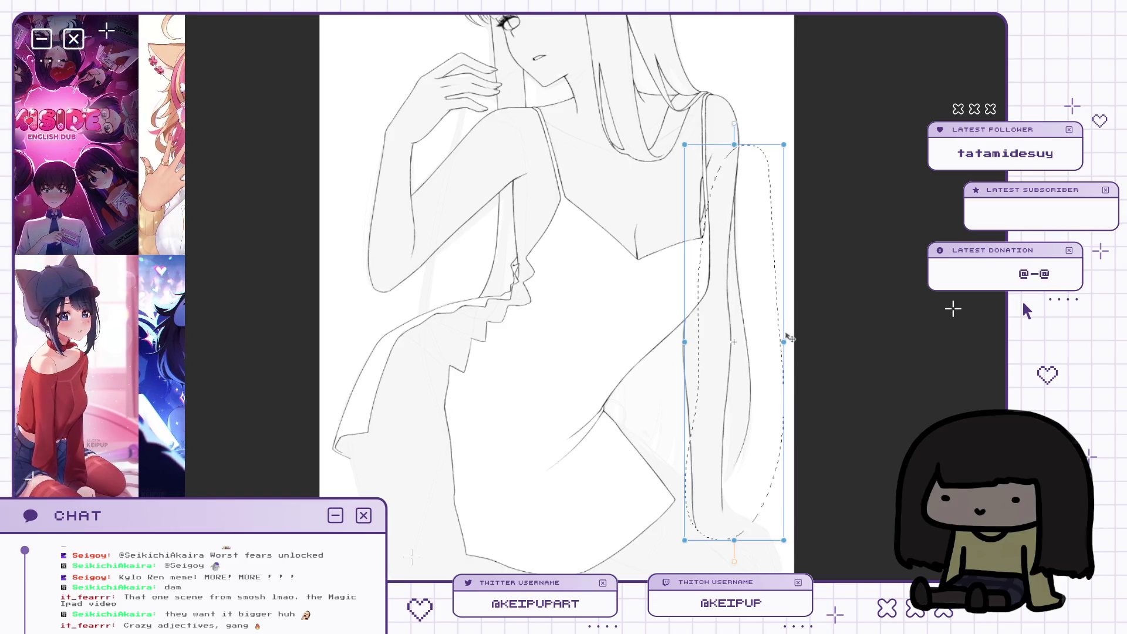
pyautogui.moveTo(823, 410); pyautogui.dragTo(827, 414)
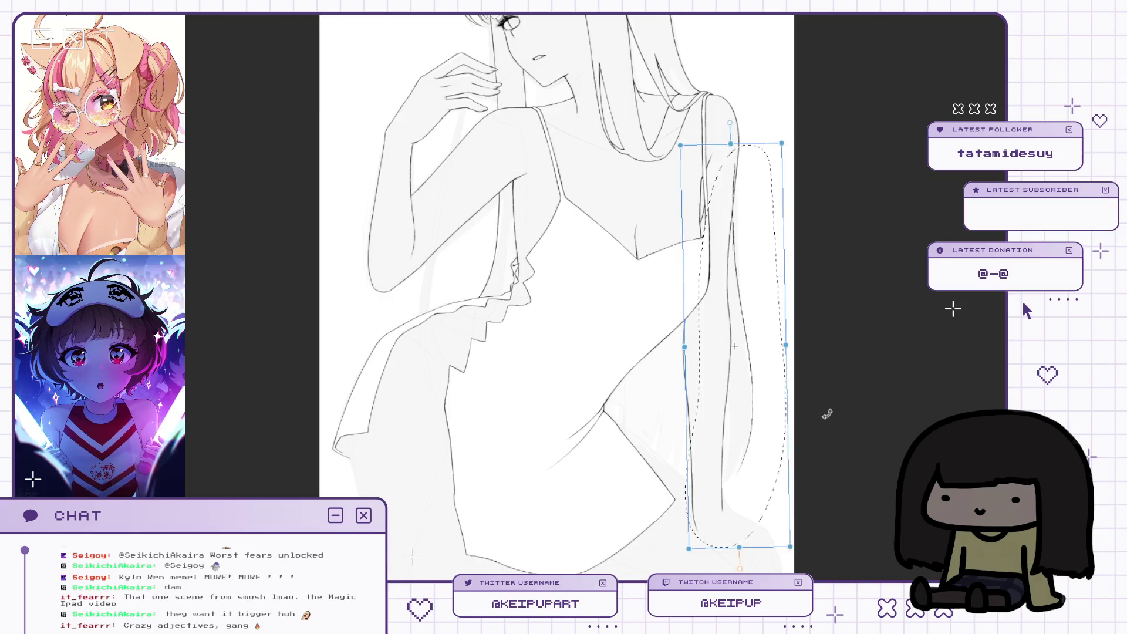
pyautogui.moveTo(775, 446); pyautogui.dragTo(775, 448)
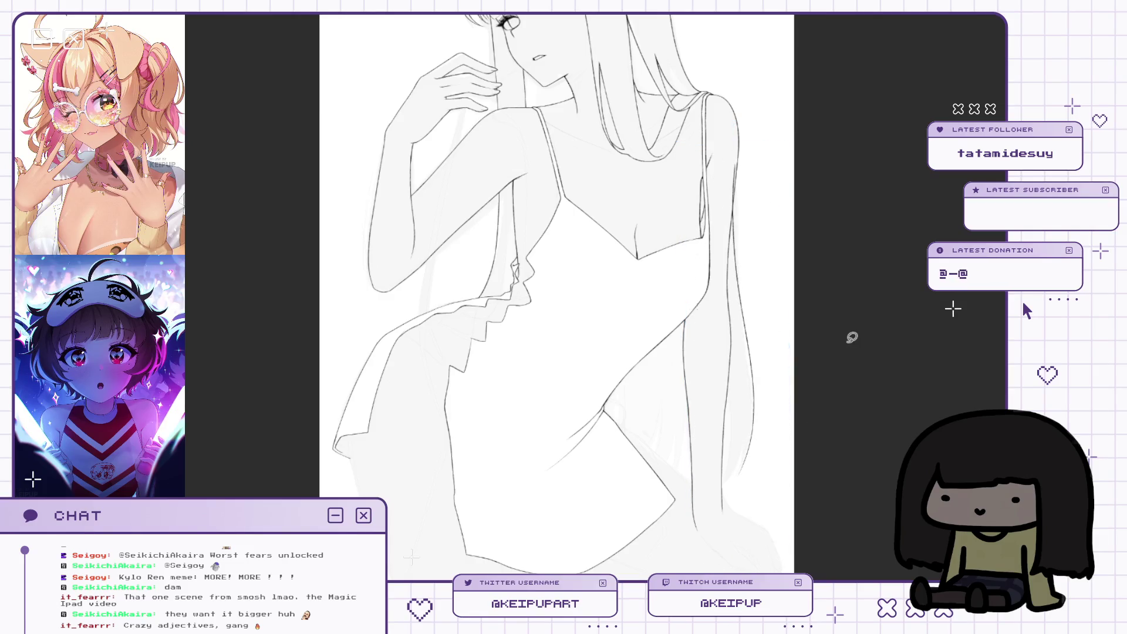
pyautogui.hotkey('ctrl', 'd')
pyautogui.scroll(2, 742, 161)
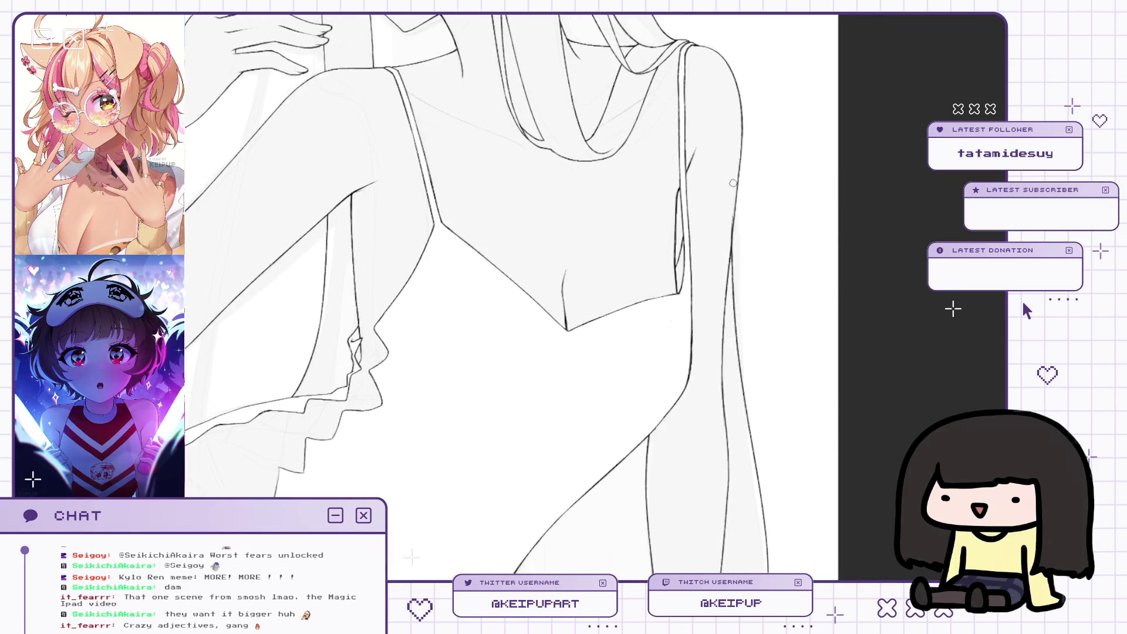
# Draw a curved hair line beside the right side of the torso.
pyautogui.scroll(-1, 741, 303)
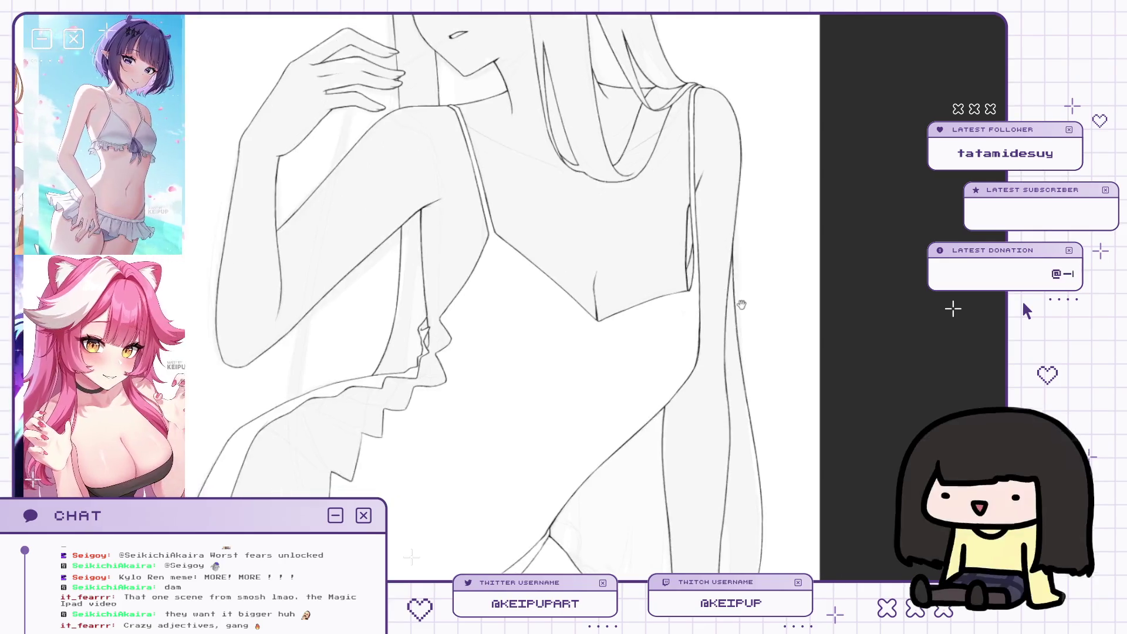
pyautogui.moveTo(741, 303); pyautogui.dragTo(732, 277)
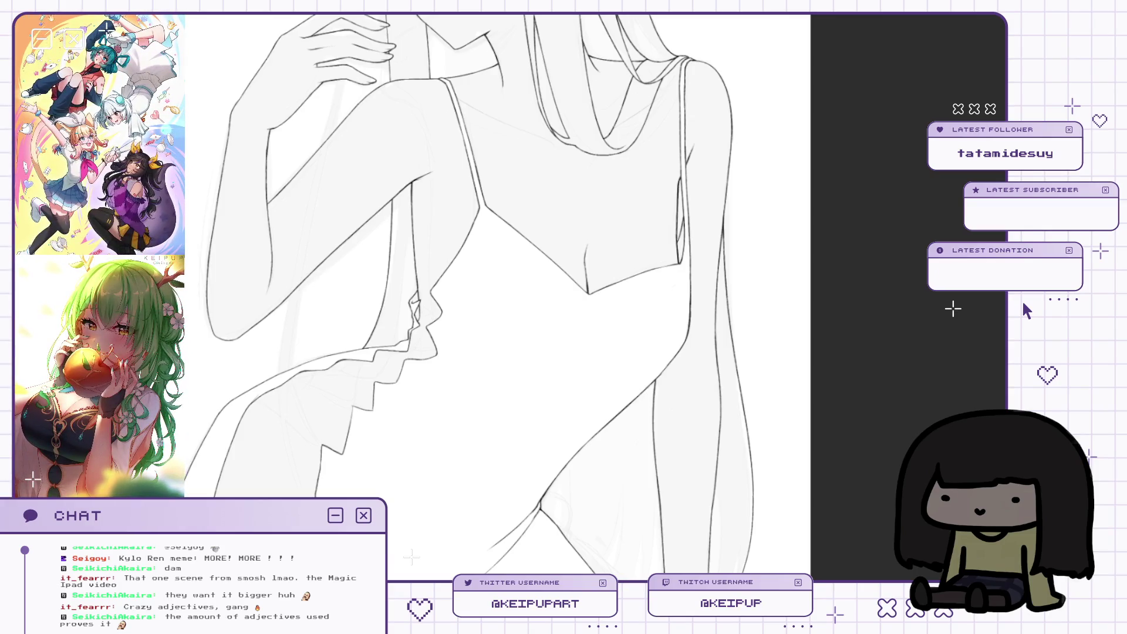
pyautogui.moveTo(745, 303); pyautogui.dragTo(768, 366)
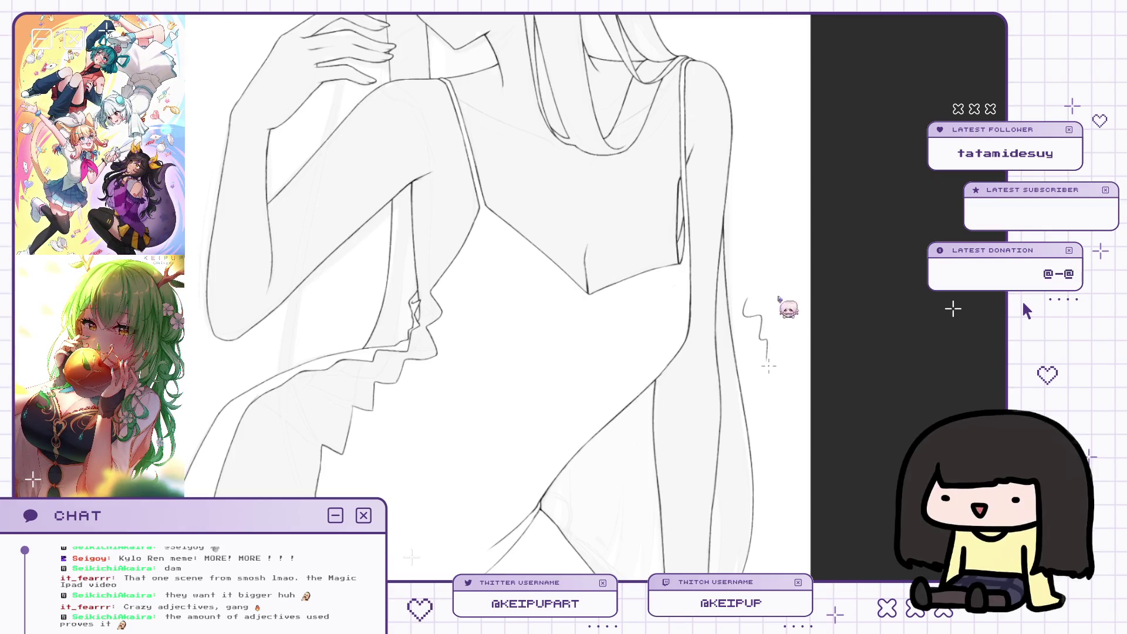
# Add hair strand lines near the hip, redrawing the long strand with a longer tail.
pyautogui.moveTo(766, 178); pyautogui.dragTo(764, 126)
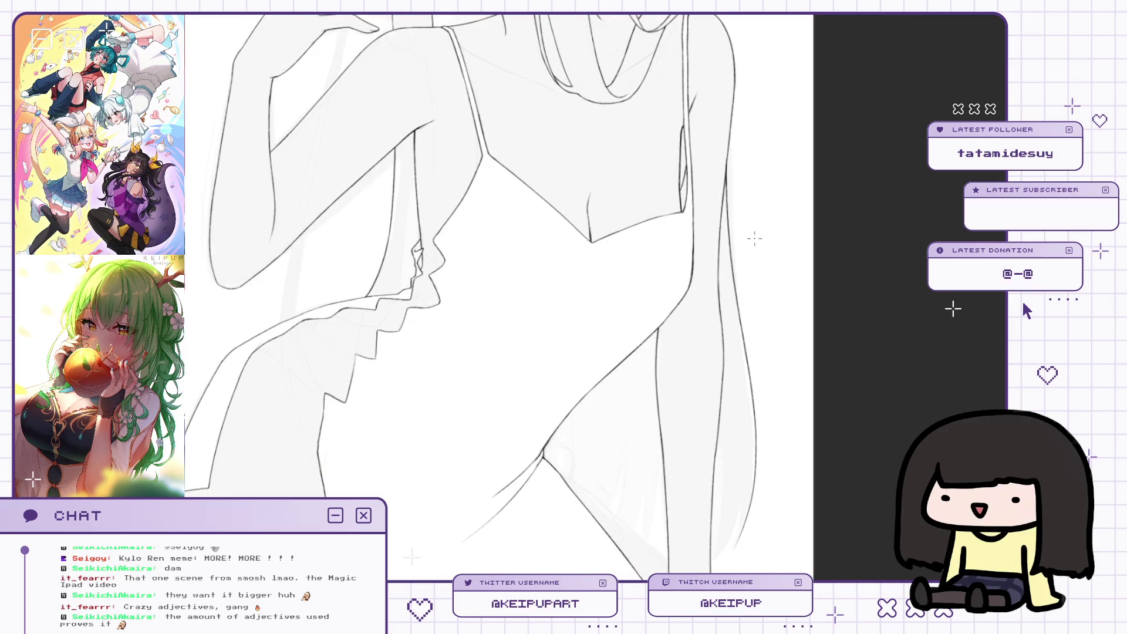
pyautogui.moveTo(785, 318); pyautogui.dragTo(786, 266)
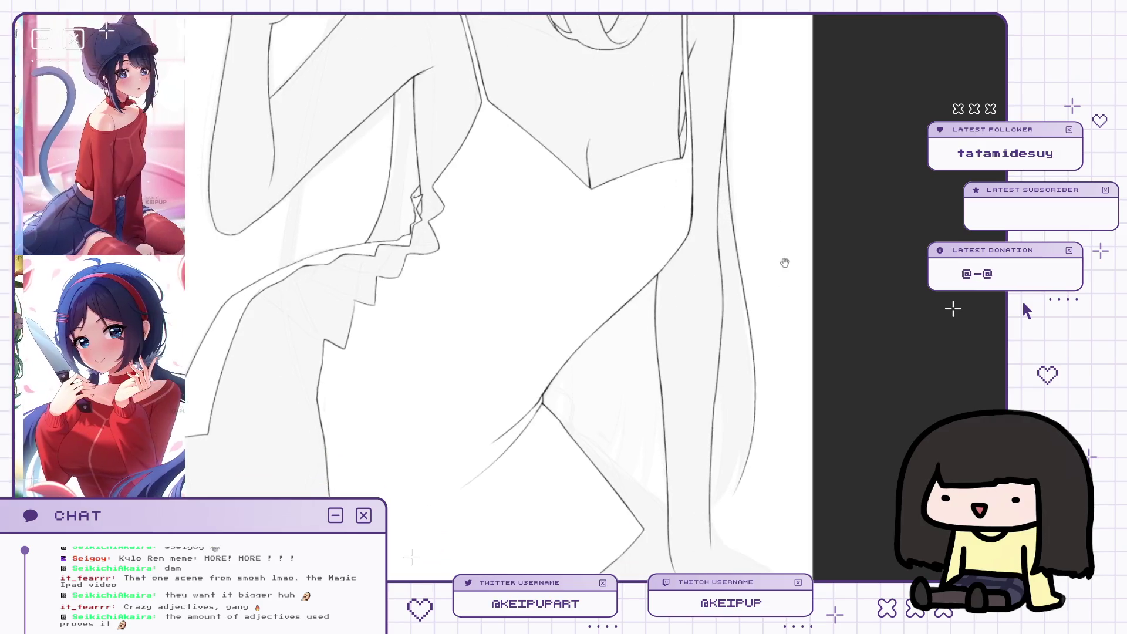
pyautogui.scroll(3, 779, 320)
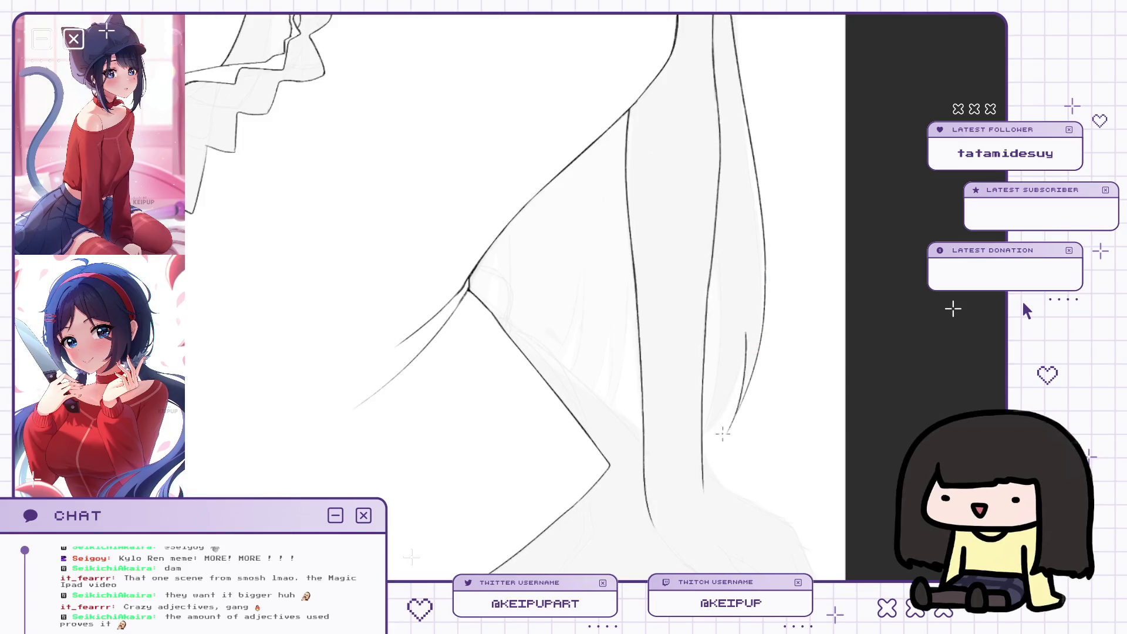
pyautogui.moveTo(746, 360); pyautogui.dragTo(726, 428)
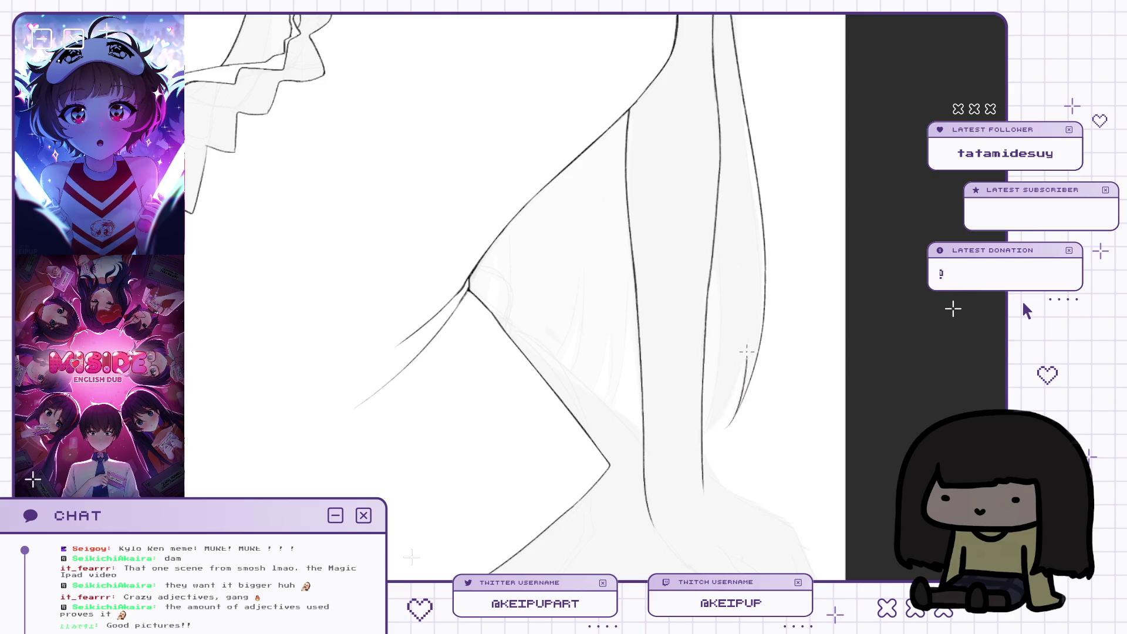
pyautogui.moveTo(746, 355); pyautogui.dragTo(690, 449)
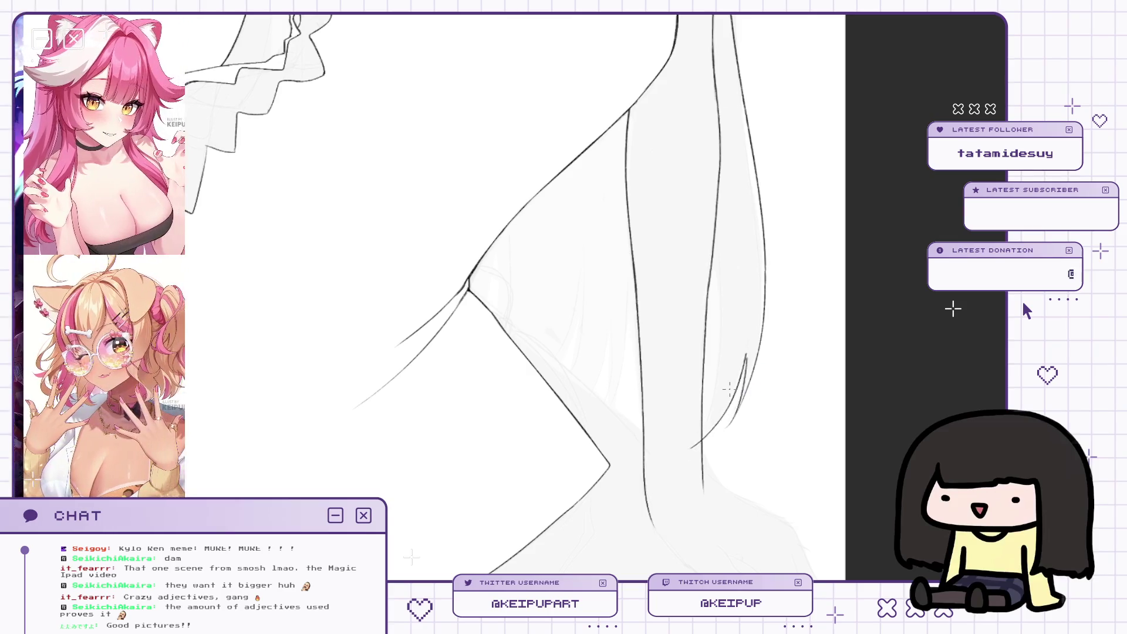
pyautogui.hotkey('ctrl', 'z')
pyautogui.moveTo(735, 397); pyautogui.dragTo(686, 453)
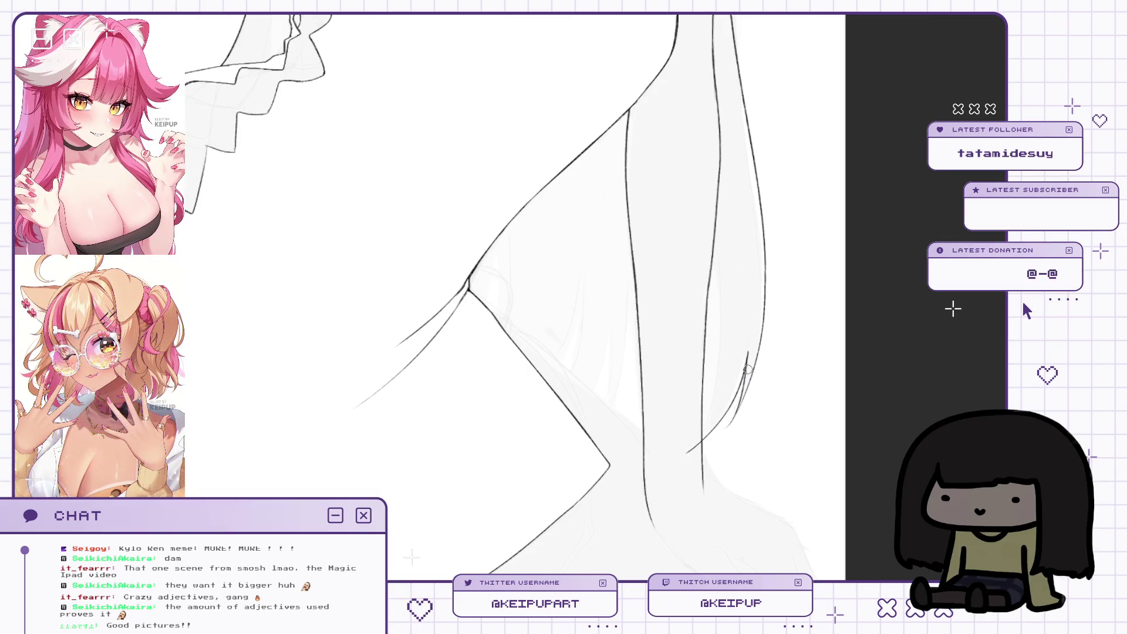
pyautogui.scroll(-5, 736, 373)
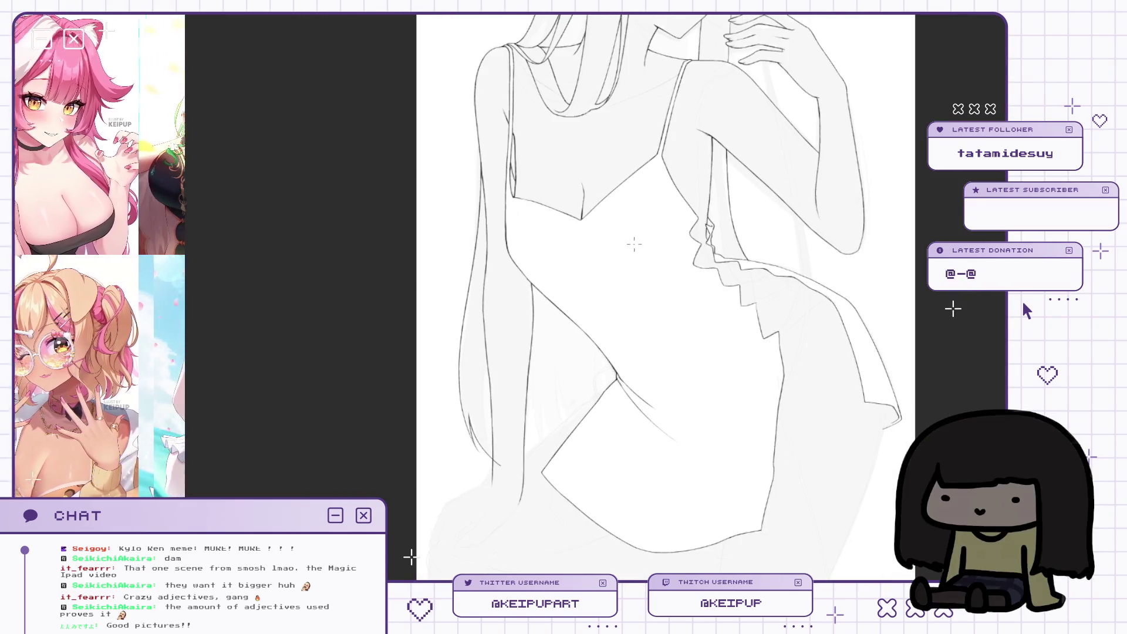
# Flip the canvas view back to its normal orientation while adjusting the zoom on the torso.
pyautogui.moveTo(665, 336); pyautogui.dragTo(635, 338)
pyautogui.scroll(2, 636, 337)
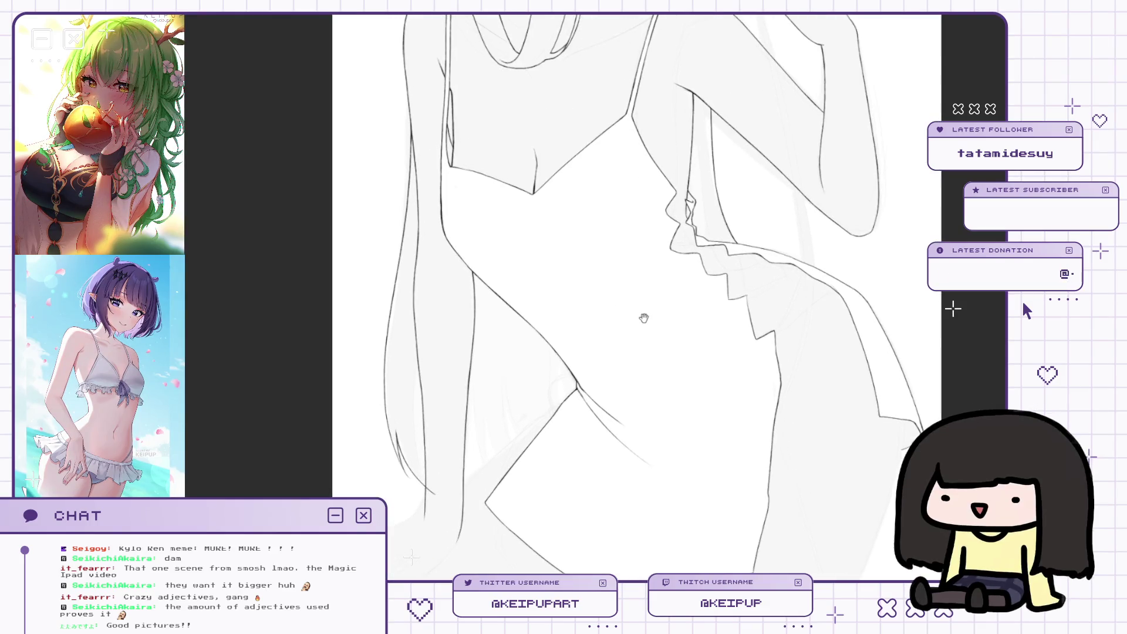
pyautogui.scroll(2, 635, 250)
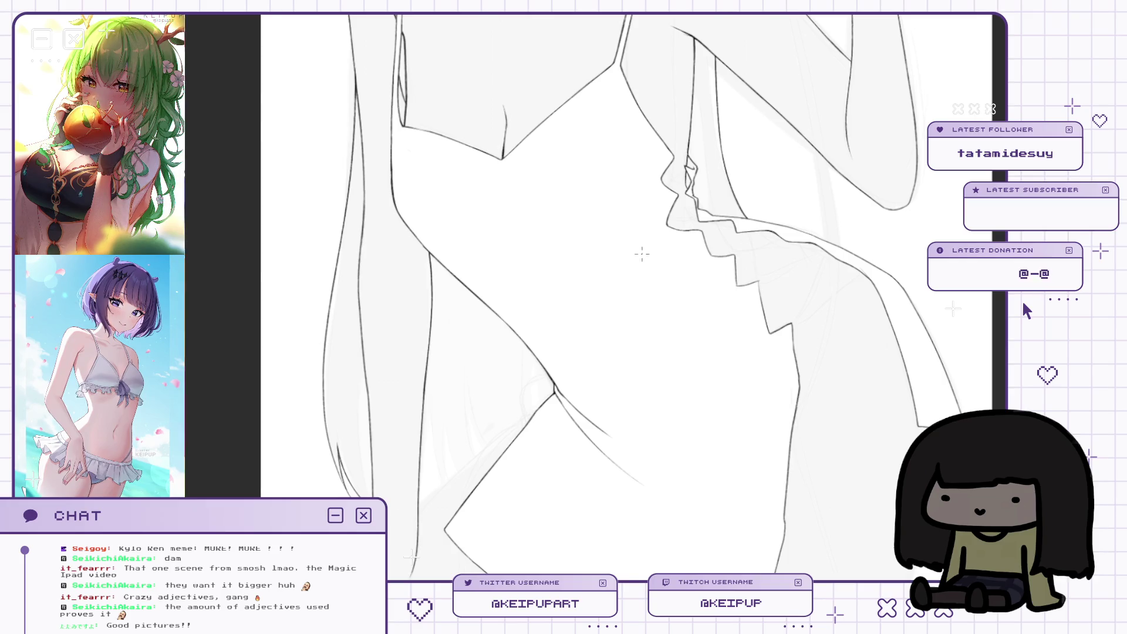
pyautogui.press('h')
pyautogui.scroll(-2, 652, 329)
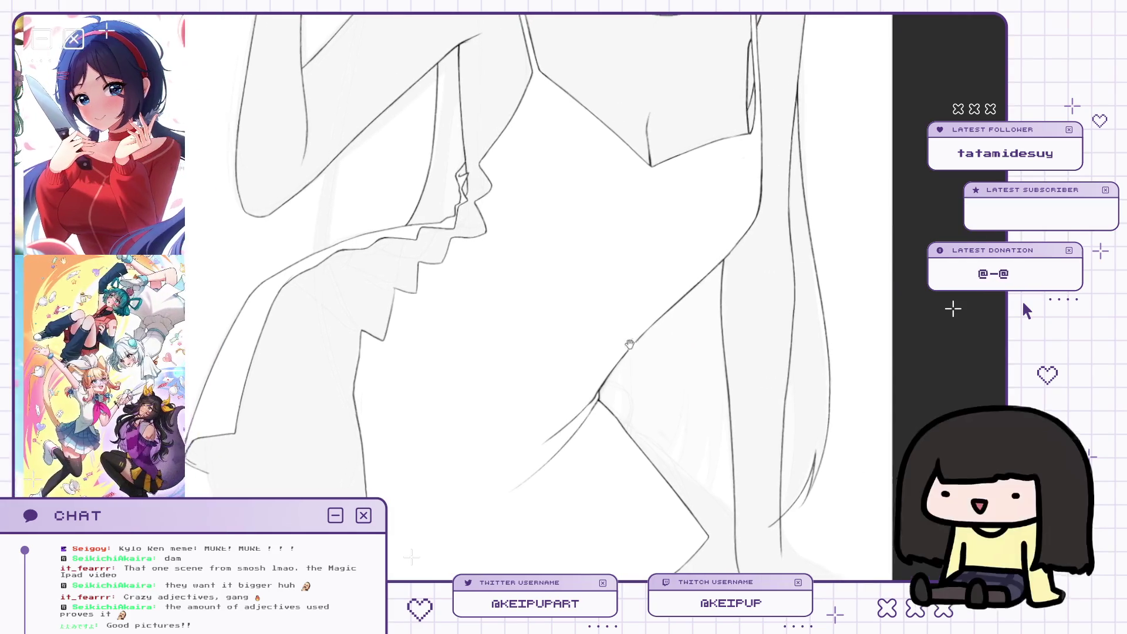
pyautogui.scroll(2, 604, 302)
pyautogui.scroll(-2, 616, 330)
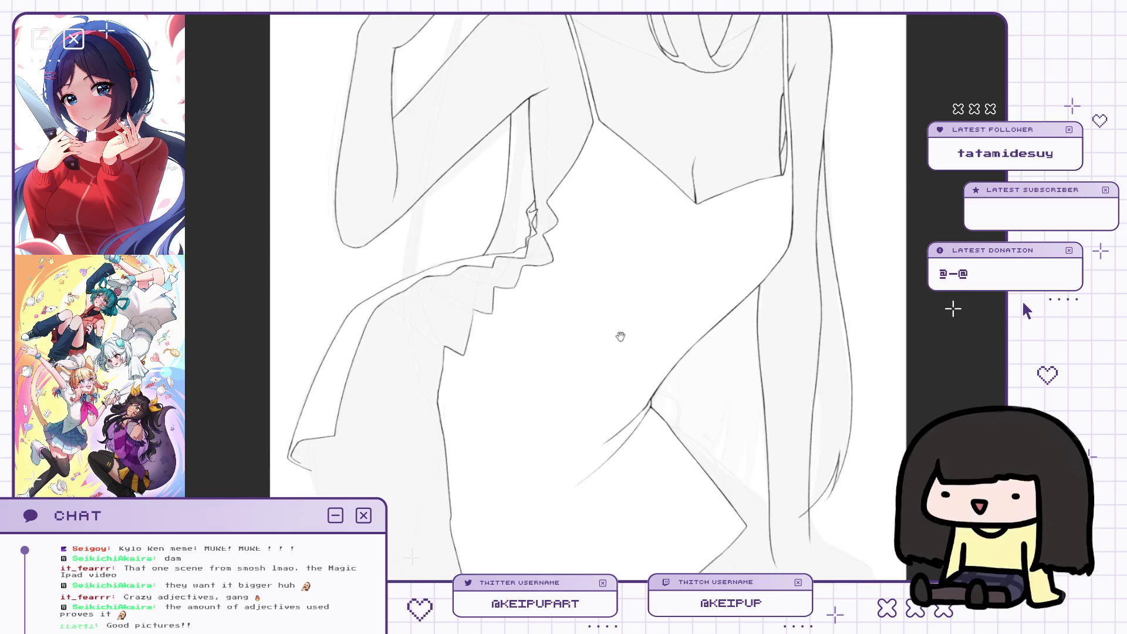
pyautogui.scroll(2, 618, 336)
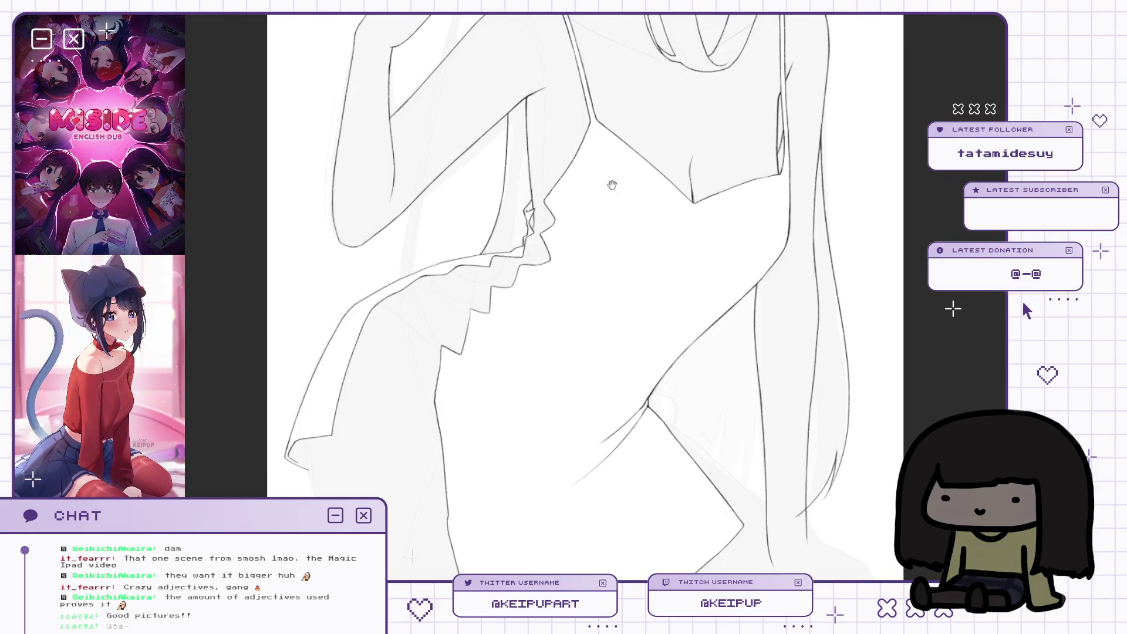
pyautogui.scroll(2, 629, 288)
pyautogui.scroll(-3, 623, 290)
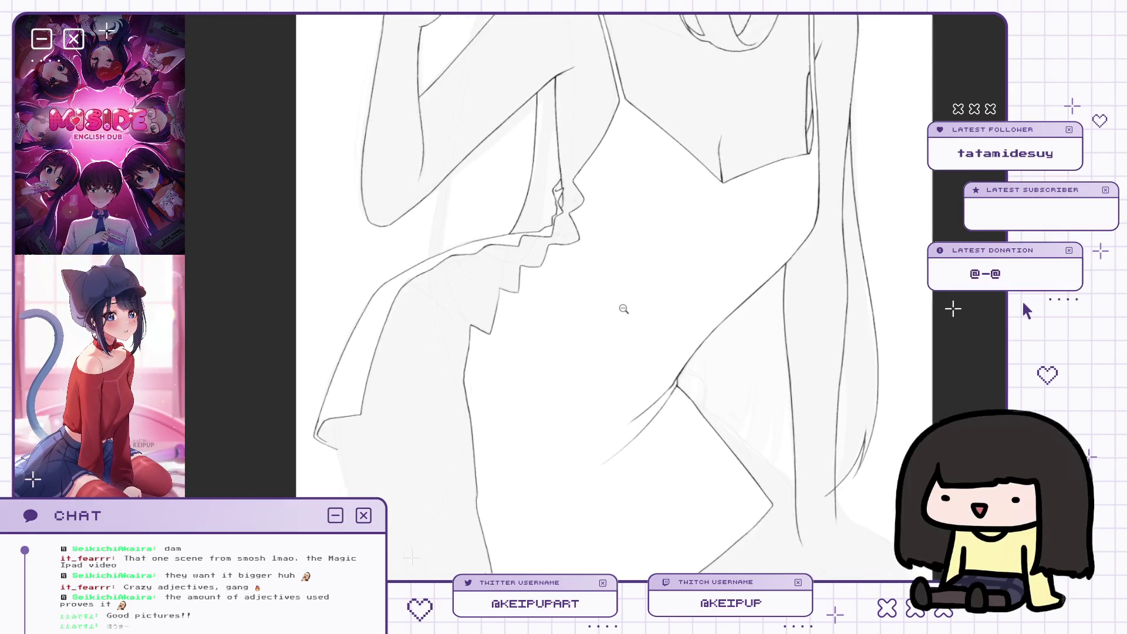
pyautogui.scroll(-1, 617, 291)
# Zoom in on the camisole's ruffled hem and waist area.
pyautogui.moveTo(617, 297); pyautogui.dragTo(617, 252)
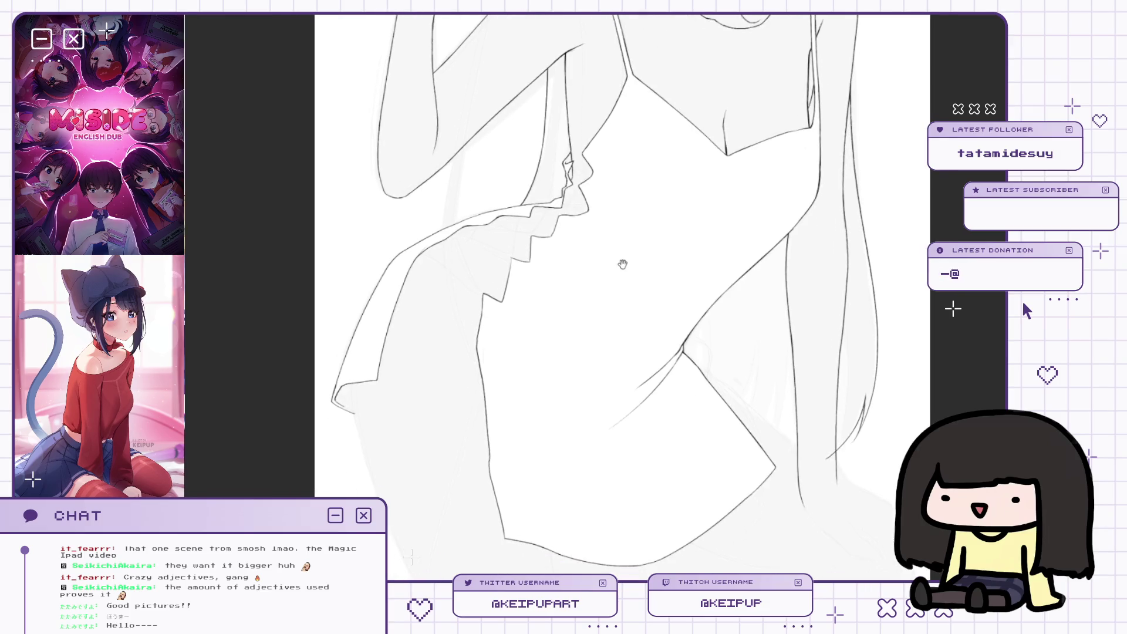
pyautogui.scroll(2, 677, 242)
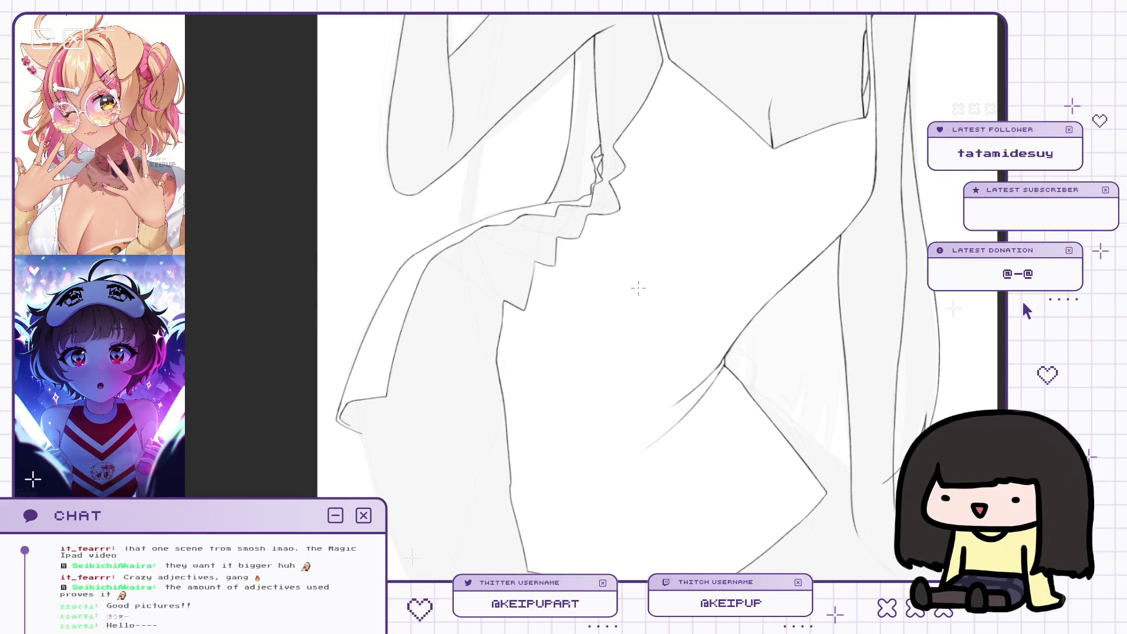
pyautogui.scroll(2, 639, 287)
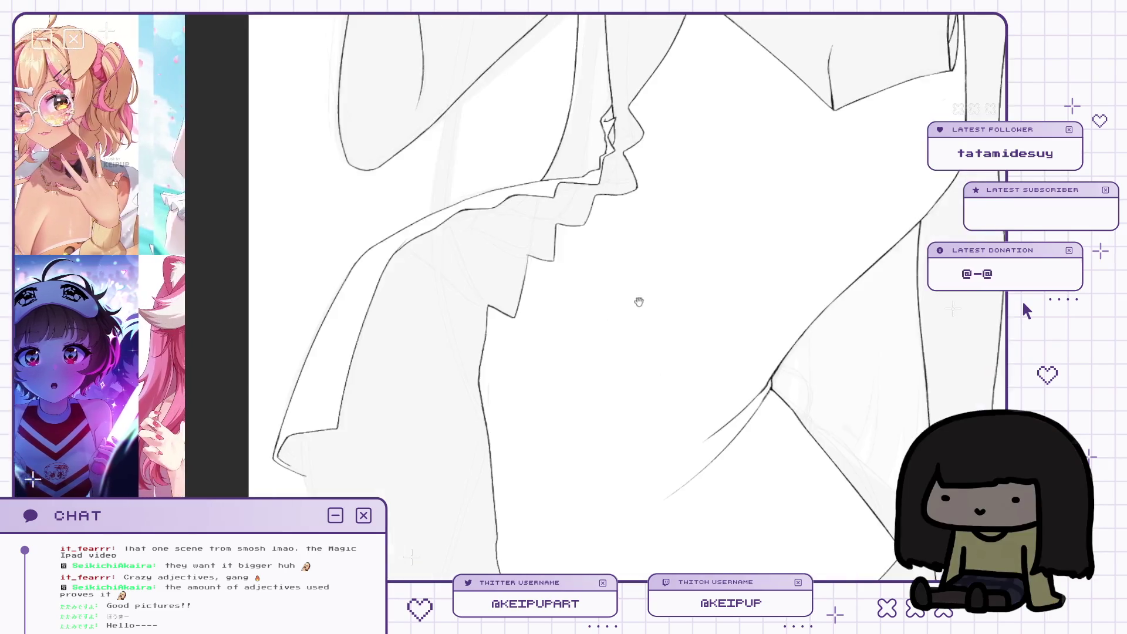
pyautogui.scroll(2, 646, 302)
pyautogui.scroll(-2, 647, 293)
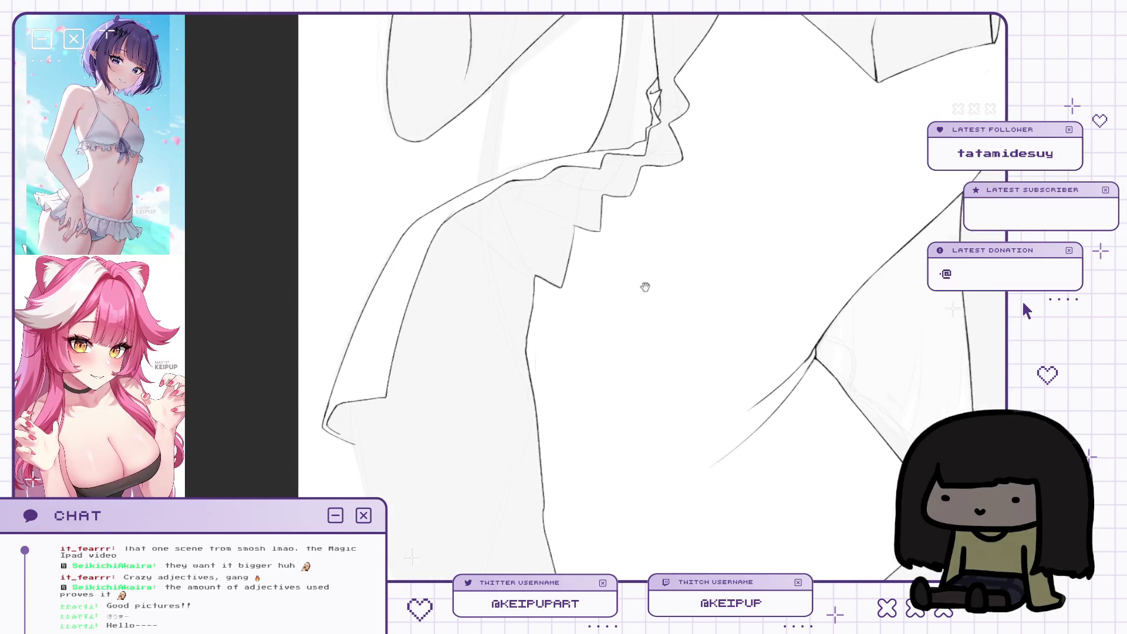
pyautogui.moveTo(697, 174)
pyautogui.mouseDown()
pyautogui.moveTo(694, 277)
pyautogui.moveTo(672, 298)
pyautogui.mouseUp()
pyautogui.scroll(1, 682, 307)
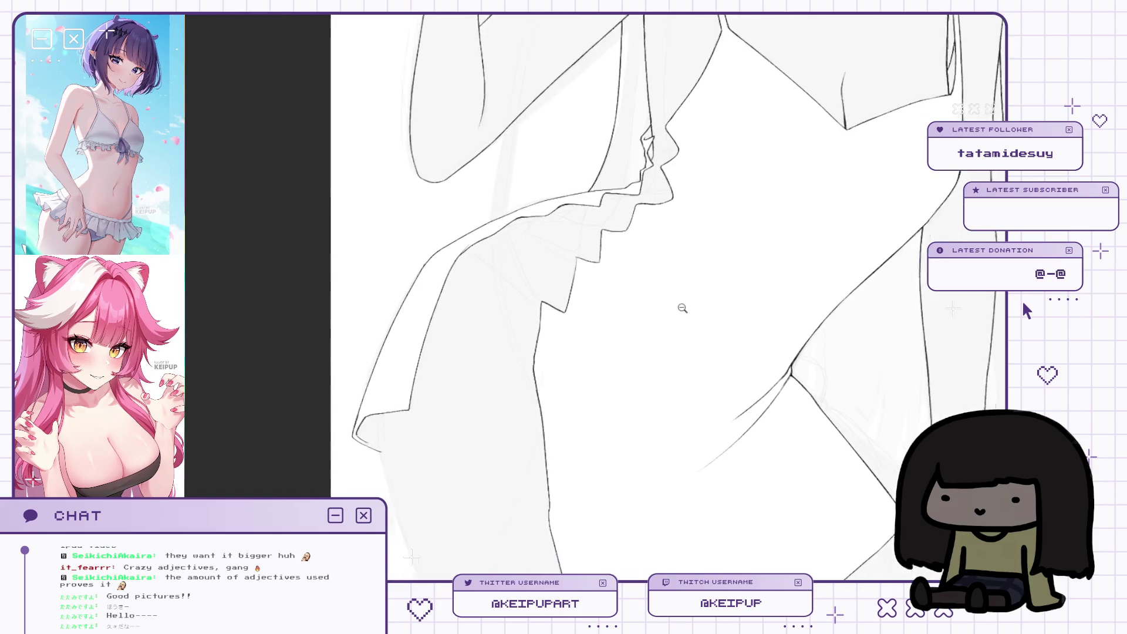
# Zoom out from the ruffle area and centre the girl's face, neck and shoulders.
pyautogui.scroll(-1, 682, 307)
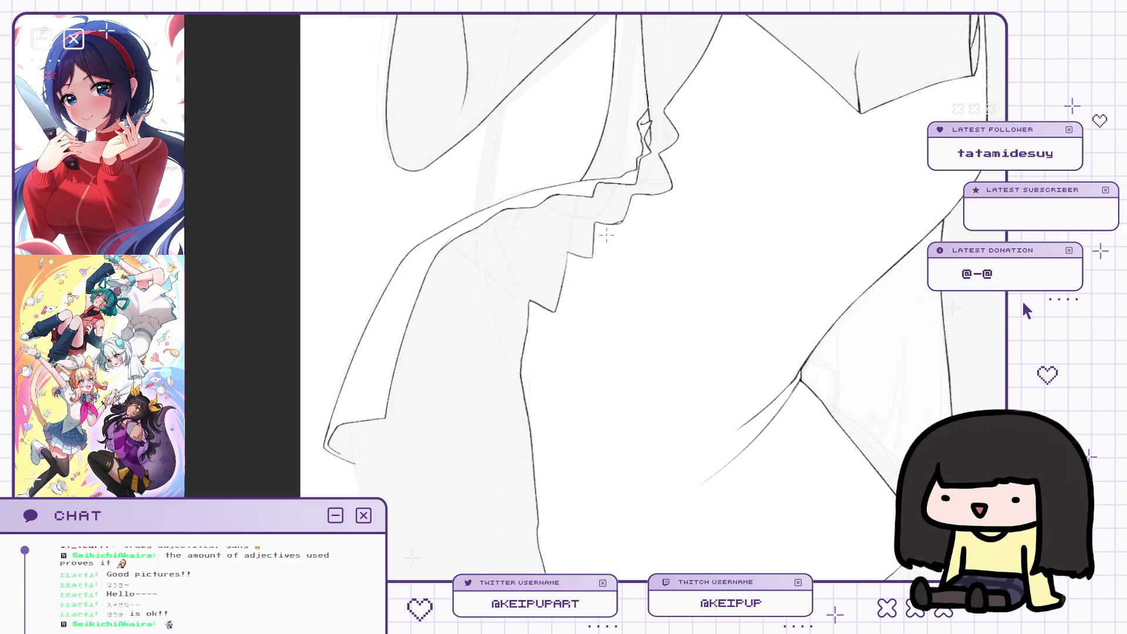
pyautogui.keyDown('alt'); pyautogui.click(635, 248); pyautogui.keyUp('alt')
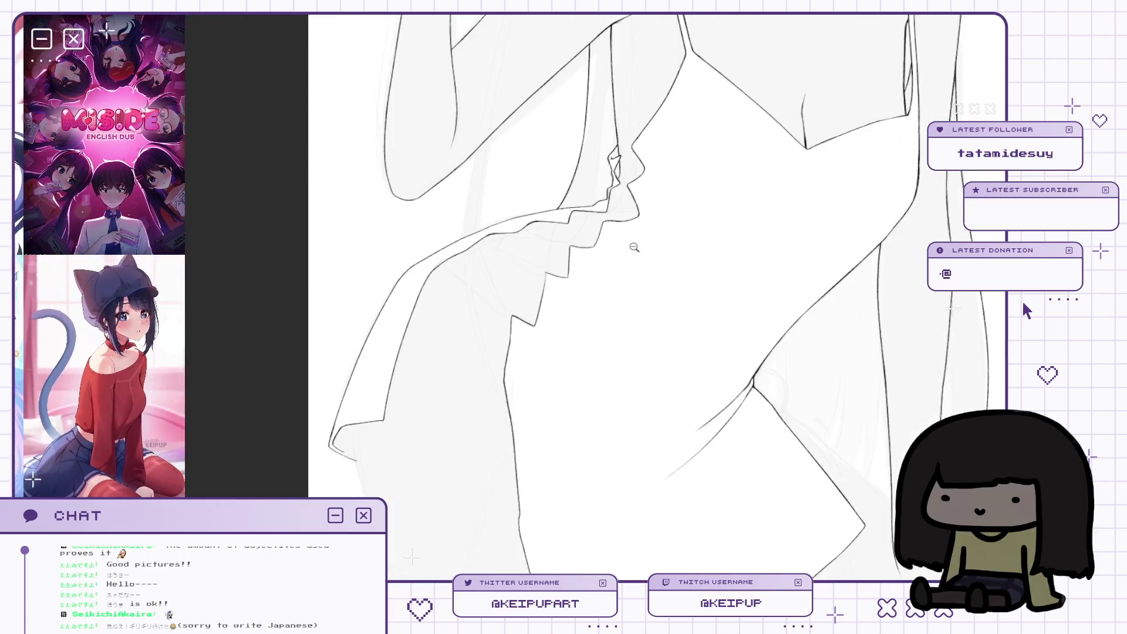
pyautogui.scroll(2, 635, 248)
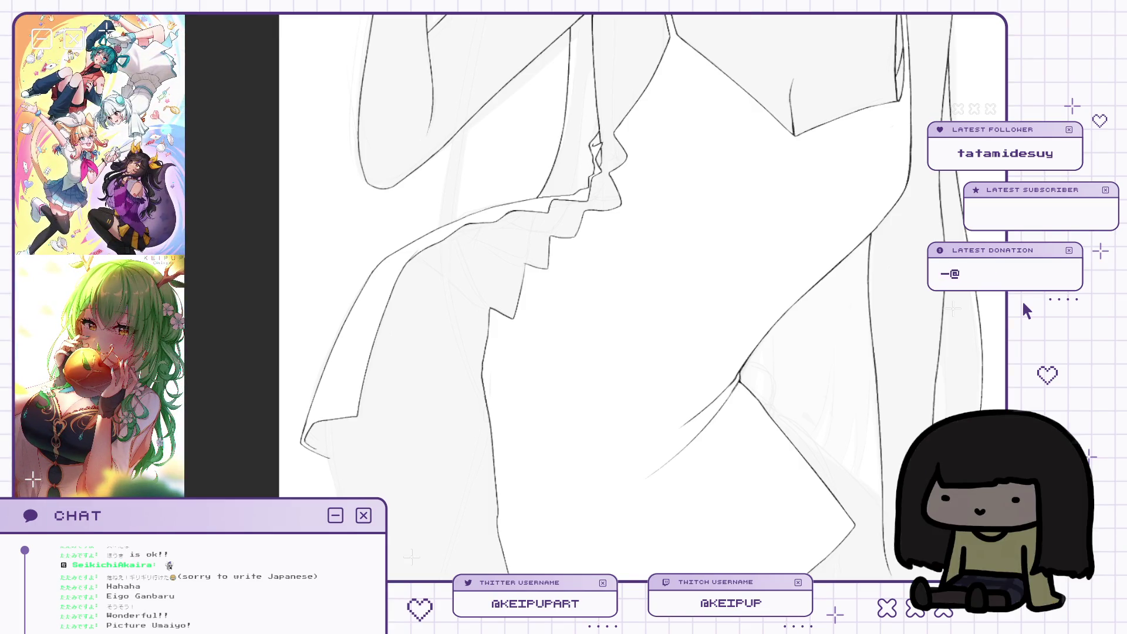
pyautogui.click(754, 325)
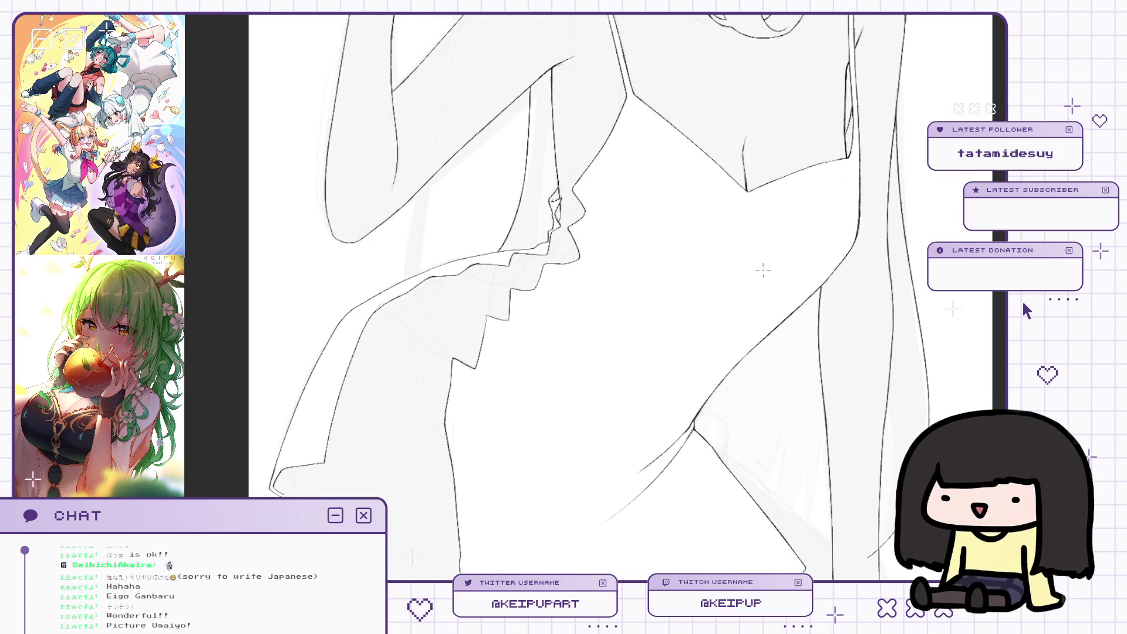
pyautogui.moveTo(741, 232); pyautogui.dragTo(725, 359)
pyautogui.moveTo(742, 249)
pyautogui.mouseDown()
pyautogui.moveTo(707, 315)
pyautogui.moveTo(714, 363)
pyautogui.mouseUp()
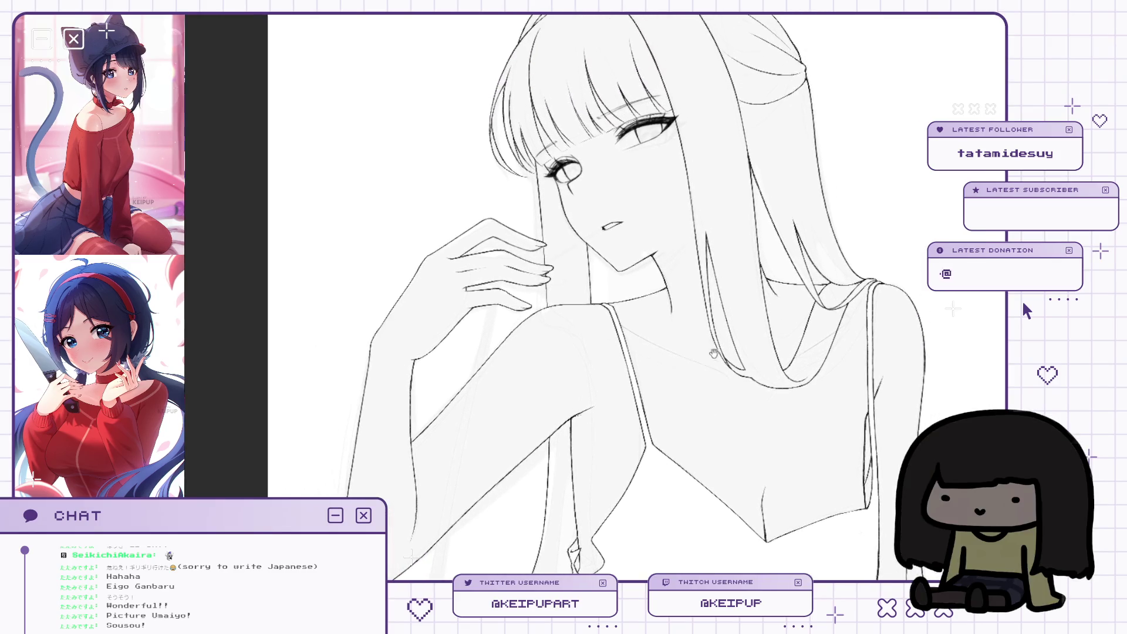
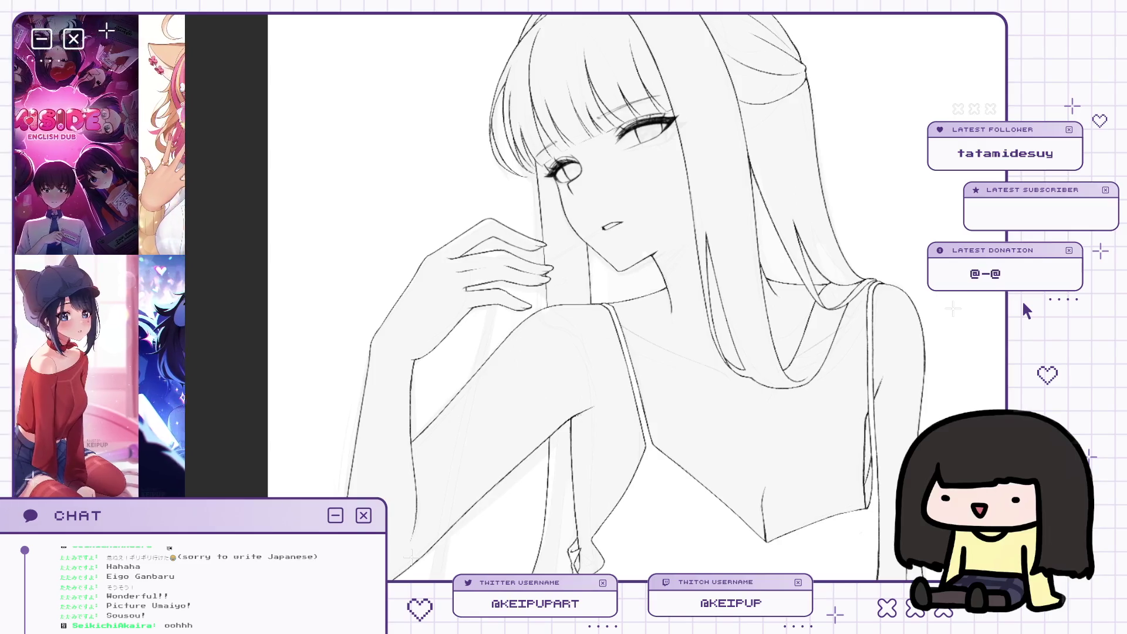
# Pan and zoom the view from the face to take in the shoulders.
pyautogui.moveTo(881, 354); pyautogui.dragTo(879, 321)
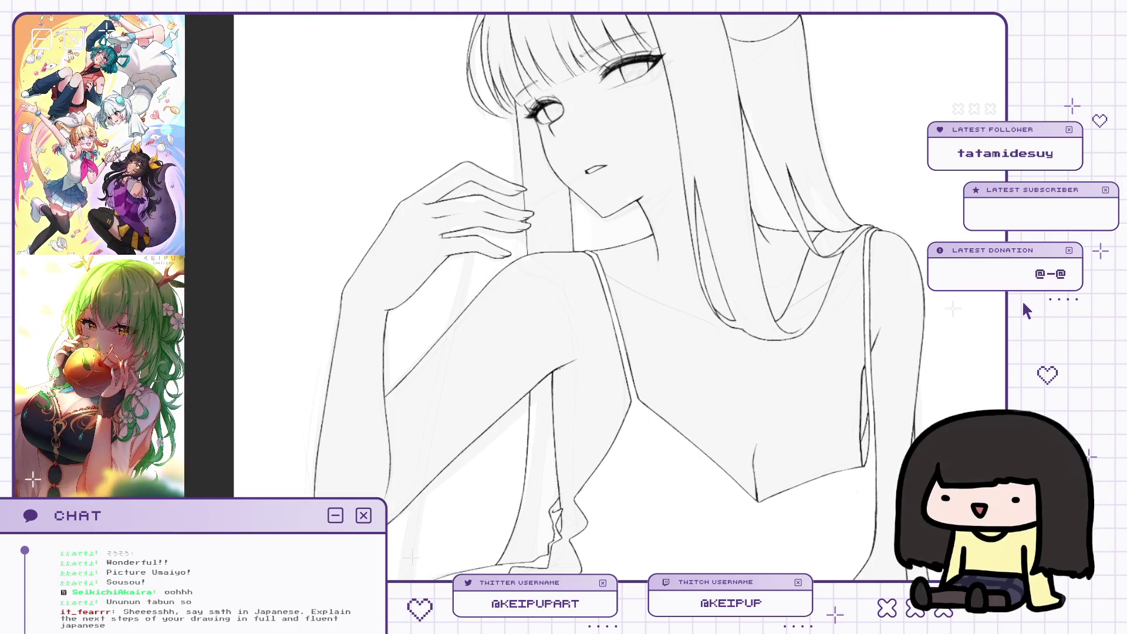
pyautogui.scroll(3, 782, 279)
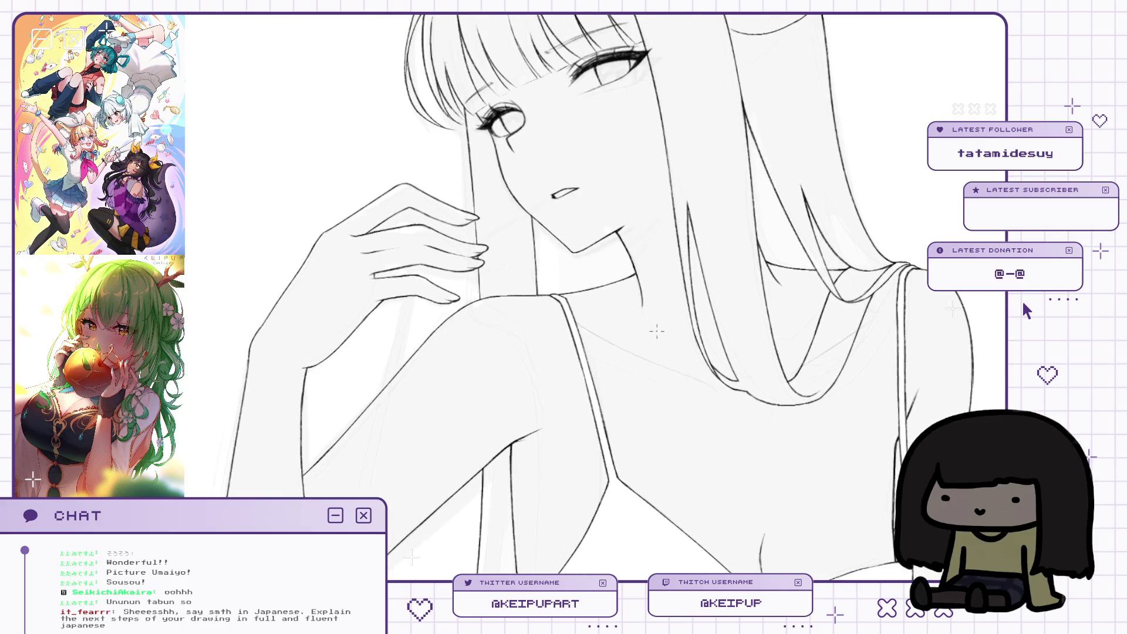
pyautogui.scroll(-3, 668, 344)
pyautogui.scroll(3, 719, 344)
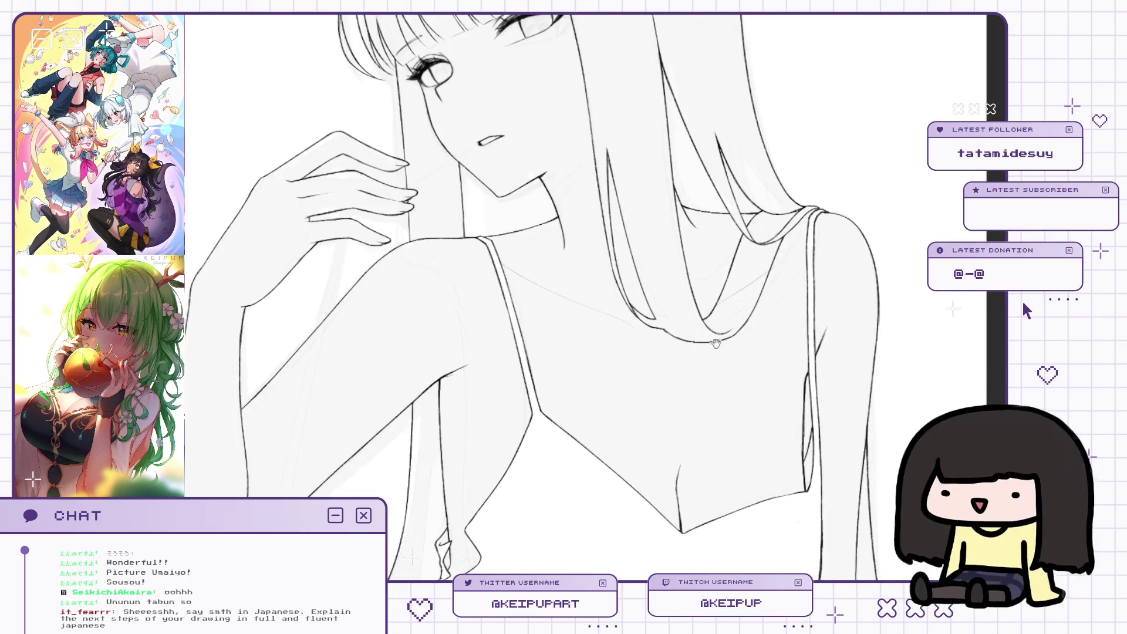
pyautogui.scroll(-3, 720, 345)
pyautogui.scroll(3, 740, 351)
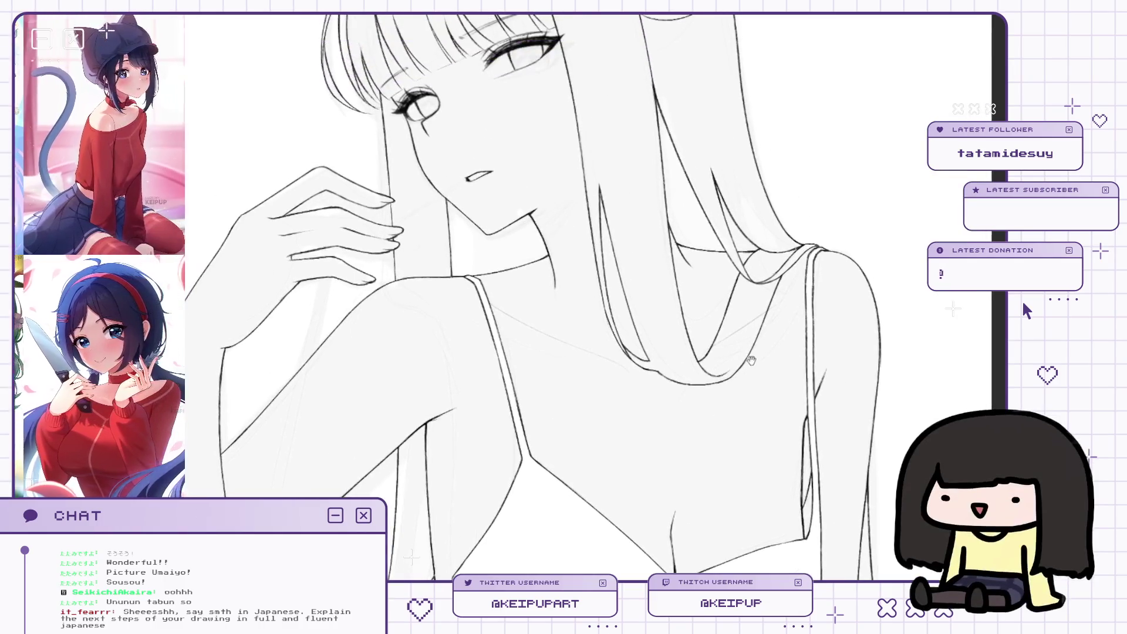
pyautogui.scroll(3, 758, 357)
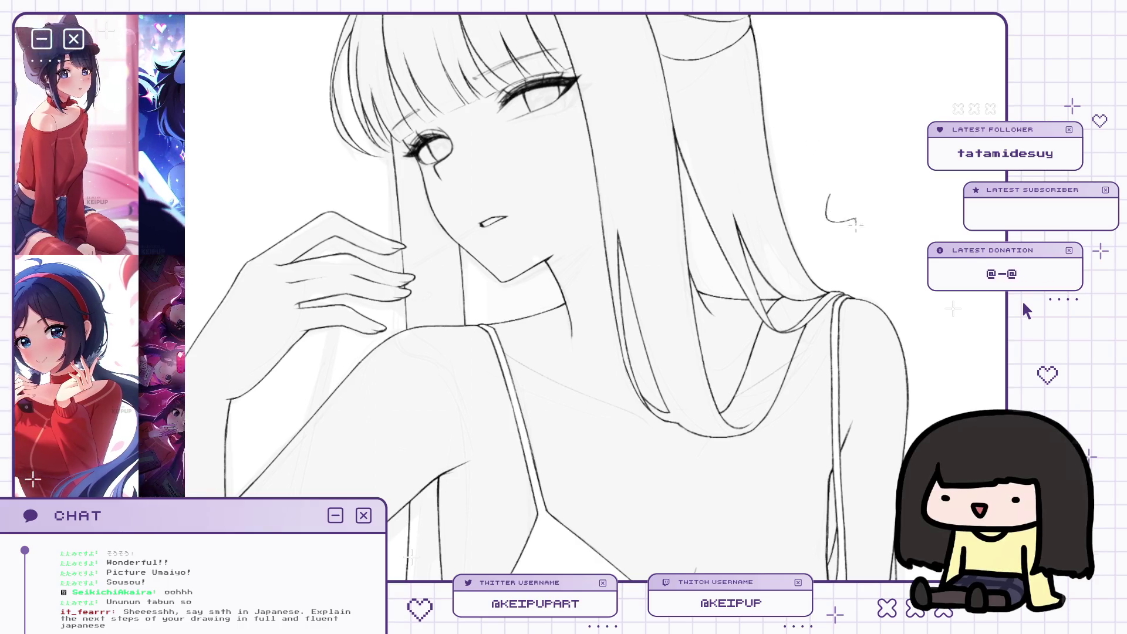
pyautogui.hscroll(2, 843, 274)
pyautogui.scroll(3, 843, 273)
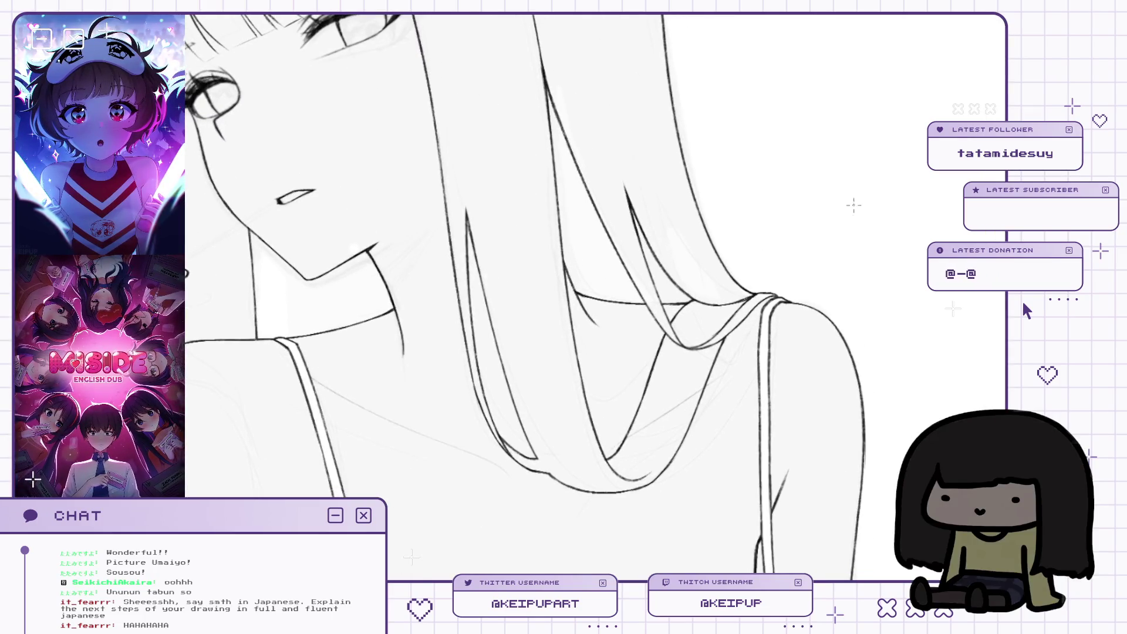
# Pan down over the collar and chest to the camisole's ruffled hem and torso.
pyautogui.moveTo(836, 291); pyautogui.dragTo(840, 270)
pyautogui.scroll(-2, 810, 294)
pyautogui.scroll(4, 773, 307)
pyautogui.scroll(-1, 772, 308)
pyautogui.moveTo(762, 360); pyautogui.dragTo(734, 234)
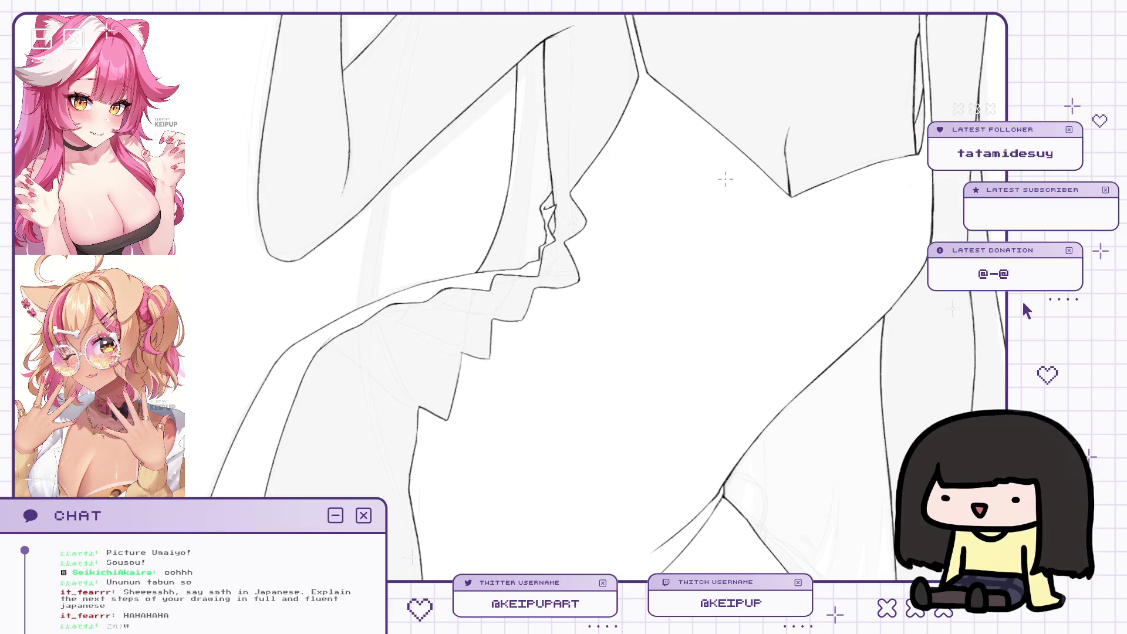
pyautogui.scroll(-2, 726, 180)
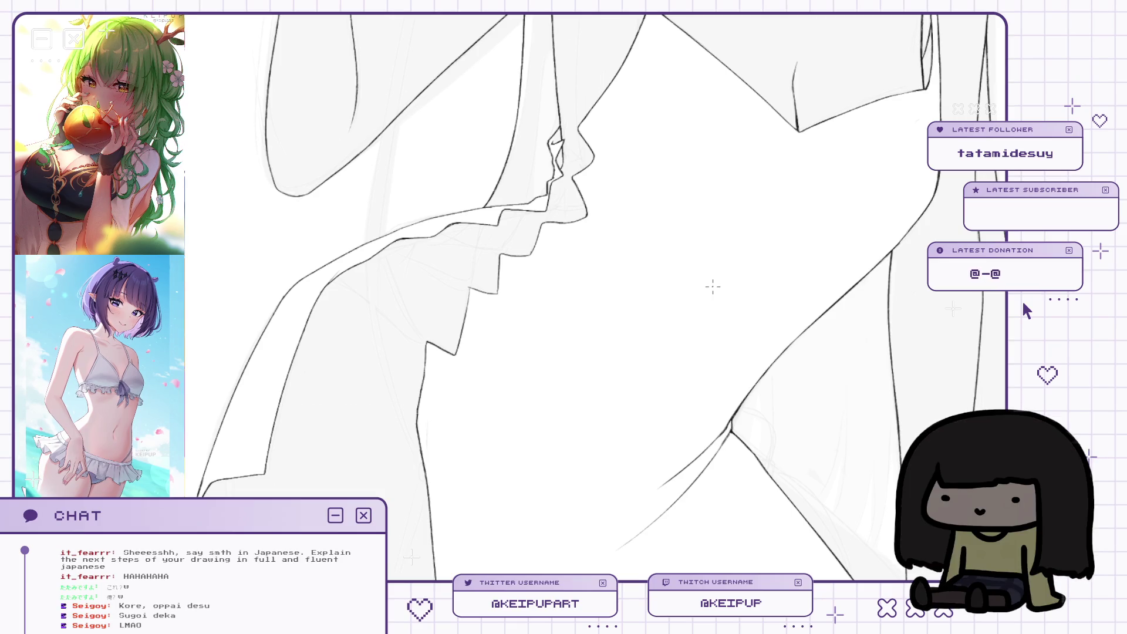
pyautogui.moveTo(783, 323)
pyautogui.mouseDown()
pyautogui.moveTo(775, 395)
pyautogui.moveTo(767, 332)
pyautogui.moveTo(793, 312)
pyautogui.moveTo(784, 235)
pyautogui.mouseUp()
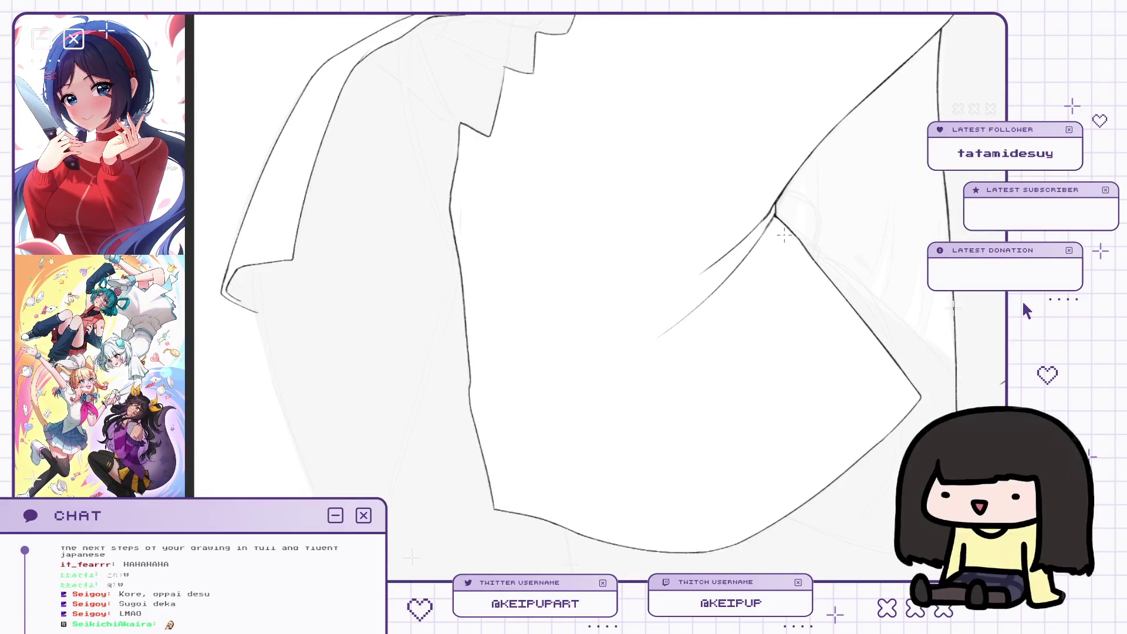
pyautogui.moveTo(831, 227)
pyautogui.mouseDown()
pyautogui.moveTo(823, 347)
pyautogui.moveTo(760, 284)
pyautogui.moveTo(802, 293)
pyautogui.moveTo(787, 395)
pyautogui.moveTo(840, 329)
pyautogui.moveTo(808, 316)
pyautogui.moveTo(758, 126)
pyautogui.moveTo(708, 229)
pyautogui.mouseUp()
pyautogui.scroll(2, 758, 126)
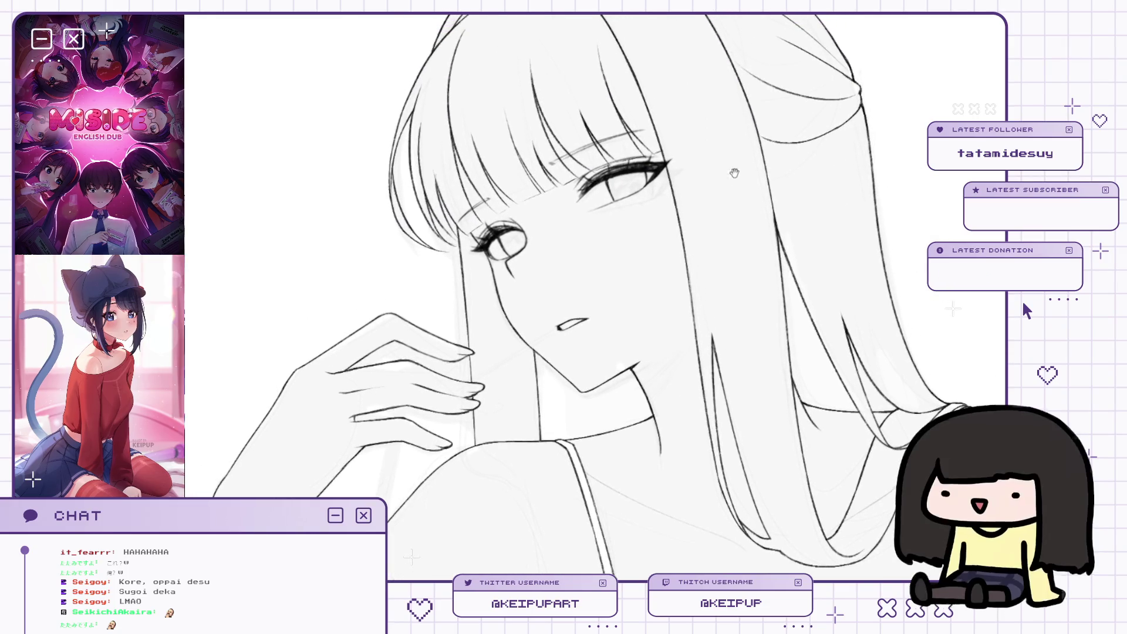
pyautogui.scroll(-3, 743, 233)
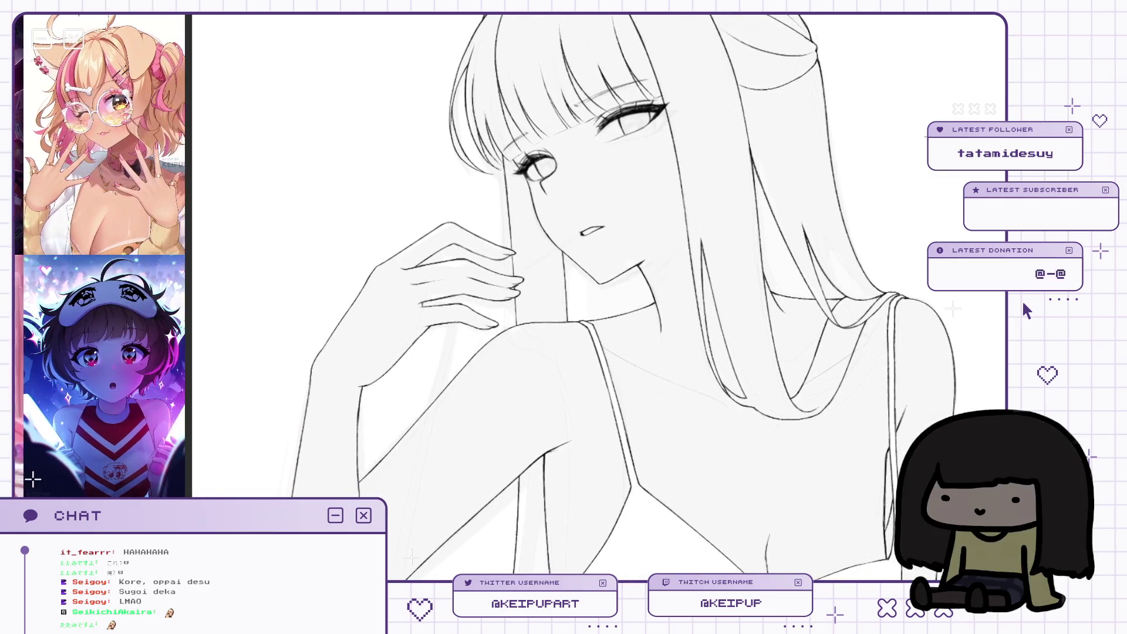
pyautogui.moveTo(905, 594)
pyautogui.mouseDown()
pyautogui.moveTo(896, 402)
pyautogui.moveTo(856, 377)
pyautogui.moveTo(940, 247)
pyautogui.mouseUp()
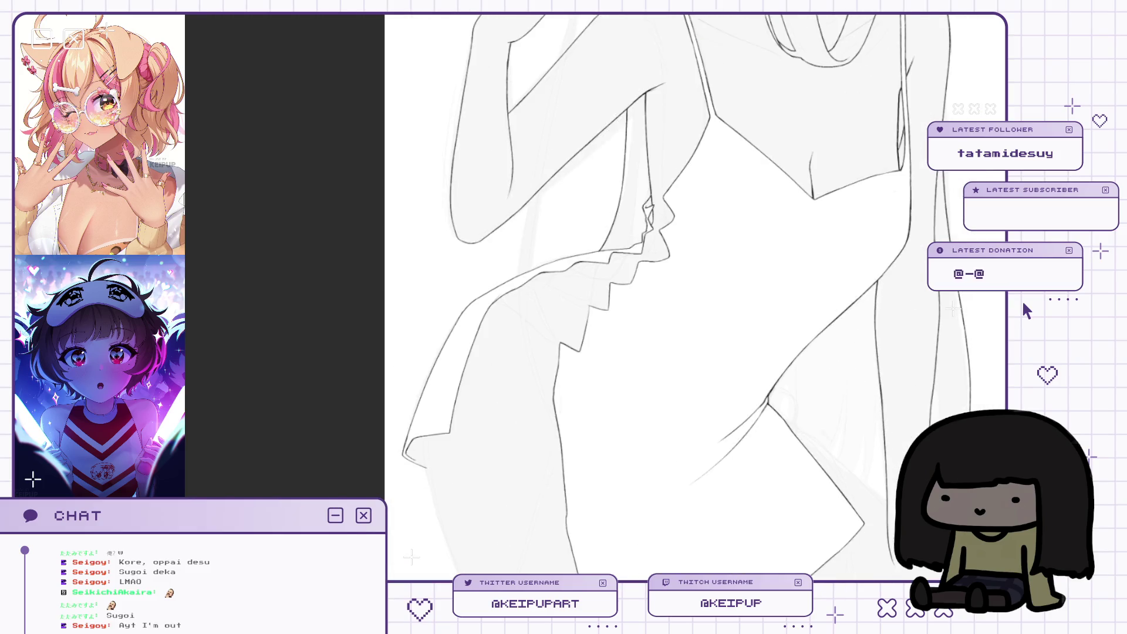
pyautogui.scroll(-3, 557, 326)
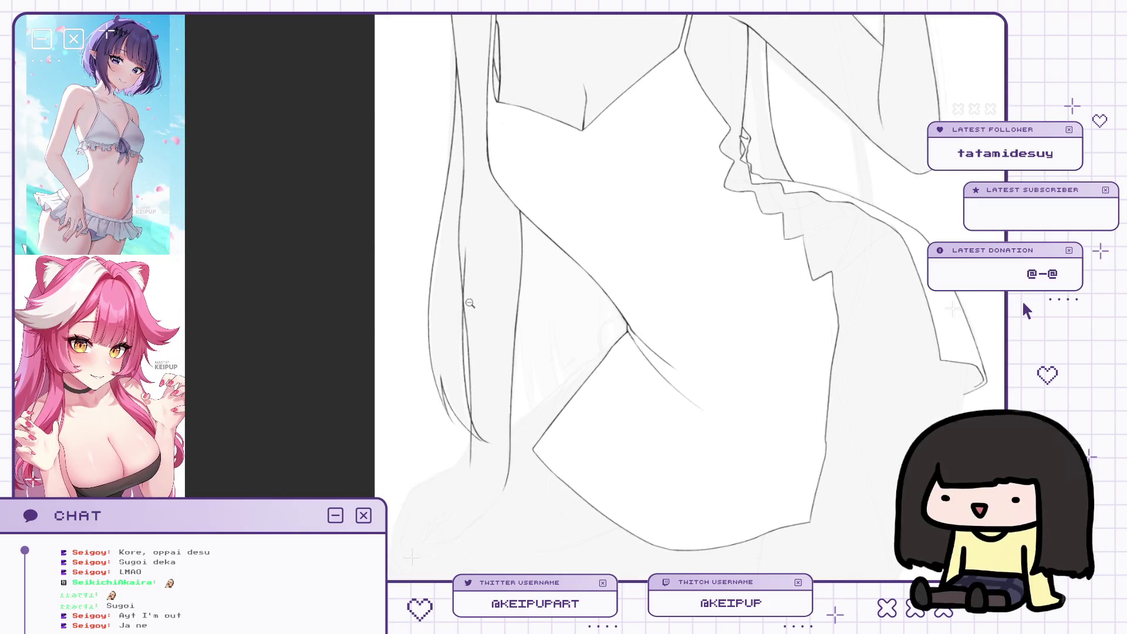
pyautogui.scroll(2, 469, 305)
pyautogui.scroll(1, 465, 244)
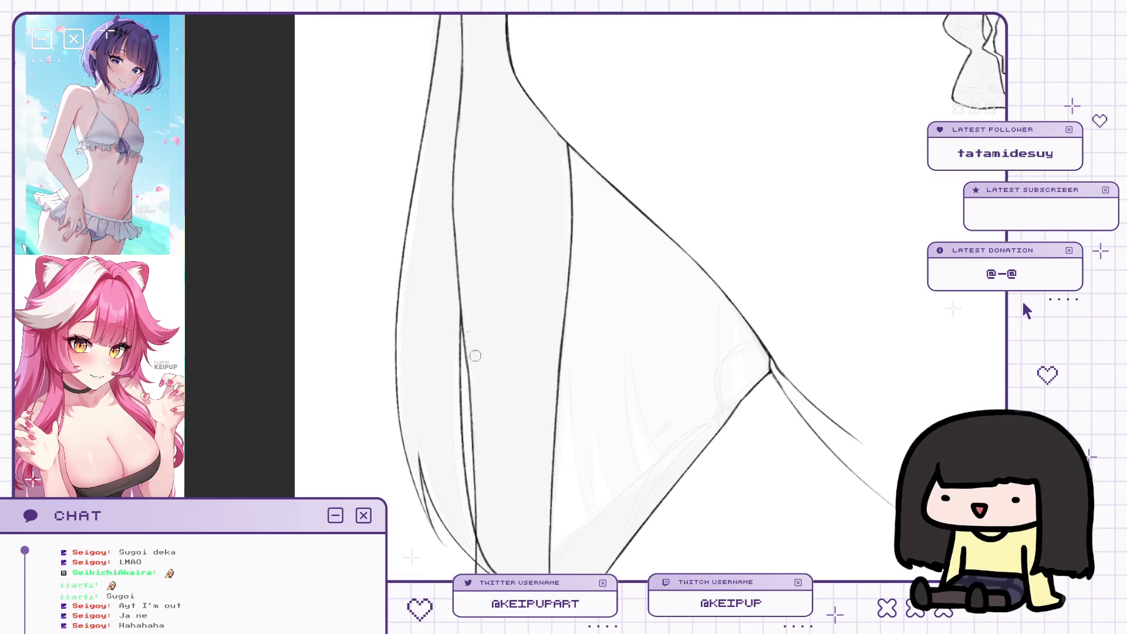
pyautogui.scroll(-3, 499, 335)
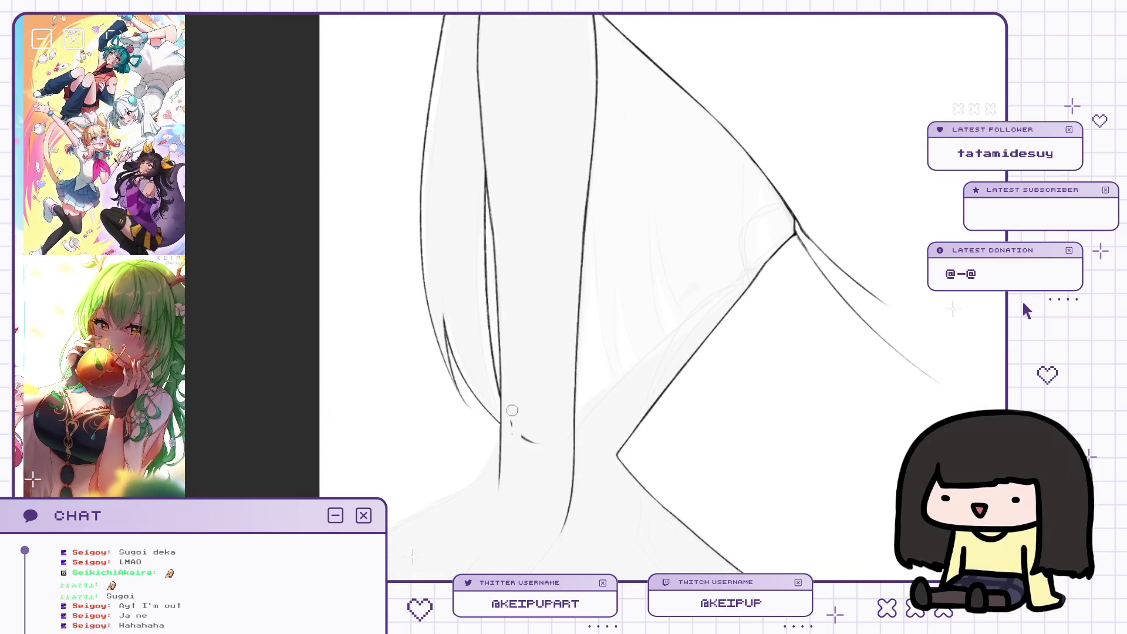
pyautogui.press('m')
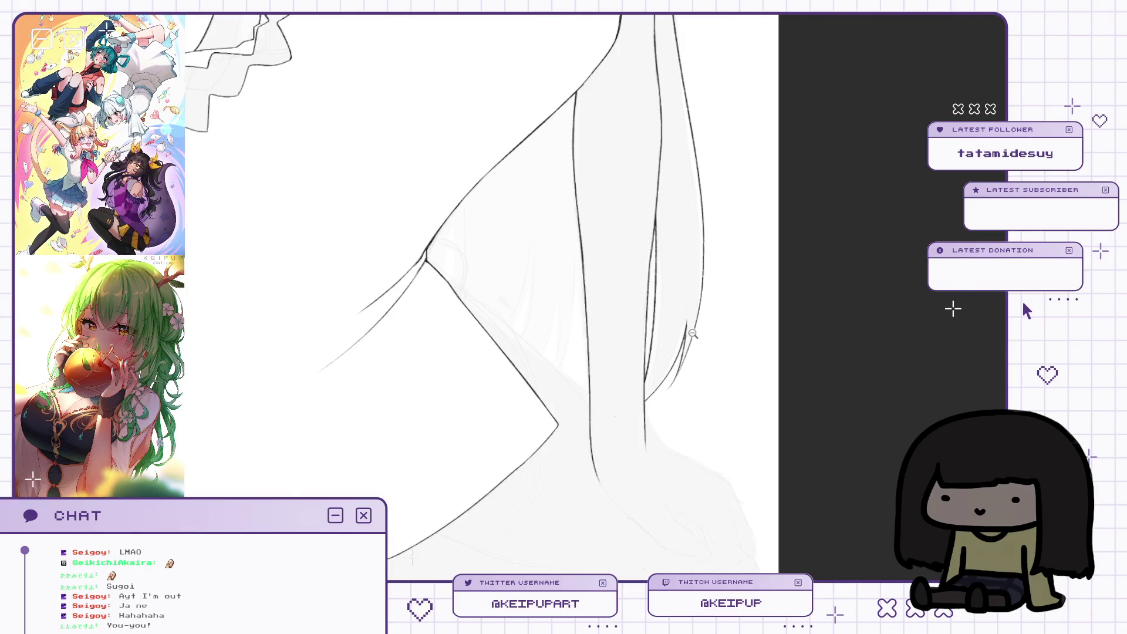
pyautogui.scroll(-4, 693, 333)
pyautogui.scroll(4, 708, 268)
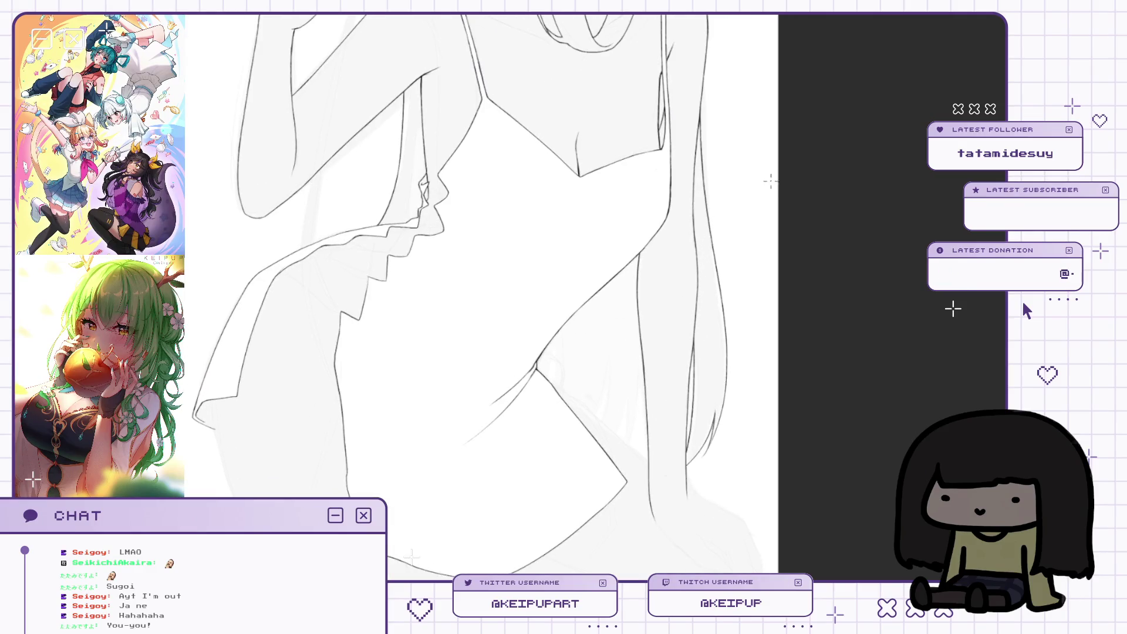
pyautogui.press('m')
pyautogui.press('m')
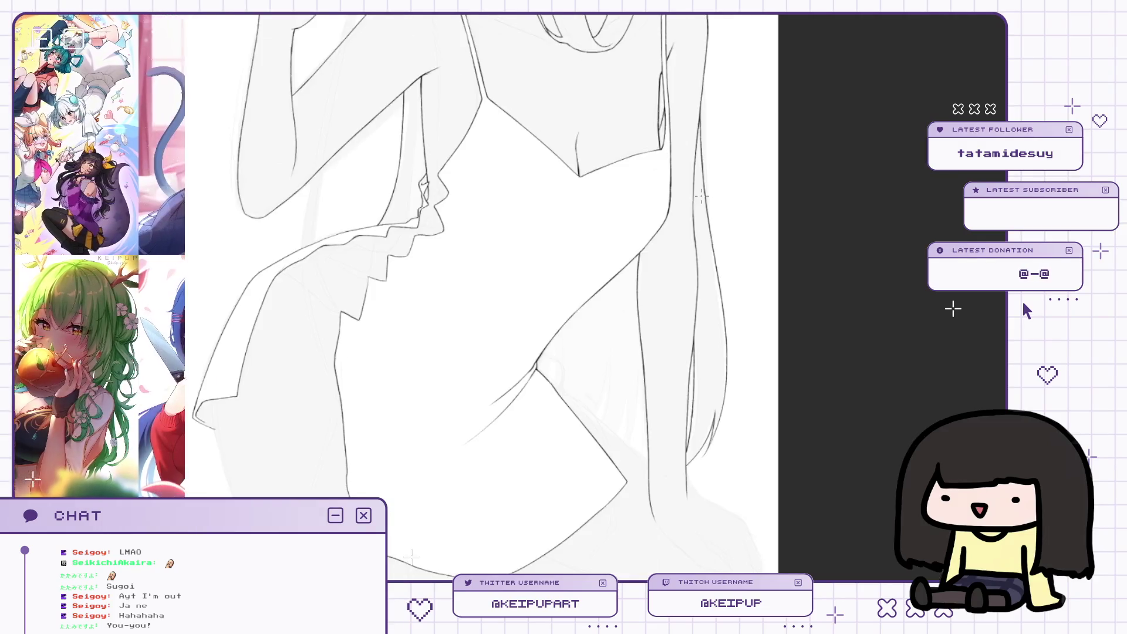
pyautogui.moveTo(704, 242); pyautogui.dragTo(734, 256)
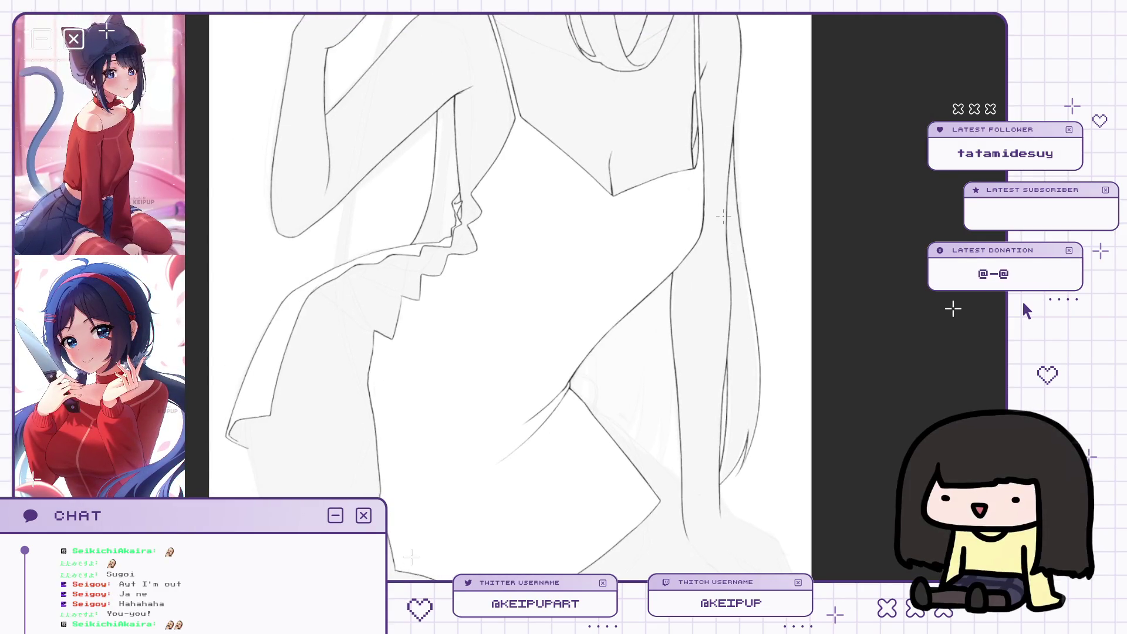
pyautogui.press('m')
pyautogui.press('m')
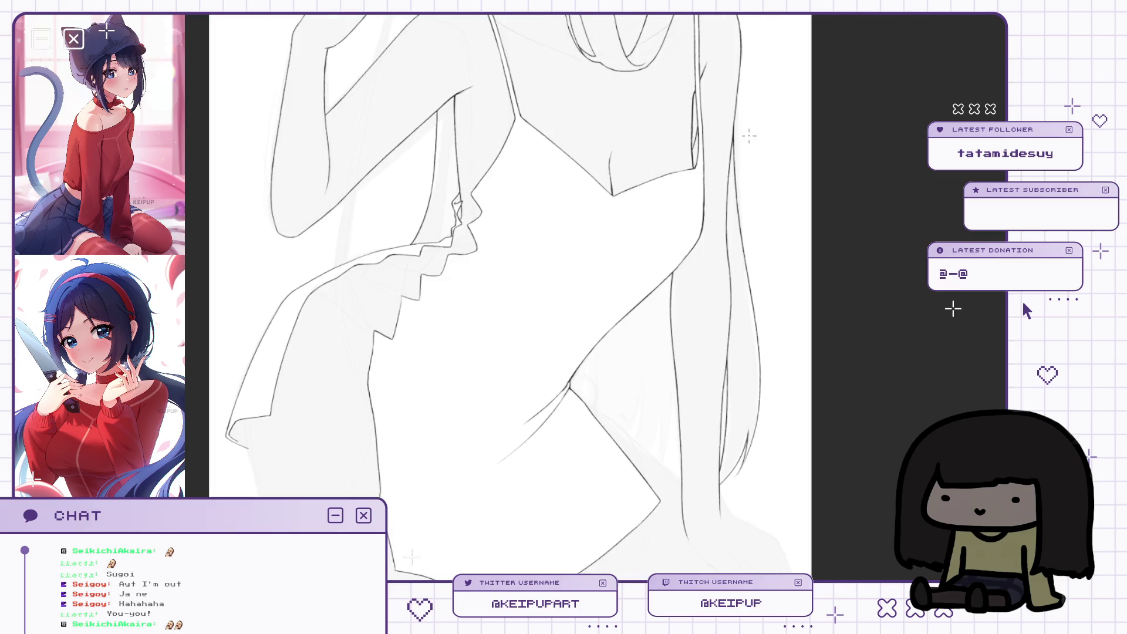
pyautogui.scroll(-2, 744, 244)
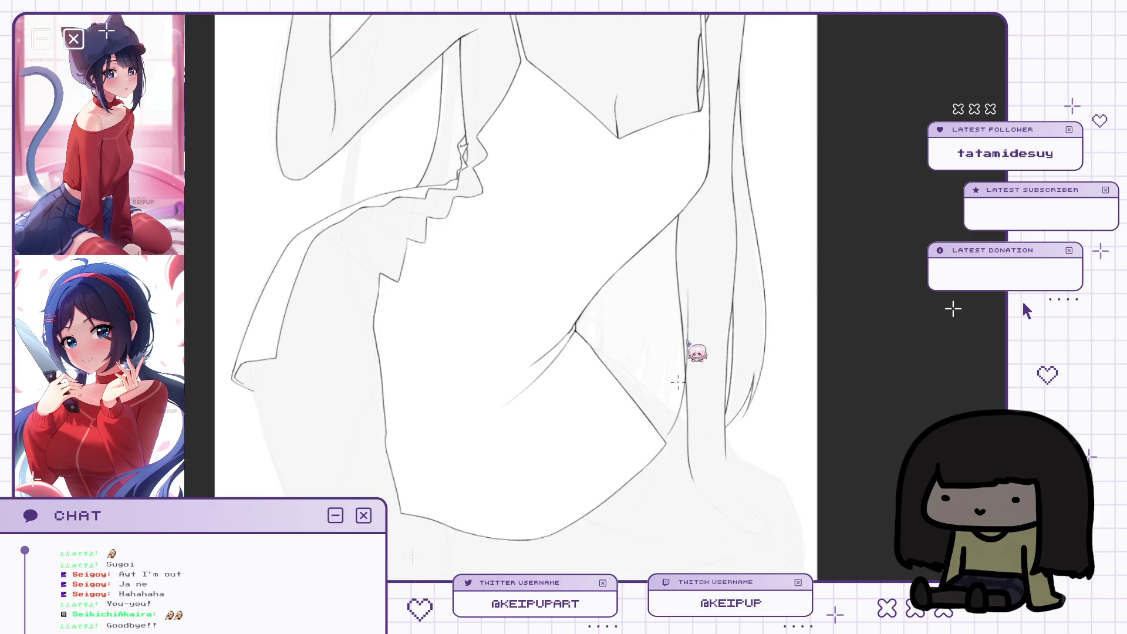
pyautogui.moveTo(693, 267)
pyautogui.mouseDown()
pyautogui.moveTo(689, 277)
pyautogui.moveTo(705, 275)
pyautogui.mouseUp()
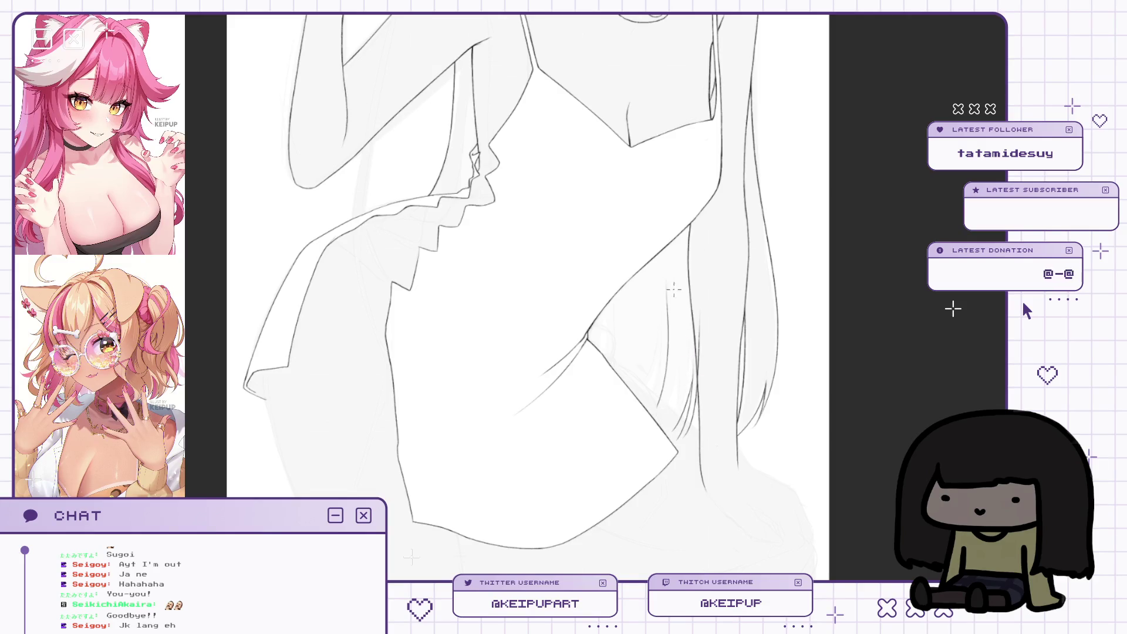
pyautogui.press('h')
pyautogui.scroll(1, 458, 288)
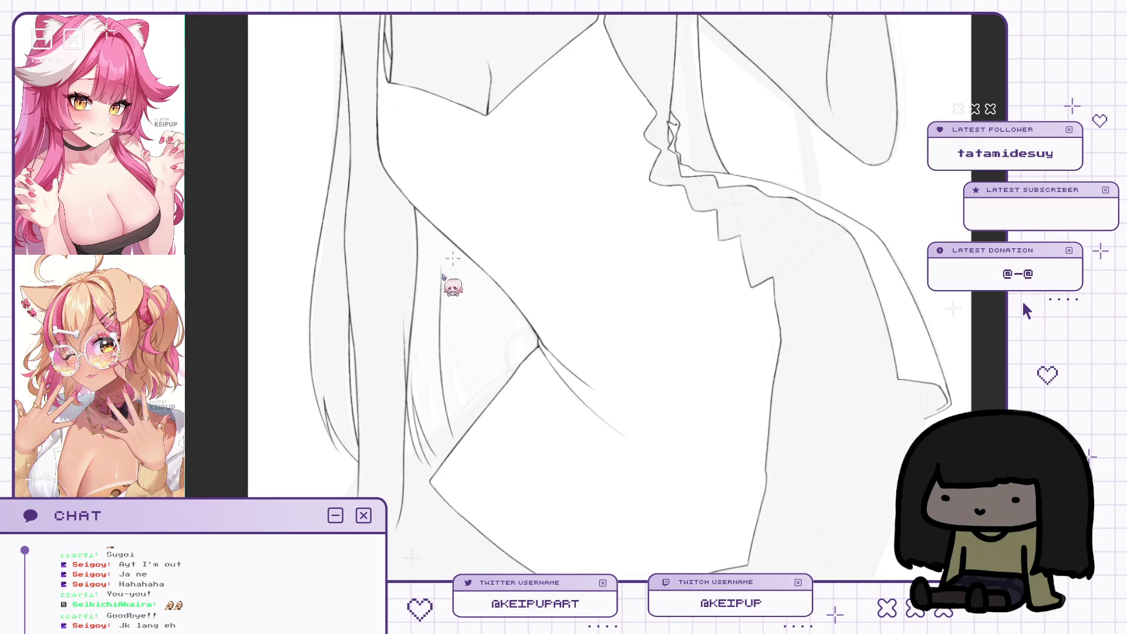
pyautogui.scroll(-1, 465, 352)
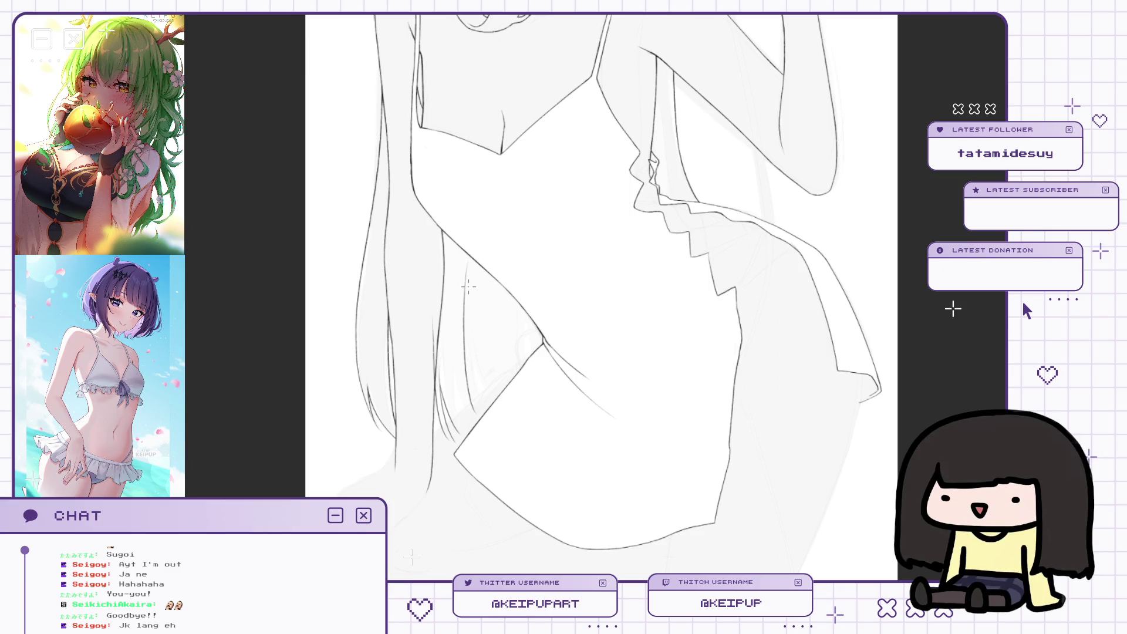
pyautogui.moveTo(467, 285); pyautogui.dragTo(474, 277)
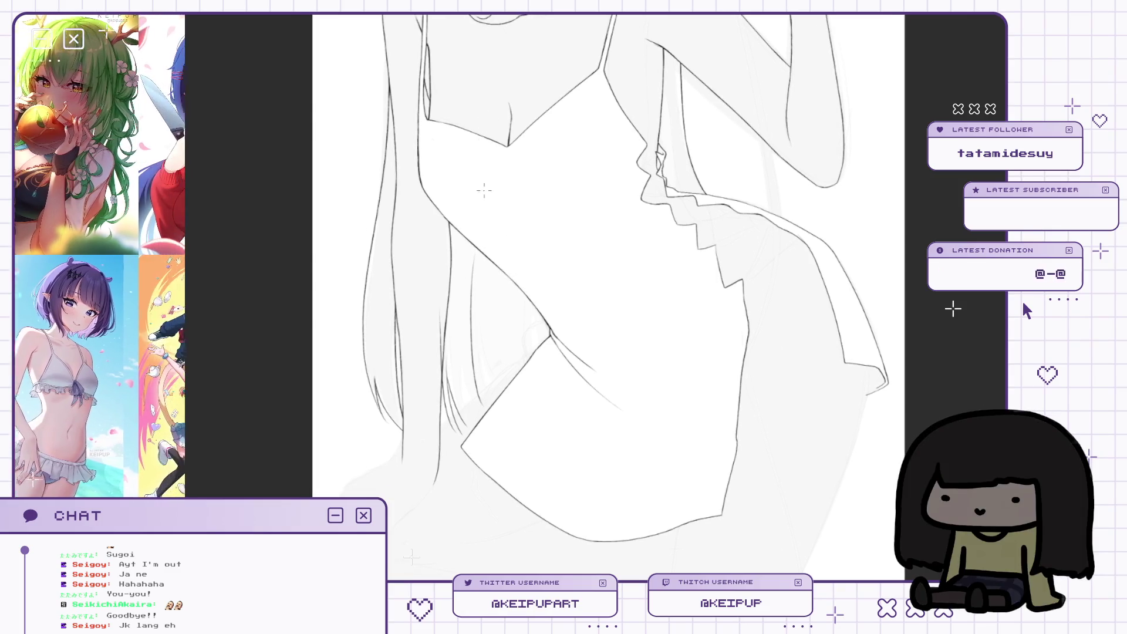
pyautogui.press('h')
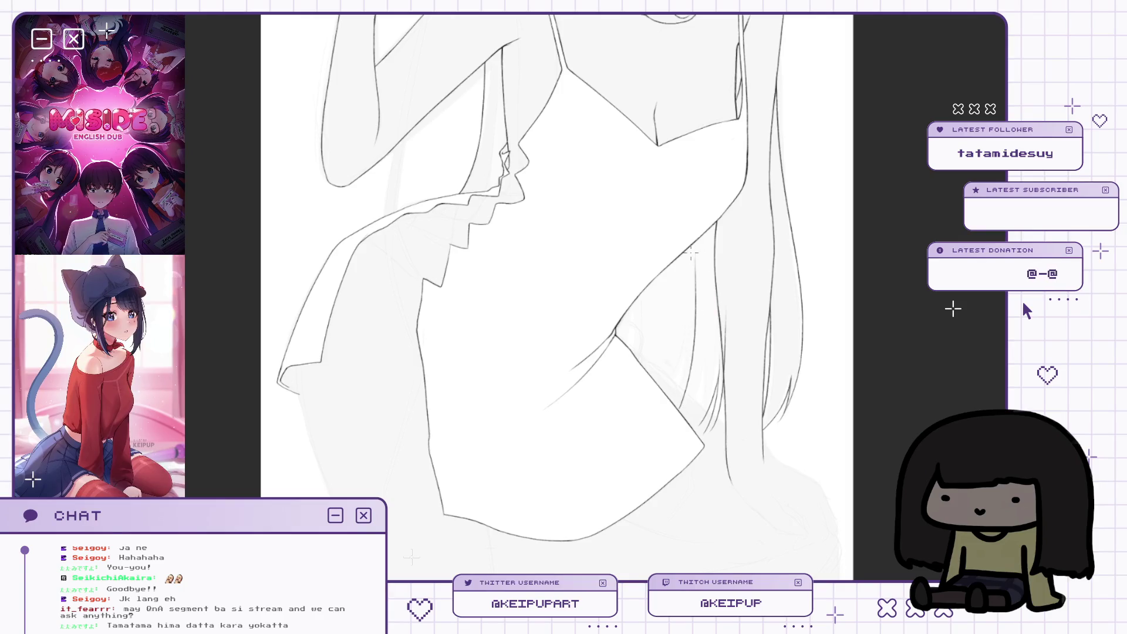
pyautogui.press('m')
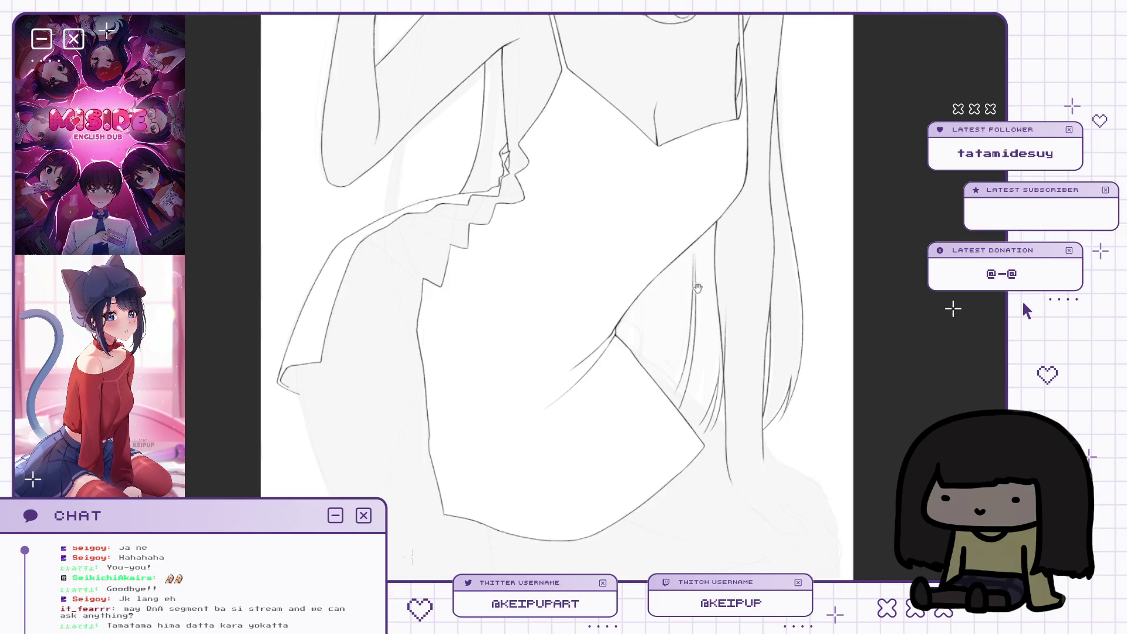
# Zoom in on the torso, mirror the canvas horizontally, and tilt the view to check the hem.
pyautogui.hotkey('ctrl', ']')
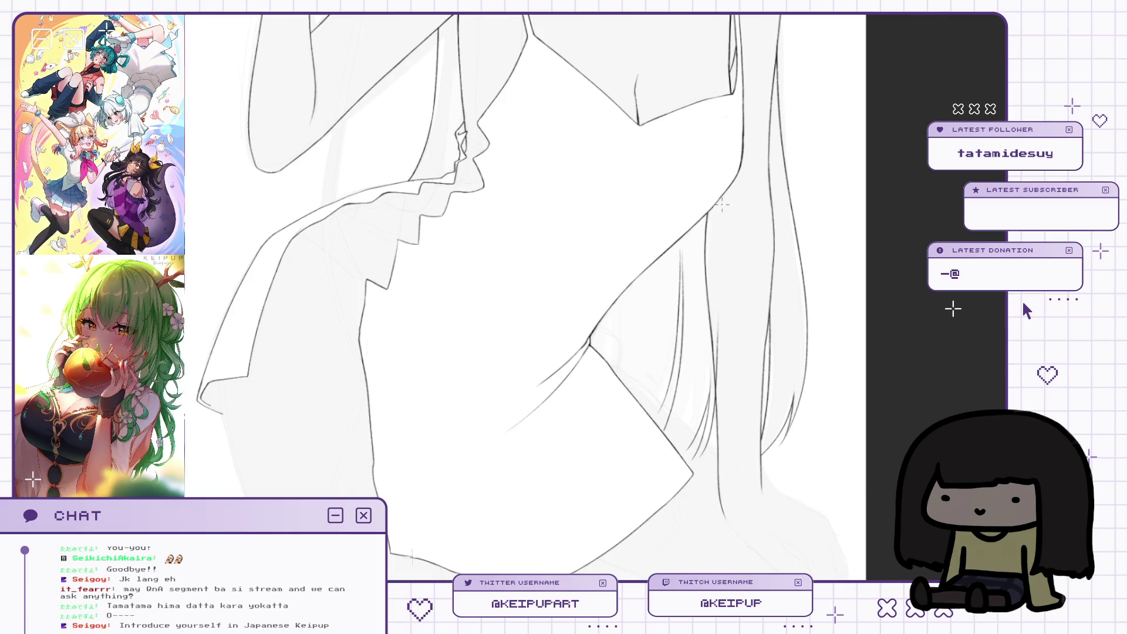
pyautogui.press('h')
pyautogui.scroll(-1, 574, 286)
pyautogui.moveTo(574, 286)
pyautogui.mouseDown()
pyautogui.moveTo(578, 300)
pyautogui.moveTo(559, 289)
pyautogui.moveTo(493, 320)
pyautogui.mouseUp()
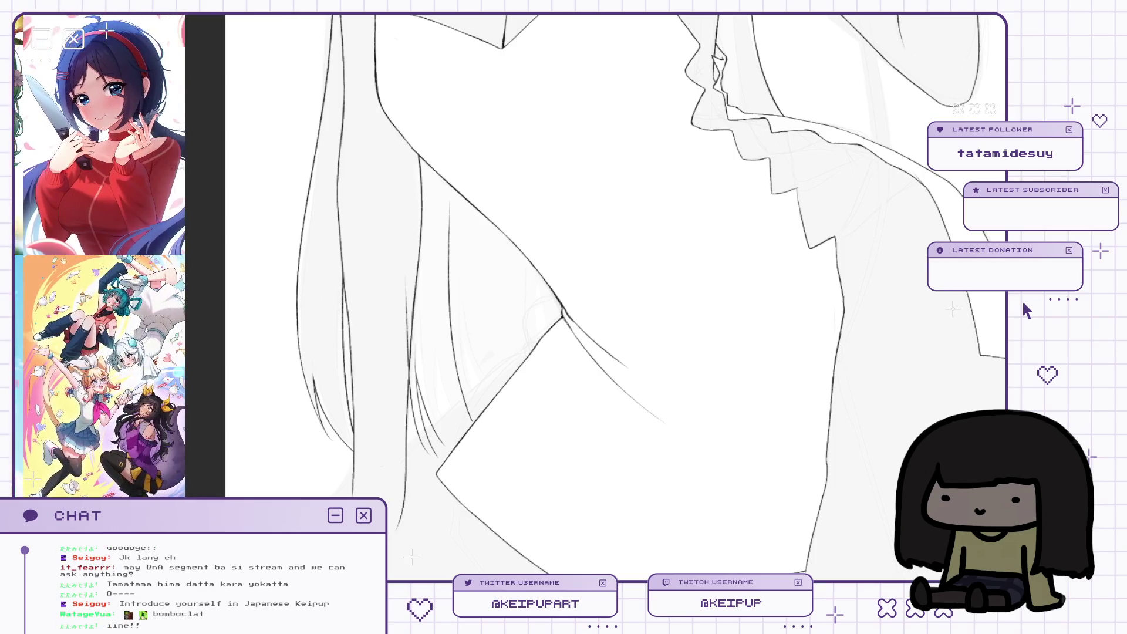
# Mirror the canvas and zoom out for a wider look at the drawing.
pyautogui.press('h')
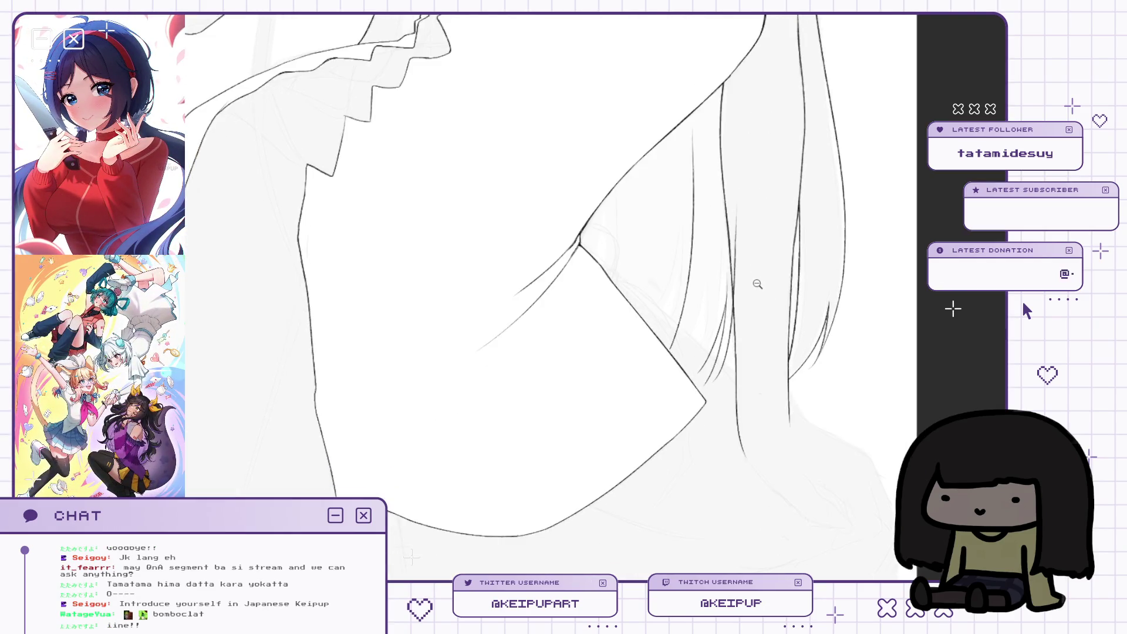
pyautogui.click(757, 281)
pyautogui.scroll(3, 669, 302)
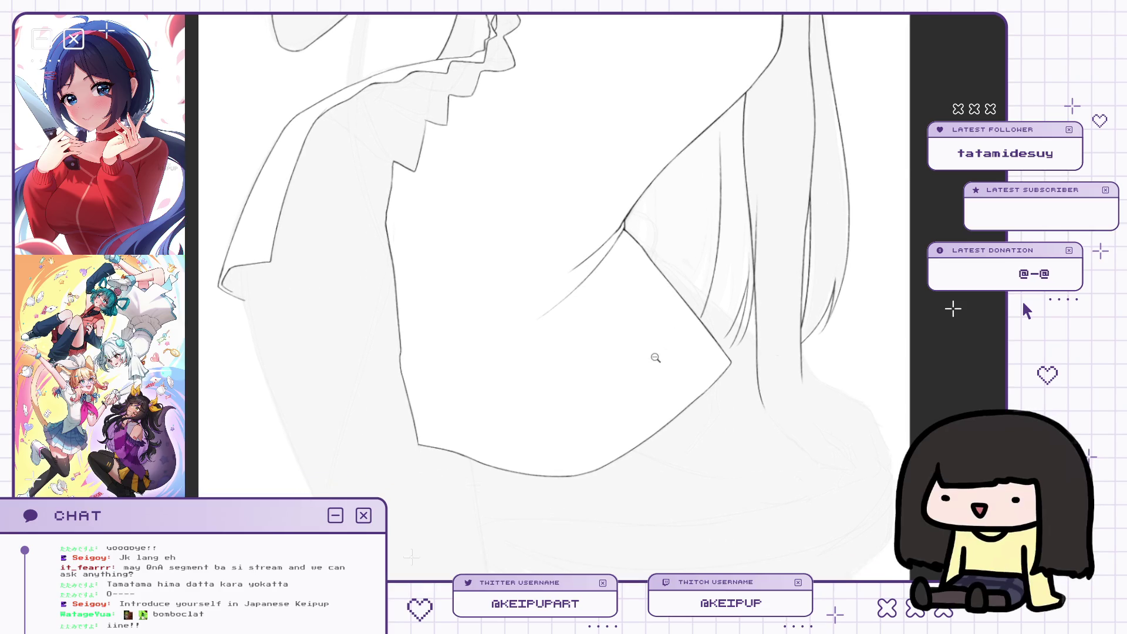
pyautogui.scroll(-2, 704, 343)
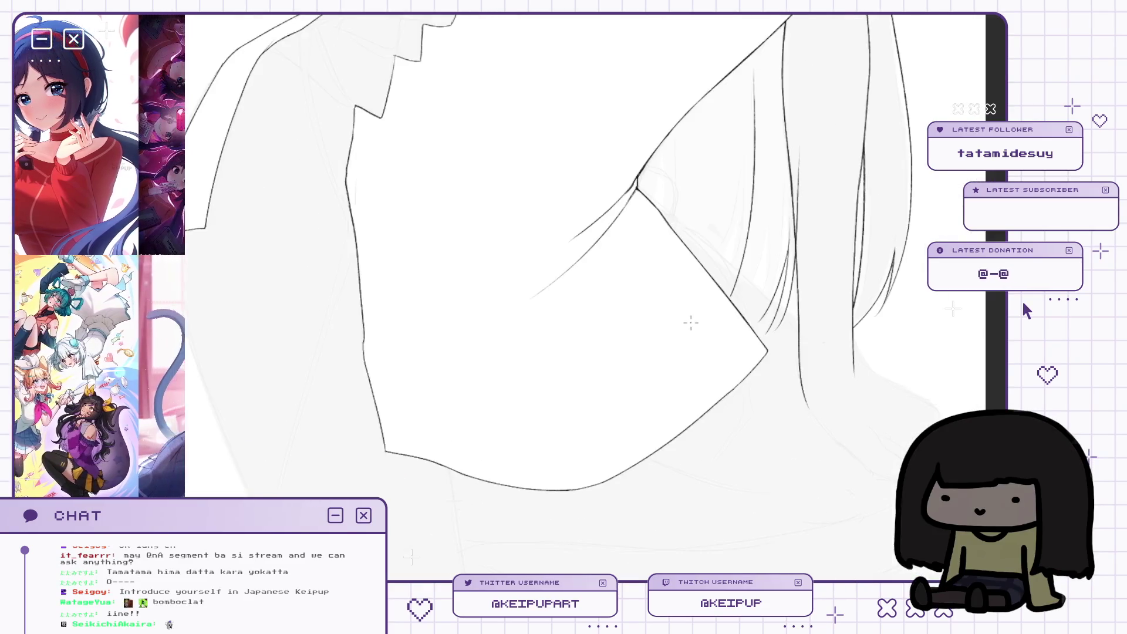
pyautogui.scroll(1, 717, 365)
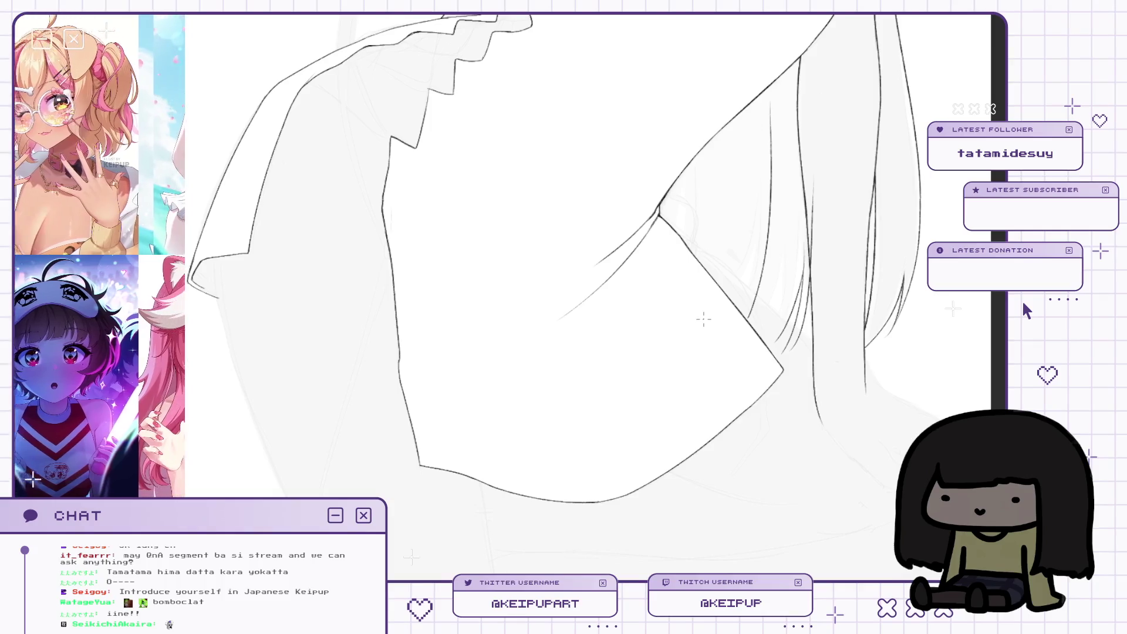
# Draw a fine hair strand beside the camisole, then flip the view to check it.
pyautogui.moveTo(660, 297)
pyautogui.mouseDown()
pyautogui.moveTo(686, 244)
pyautogui.moveTo(720, 251)
pyautogui.moveTo(652, 265)
pyautogui.mouseUp()
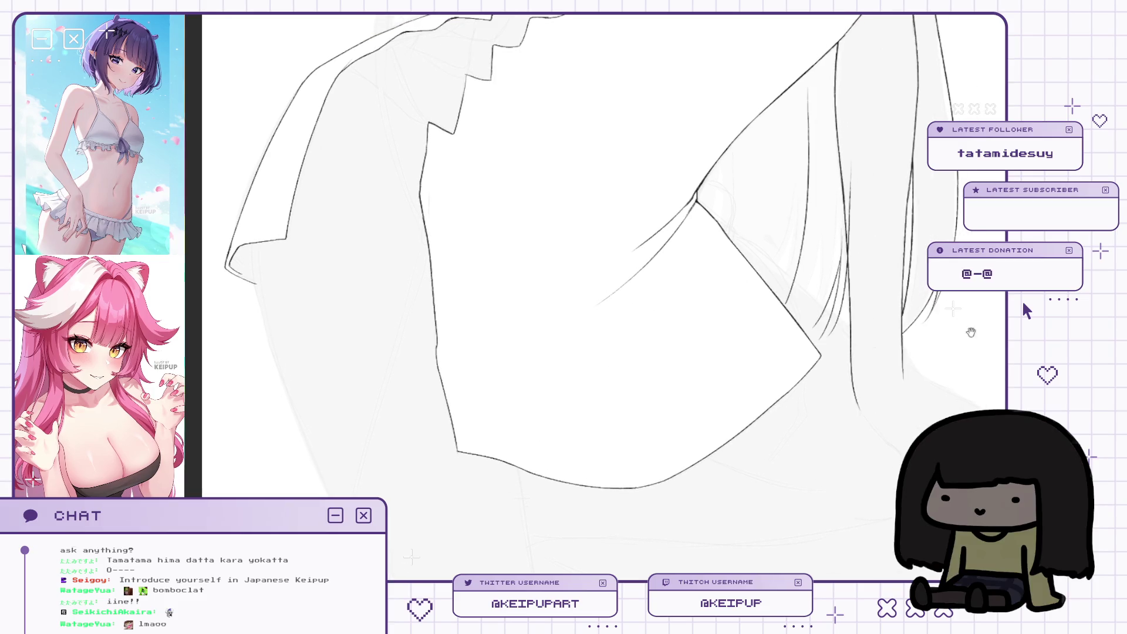
pyautogui.moveTo(992, 342); pyautogui.dragTo(940, 454)
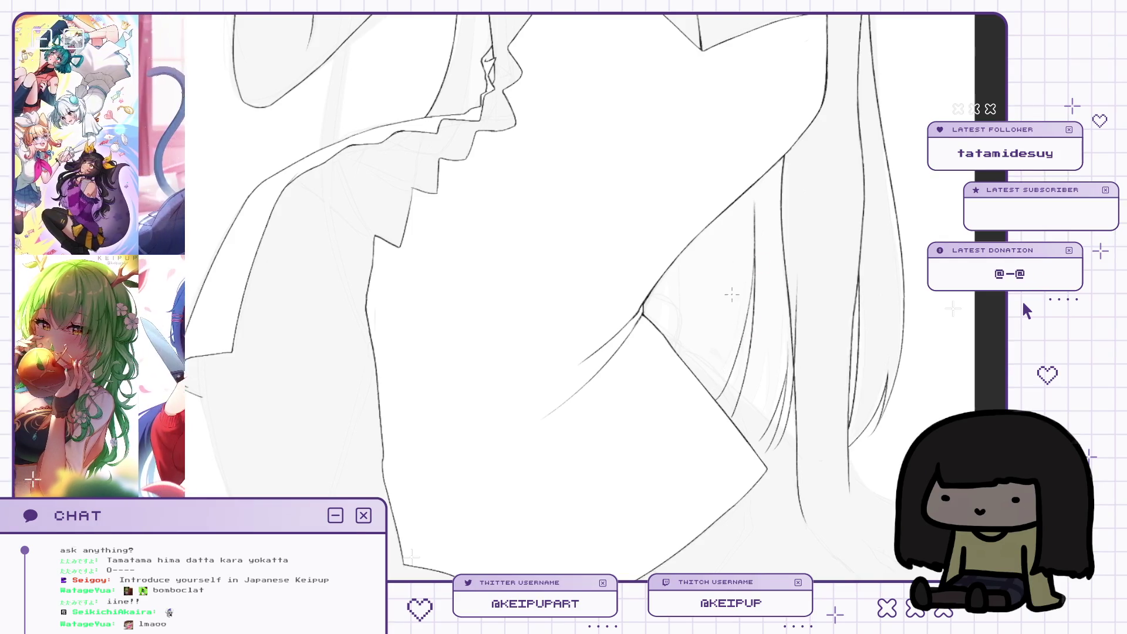
pyautogui.scroll(1, 732, 314)
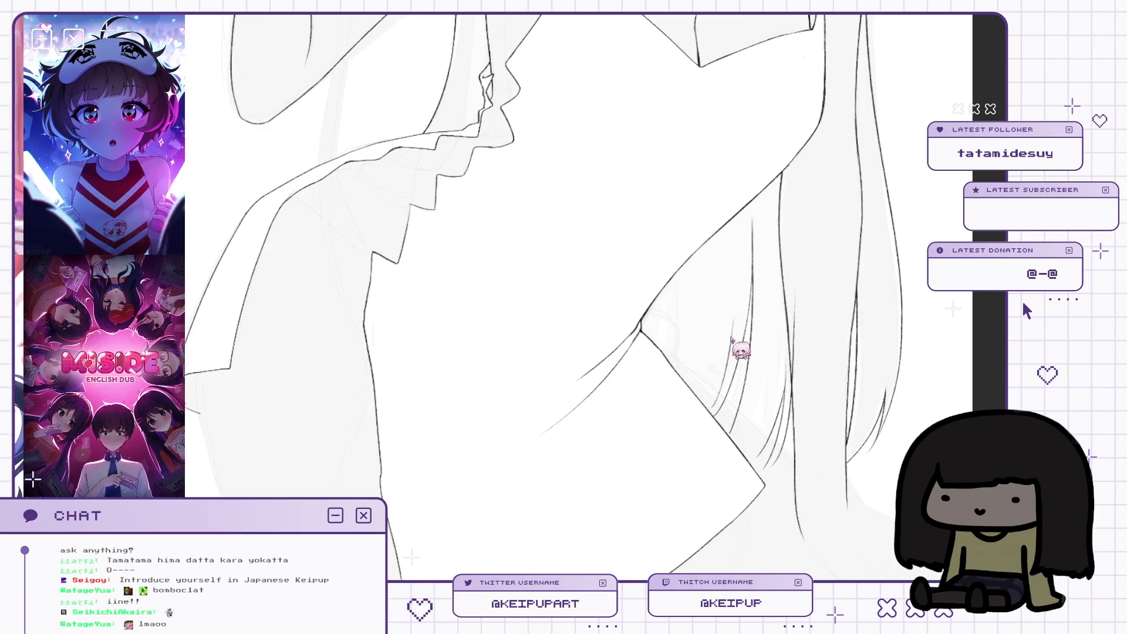
pyautogui.moveTo(735, 319); pyautogui.dragTo(718, 382)
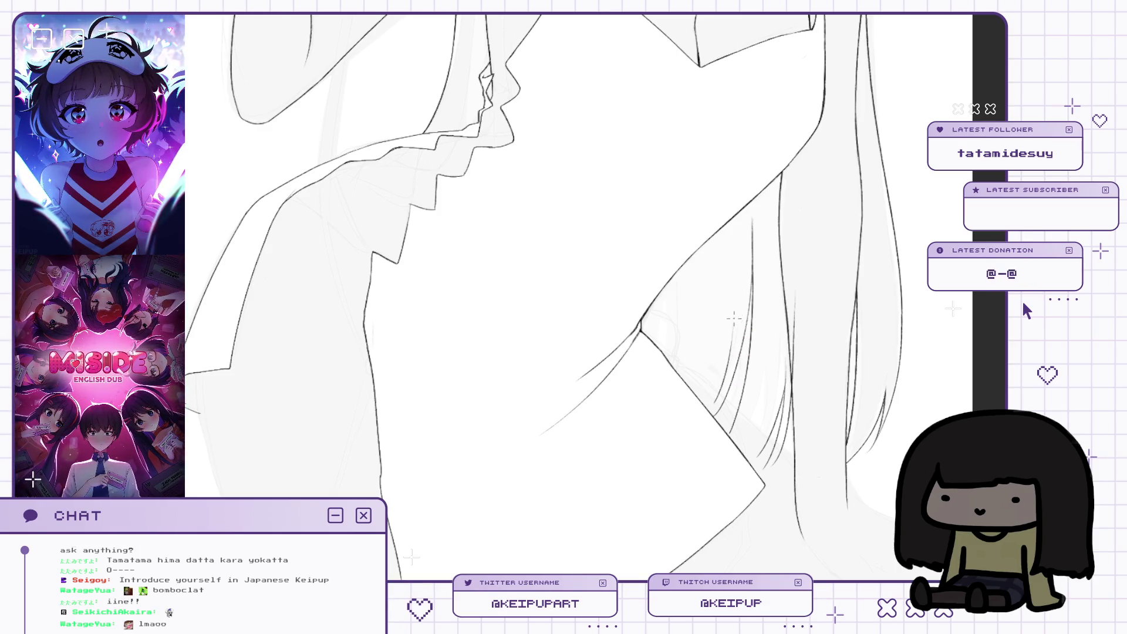
pyautogui.press('h')
pyautogui.press('h')
pyautogui.press('h')
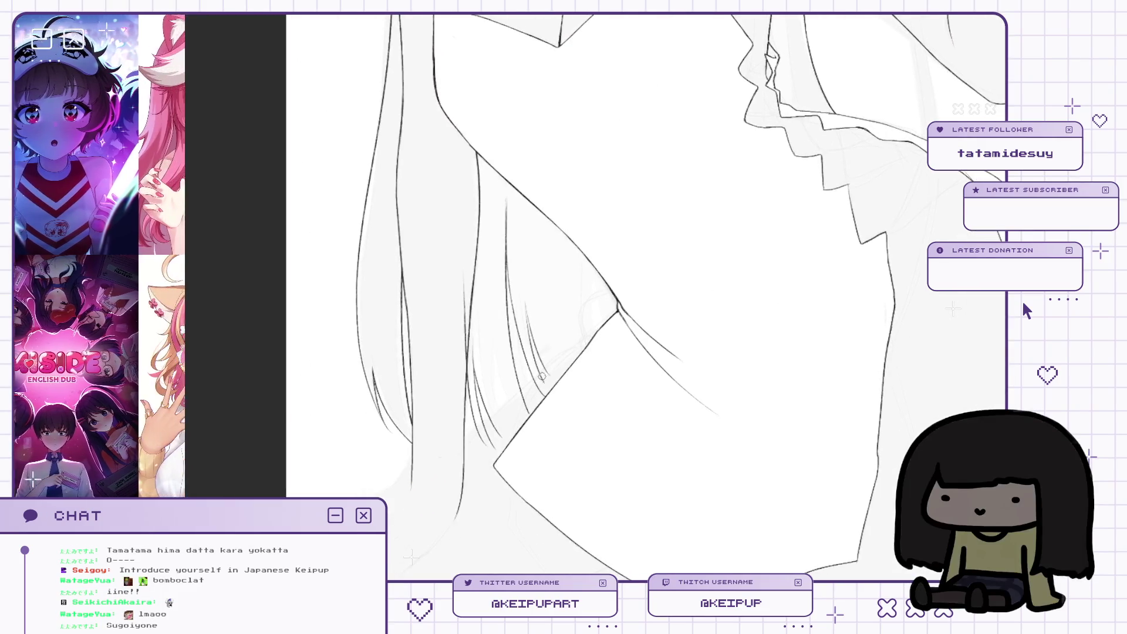
# Undo the stray vertical stroke and draw a new strand line down the hair.
pyautogui.hotkey('ctrl', 'z')
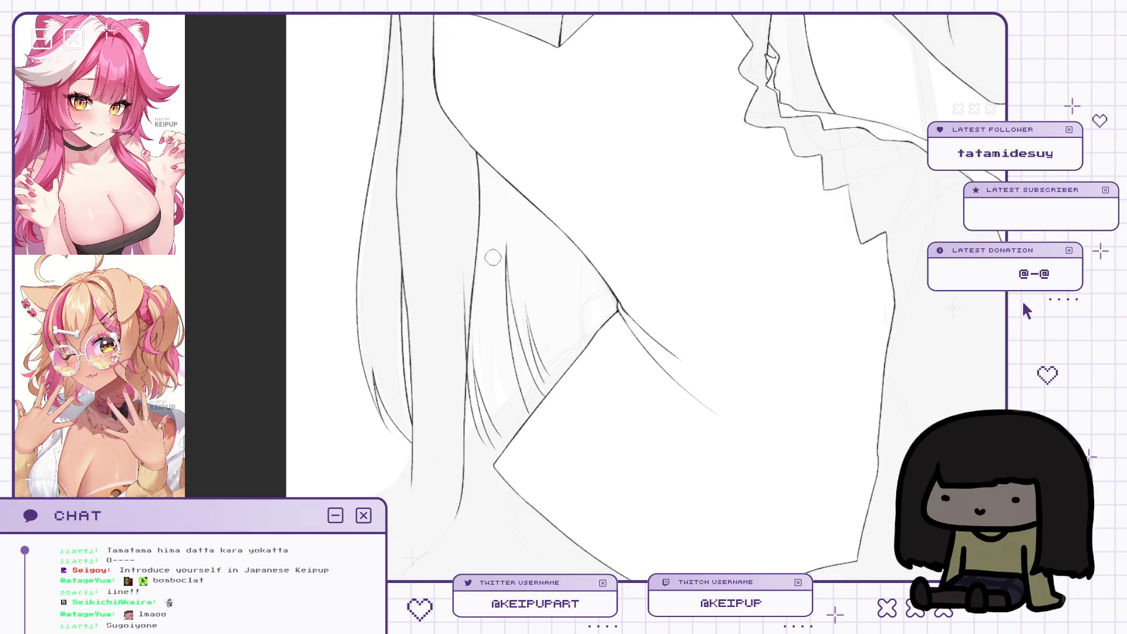
pyautogui.moveTo(542, 244); pyautogui.dragTo(548, 215)
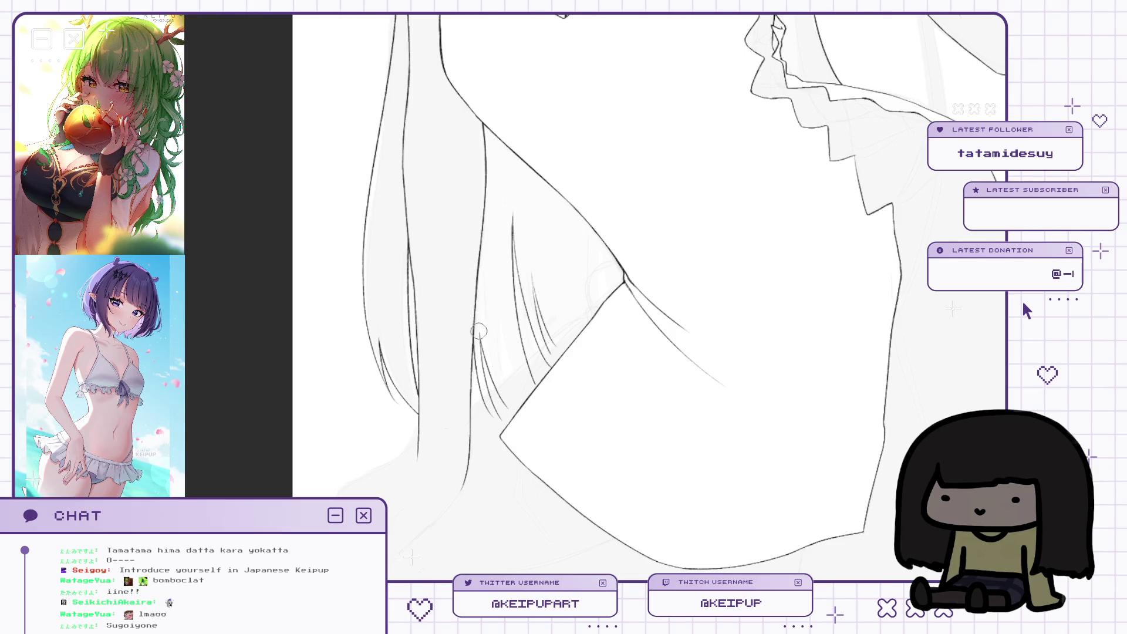
pyautogui.moveTo(534, 203)
pyautogui.mouseDown()
pyautogui.moveTo(515, 234)
pyautogui.moveTo(576, 362)
pyautogui.mouseUp()
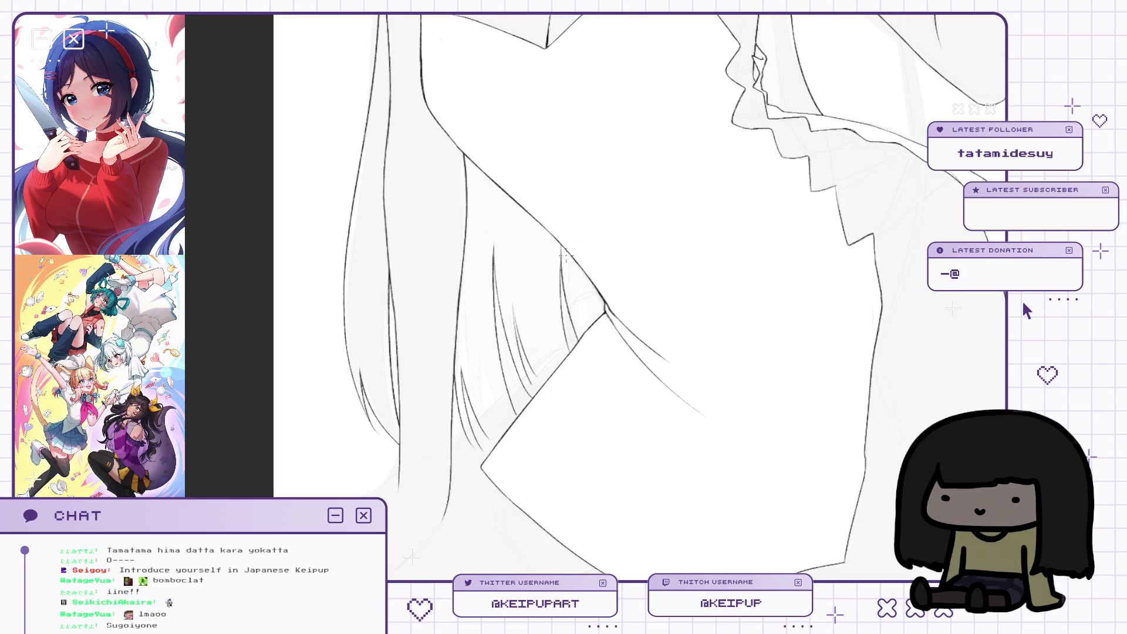
pyautogui.moveTo(594, 250); pyautogui.dragTo(584, 246)
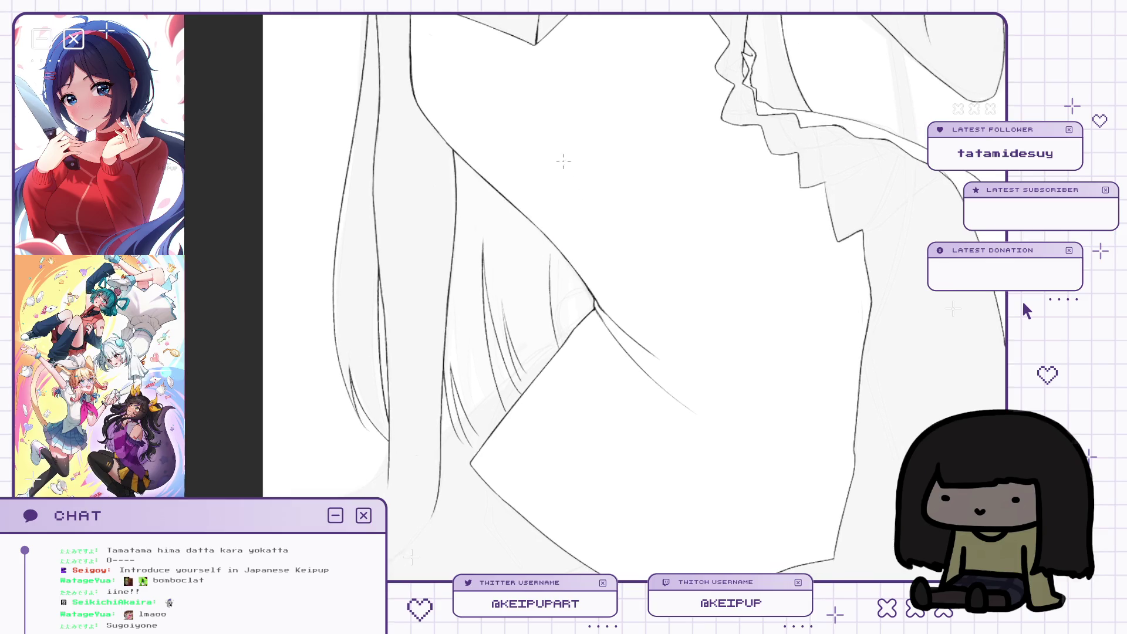
pyautogui.moveTo(554, 191); pyautogui.dragTo(544, 192)
pyautogui.moveTo(541, 237); pyautogui.dragTo(550, 347)
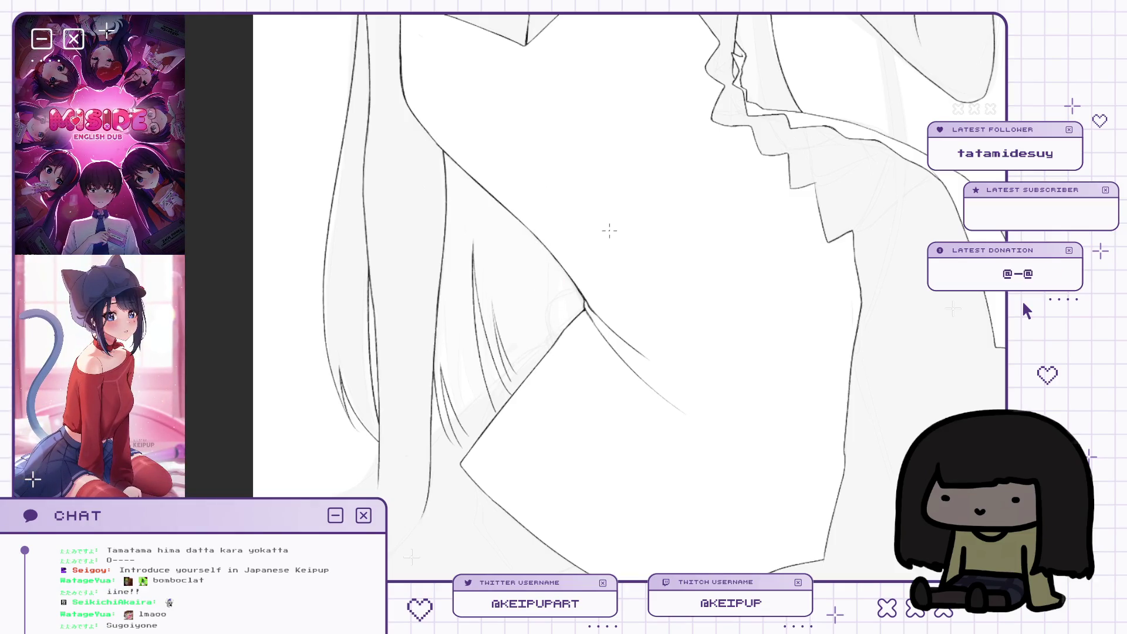
# Add a short vertical hair strand, mirroring the canvas to compare the strands.
pyautogui.press('m')
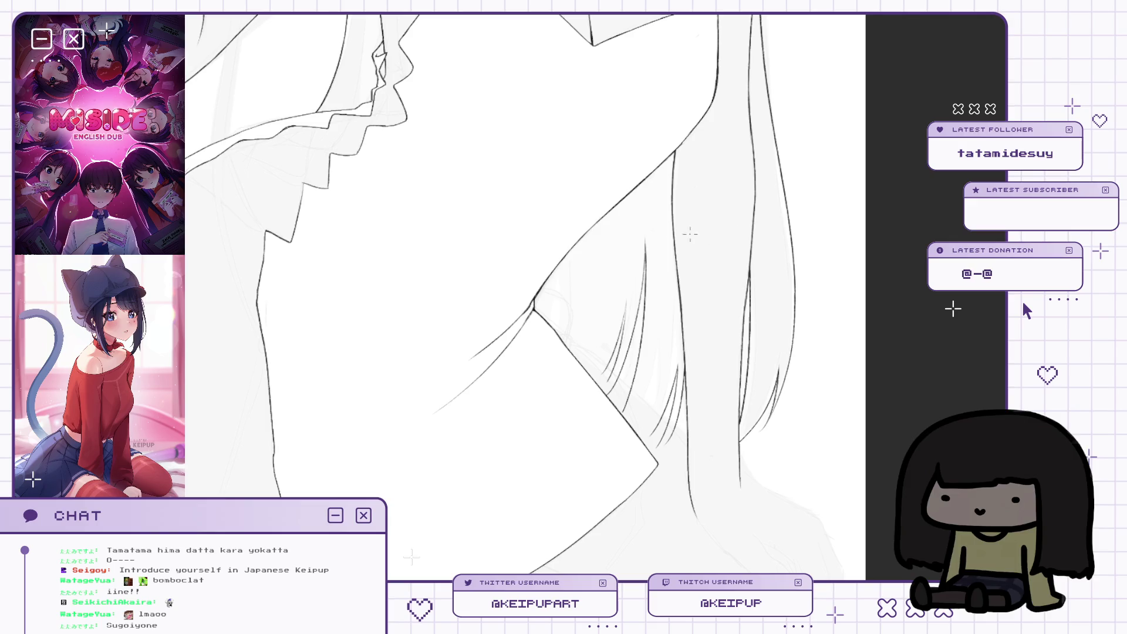
pyautogui.moveTo(601, 251); pyautogui.dragTo(599, 289)
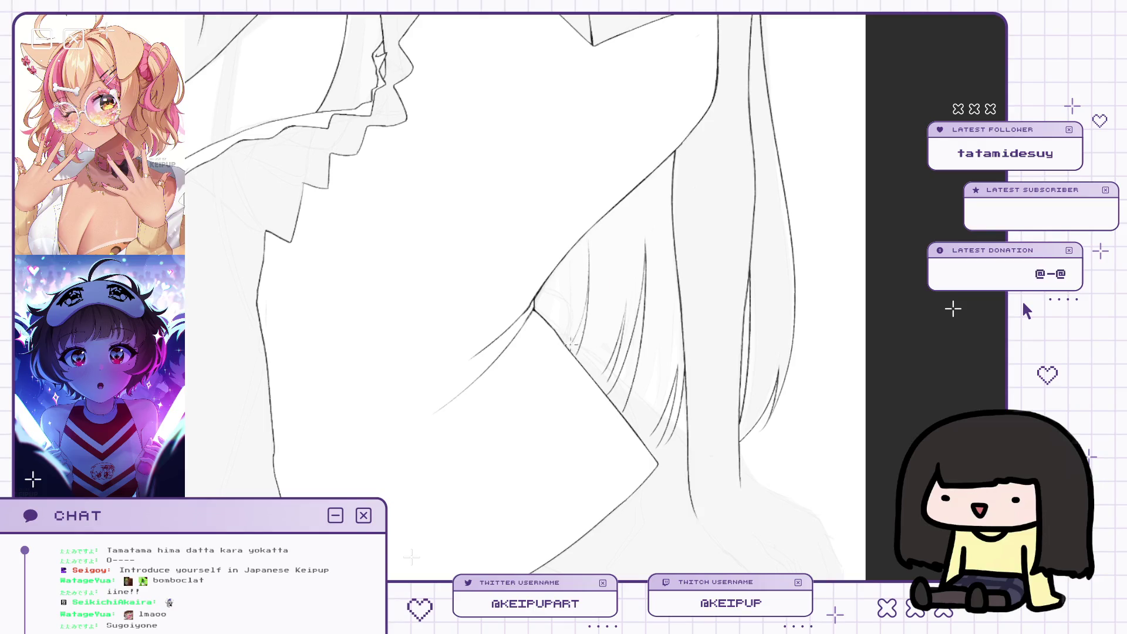
pyautogui.press('m')
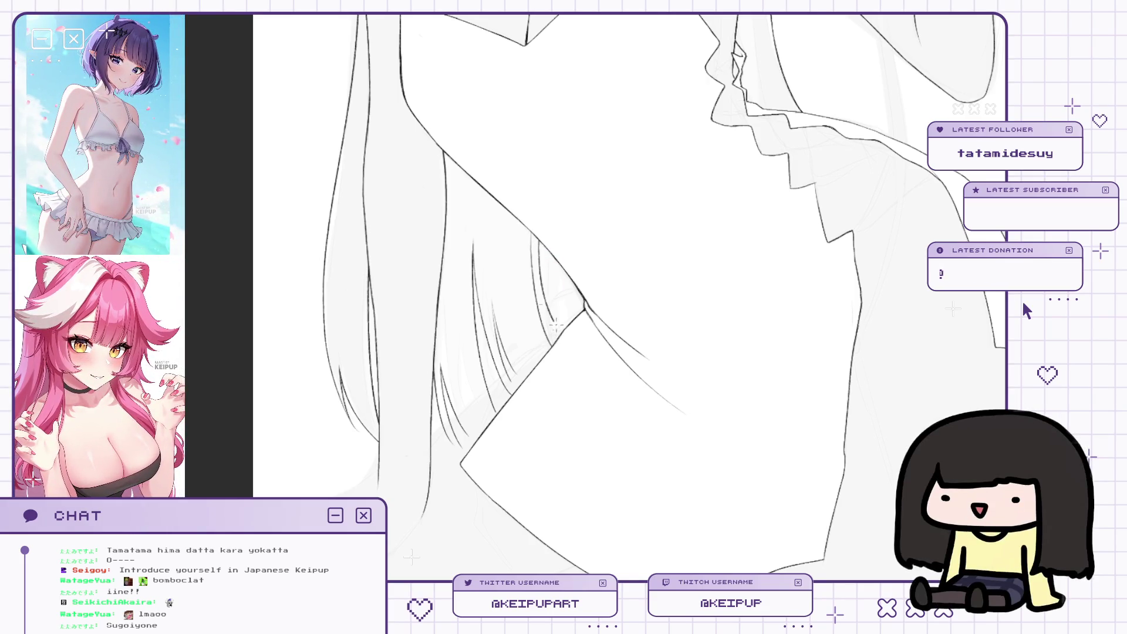
pyautogui.moveTo(581, 324); pyautogui.dragTo(582, 250)
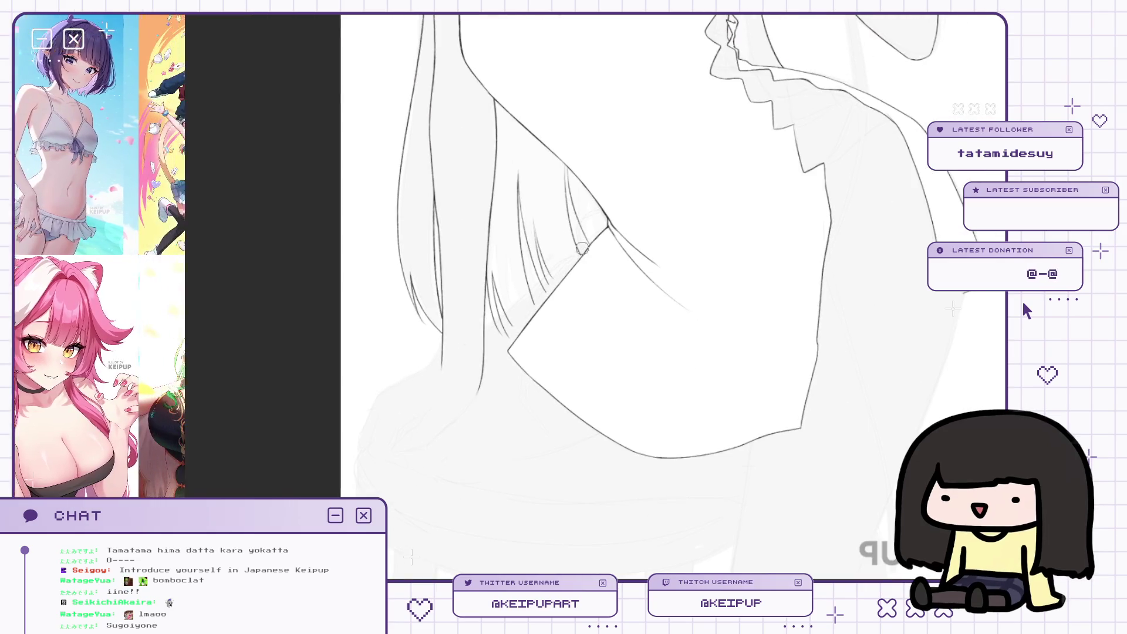
pyautogui.press('h')
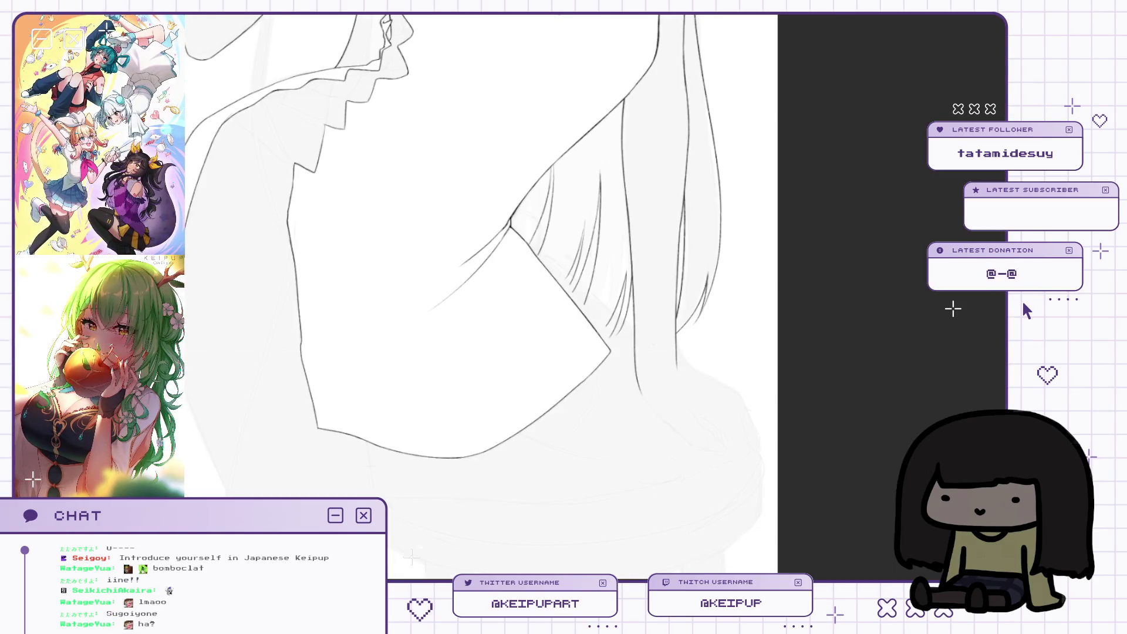
pyautogui.press('h')
# Draw a long diagonal line from the camisole's corner down-left across the hair.
pyautogui.scroll(2, 724, 244)
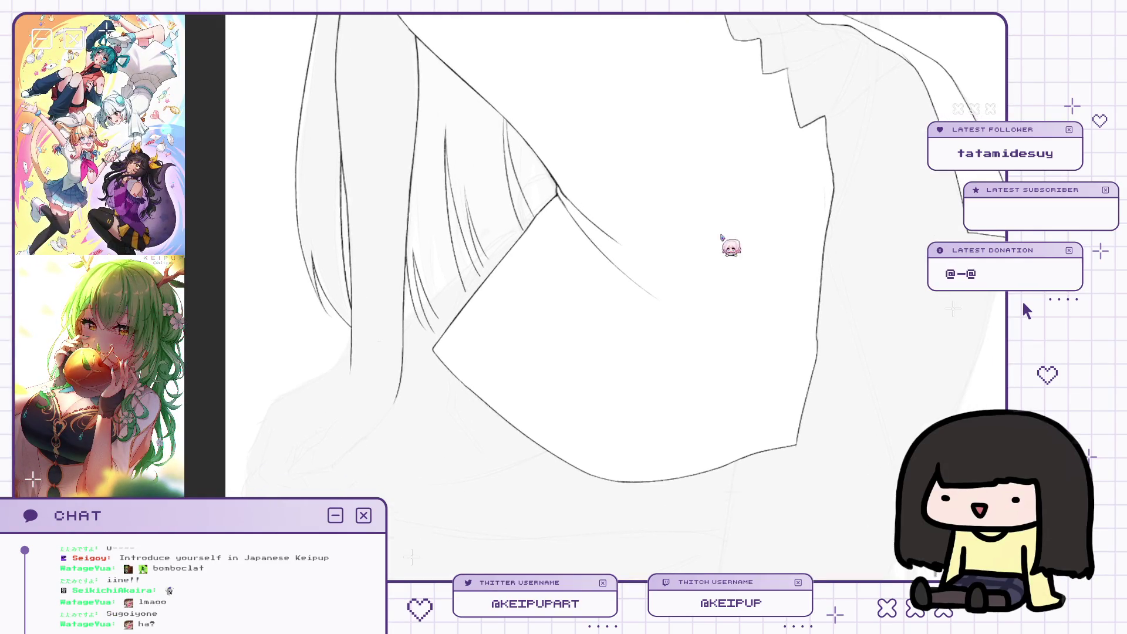
pyautogui.moveTo(605, 218); pyautogui.dragTo(646, 213)
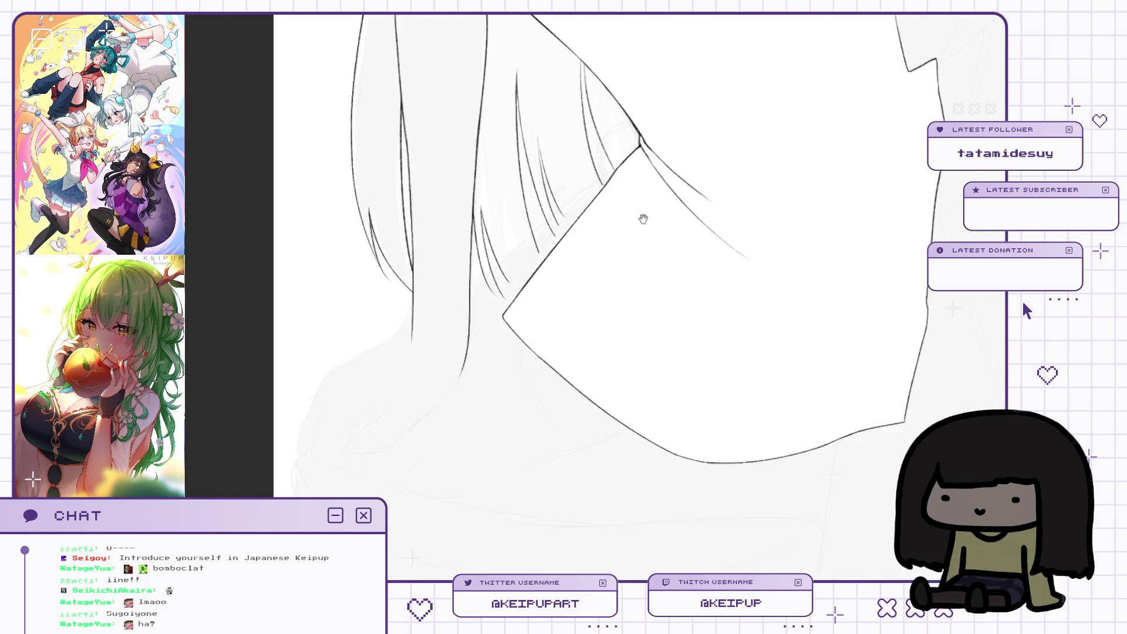
pyautogui.scroll(-2, 642, 221)
pyautogui.scroll(1, 569, 213)
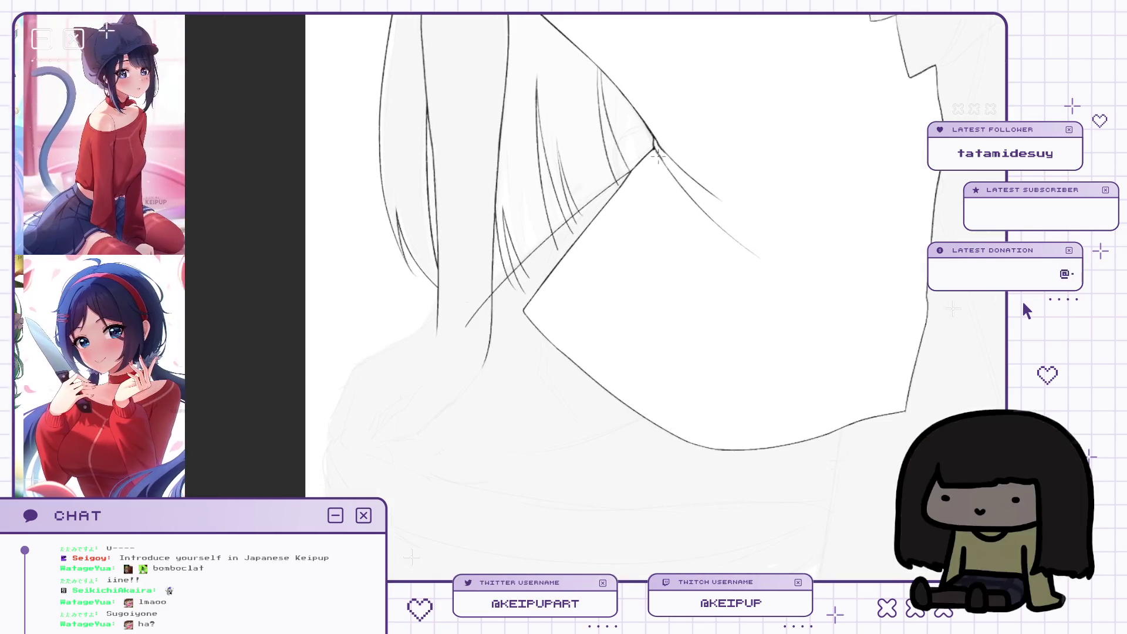
pyautogui.moveTo(619, 197); pyautogui.dragTo(640, 170)
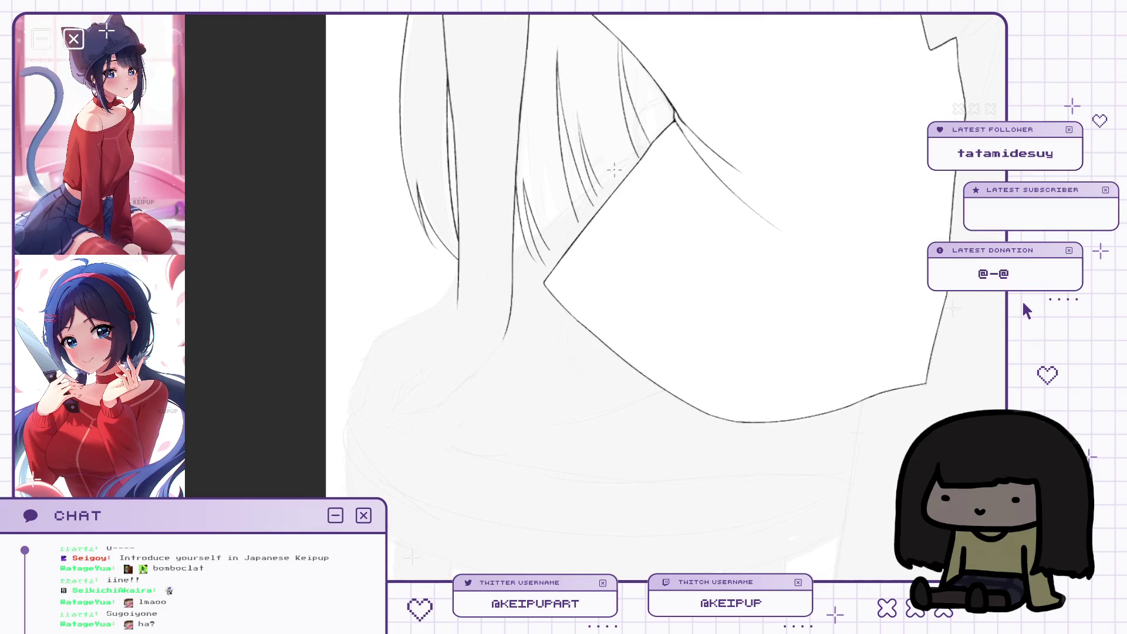
pyautogui.scroll(1, 649, 198)
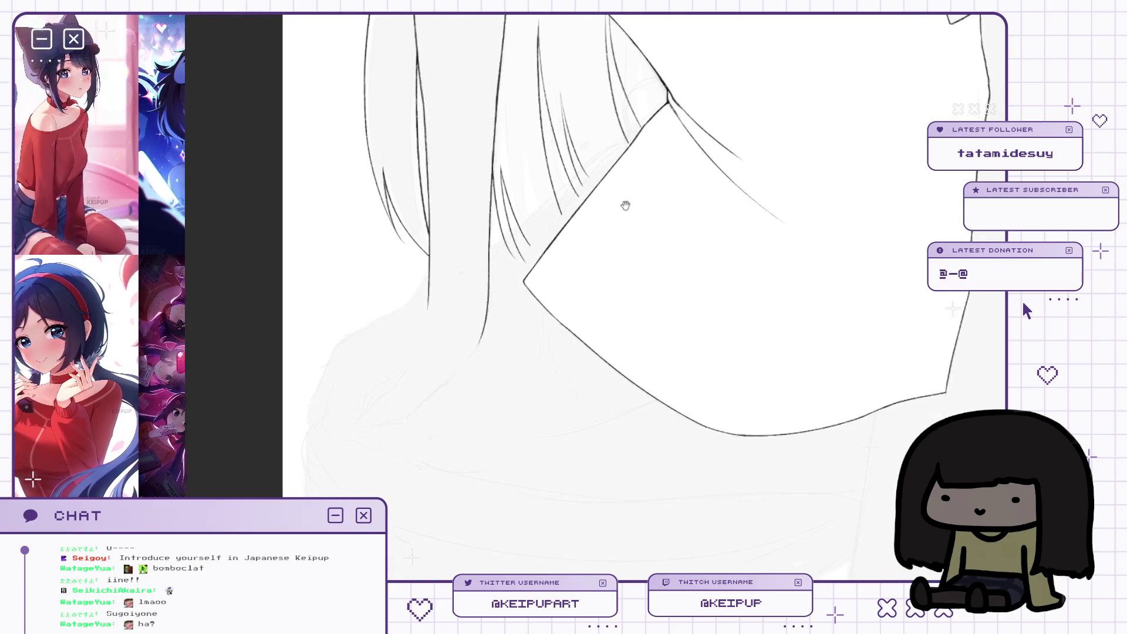
pyautogui.moveTo(662, 96); pyautogui.dragTo(458, 271)
# Redraw the diagonal line several times until it reaches further down-left, then mirror to check.
pyautogui.hotkey('ctrl', 'z')
pyautogui.moveTo(634, 128); pyautogui.dragTo(360, 388)
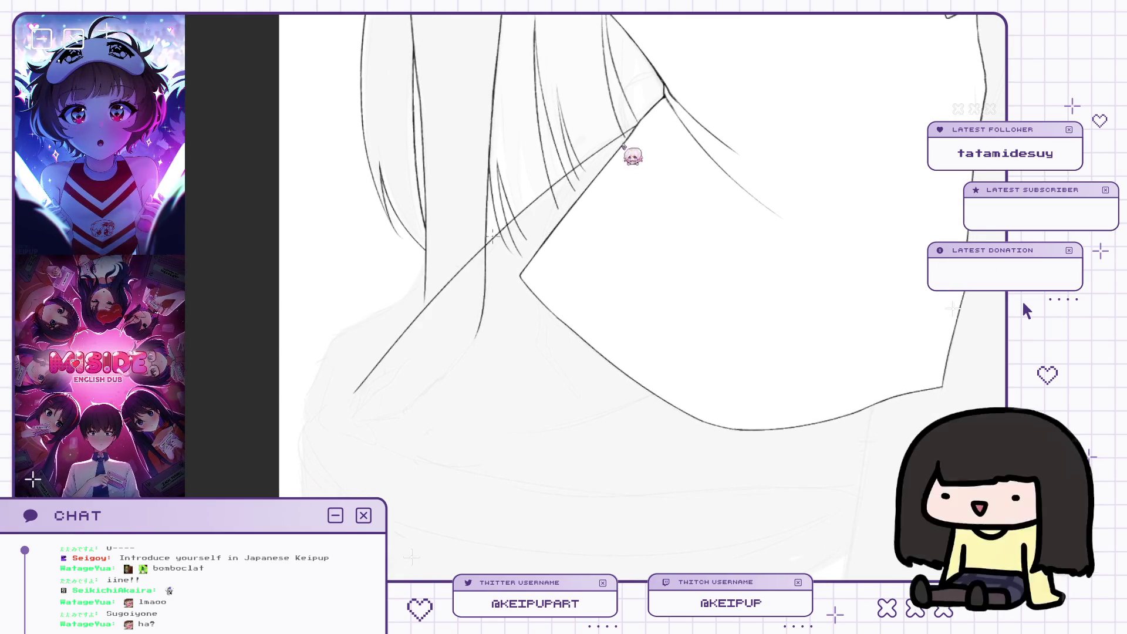
pyautogui.hotkey('ctrl', 'z')
pyautogui.moveTo(631, 129); pyautogui.dragTo(647, 133)
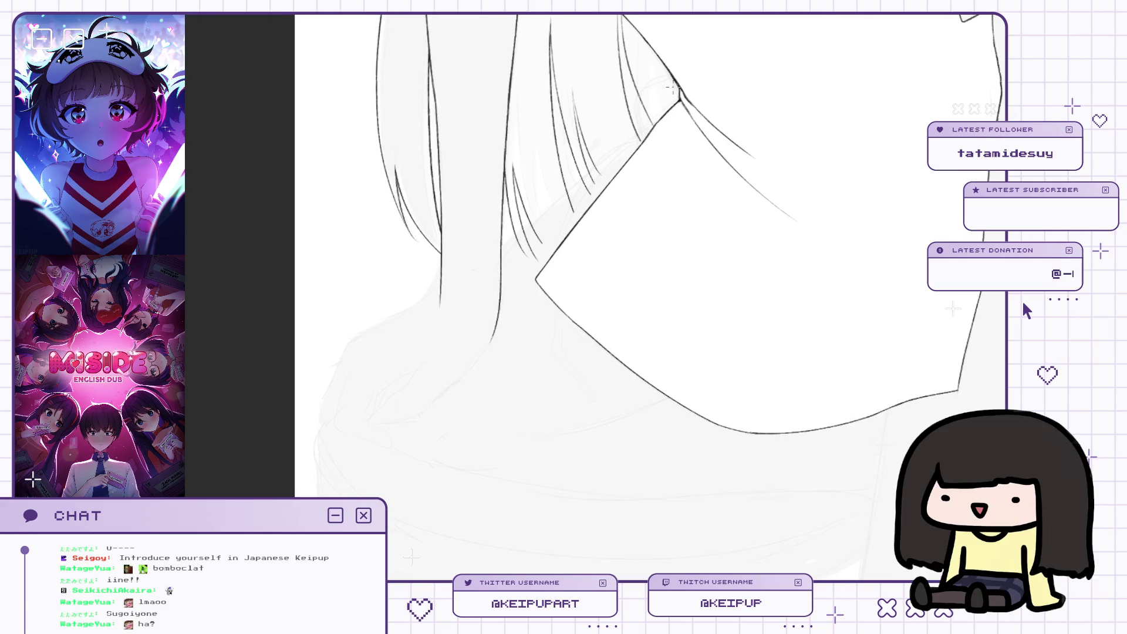
pyautogui.moveTo(624, 243); pyautogui.dragTo(617, 234)
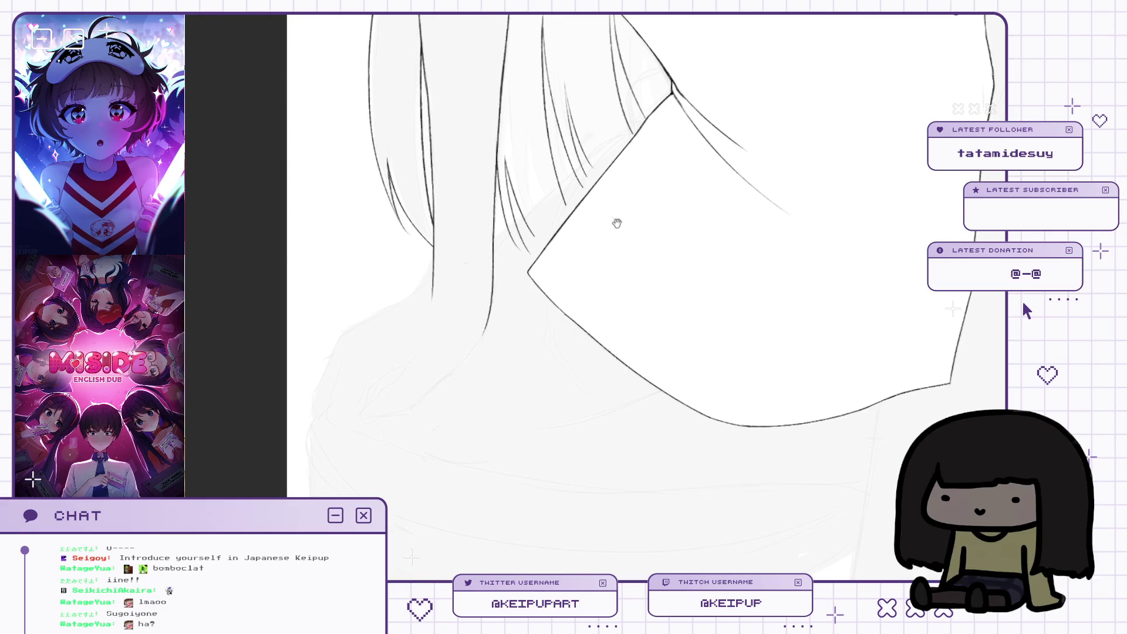
pyautogui.hotkey('ctrl', 'z')
pyautogui.moveTo(620, 132)
pyautogui.mouseDown()
pyautogui.moveTo(368, 347)
pyautogui.moveTo(324, 408)
pyautogui.mouseUp()
pyautogui.hotkey('ctrl', 'z')
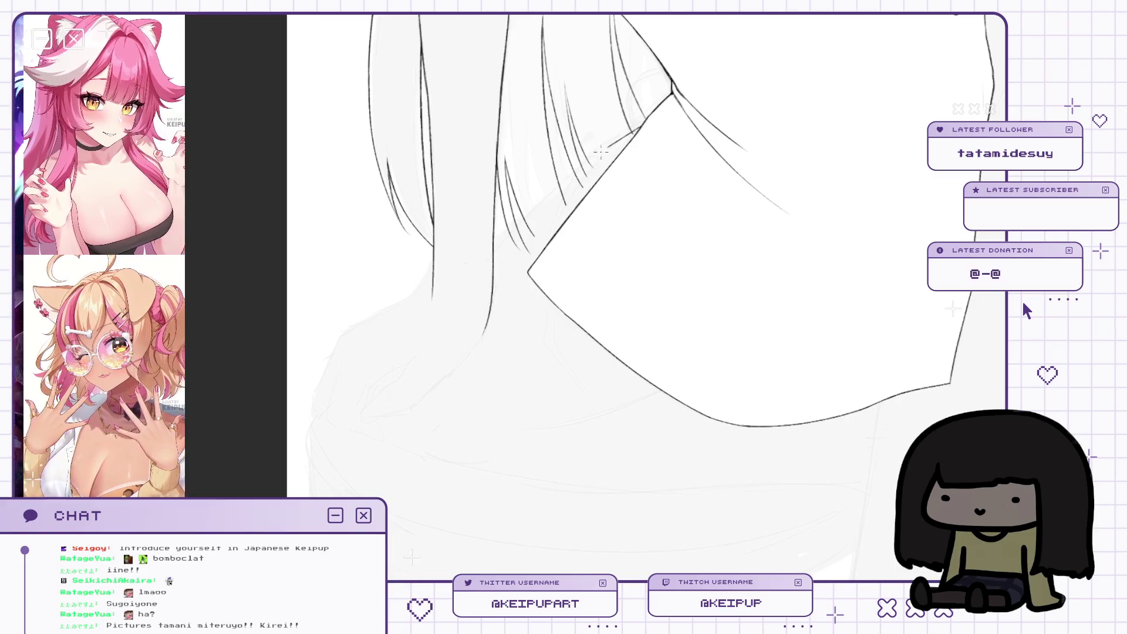
pyautogui.moveTo(620, 139); pyautogui.dragTo(330, 383)
pyautogui.hotkey('ctrl', 'z')
pyautogui.moveTo(637, 184)
pyautogui.mouseDown()
pyautogui.moveTo(606, 174)
pyautogui.moveTo(624, 153)
pyautogui.moveTo(330, 385)
pyautogui.mouseUp()
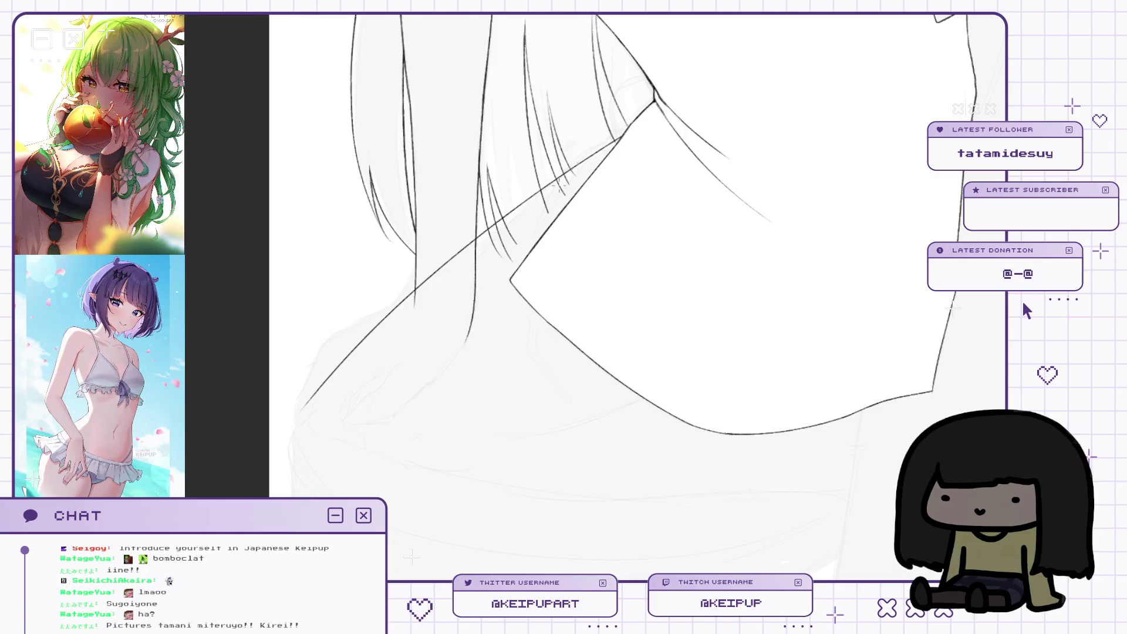
pyautogui.moveTo(602, 170); pyautogui.dragTo(608, 157)
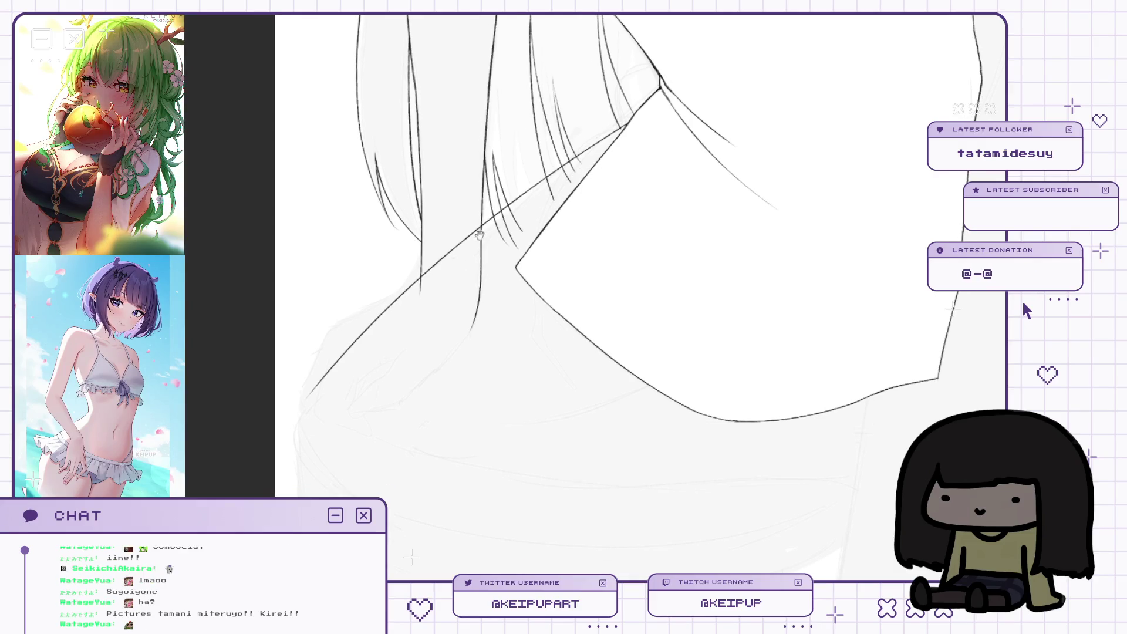
pyautogui.press('h')
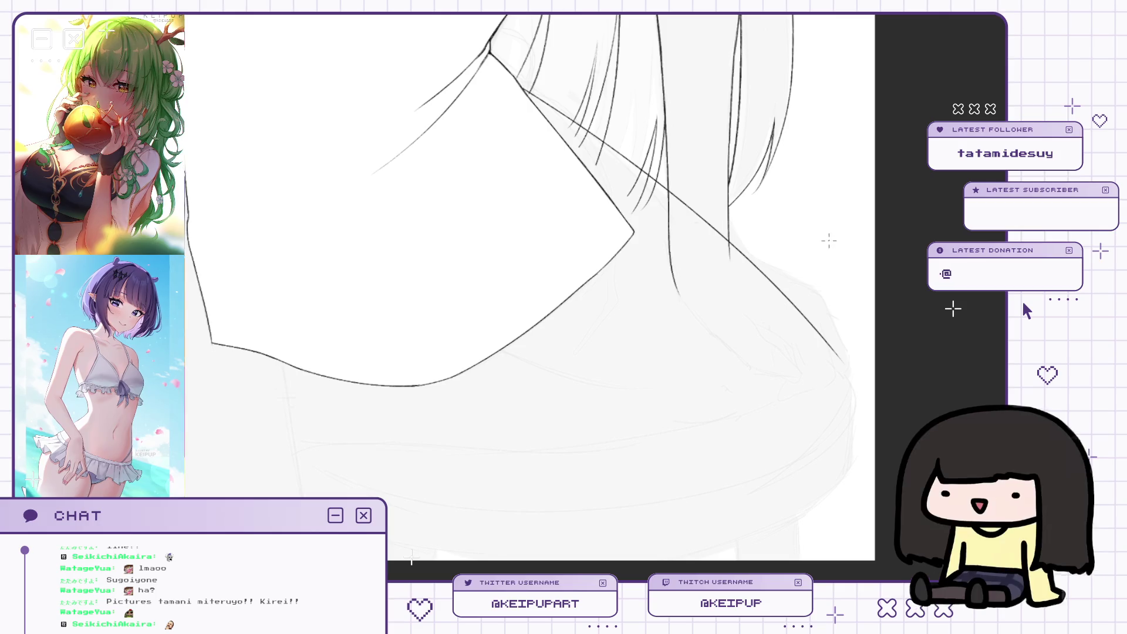
pyautogui.moveTo(813, 305)
pyautogui.mouseDown()
pyautogui.moveTo(851, 297)
pyautogui.moveTo(835, 352)
pyautogui.moveTo(847, 358)
pyautogui.moveTo(879, 302)
pyautogui.mouseUp()
pyautogui.press('m')
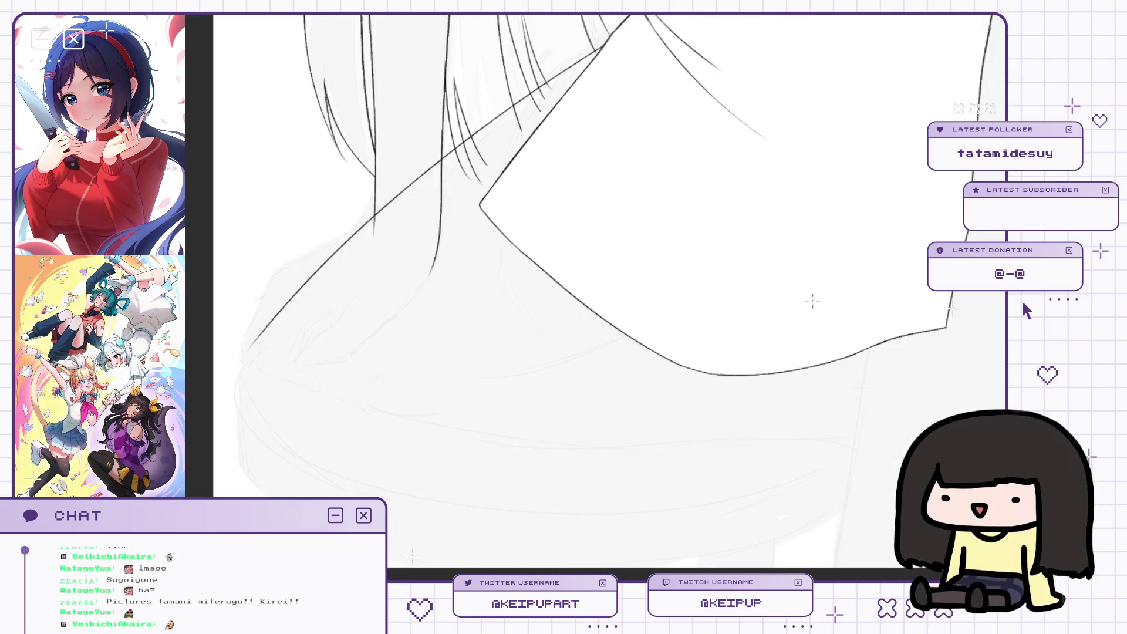
pyautogui.press('m')
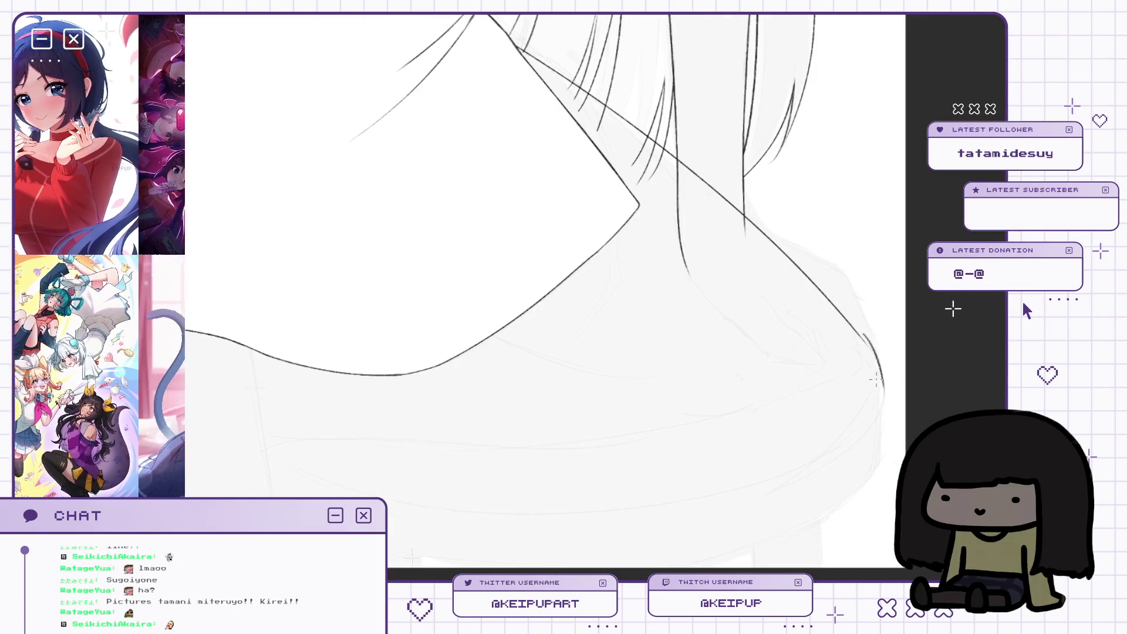
pyautogui.press('m')
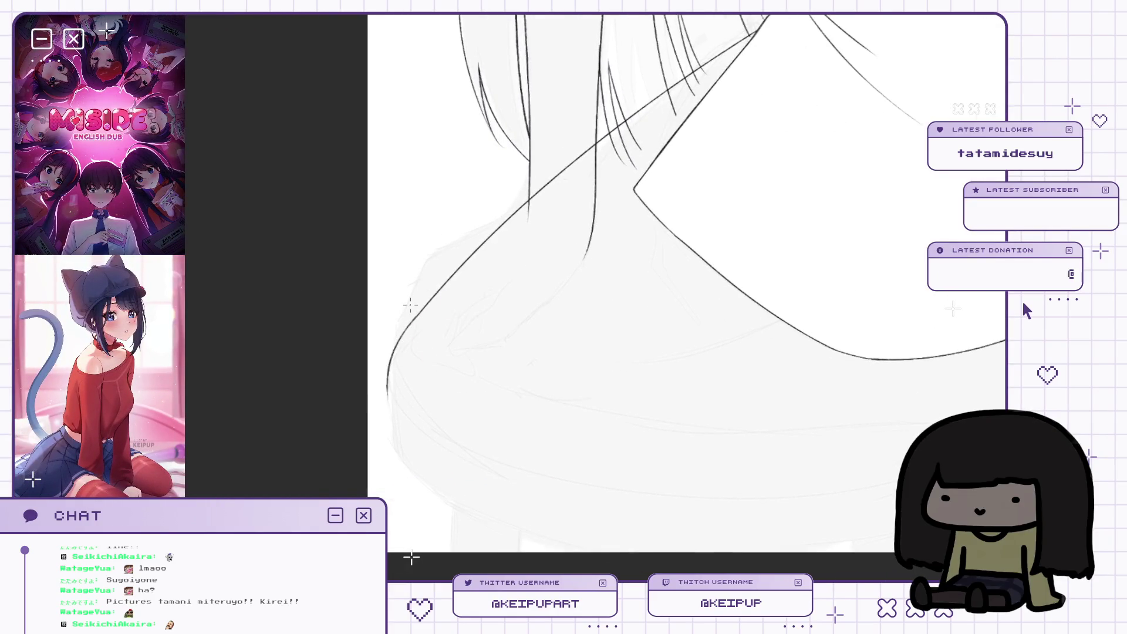
pyautogui.press('m')
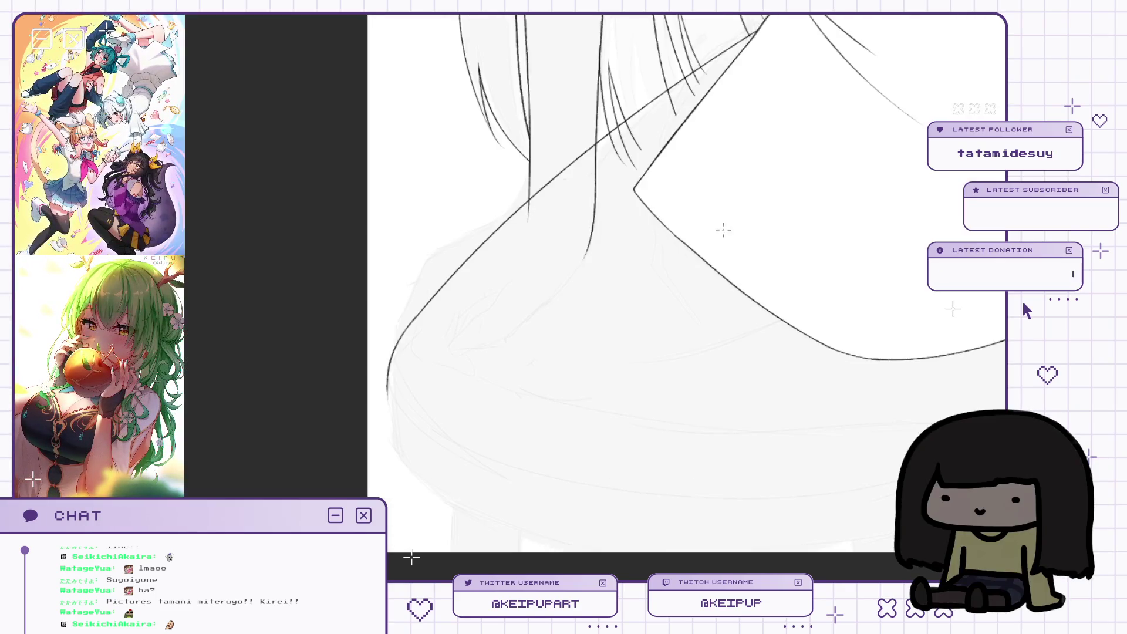
pyautogui.moveTo(776, 342); pyautogui.dragTo(795, 191)
pyautogui.scroll(-2, 789, 271)
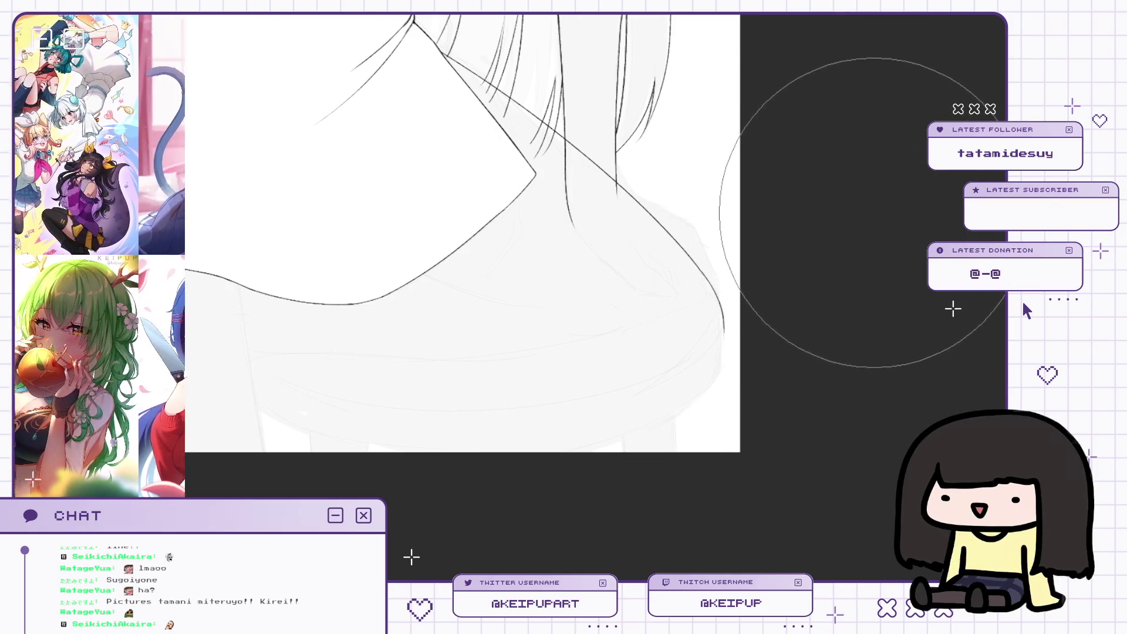
# Extend the outer curve line below the hair further down, mirroring the view to check.
pyautogui.press('h')
pyautogui.scroll(3, 433, 273)
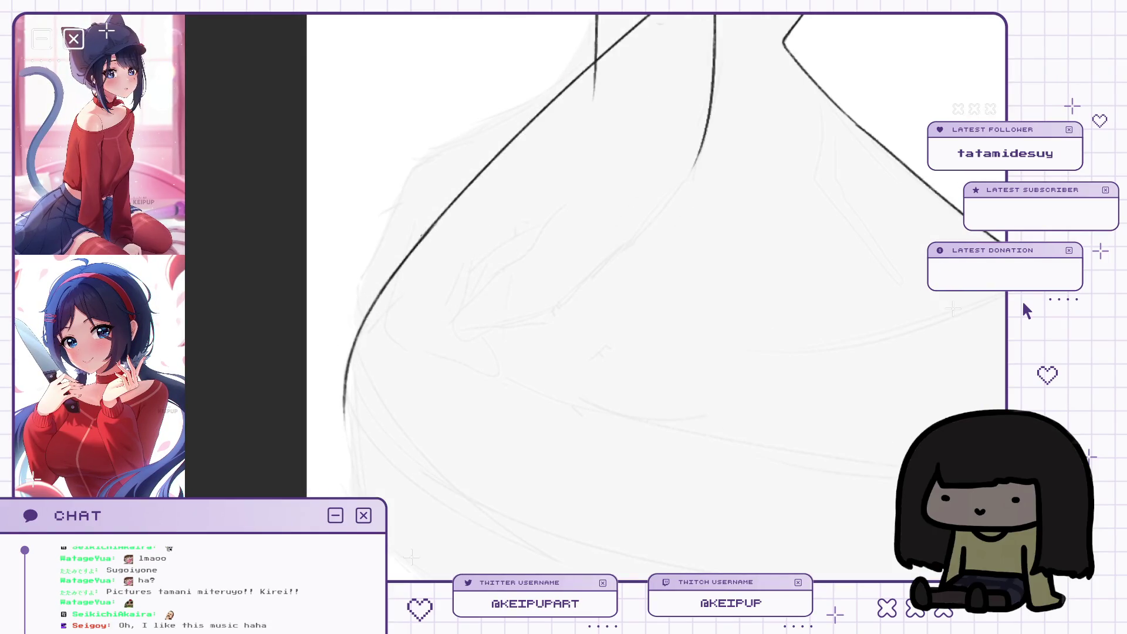
pyautogui.press('h')
pyautogui.scroll(-2, 792, 352)
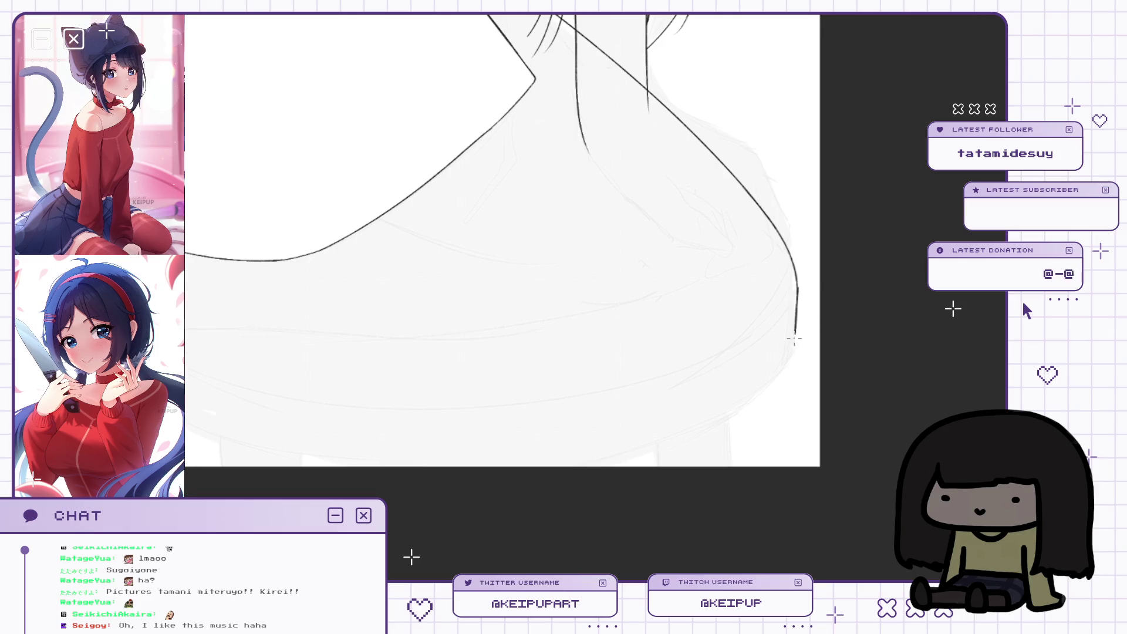
pyautogui.moveTo(798, 287)
pyautogui.mouseDown()
pyautogui.moveTo(780, 385)
pyautogui.moveTo(800, 395)
pyautogui.moveTo(780, 390)
pyautogui.moveTo(807, 350)
pyautogui.moveTo(801, 373)
pyautogui.moveTo(813, 355)
pyautogui.moveTo(825, 370)
pyautogui.mouseUp()
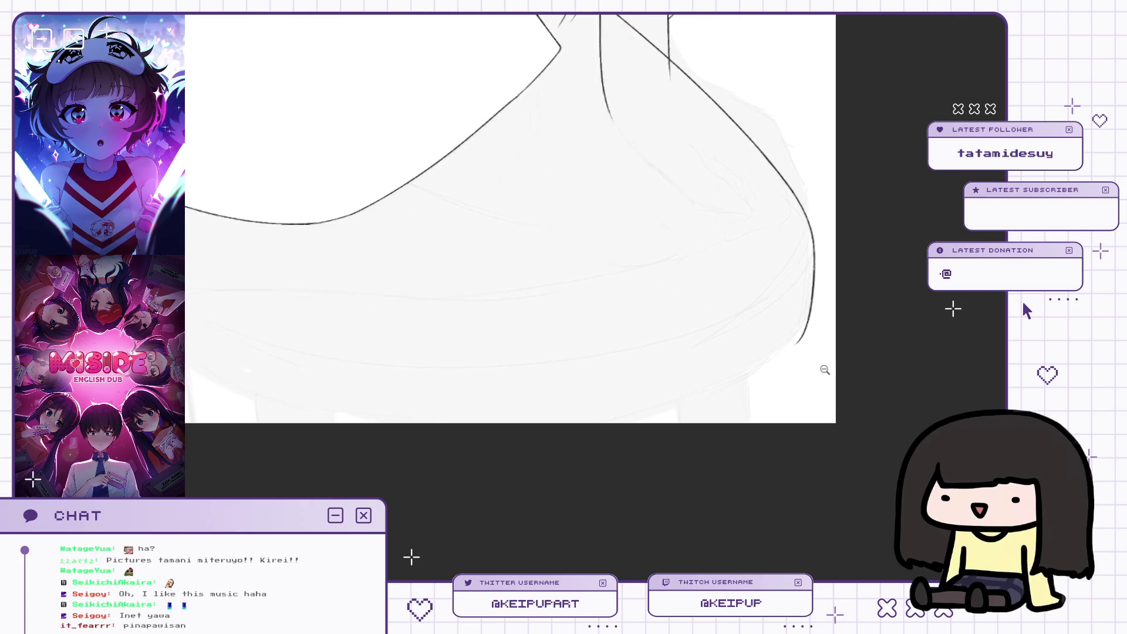
# Zoom in over the collar, mirror to check proportions, and show the rough sketch darker.
pyautogui.moveTo(820, 318); pyautogui.dragTo(822, 317)
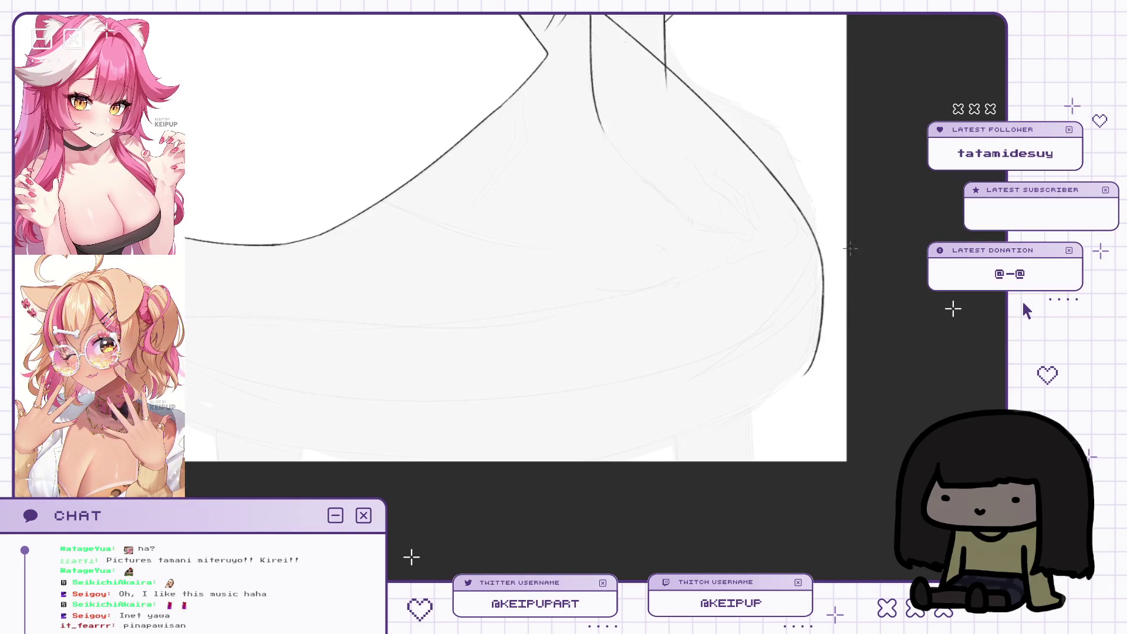
pyautogui.moveTo(792, 395)
pyautogui.mouseDown()
pyautogui.moveTo(867, 269)
pyautogui.moveTo(830, 360)
pyautogui.moveTo(837, 354)
pyautogui.moveTo(841, 383)
pyautogui.moveTo(825, 381)
pyautogui.mouseUp()
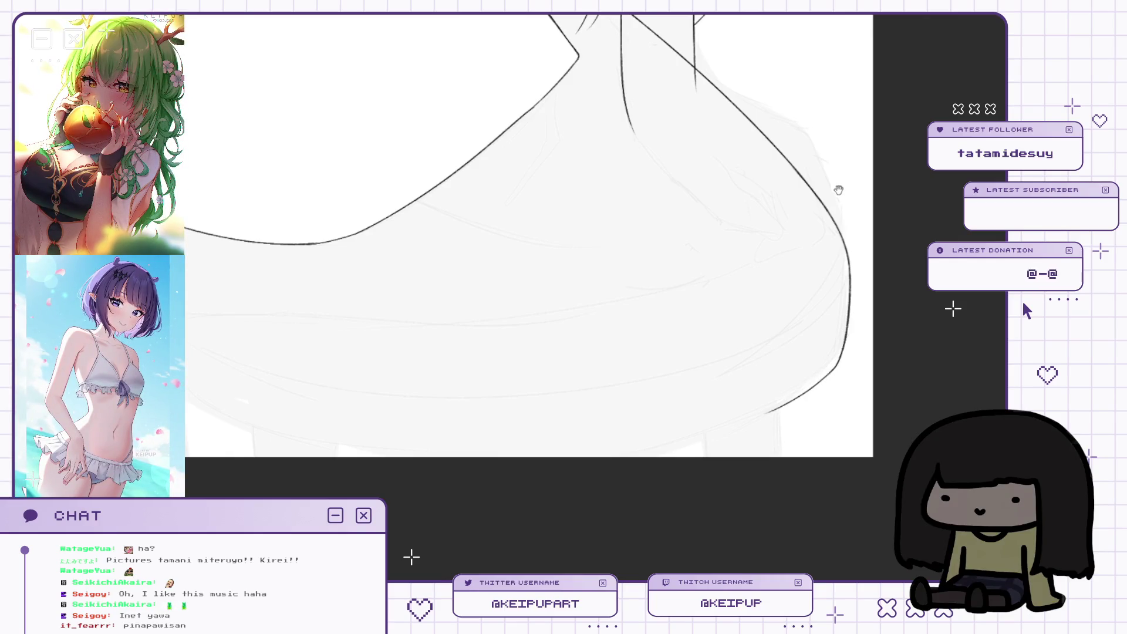
pyautogui.moveTo(775, 315); pyautogui.dragTo(776, 330)
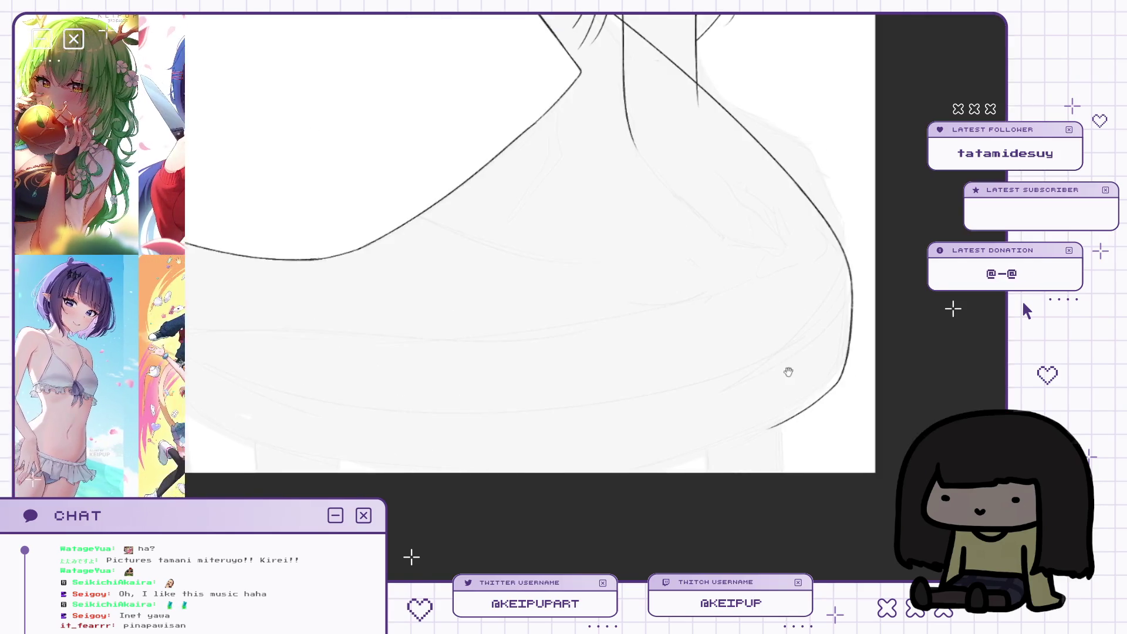
pyautogui.moveTo(788, 373); pyautogui.dragTo(804, 353)
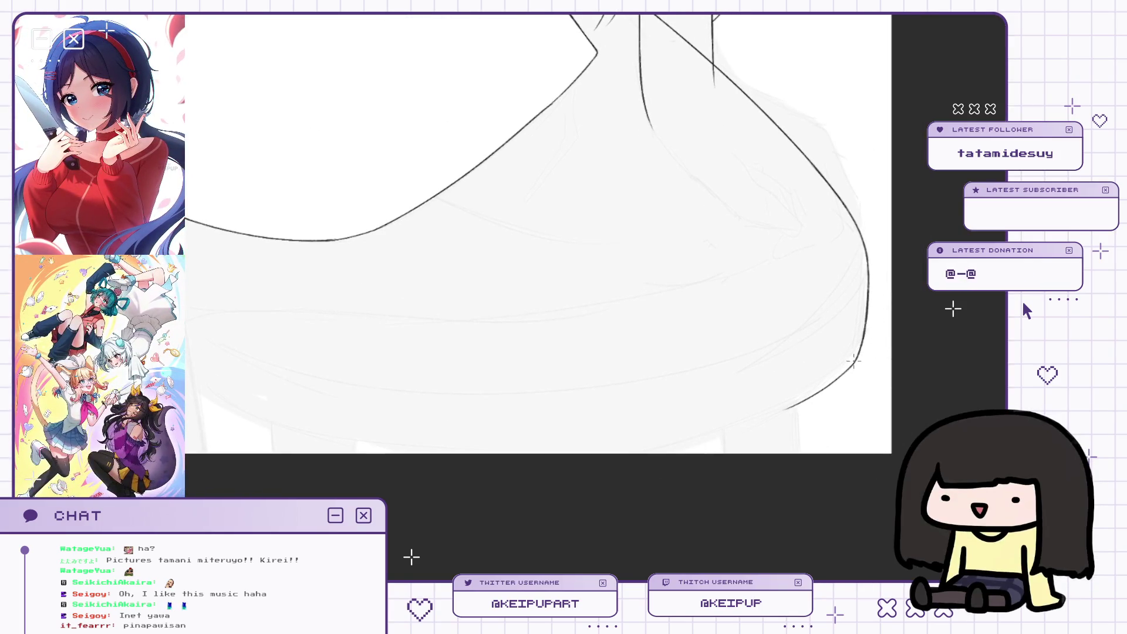
pyautogui.moveTo(853, 361); pyautogui.dragTo(812, 274)
pyautogui.press('m')
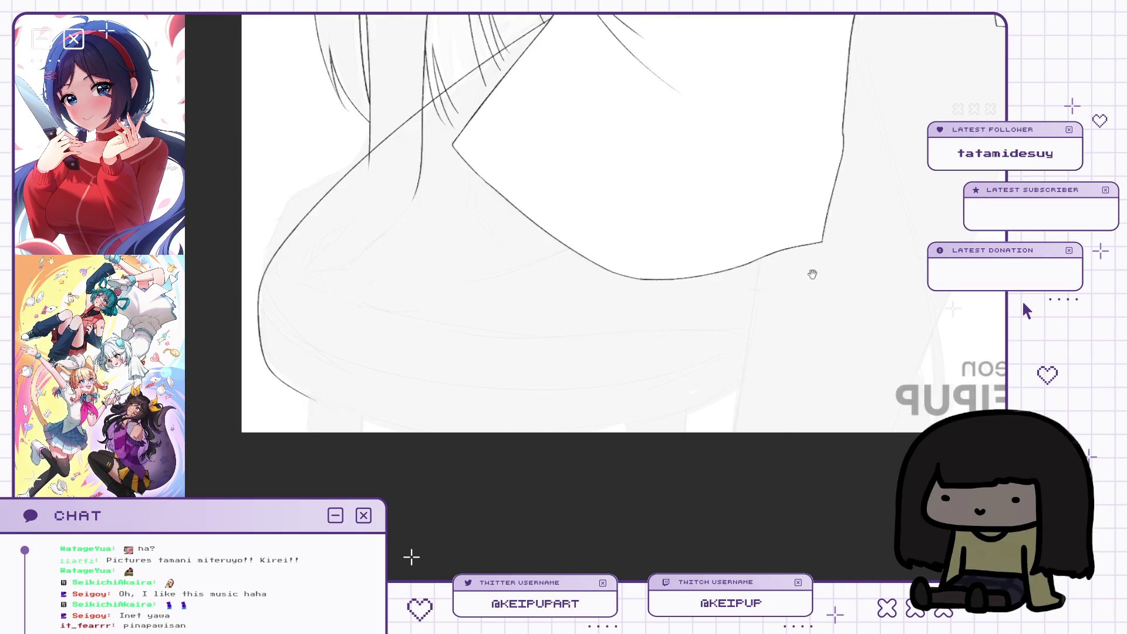
pyautogui.moveTo(735, 152); pyautogui.dragTo(741, 205)
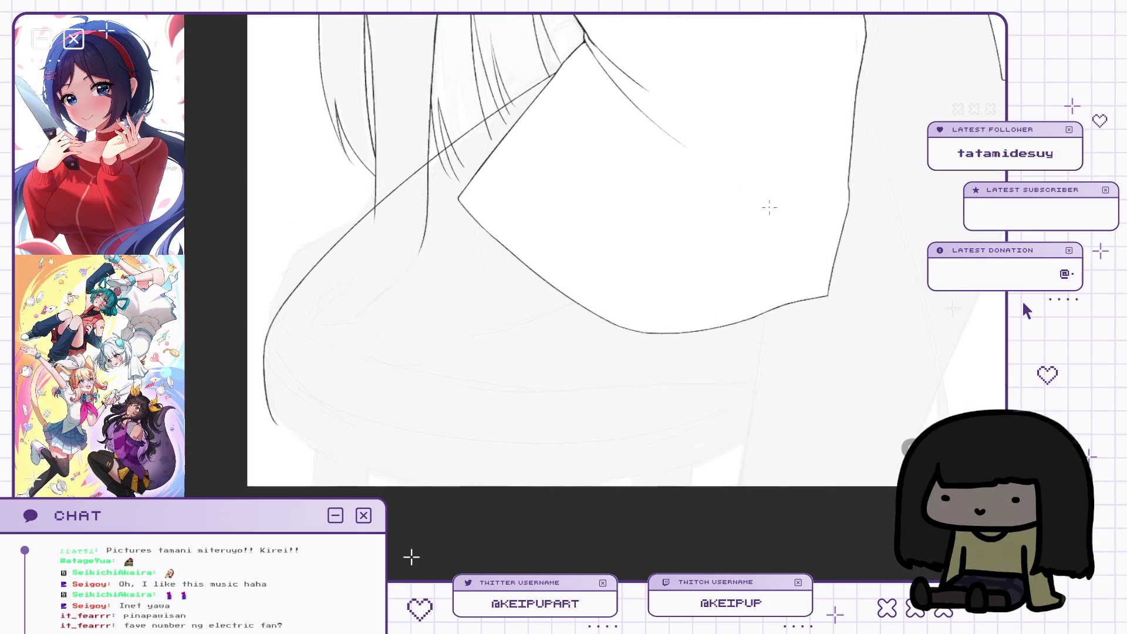
pyautogui.press('m')
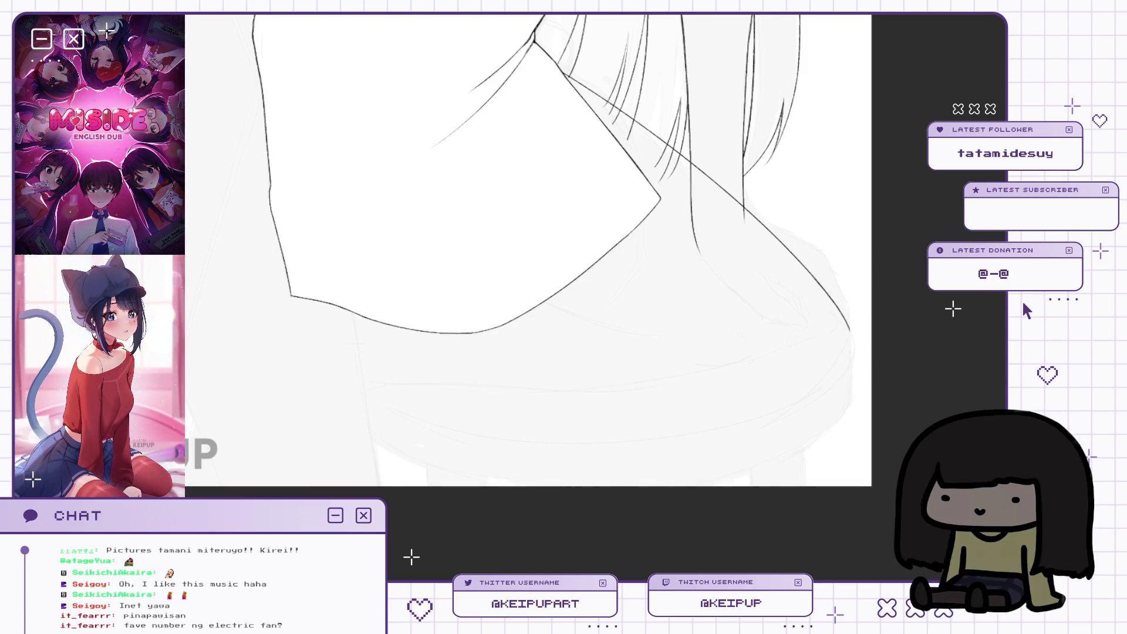
pyautogui.hotkey('ctrl', 'z')
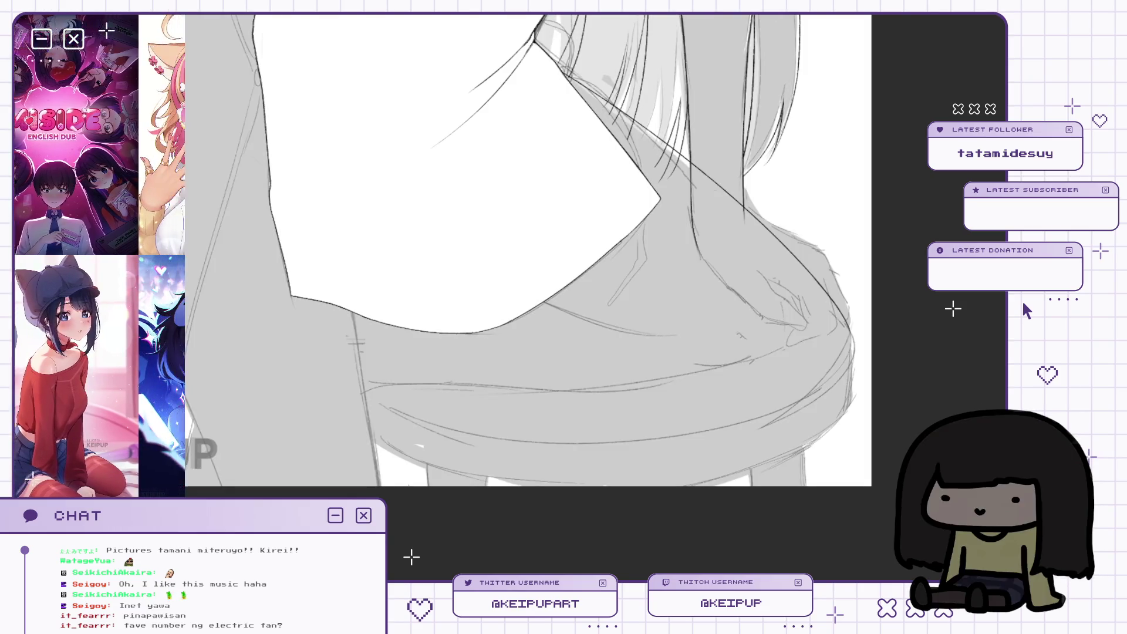
# Fade the rough sketch back to faint, mirror the view, and return over the neckline.
pyautogui.hotkey('ctrl', 'z')
pyautogui.hotkey('ctrl', 'z')
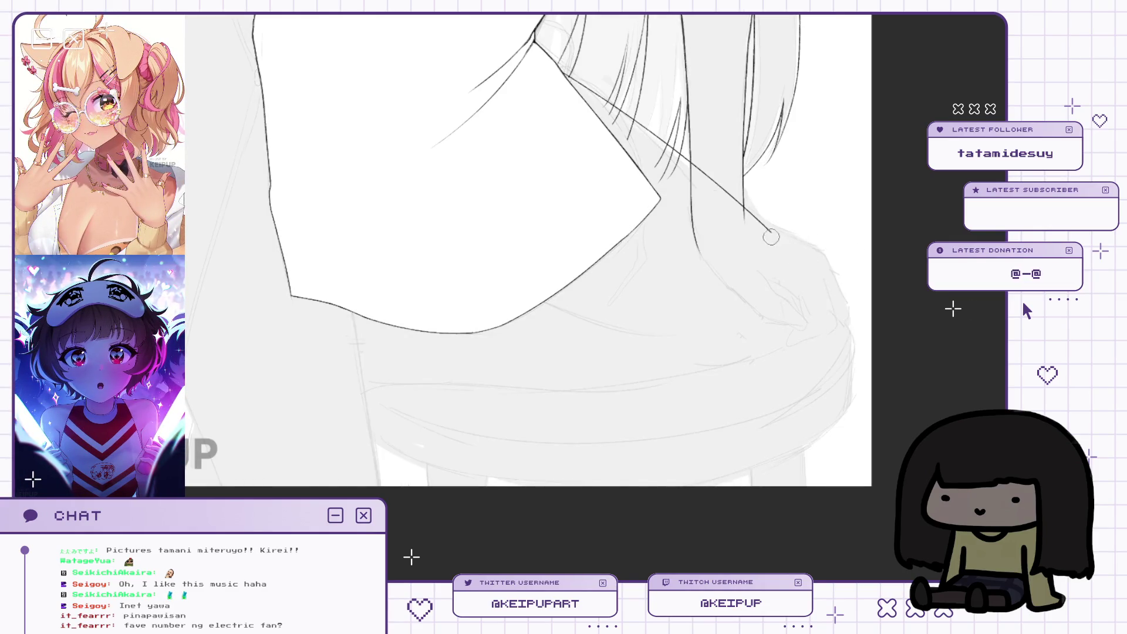
pyautogui.press('h')
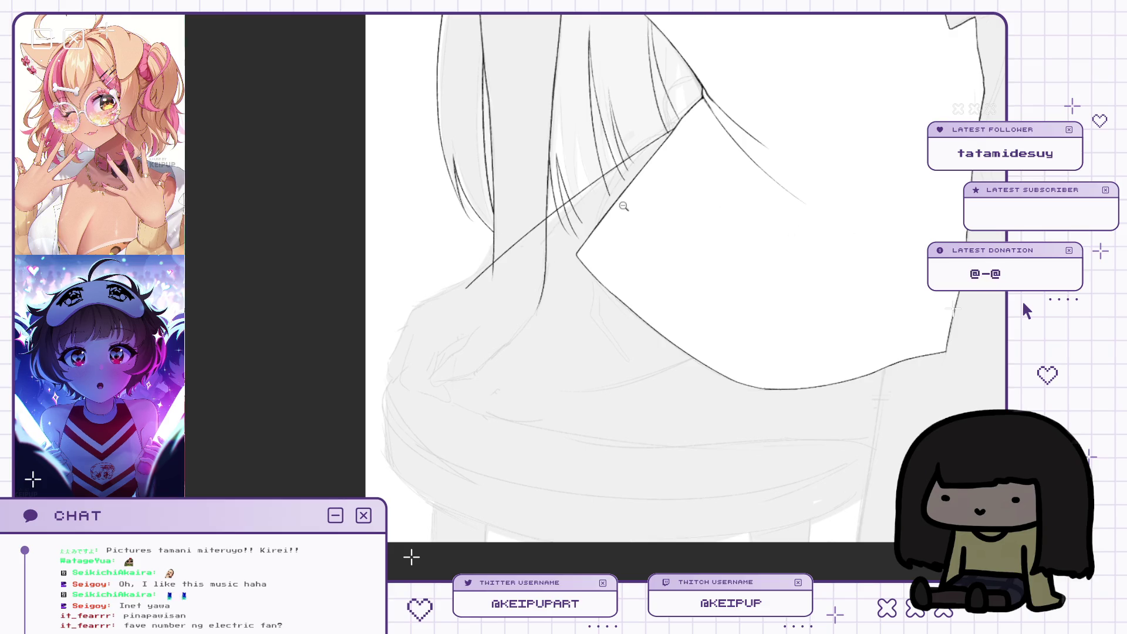
pyautogui.scroll(2, 523, 229)
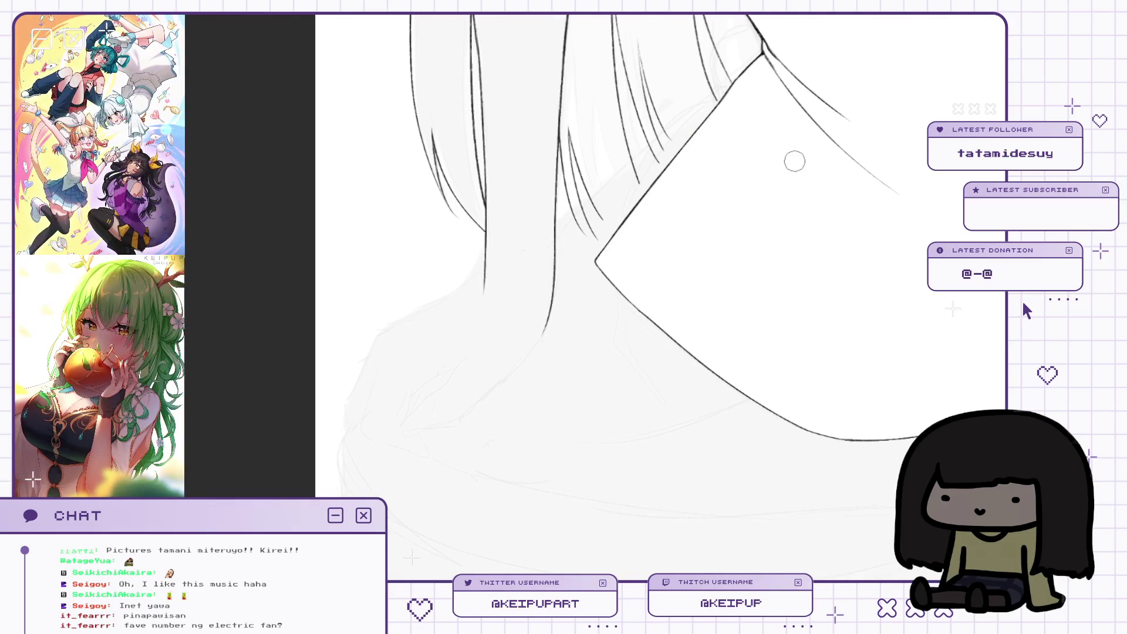
pyautogui.scroll(-2, 723, 275)
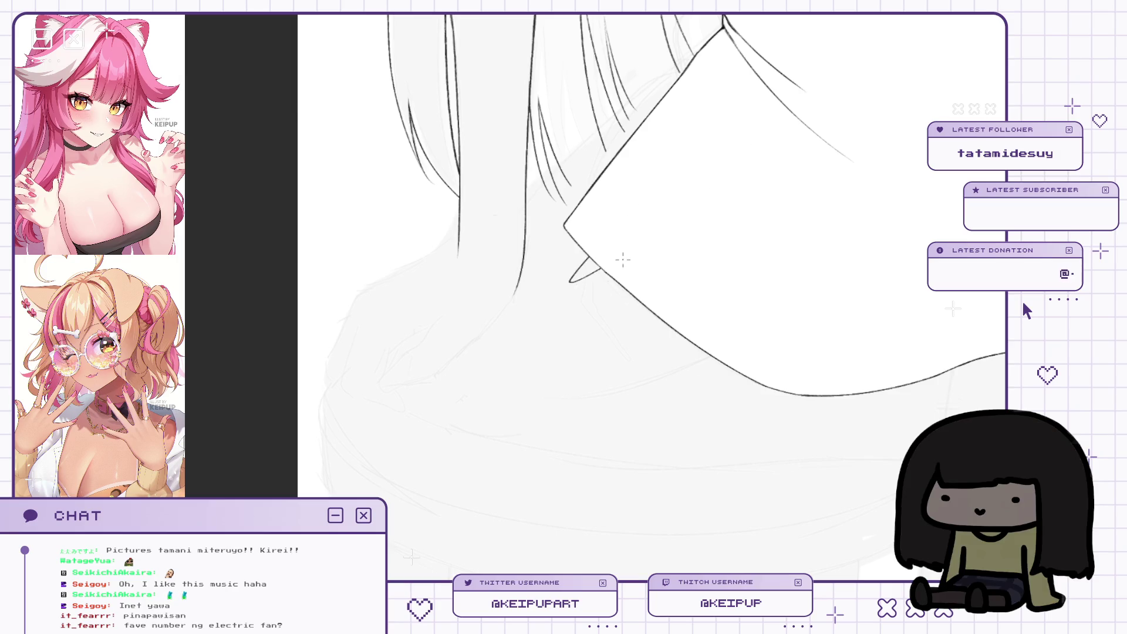
pyautogui.moveTo(643, 276); pyautogui.dragTo(646, 330)
pyautogui.scroll(-2, 664, 315)
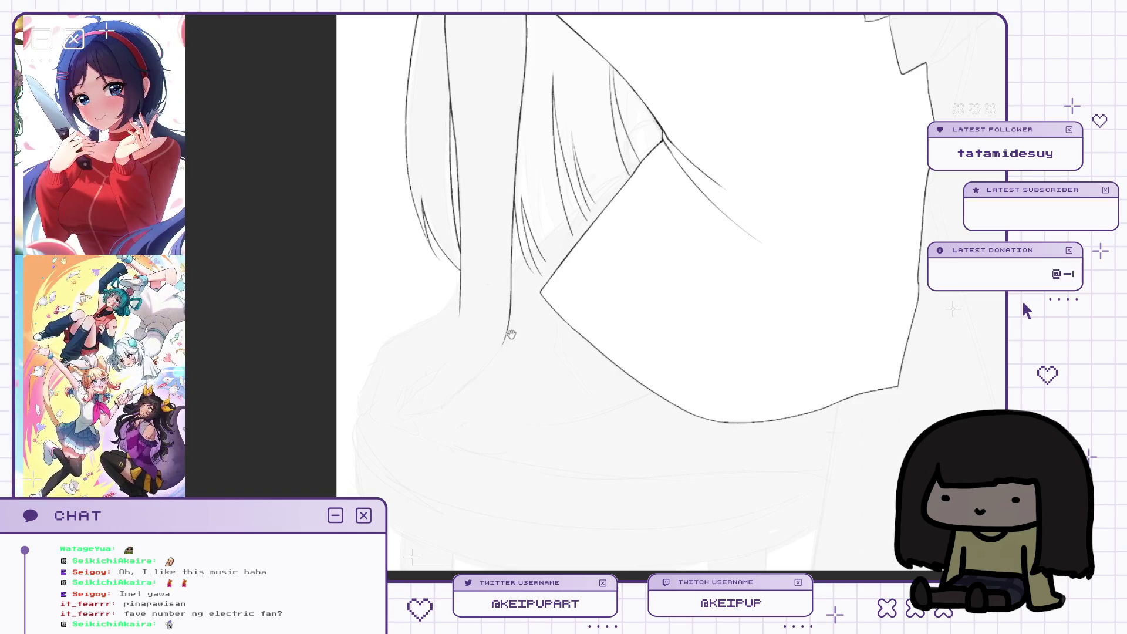
pyautogui.scroll(3, 517, 329)
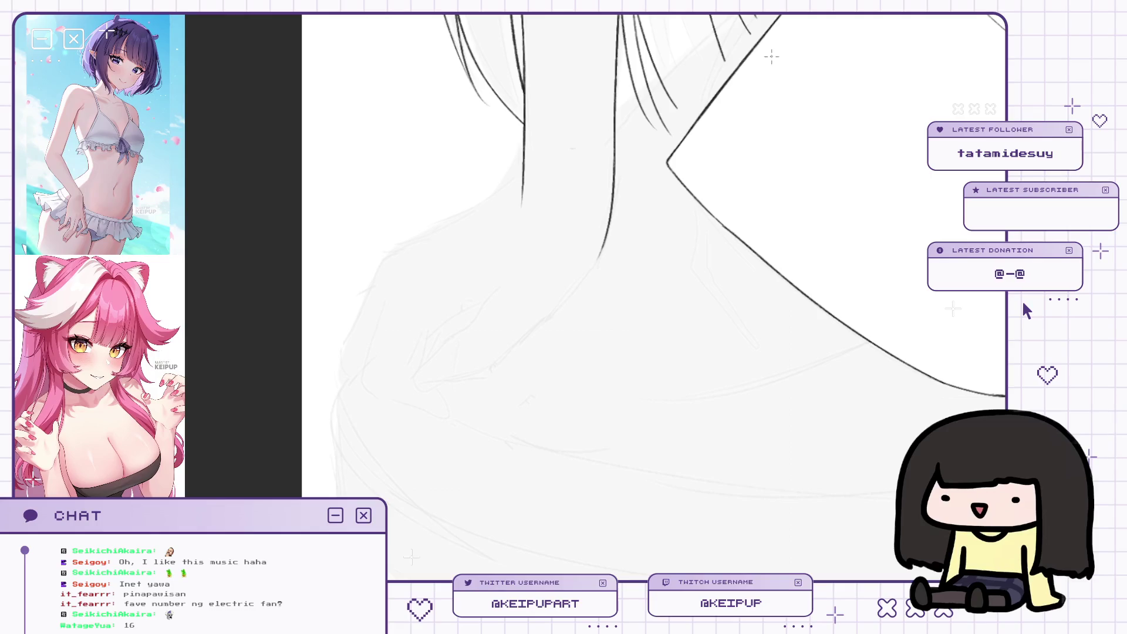
pyautogui.hotkey('ctrl', 'z')
pyautogui.scroll(2, 637, 227)
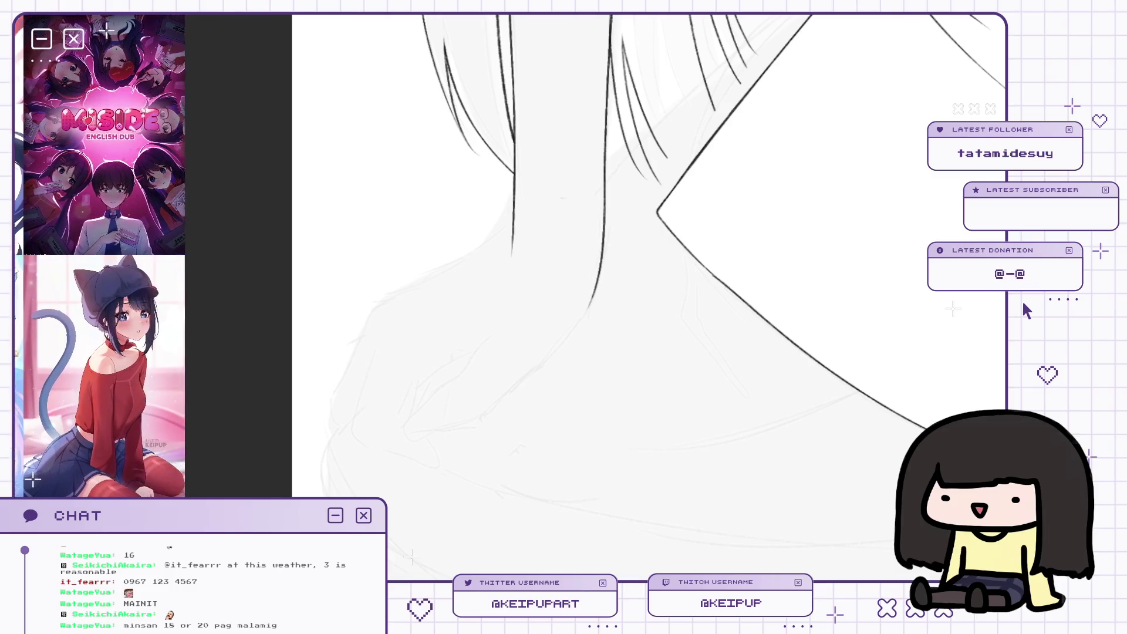
# Pan the view over the neck area beside the collar corner.
pyautogui.moveTo(647, 270)
pyautogui.mouseDown()
pyautogui.moveTo(675, 280)
pyautogui.moveTo(664, 259)
pyautogui.mouseUp()
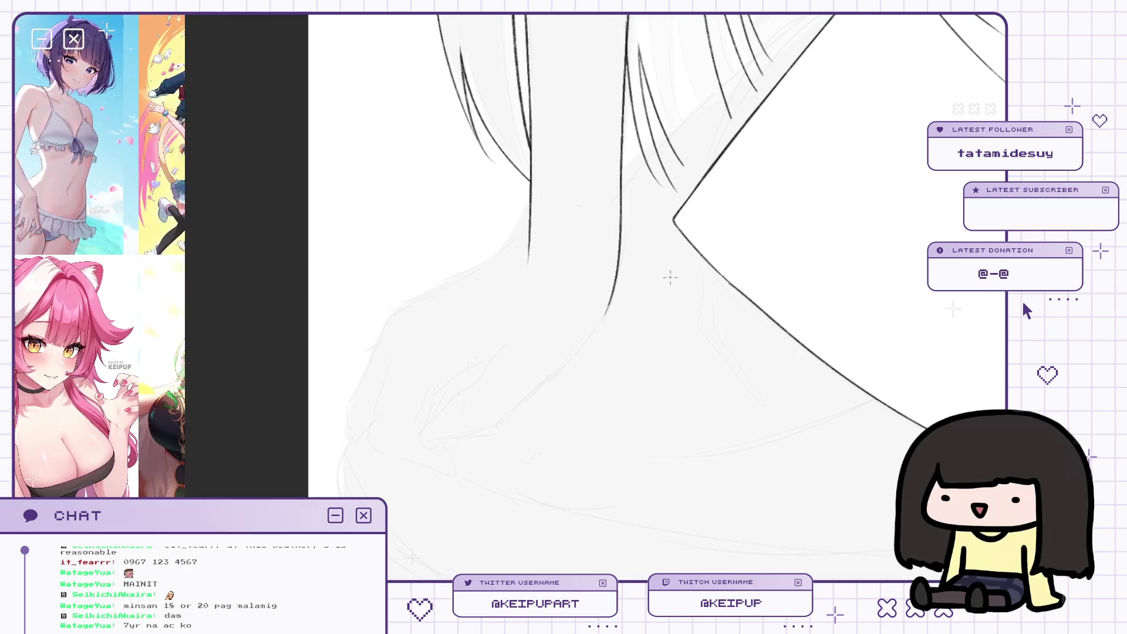
pyautogui.moveTo(670, 277)
pyautogui.mouseDown()
pyautogui.moveTo(609, 245)
pyautogui.moveTo(663, 175)
pyautogui.mouseUp()
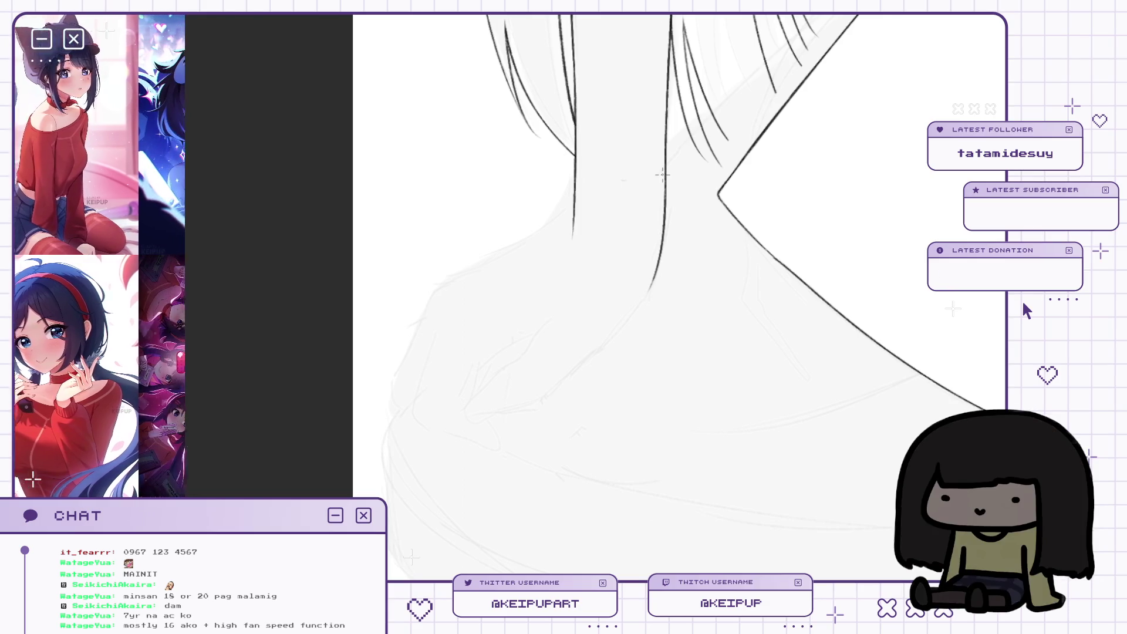
pyautogui.scroll(2, 597, 266)
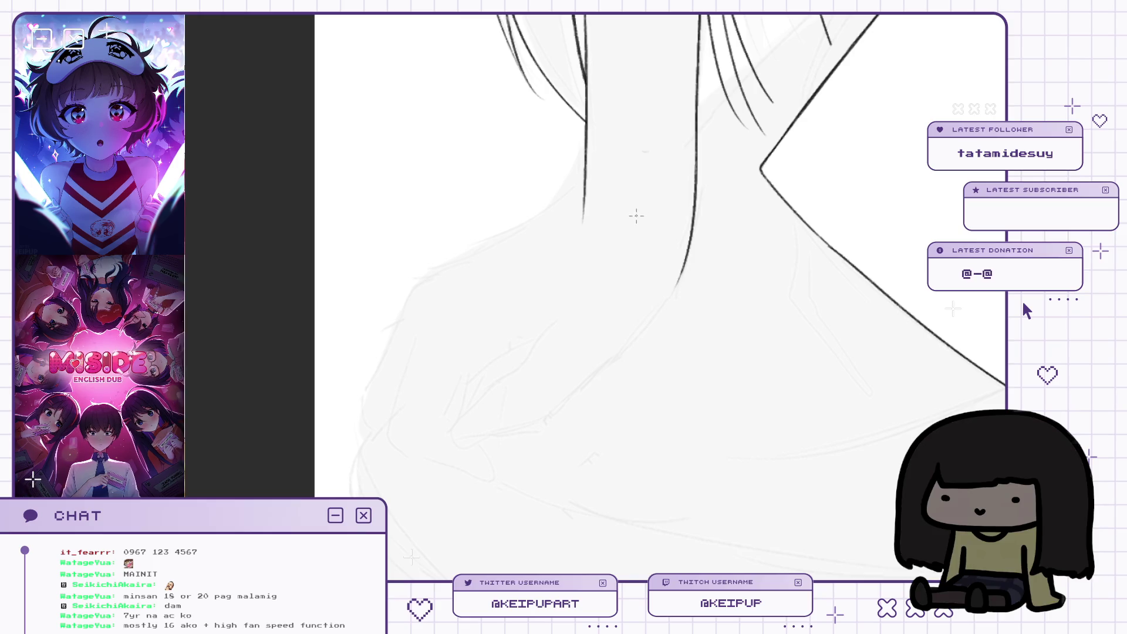
pyautogui.moveTo(653, 200); pyautogui.dragTo(656, 176)
pyautogui.moveTo(631, 140); pyautogui.dragTo(657, 180)
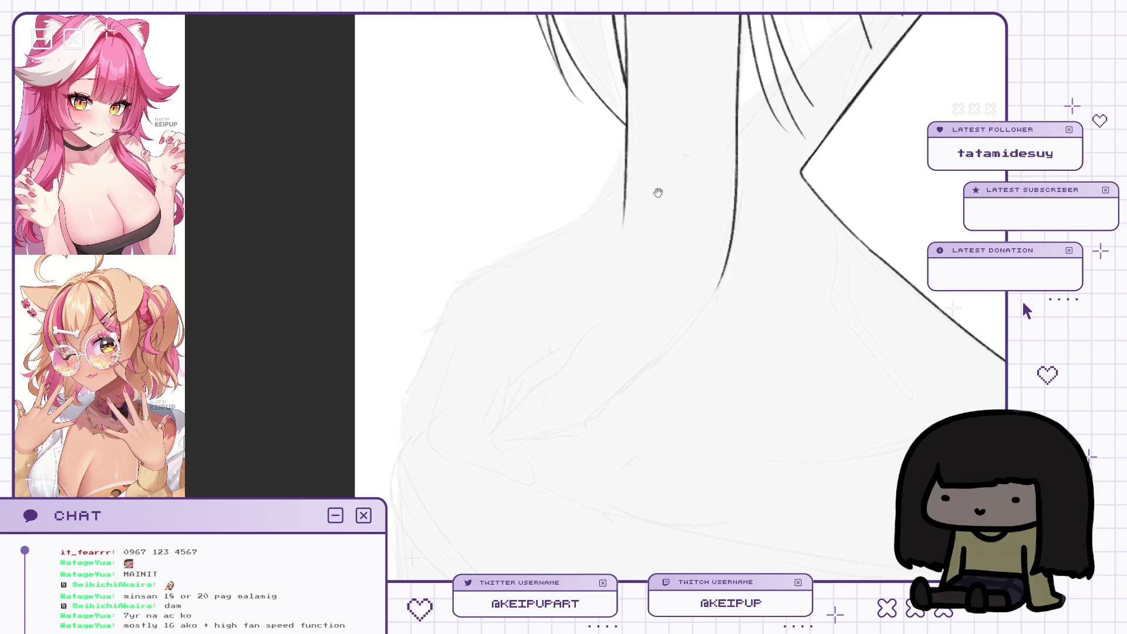
pyautogui.scroll(2, 645, 242)
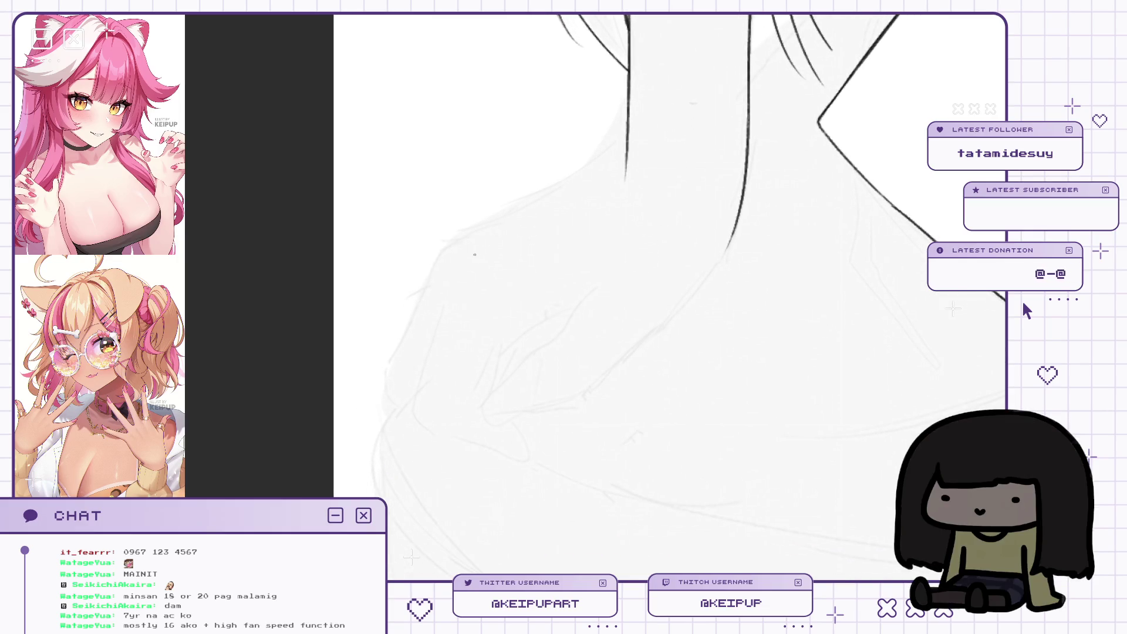
pyautogui.moveTo(499, 219); pyautogui.dragTo(495, 231)
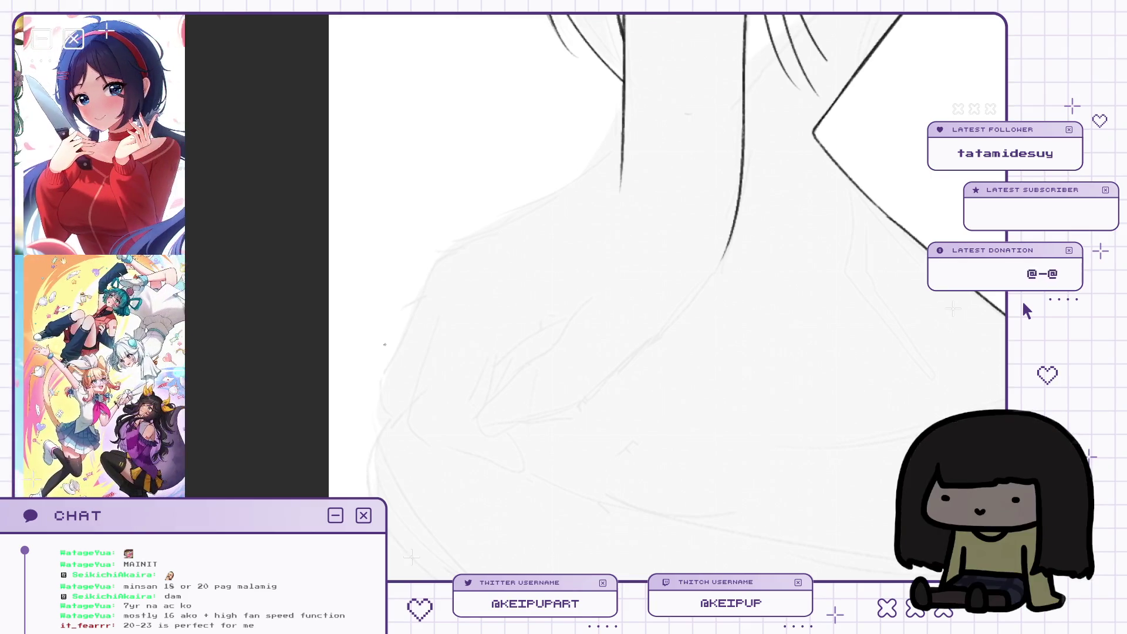
pyautogui.moveTo(649, 248); pyautogui.dragTo(644, 235)
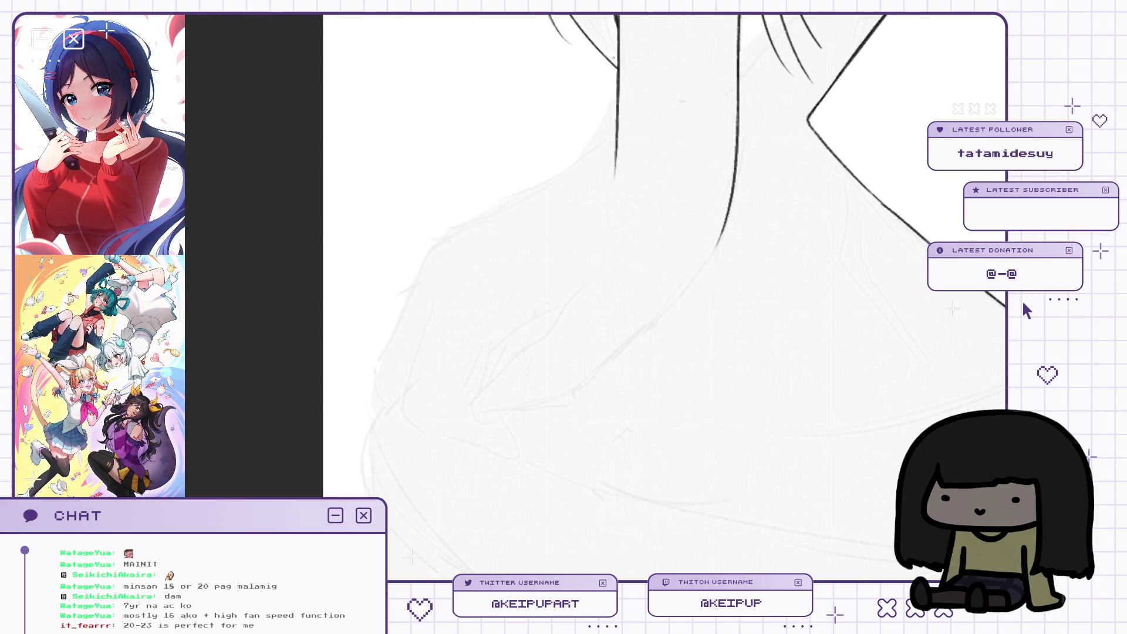
# Redraw the shoulder line down from the neck, undoing the first attempts.
pyautogui.moveTo(622, 146); pyautogui.dragTo(611, 153)
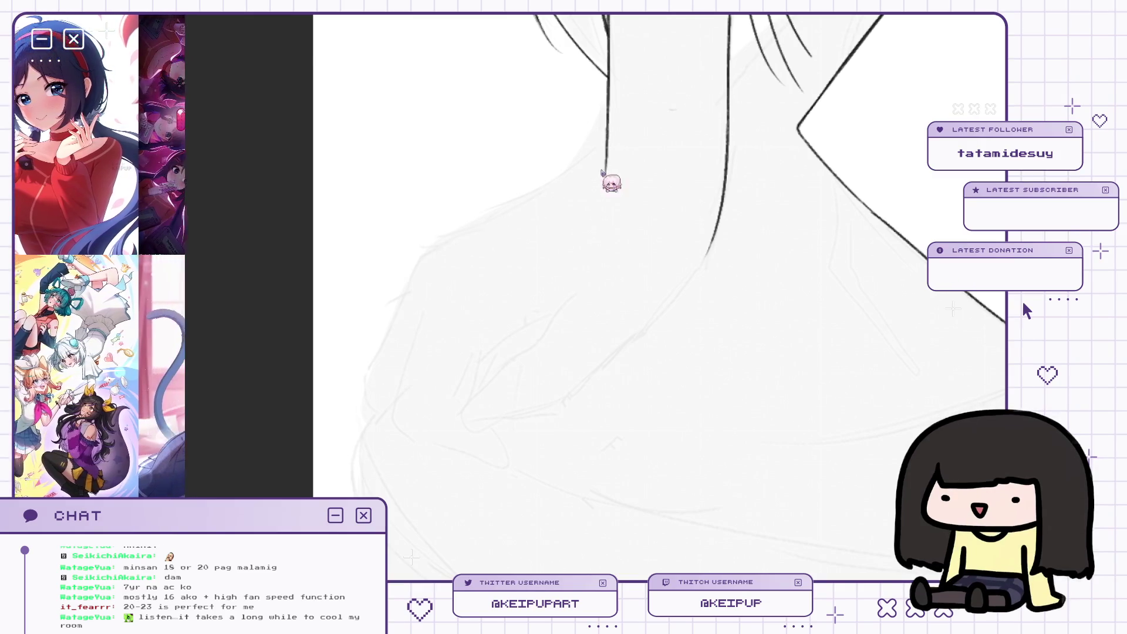
pyautogui.hotkey('ctrl', 'z')
pyautogui.moveTo(605, 155); pyautogui.dragTo(437, 250)
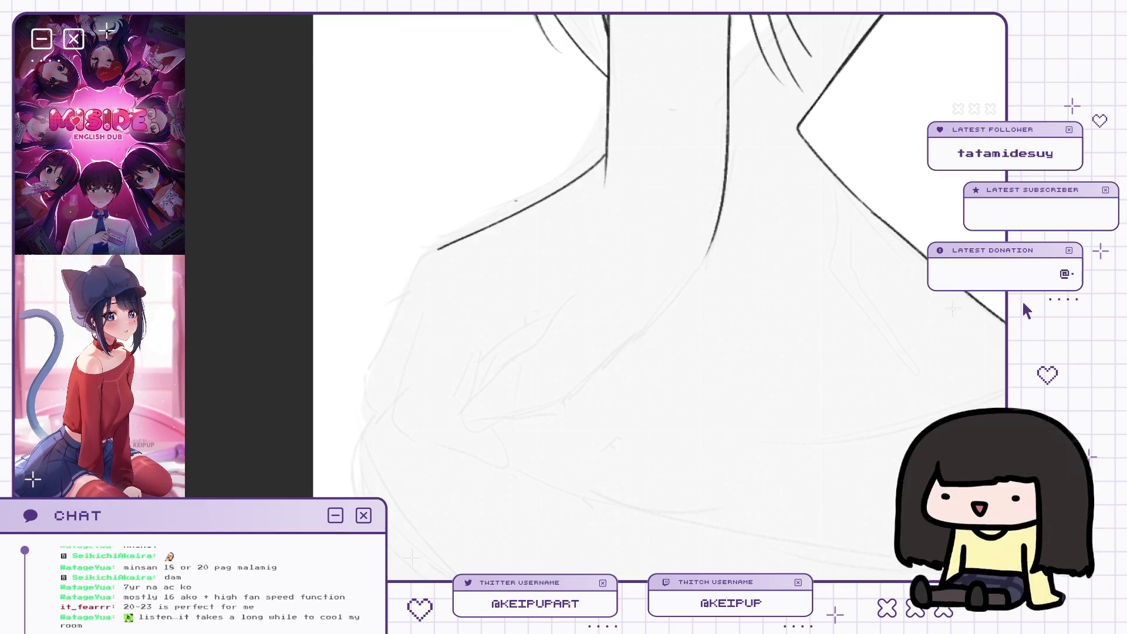
pyautogui.moveTo(626, 142)
pyautogui.mouseDown()
pyautogui.moveTo(606, 212)
pyautogui.moveTo(551, 234)
pyautogui.mouseUp()
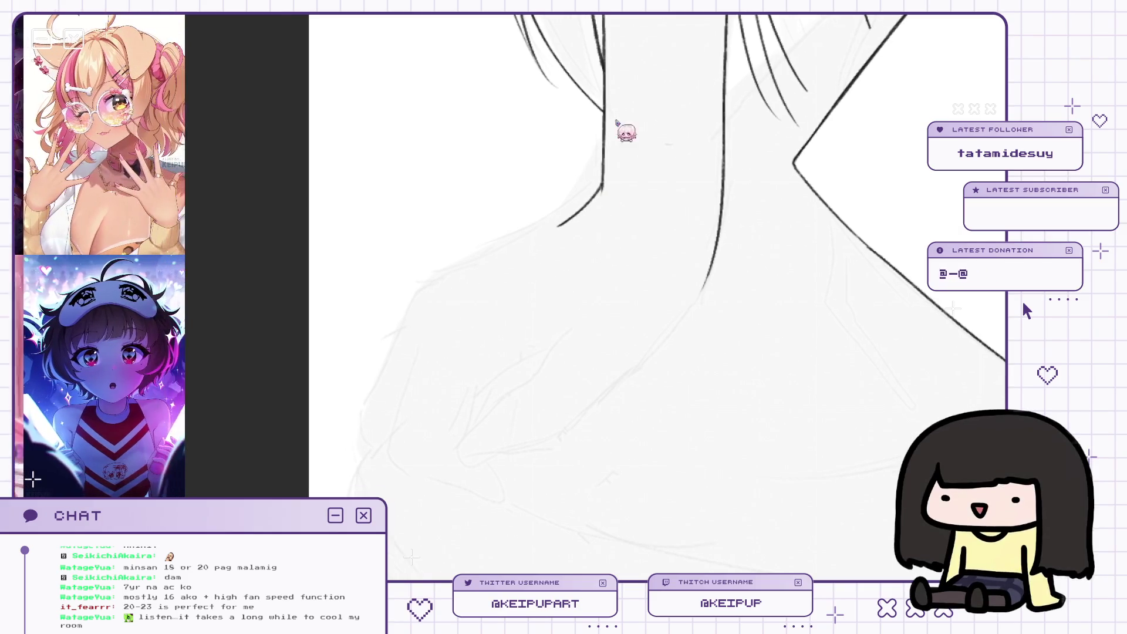
pyautogui.hotkey('ctrl', 'z')
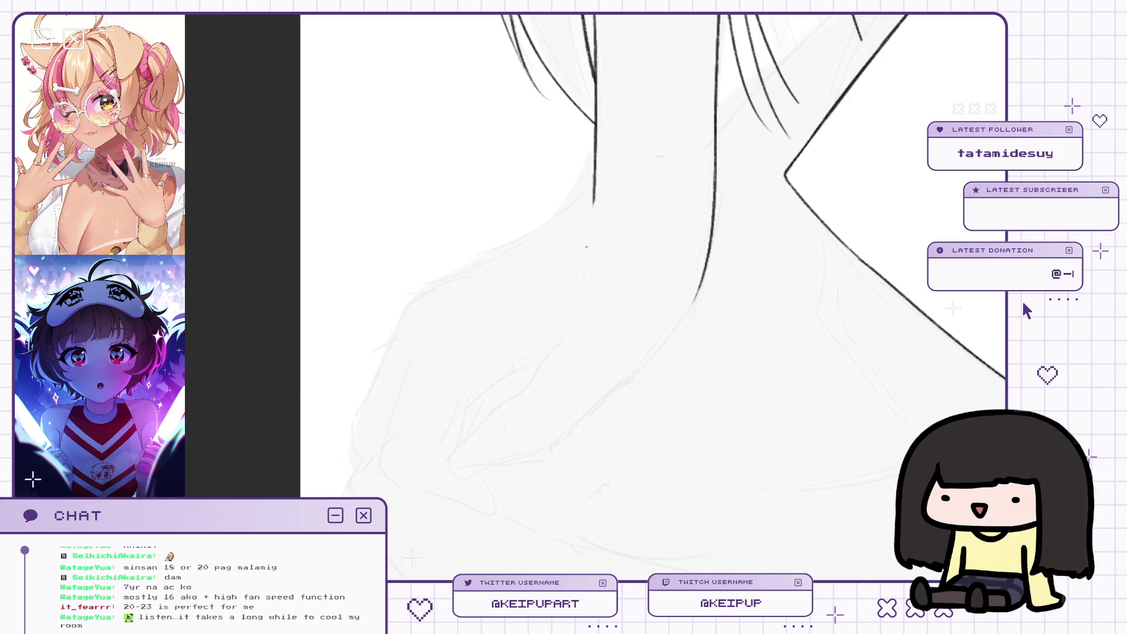
pyautogui.moveTo(585, 194)
pyautogui.mouseDown()
pyautogui.moveTo(569, 195)
pyautogui.moveTo(618, 149)
pyautogui.mouseUp()
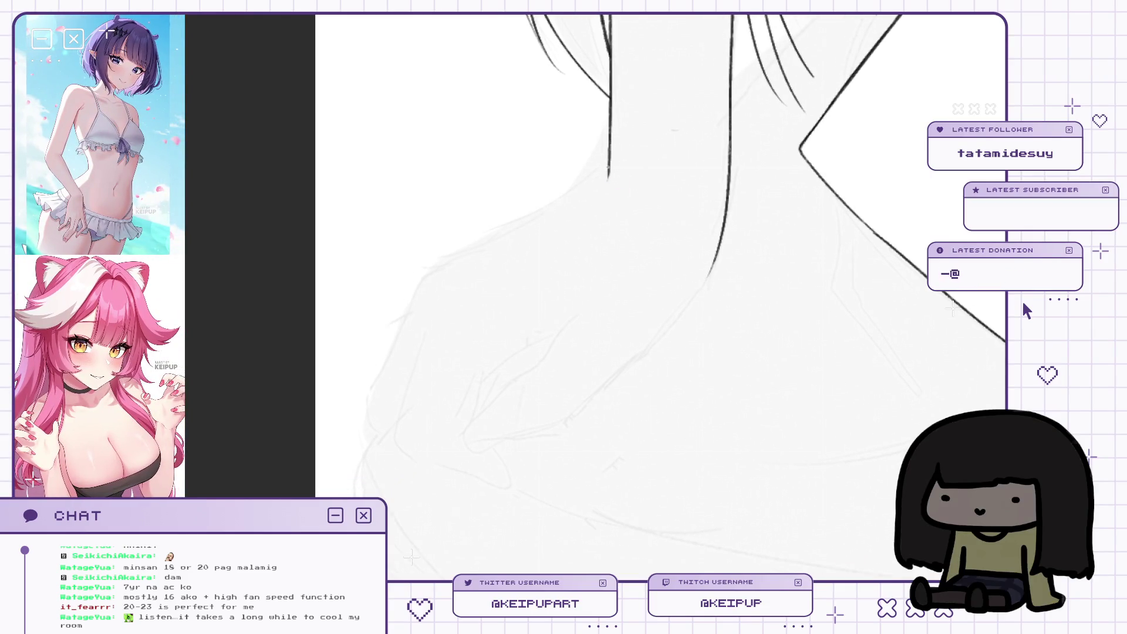
# Extend the shoulder line down-left toward the arm, undoing strokes that don't fit.
pyautogui.moveTo(599, 194)
pyautogui.mouseDown()
pyautogui.moveTo(609, 193)
pyautogui.moveTo(548, 222)
pyautogui.mouseUp()
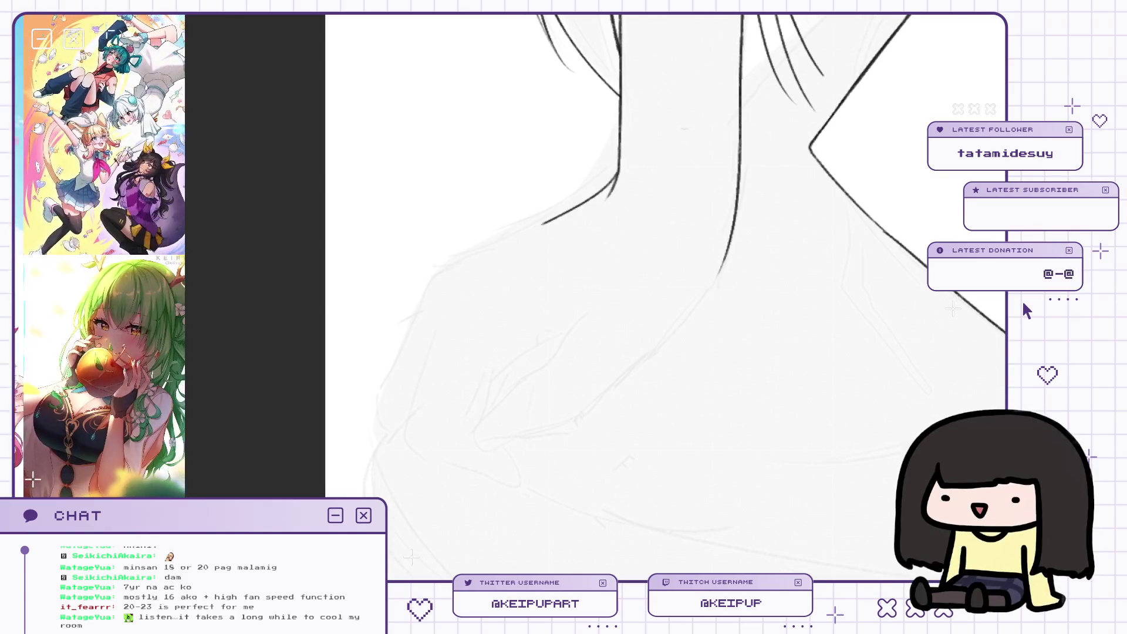
pyautogui.hotkey('ctrl', 'z')
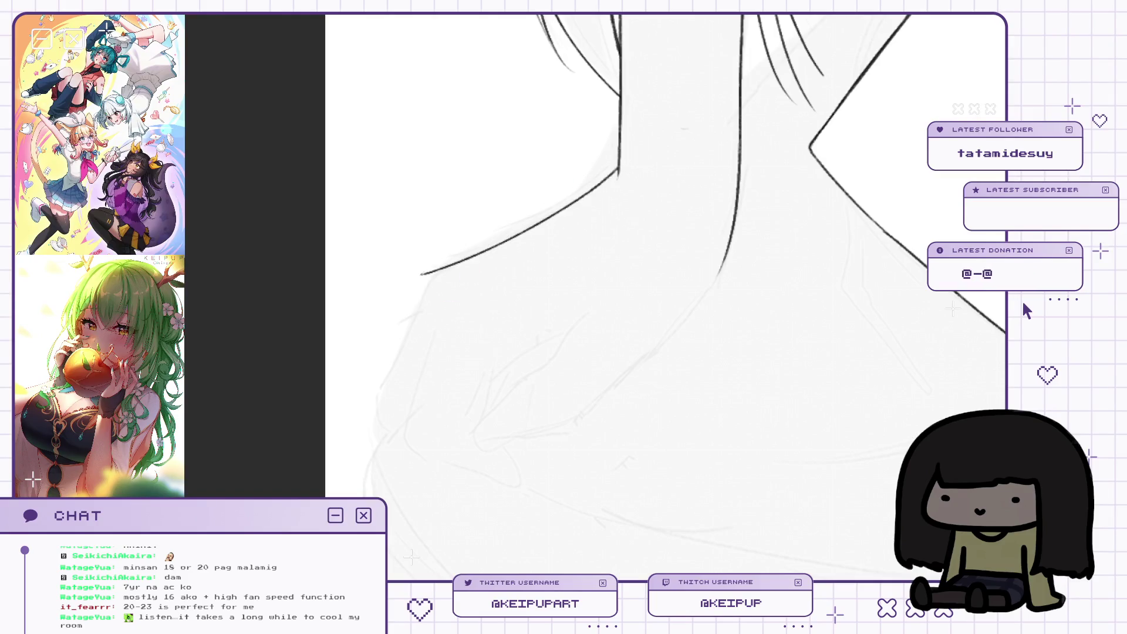
pyautogui.moveTo(447, 270); pyautogui.dragTo(398, 366)
pyautogui.hotkey('ctrl', 'z')
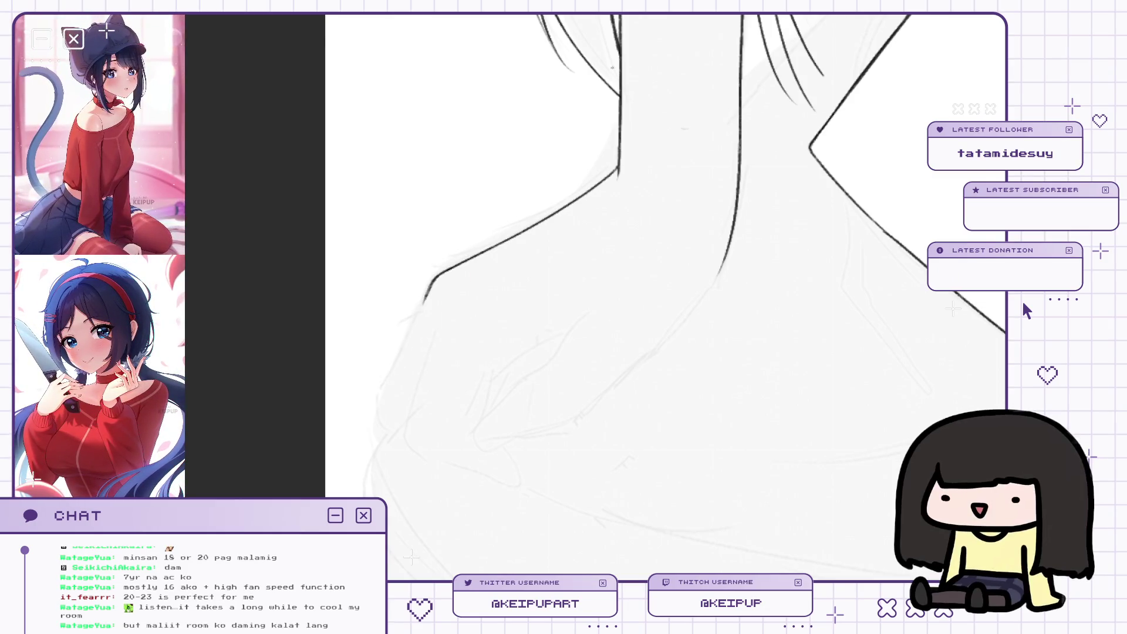
pyautogui.moveTo(627, 179); pyautogui.dragTo(612, 187)
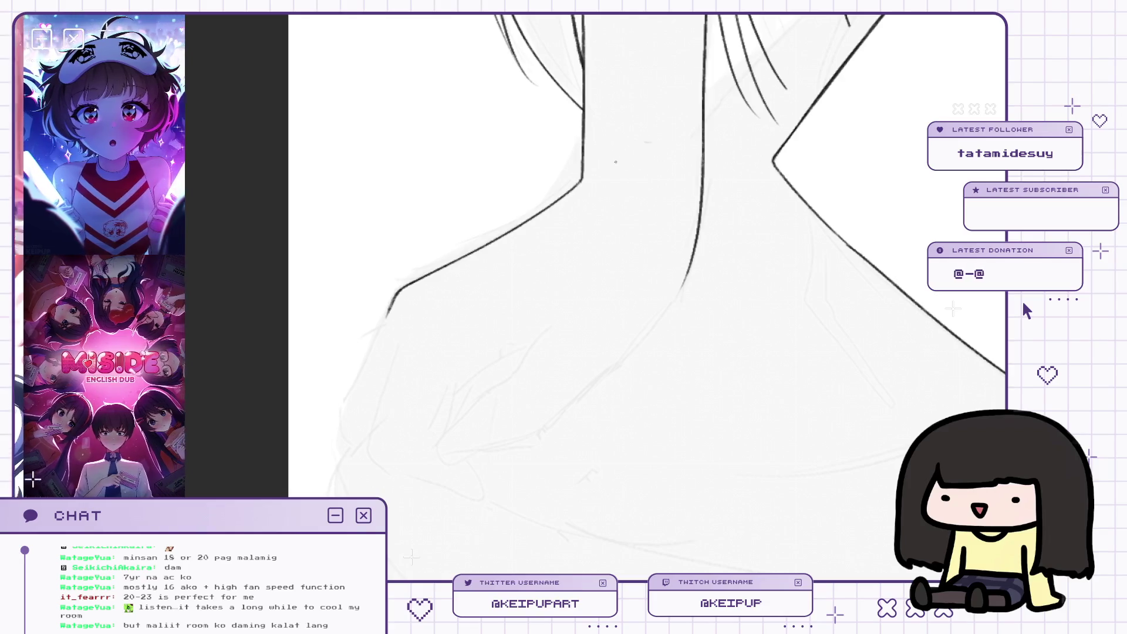
pyautogui.scroll(-3, 616, 161)
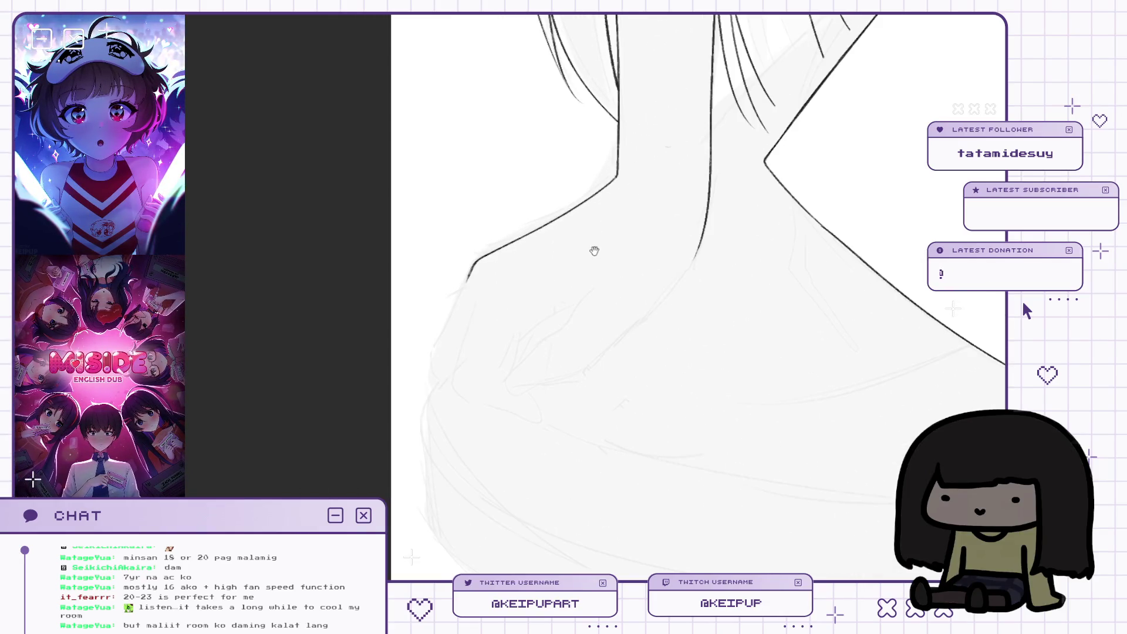
pyautogui.scroll(2, 583, 277)
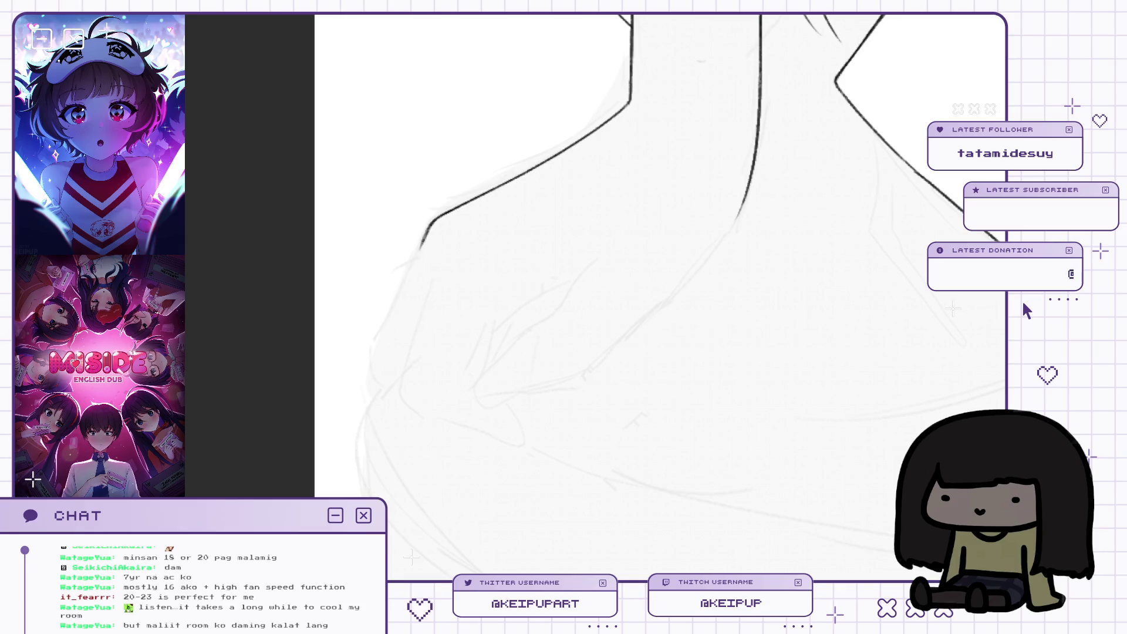
pyautogui.hotkey('ctrl', 'z')
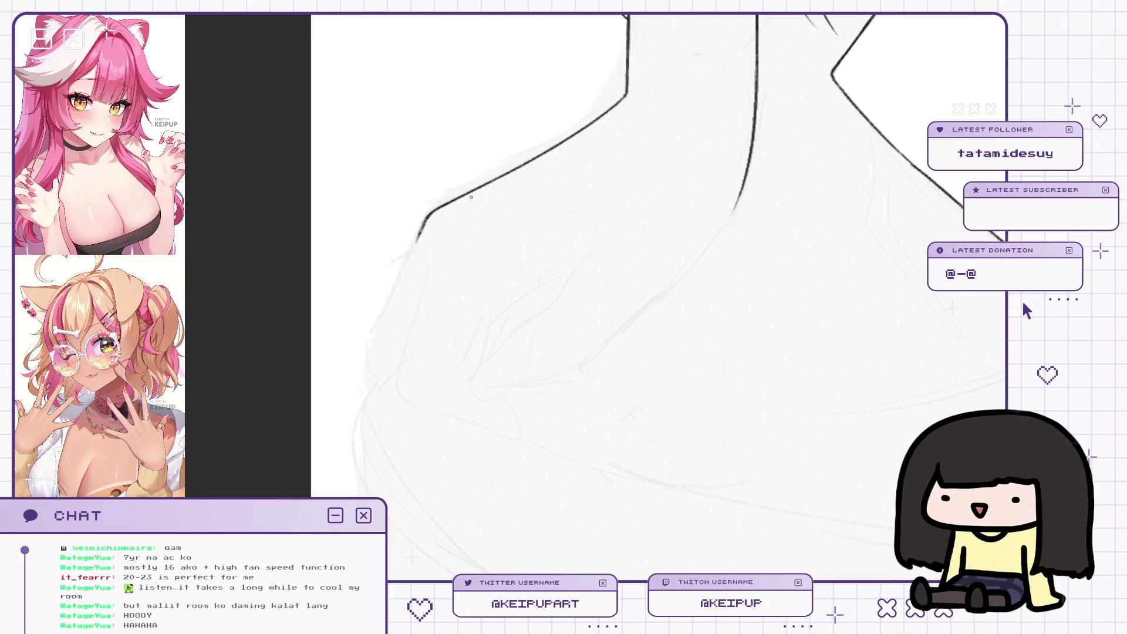
pyautogui.moveTo(522, 236); pyautogui.dragTo(509, 234)
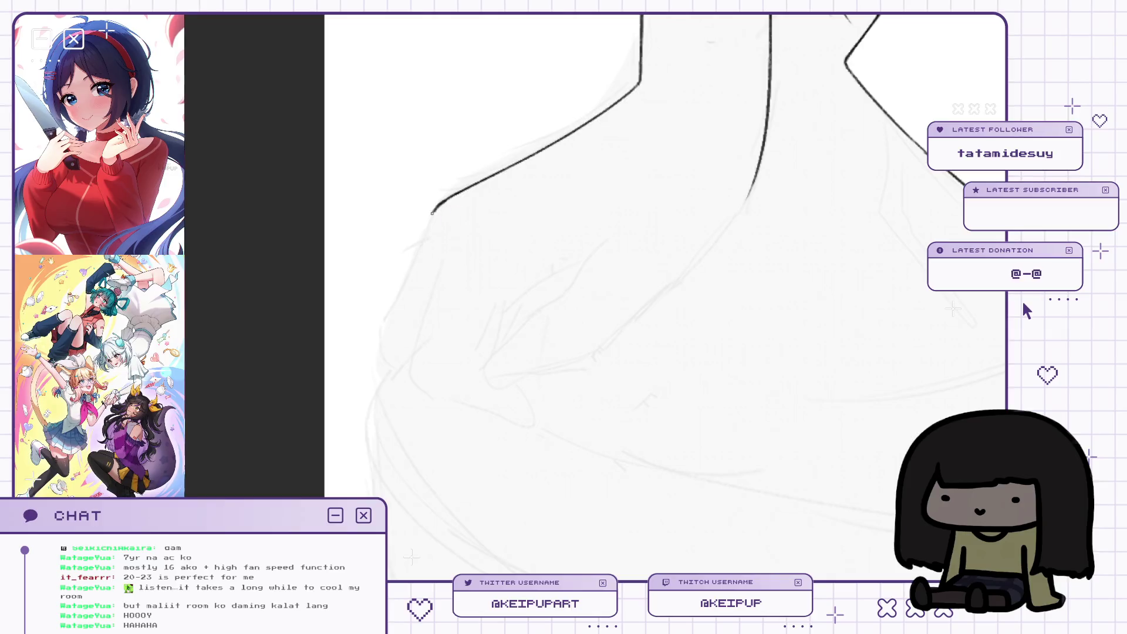
# Redraw the shoulder stroke darker and move down the shoulder, undoing the lower contour.
pyautogui.moveTo(438, 201); pyautogui.dragTo(424, 246)
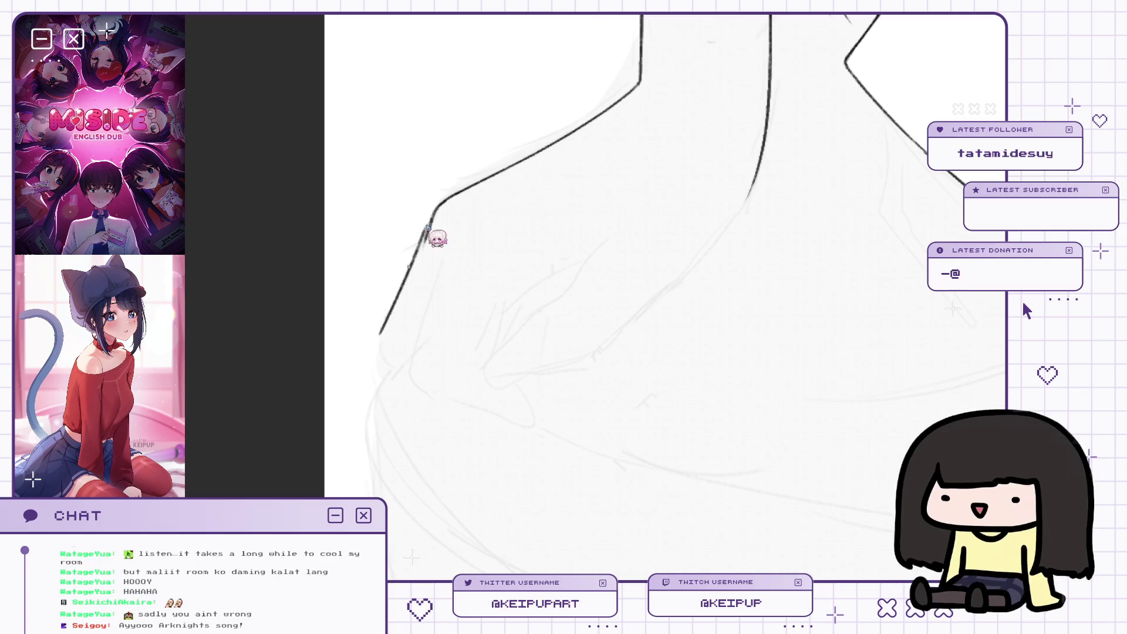
pyautogui.scroll(-1, 422, 252)
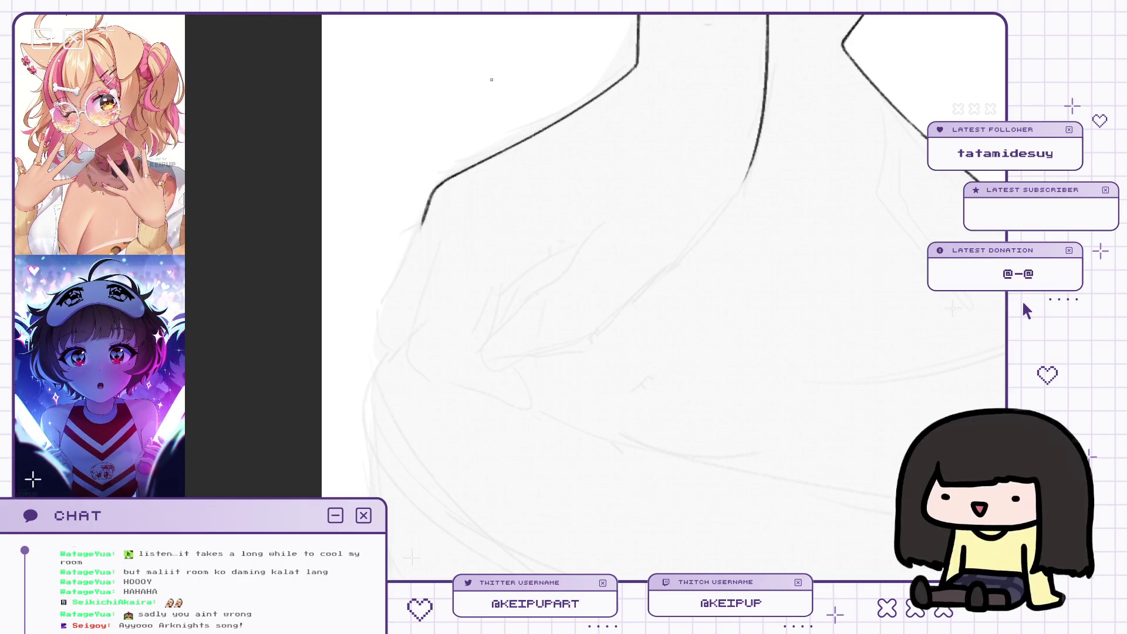
pyautogui.moveTo(601, 213); pyautogui.dragTo(596, 250)
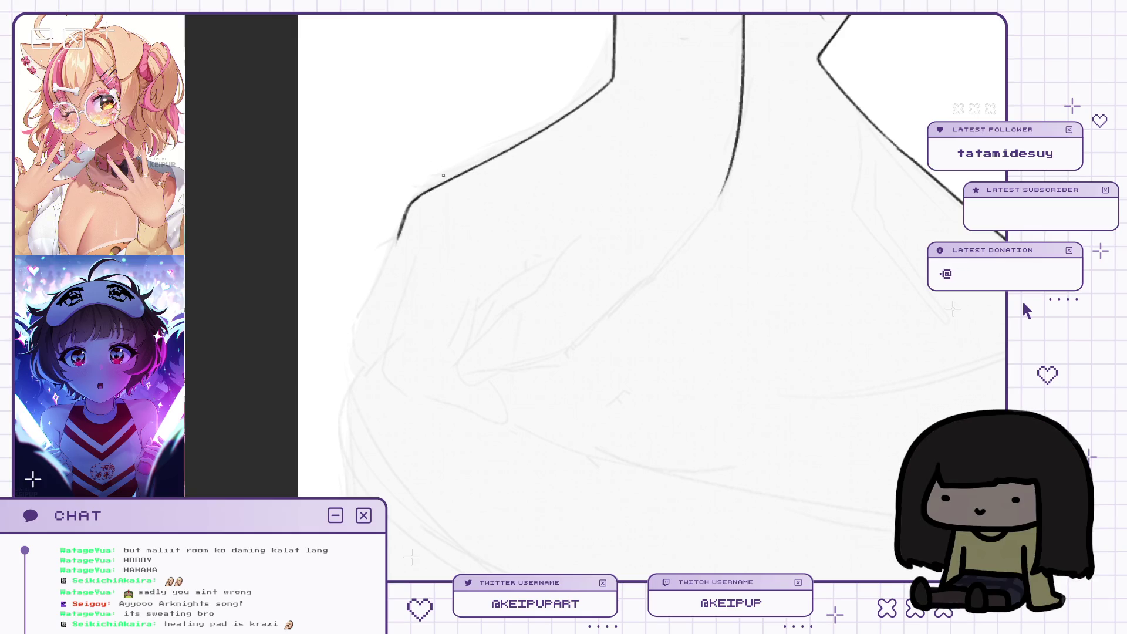
pyautogui.moveTo(445, 175); pyautogui.dragTo(444, 227)
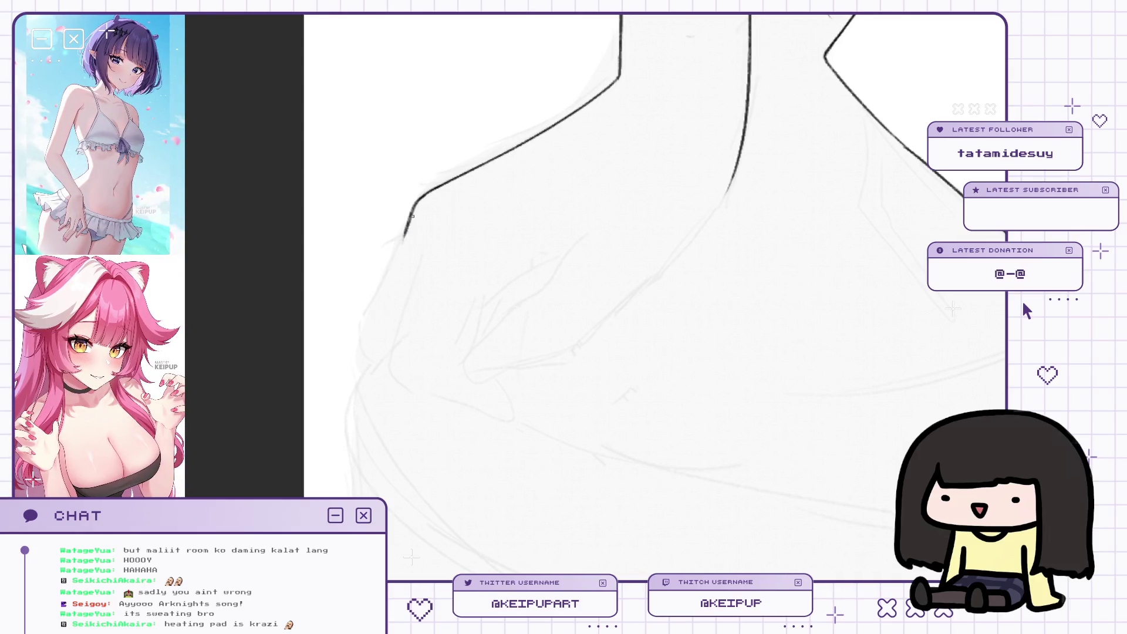
pyautogui.hotkey('ctrl', 'z')
pyautogui.hotkey('ctrl', 'y')
pyautogui.hotkey('ctrl', 'z')
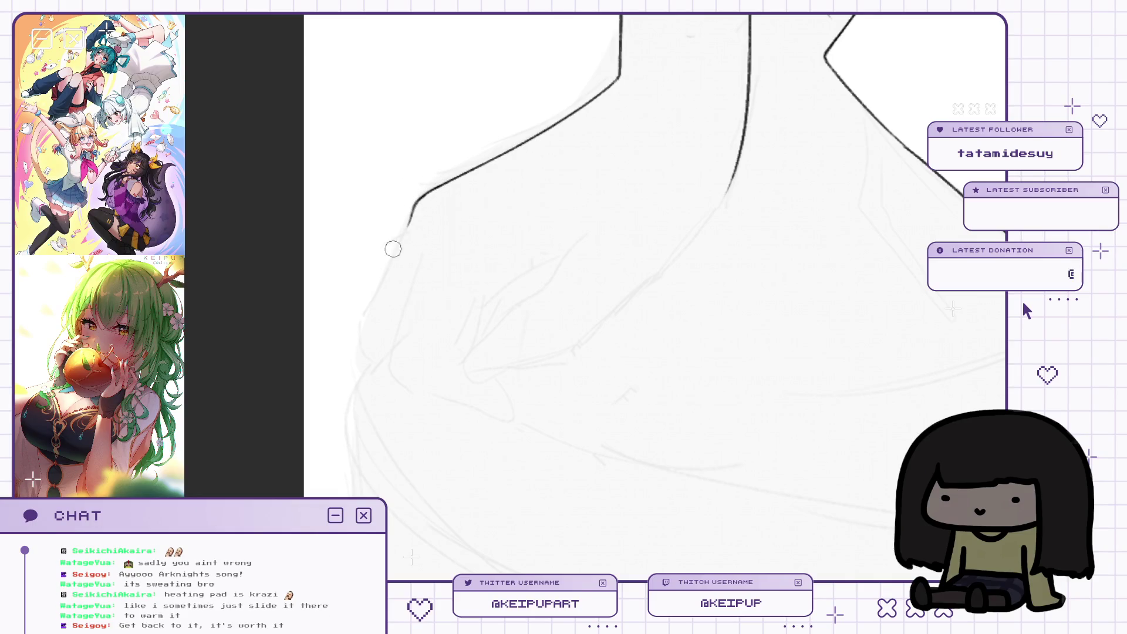
# Draw the contour line down the outer arm and mirror the view to check it.
pyautogui.hotkey('ctrl', 'z')
pyautogui.moveTo(416, 203); pyautogui.dragTo(365, 322)
pyautogui.hotkey('ctrl', 'z')
pyautogui.moveTo(395, 257)
pyautogui.mouseDown()
pyautogui.moveTo(364, 320)
pyautogui.moveTo(365, 351)
pyautogui.mouseUp()
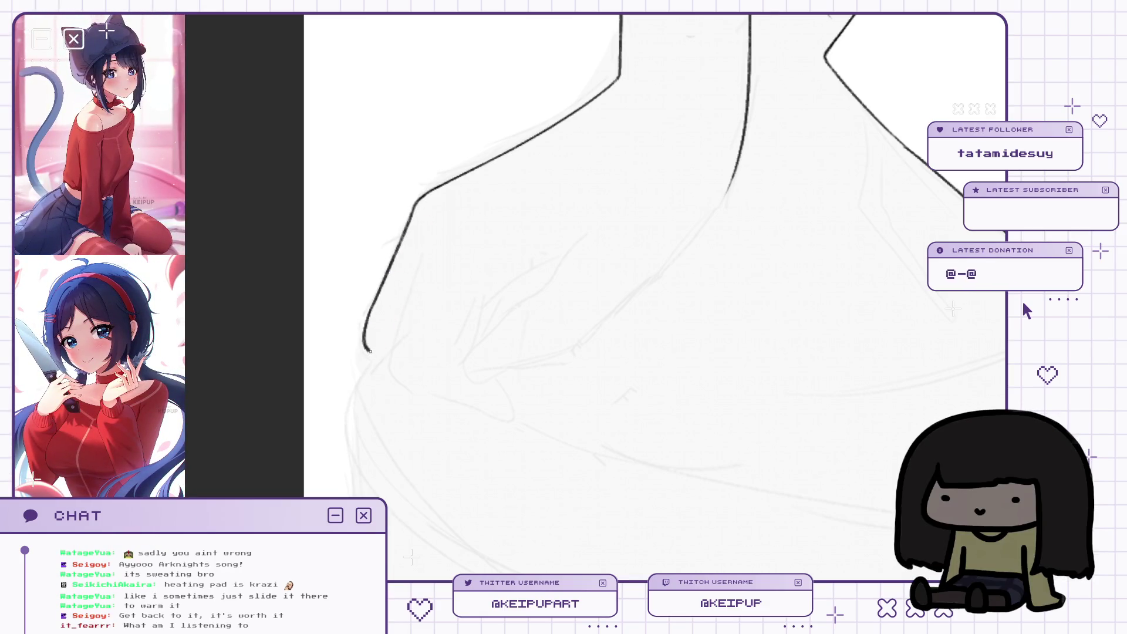
pyautogui.press('m')
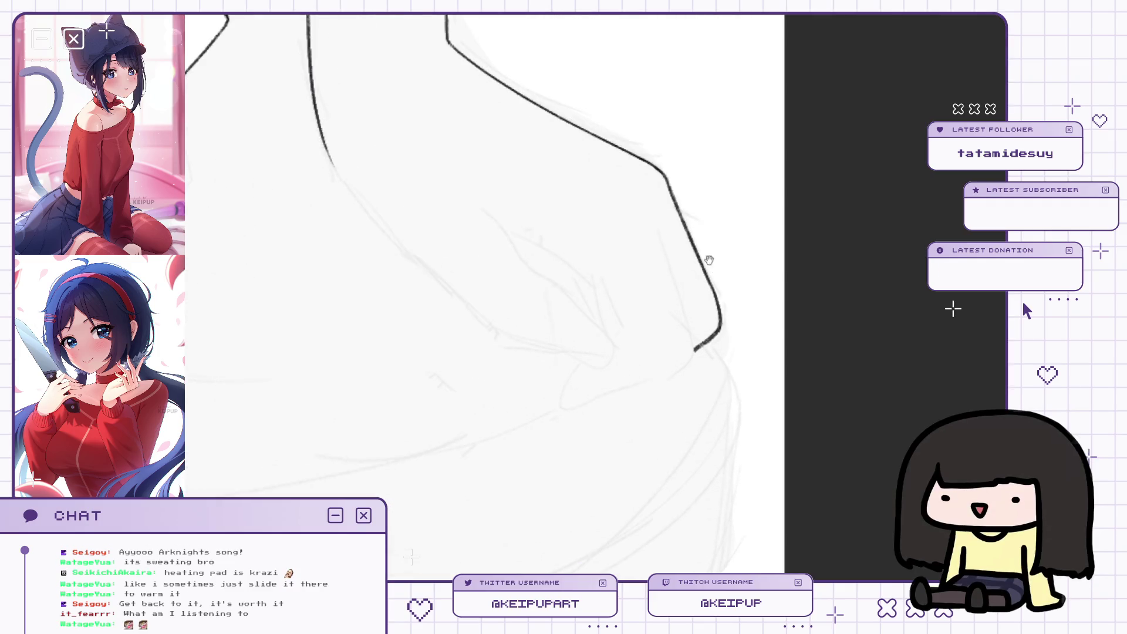
# Redraw the arm contour stroke further down and check it in mirrored view.
pyautogui.moveTo(660, 210); pyautogui.dragTo(682, 303)
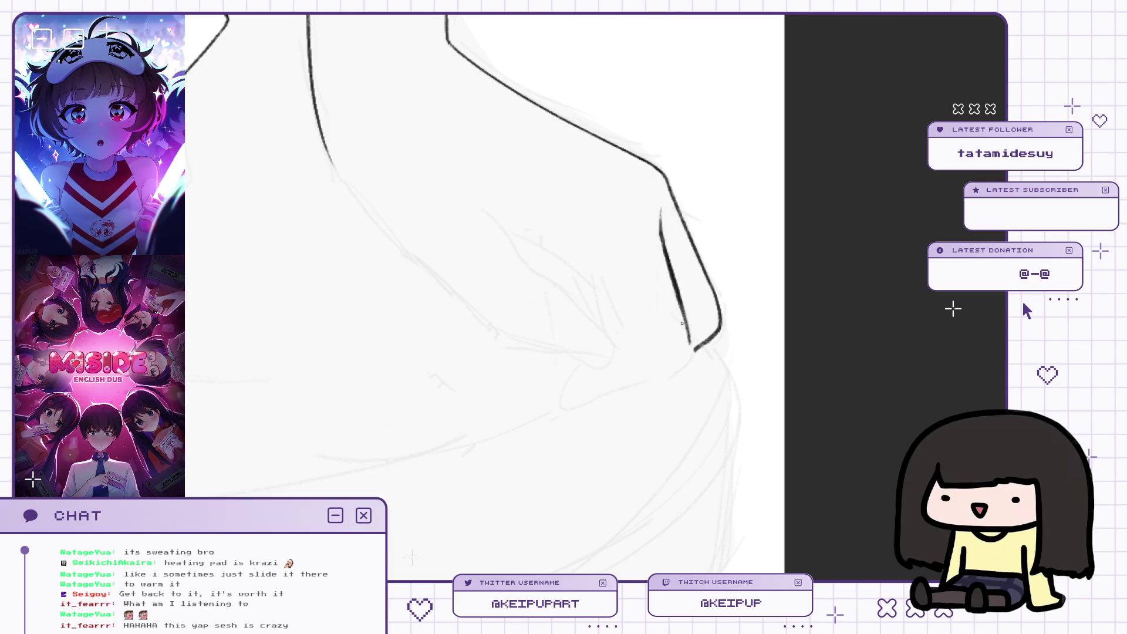
pyautogui.moveTo(662, 214); pyautogui.dragTo(692, 344)
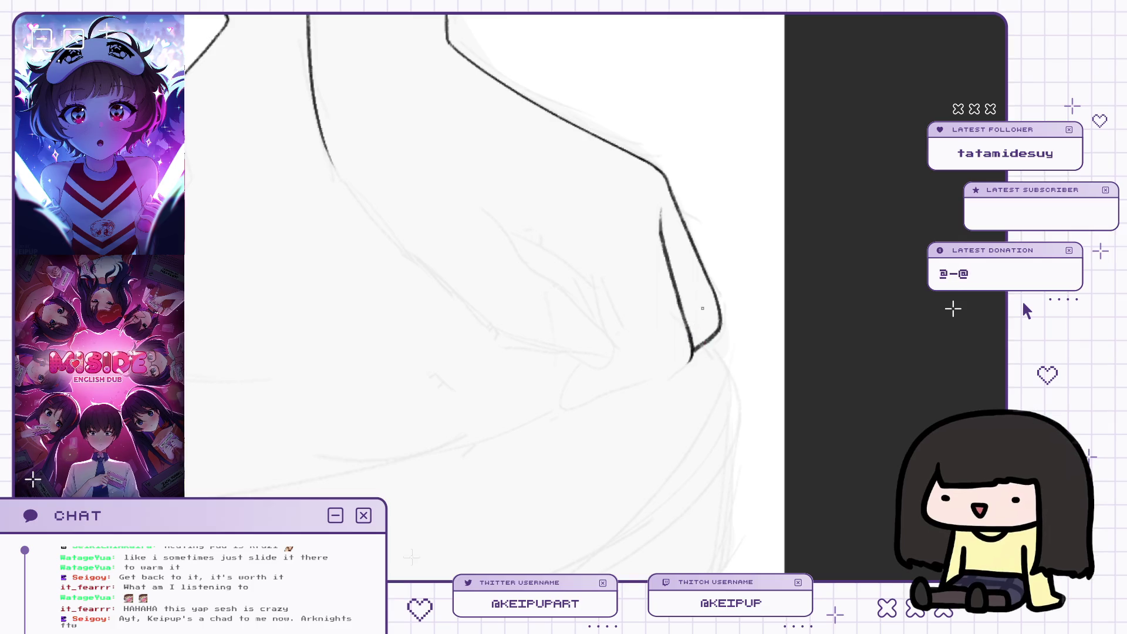
pyautogui.press('h')
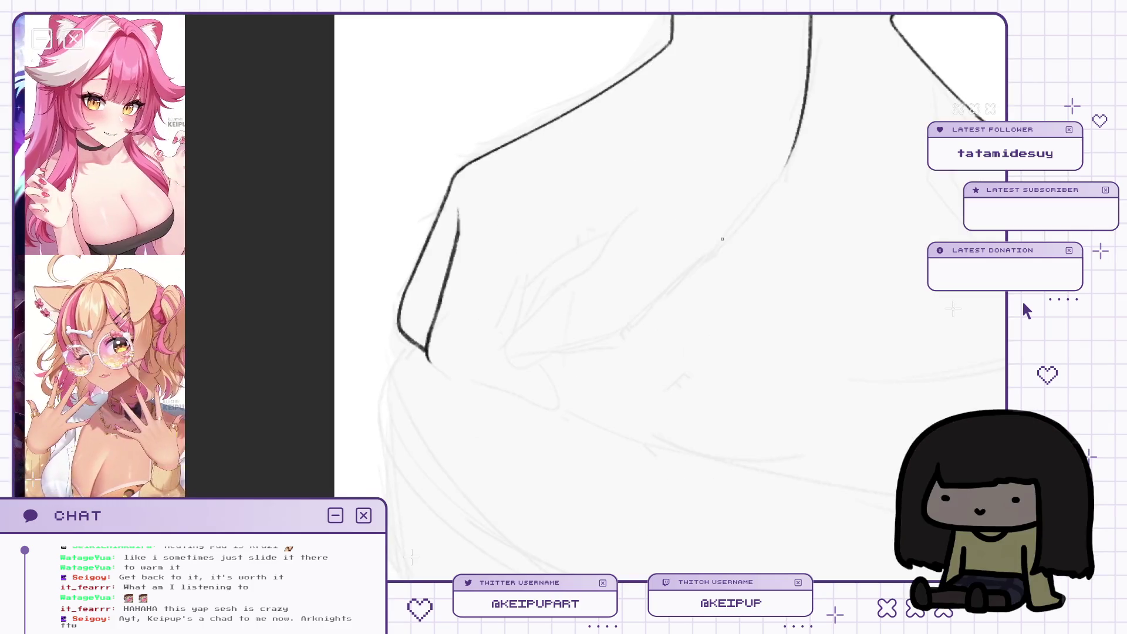
pyautogui.moveTo(621, 295); pyautogui.dragTo(590, 310)
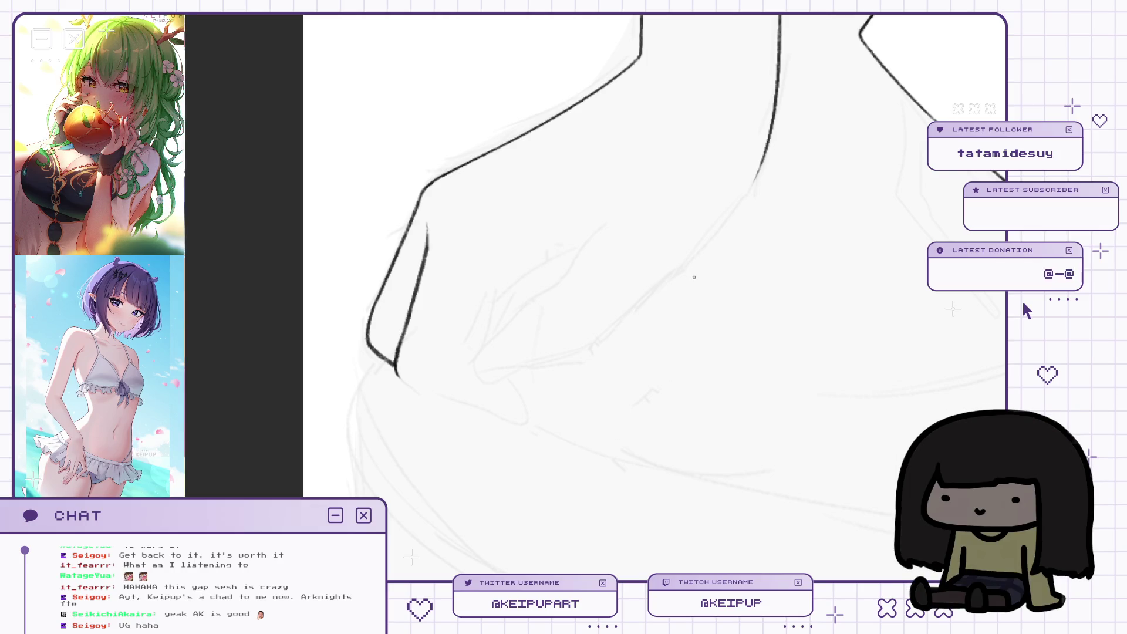
pyautogui.press('h')
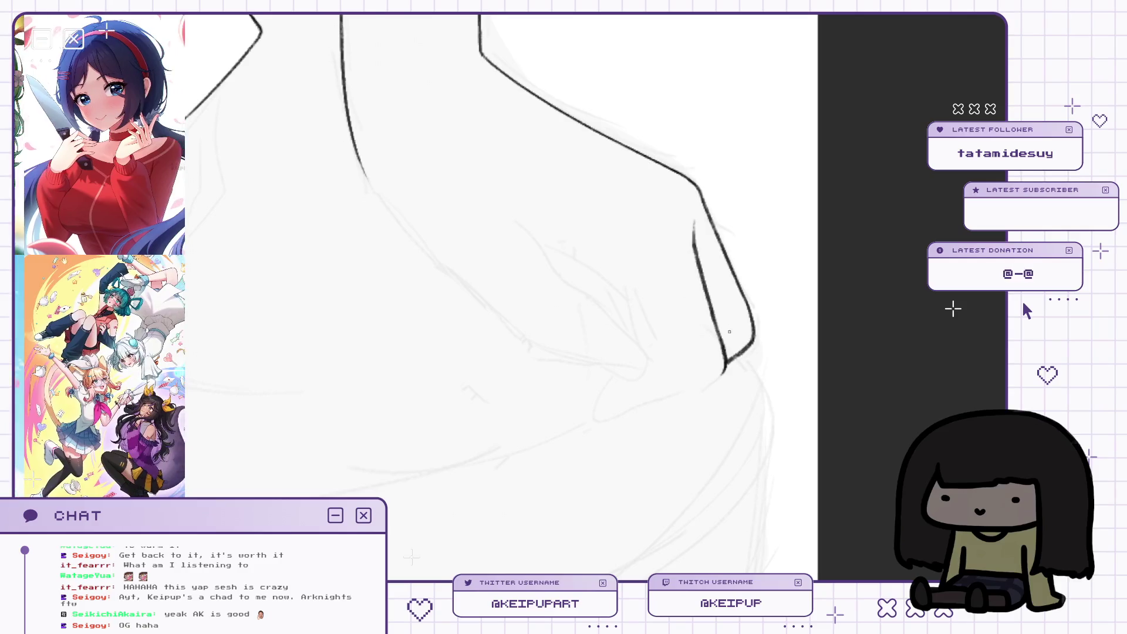
pyautogui.press('h')
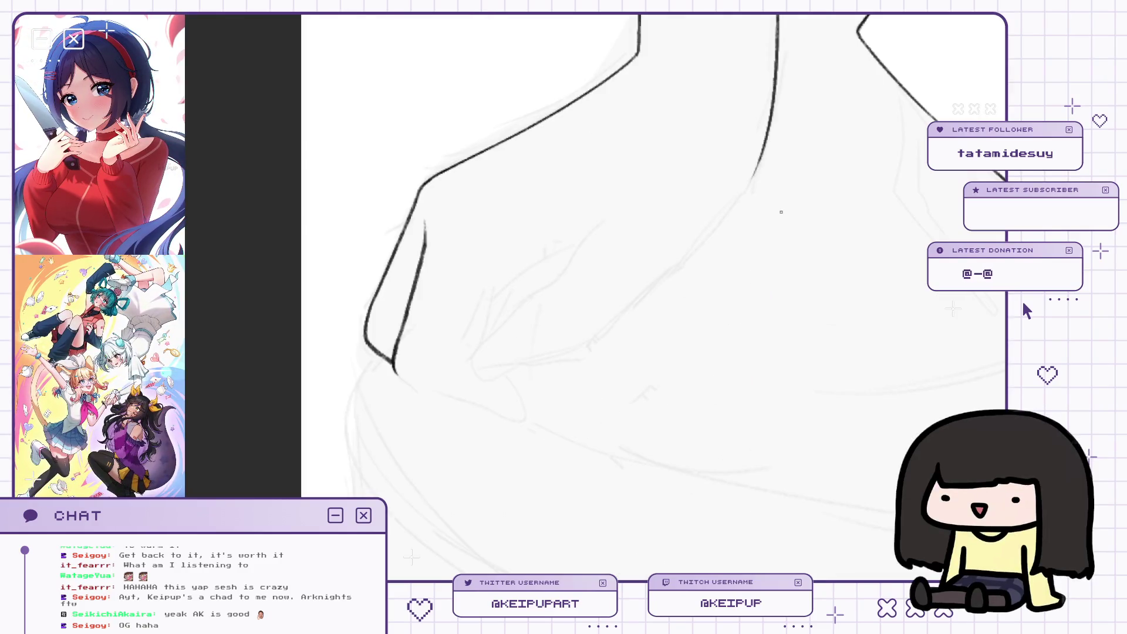
pyautogui.press('h')
pyautogui.press('h')
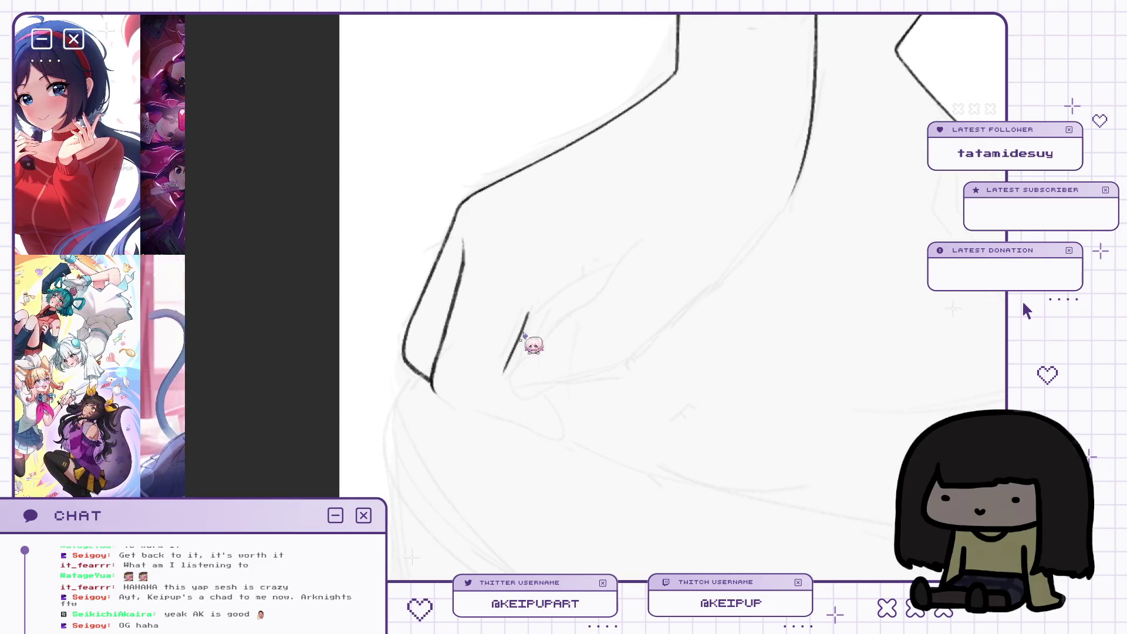
# Redraw the short fold stroke below the shoulder, discarding the extra up-right fold line.
pyautogui.hotkey('ctrl', 'z')
pyautogui.moveTo(522, 321)
pyautogui.mouseDown()
pyautogui.moveTo(502, 379)
pyautogui.moveTo(601, 260)
pyautogui.mouseUp()
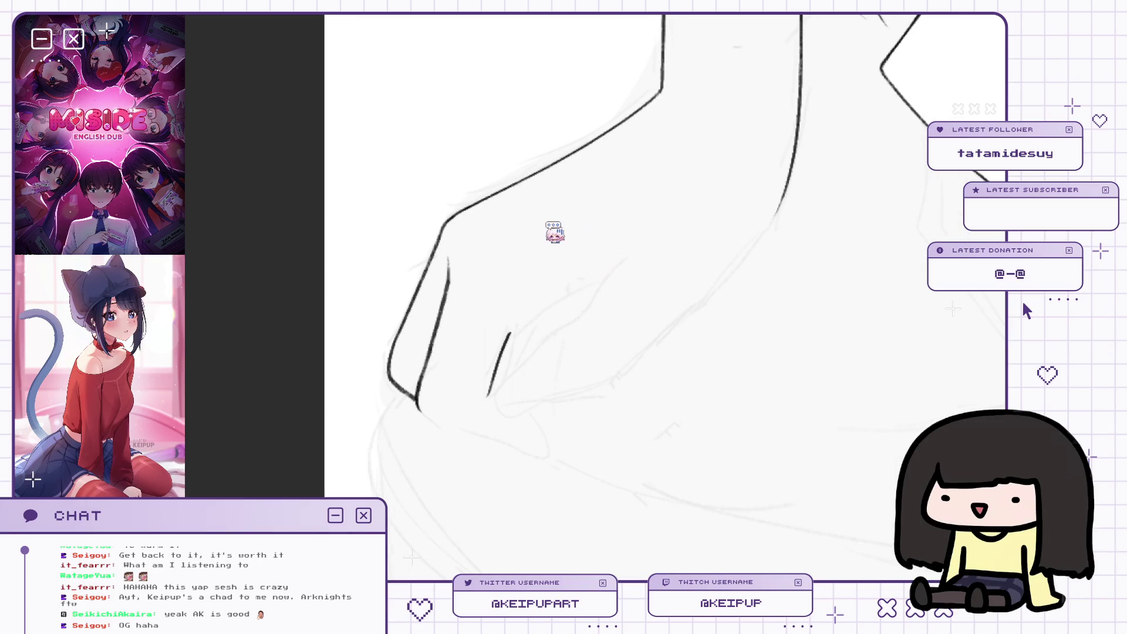
pyautogui.moveTo(512, 330); pyautogui.dragTo(573, 293)
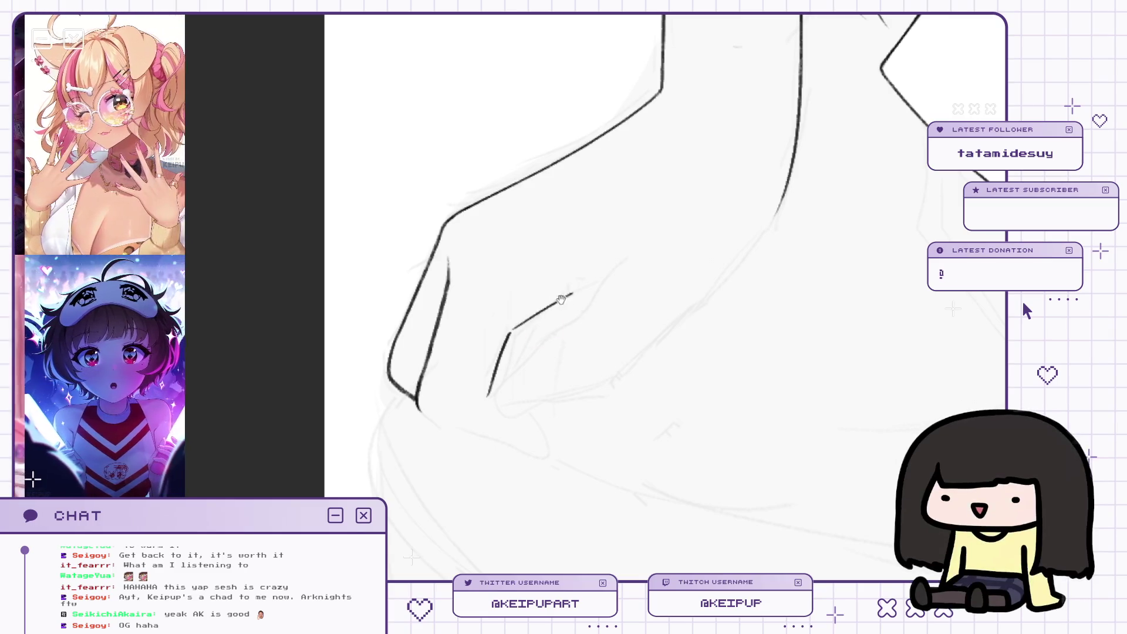
pyautogui.scroll(2, 562, 298)
pyautogui.hotkey('ctrl', 'z')
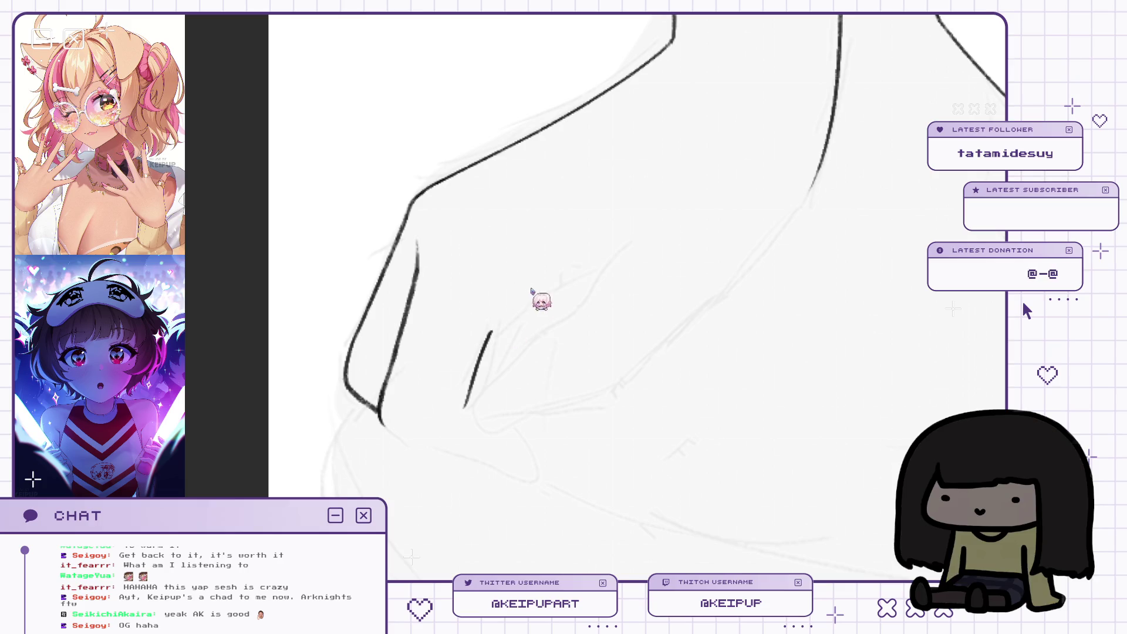
# Extend the inner finger line toward the upper right and check it mirrored.
pyautogui.moveTo(537, 311)
pyautogui.mouseDown()
pyautogui.moveTo(527, 316)
pyautogui.moveTo(557, 288)
pyautogui.mouseUp()
pyautogui.hotkey('ctrl', 'z')
pyautogui.moveTo(481, 335); pyautogui.dragTo(566, 283)
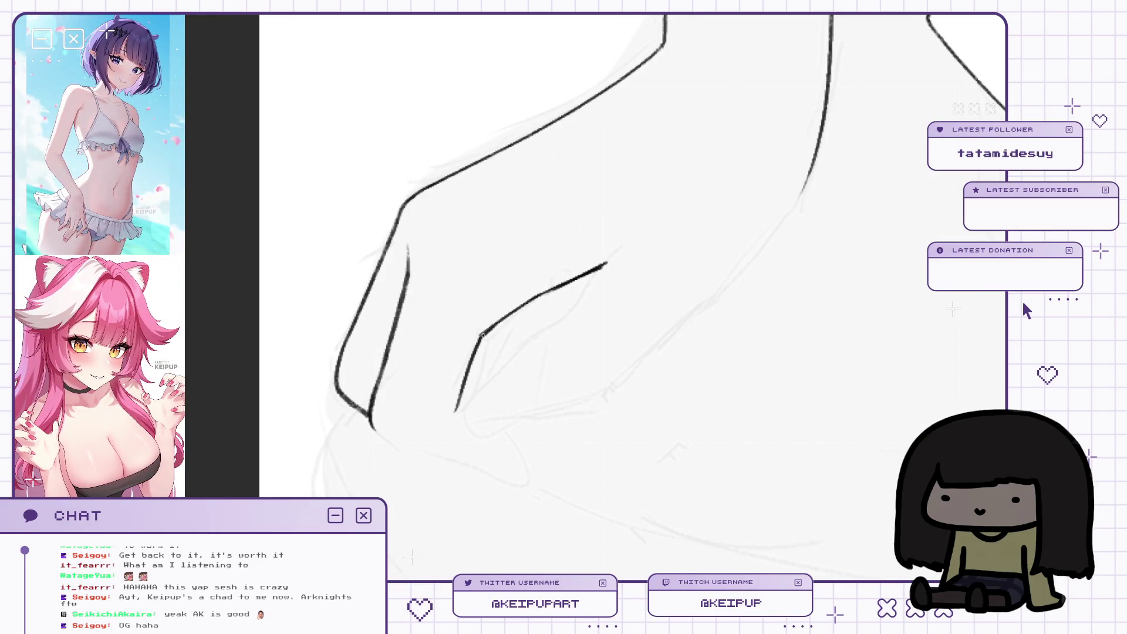
pyautogui.press('h')
pyautogui.press('h')
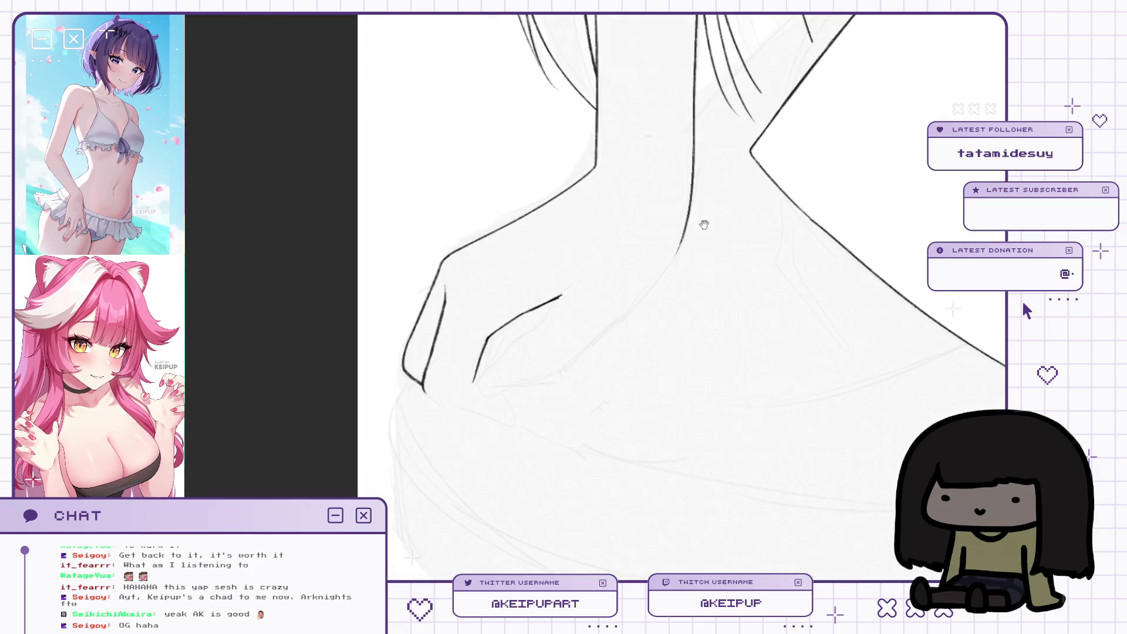
pyautogui.press('h')
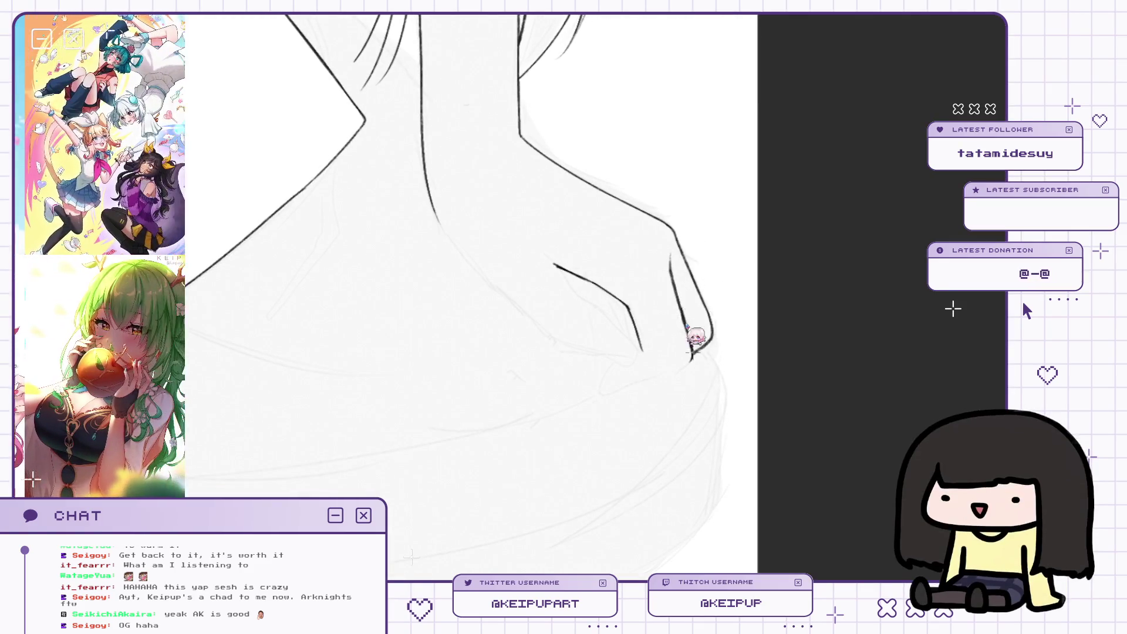
# Frame the hand on the hip and draw a curved fingertip stroke beneath it.
pyautogui.press('h')
pyautogui.moveTo(556, 295)
pyautogui.mouseDown()
pyautogui.moveTo(486, 290)
pyautogui.moveTo(505, 290)
pyautogui.mouseUp()
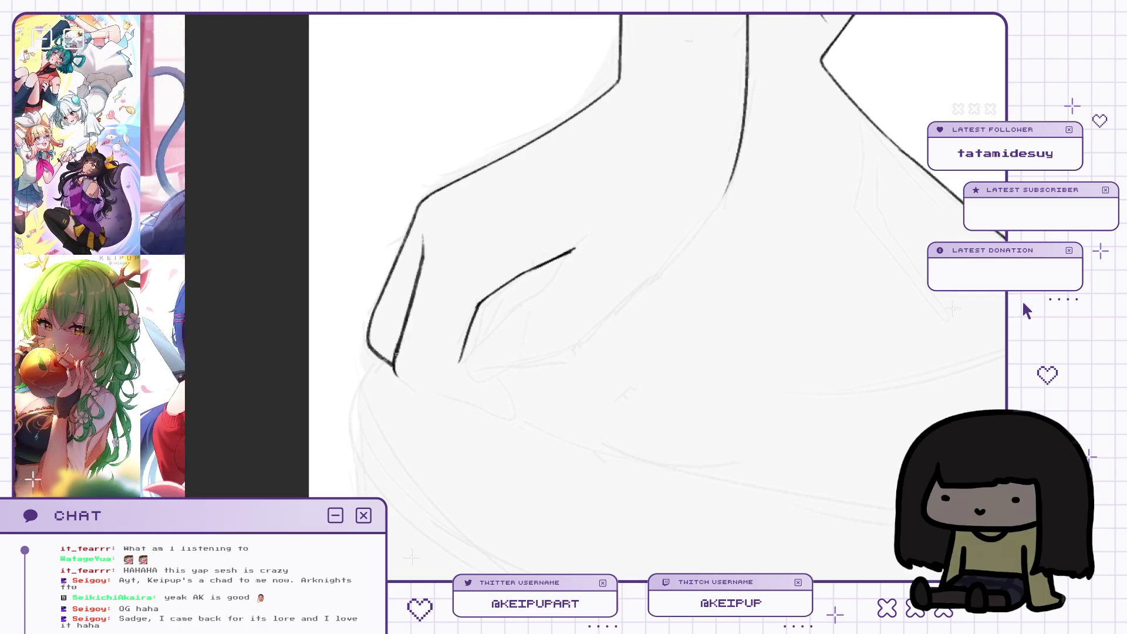
pyautogui.press('h')
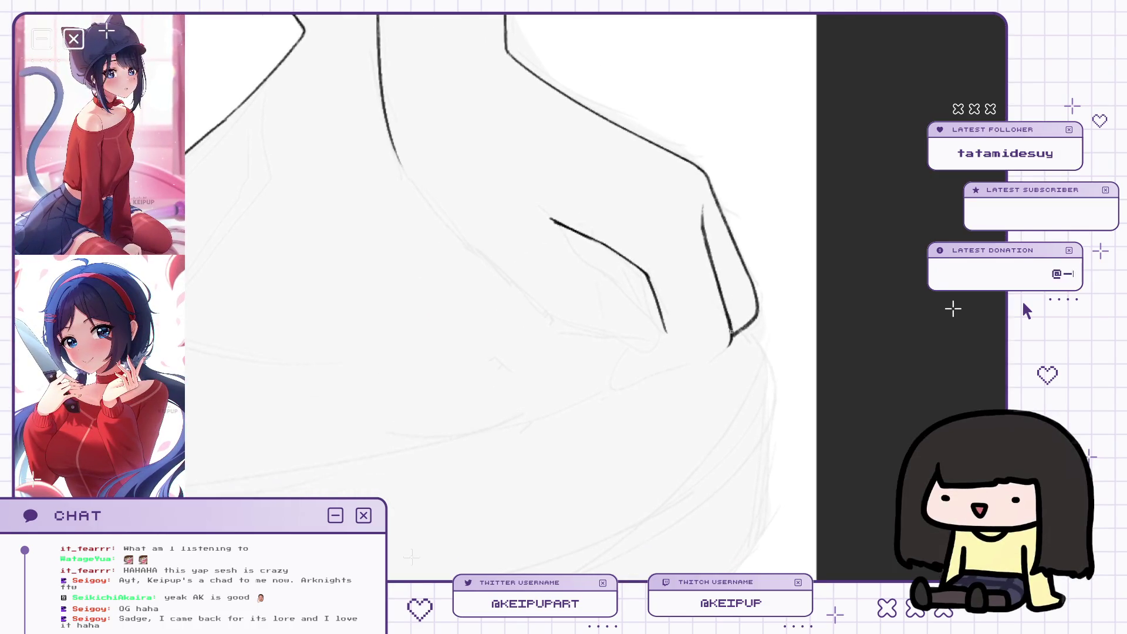
pyautogui.moveTo(716, 385); pyautogui.dragTo(723, 368)
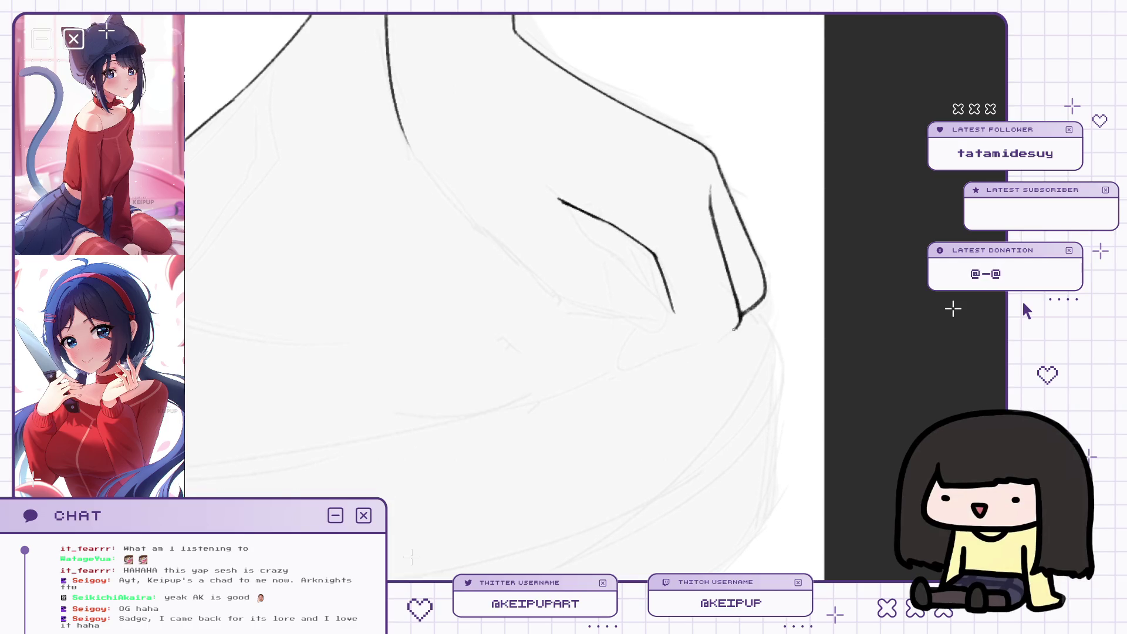
pyautogui.moveTo(737, 325)
pyautogui.mouseDown()
pyautogui.moveTo(747, 327)
pyautogui.moveTo(649, 367)
pyautogui.mouseUp()
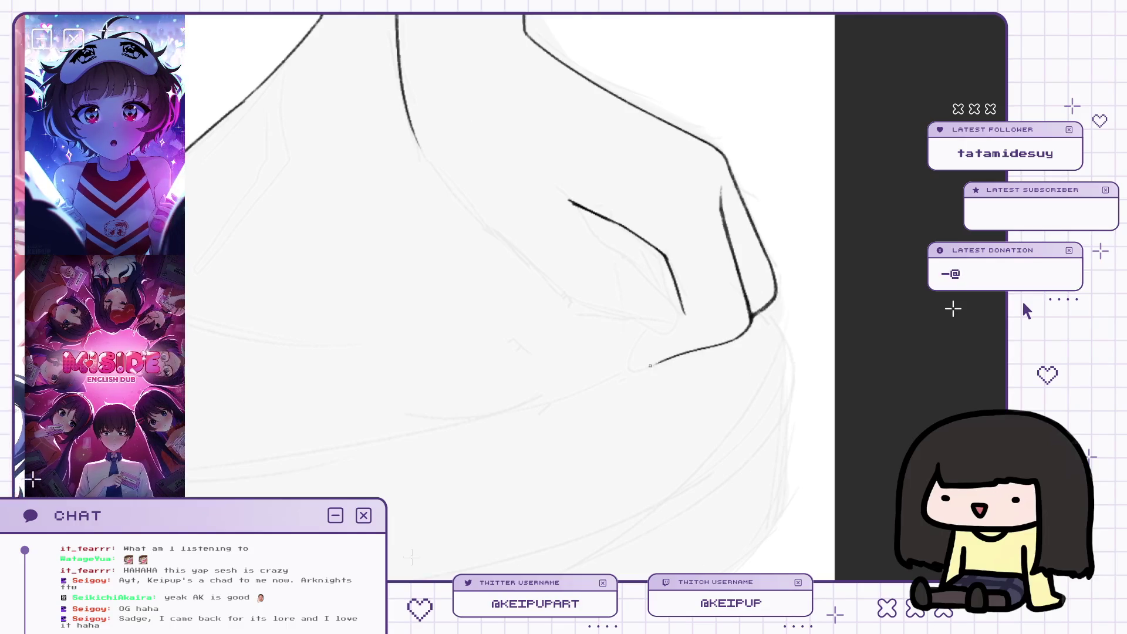
# Replace the short fingertip curve with a longer one.
pyautogui.moveTo(710, 308); pyautogui.dragTo(701, 329)
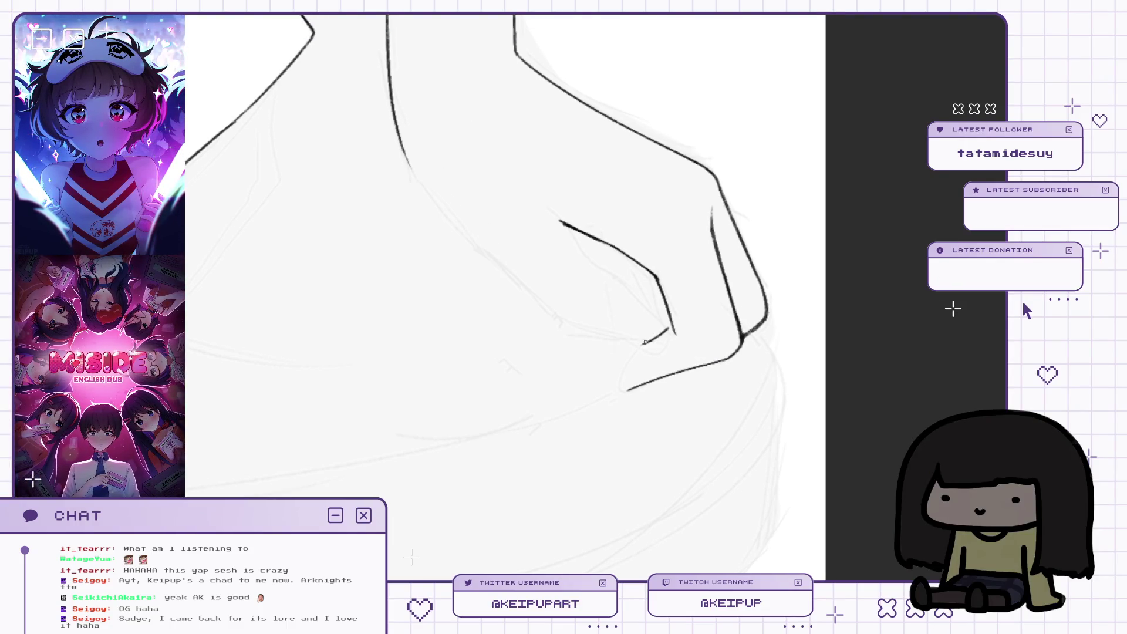
pyautogui.press('h')
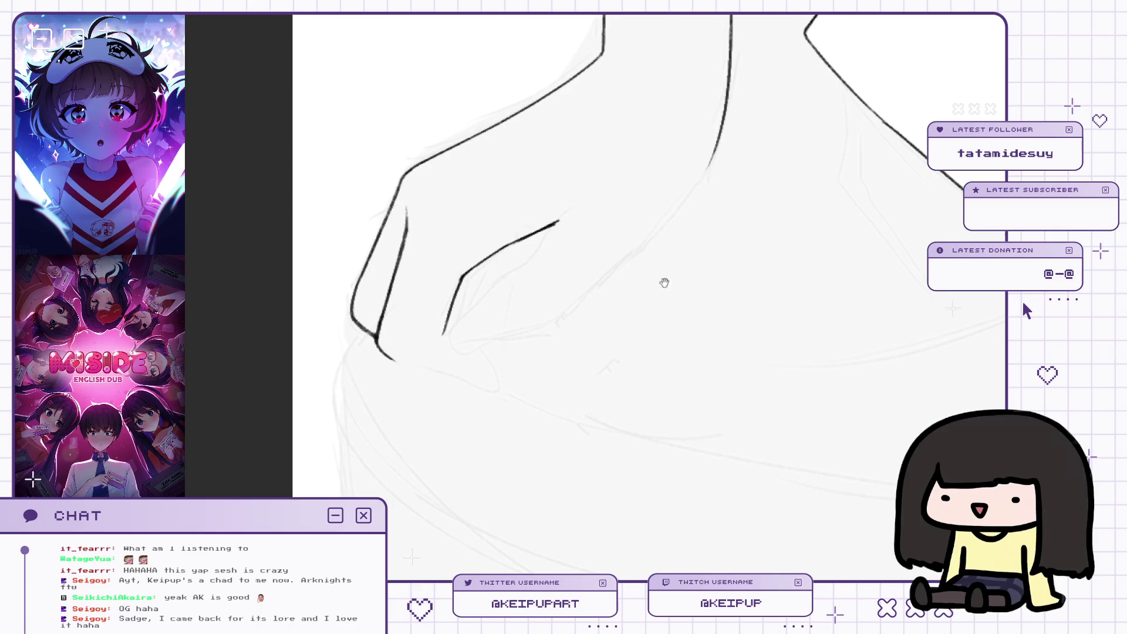
pyautogui.moveTo(665, 276); pyautogui.dragTo(666, 309)
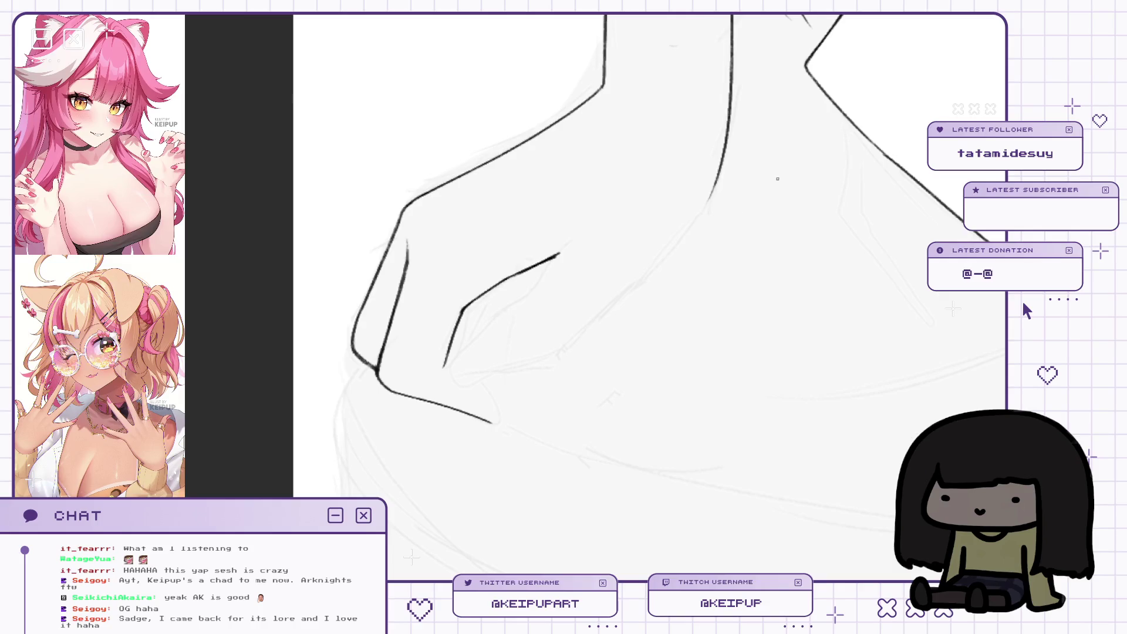
pyautogui.moveTo(720, 359); pyautogui.dragTo(720, 349)
pyautogui.moveTo(718, 333)
pyautogui.mouseDown()
pyautogui.moveTo(759, 313)
pyautogui.moveTo(669, 345)
pyautogui.mouseUp()
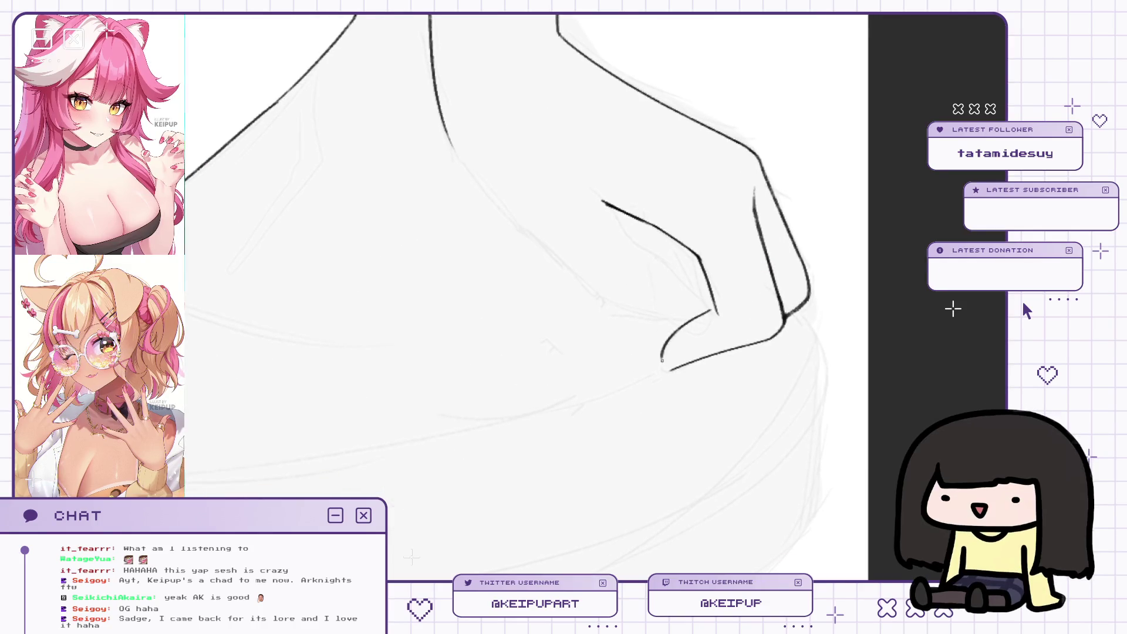
pyautogui.hotkey('ctrl', 'z')
pyautogui.moveTo(715, 308); pyautogui.dragTo(665, 357)
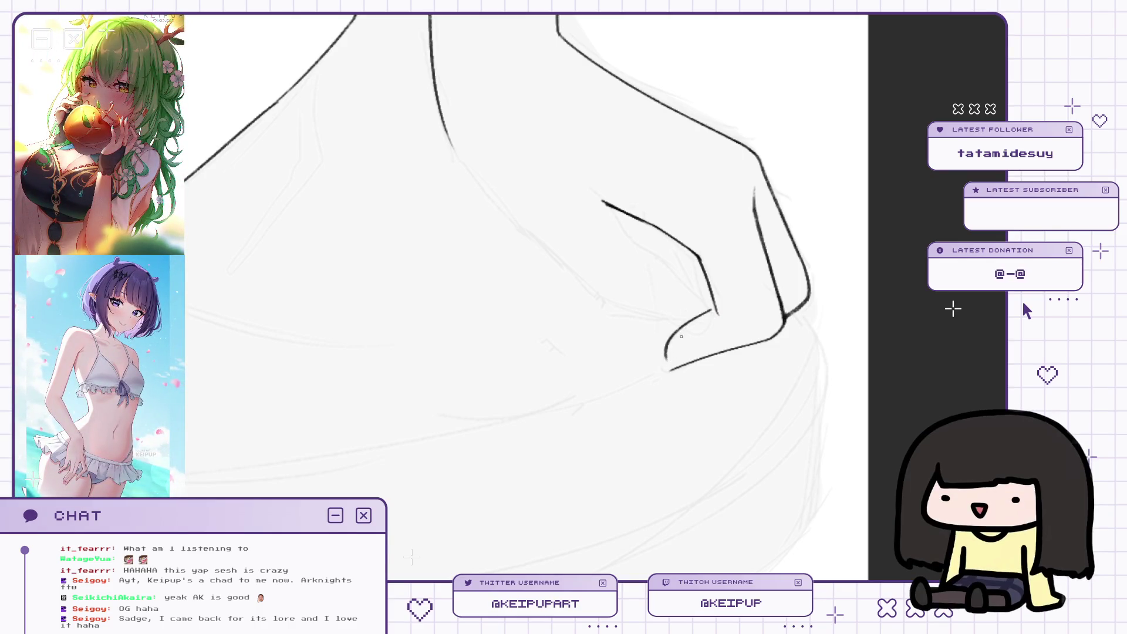
# Compare the new fingertip curve in mirrored and normal views.
pyautogui.moveTo(680, 361); pyautogui.dragTo(684, 353)
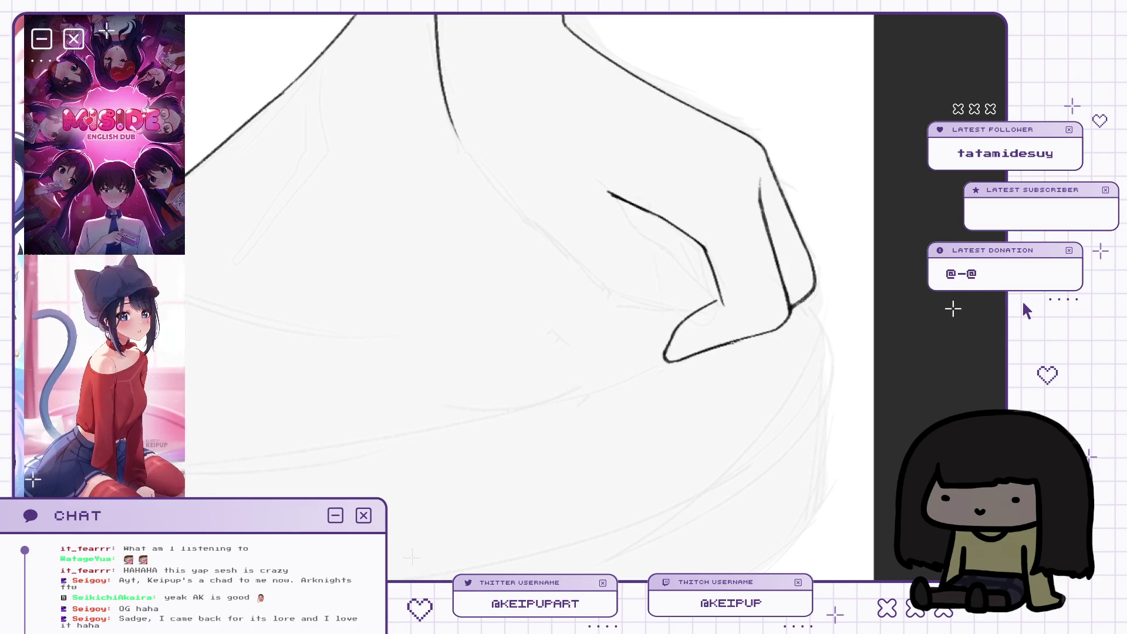
pyautogui.scroll(-1, 702, 336)
pyautogui.scroll(1, 702, 336)
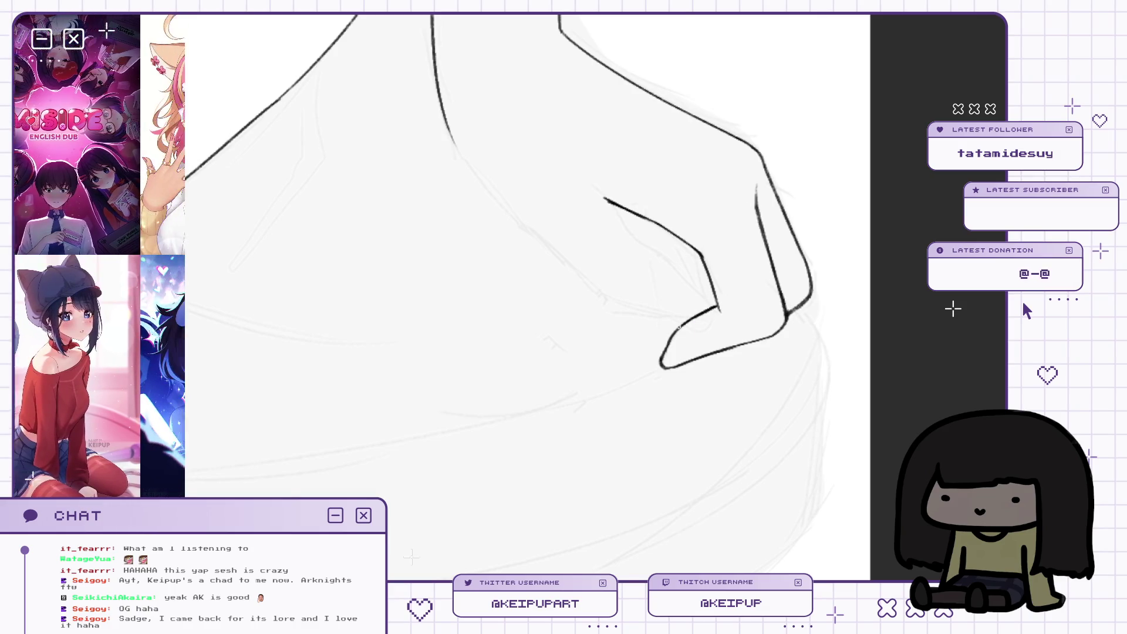
pyautogui.press('h')
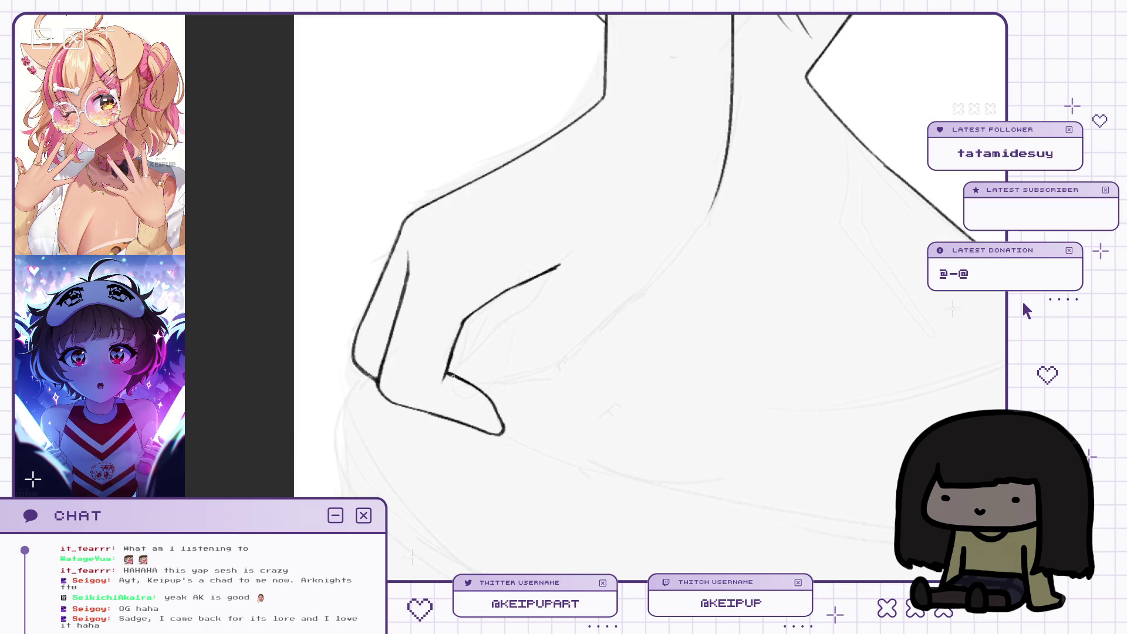
pyautogui.scroll(-2, 534, 349)
pyautogui.press('h')
pyautogui.press('h')
# Shrink the brush two sizes and extend the wrist line down toward the hand.
pyautogui.press('[')
pyautogui.press('[')
pyautogui.press('[')
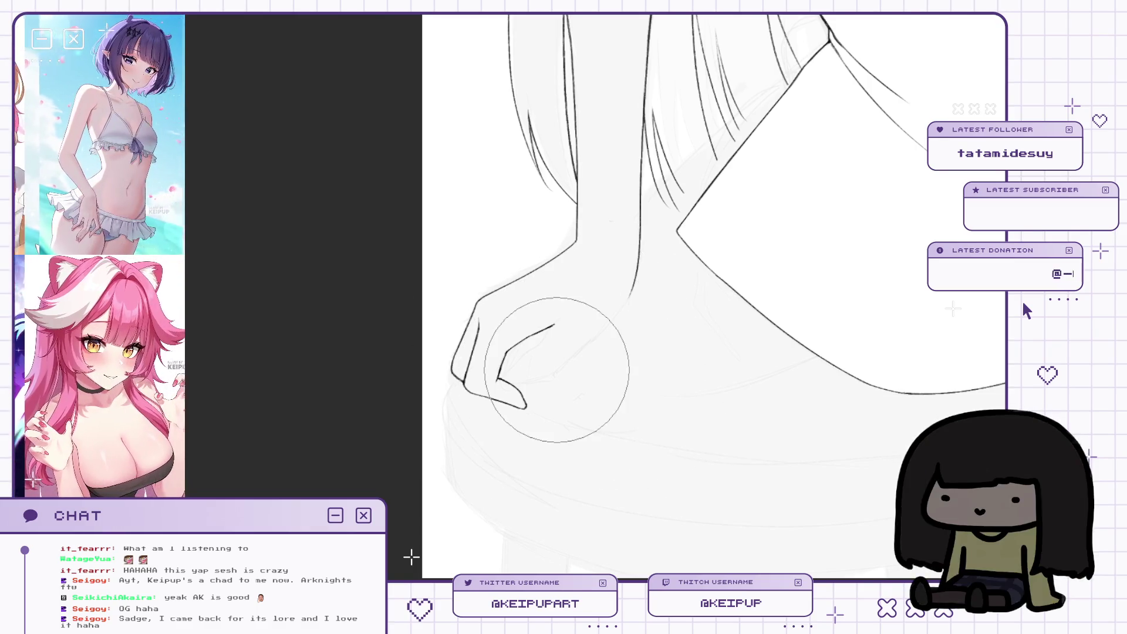
pyautogui.press('[')
pyautogui.press('[')
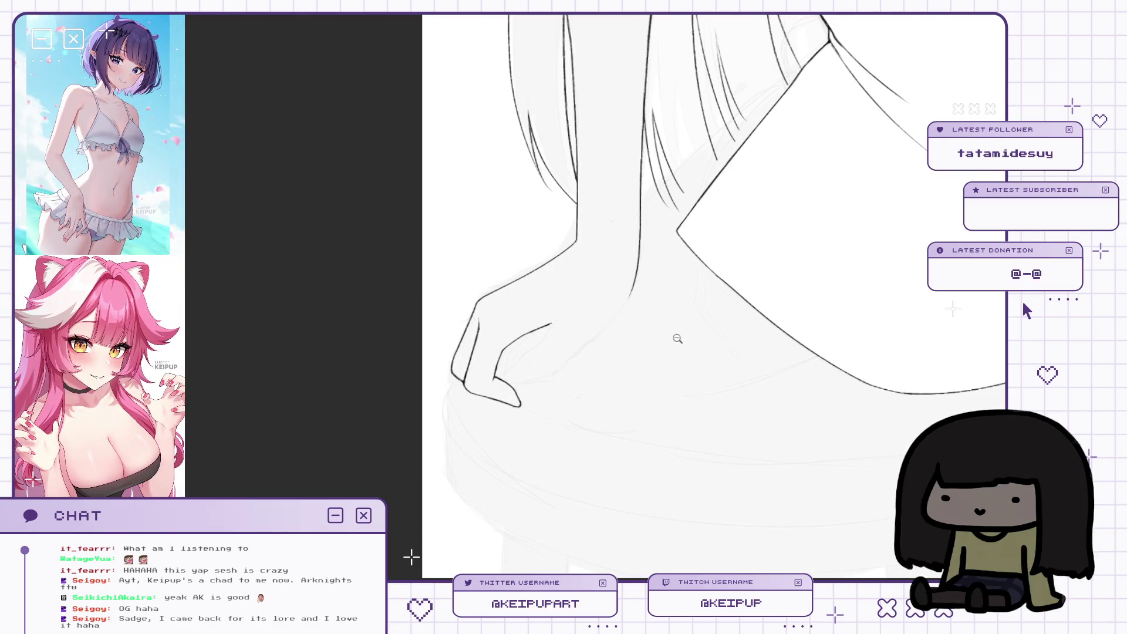
pyautogui.scroll(3, 678, 334)
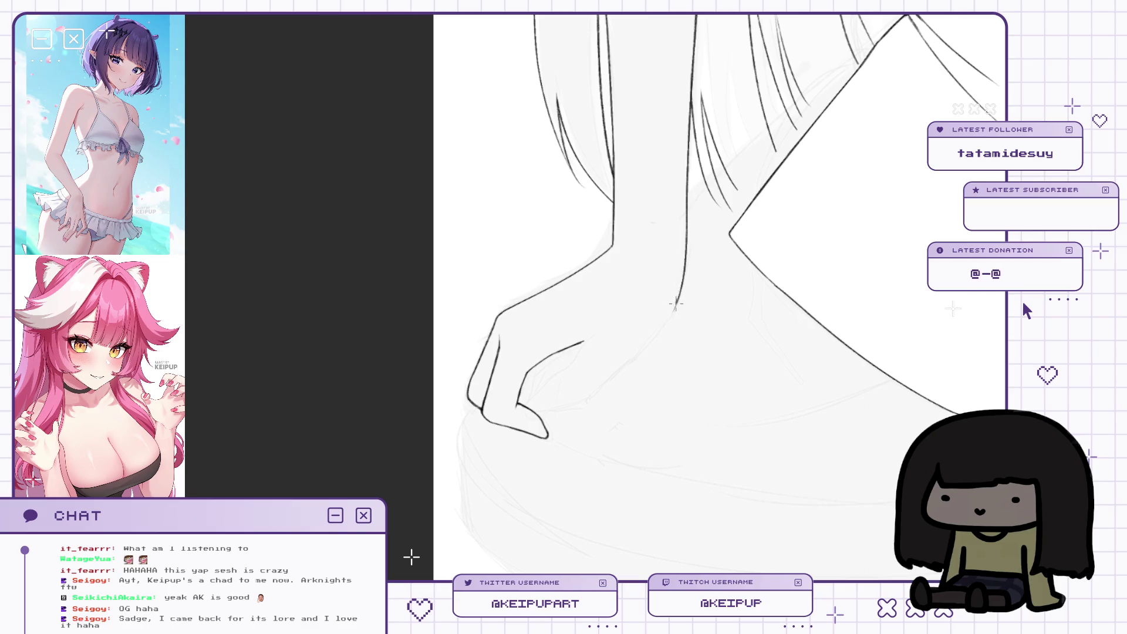
pyautogui.moveTo(673, 315); pyautogui.dragTo(578, 404)
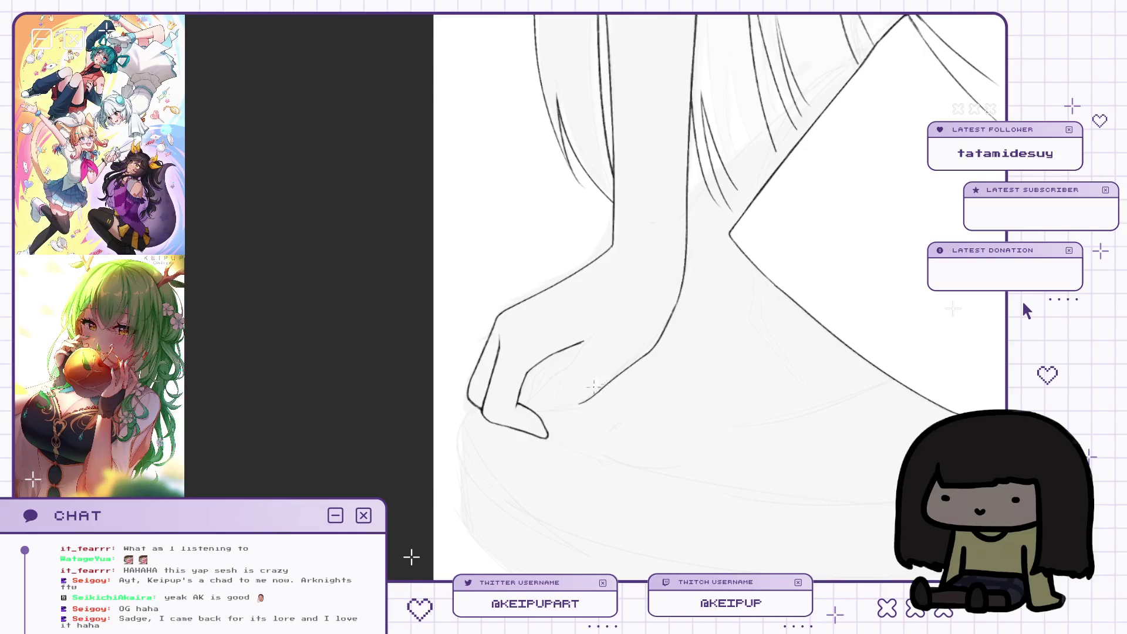
# Undo the wrist line's lower end and redraw it down to meet the hand.
pyautogui.scroll(2, 619, 374)
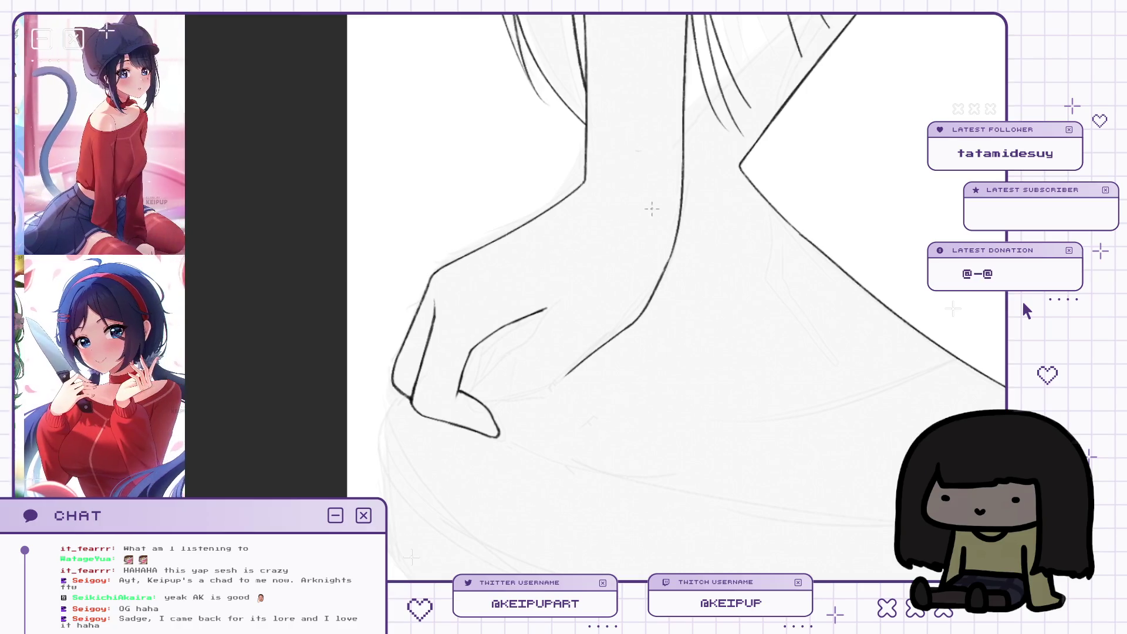
pyautogui.scroll(-1, 628, 299)
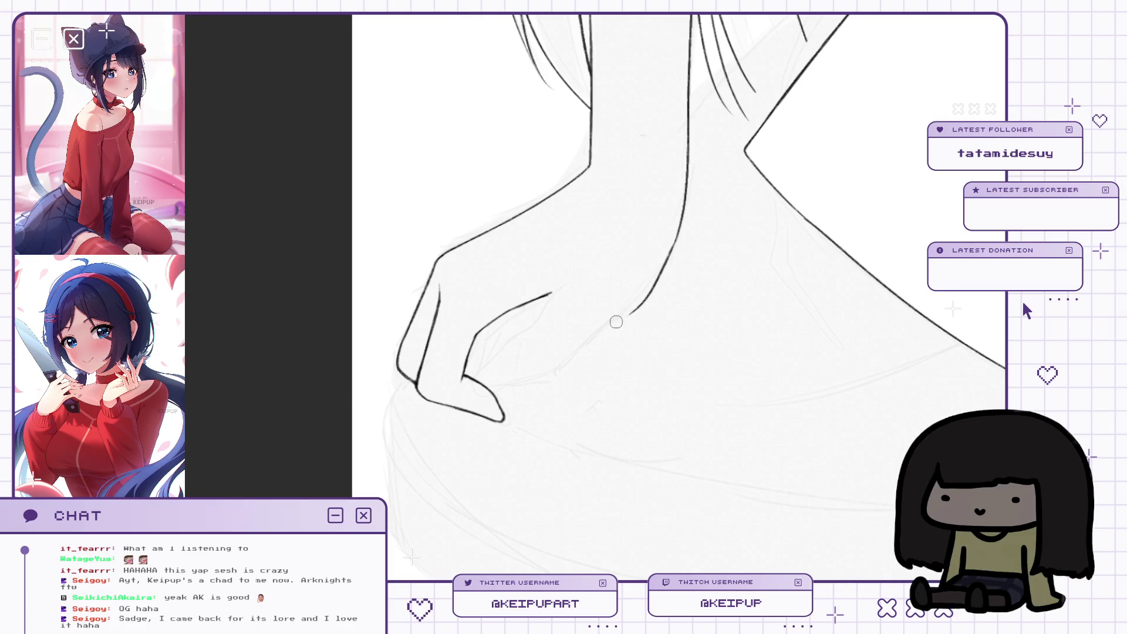
pyautogui.hotkey('ctrl', 'z')
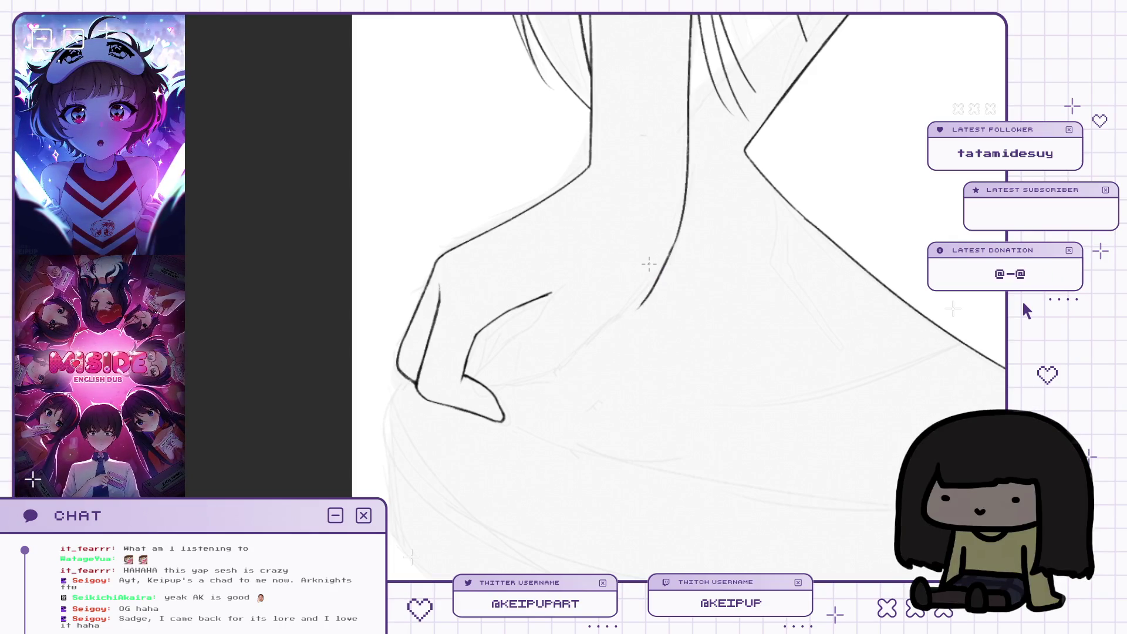
pyautogui.moveTo(653, 288); pyautogui.dragTo(662, 287)
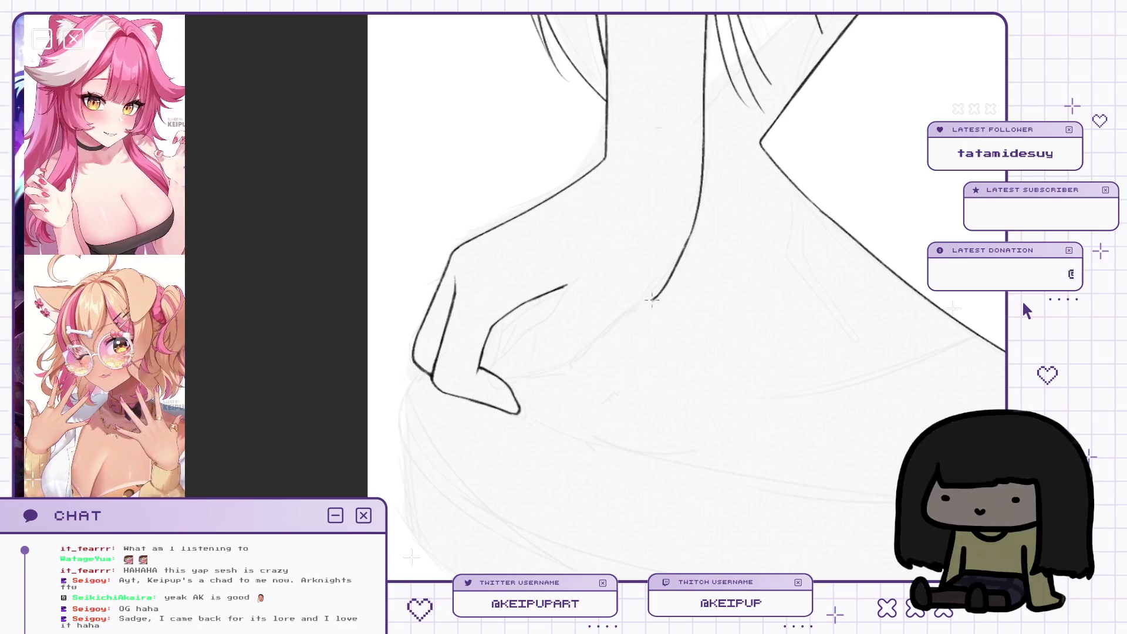
pyautogui.moveTo(656, 296); pyautogui.dragTo(590, 350)
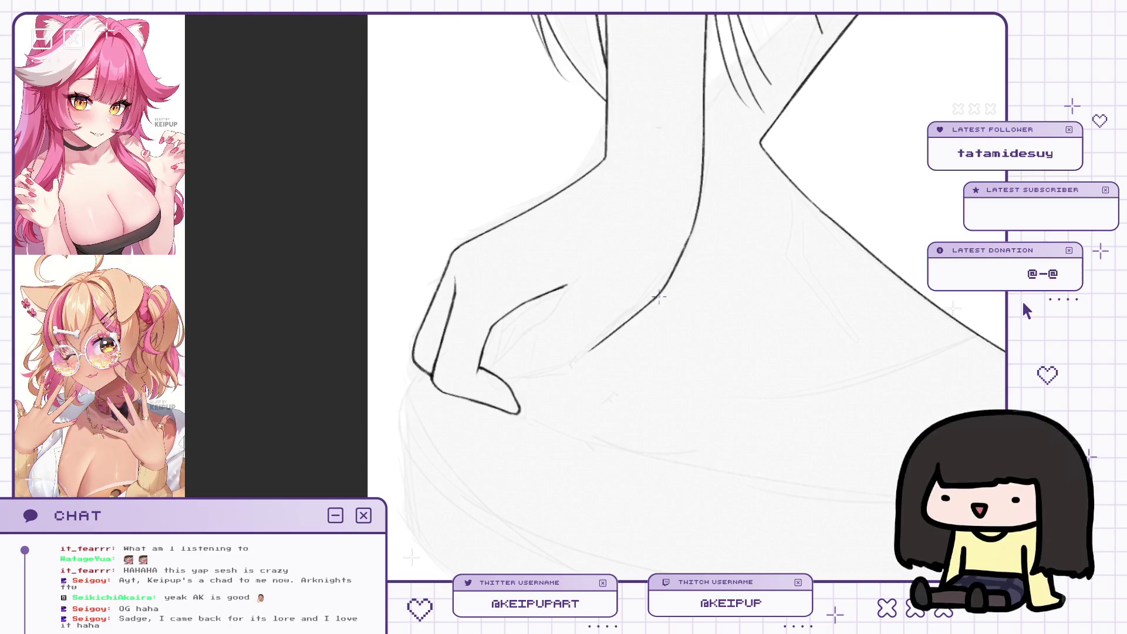
pyautogui.scroll(1, 544, 322)
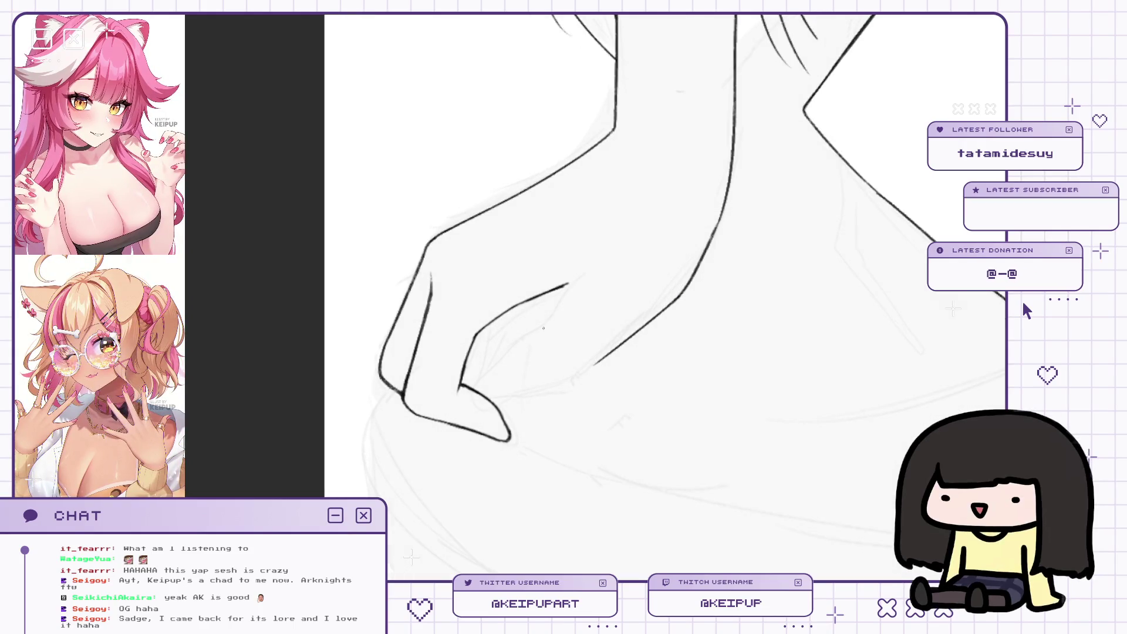
pyautogui.moveTo(622, 217)
pyautogui.mouseDown()
pyautogui.moveTo(652, 360)
pyautogui.moveTo(498, 305)
pyautogui.mouseUp()
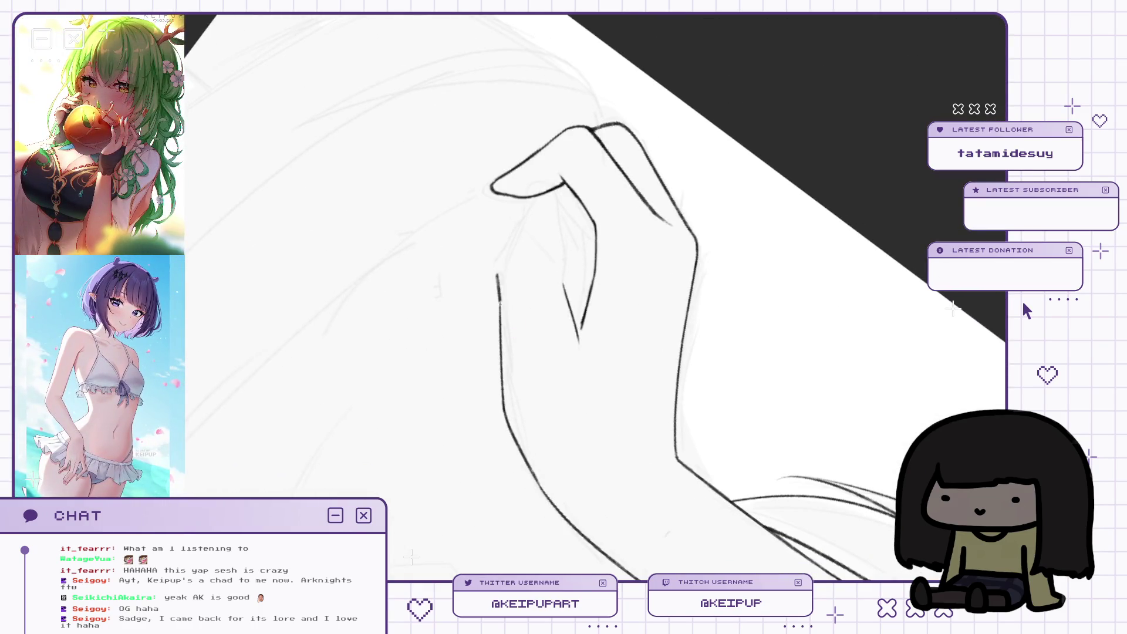
# Ink the raised finger's outer edge, rounded fingertip and inner line extending downward.
pyautogui.moveTo(508, 251); pyautogui.dragTo(507, 272)
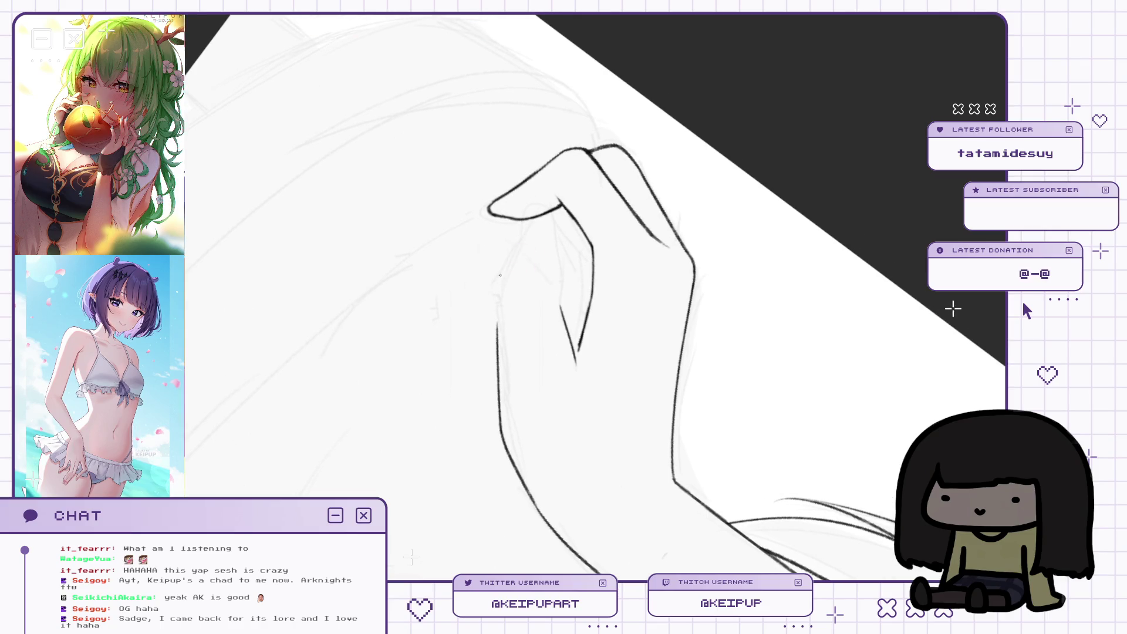
pyautogui.moveTo(526, 204); pyautogui.dragTo(502, 272)
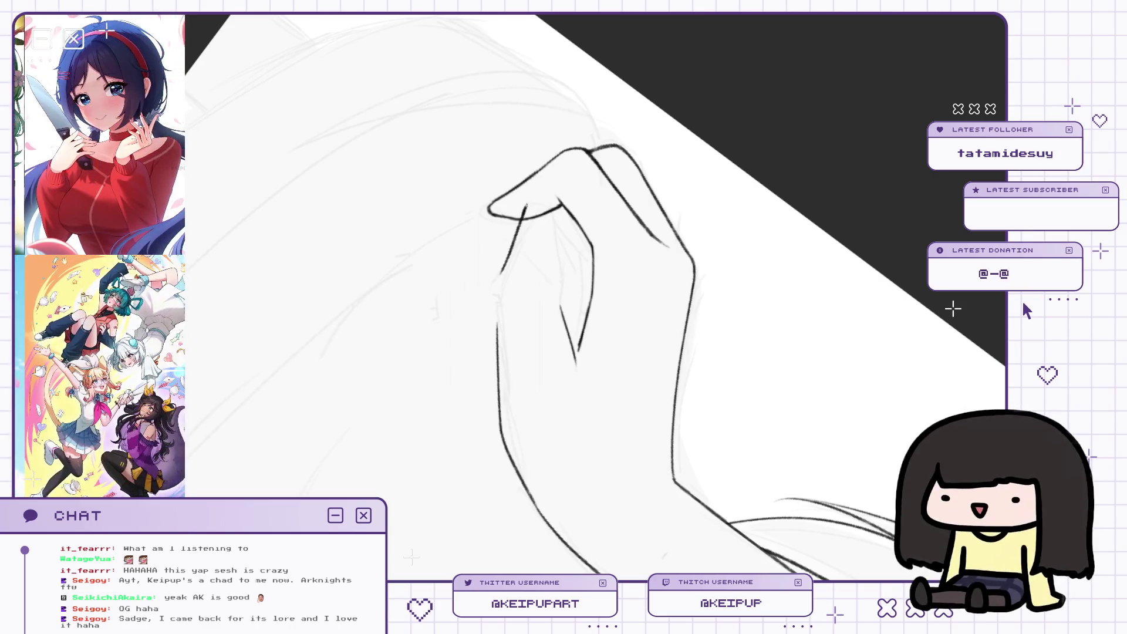
pyautogui.moveTo(521, 219)
pyautogui.mouseDown()
pyautogui.moveTo(537, 197)
pyautogui.moveTo(554, 206)
pyautogui.mouseUp()
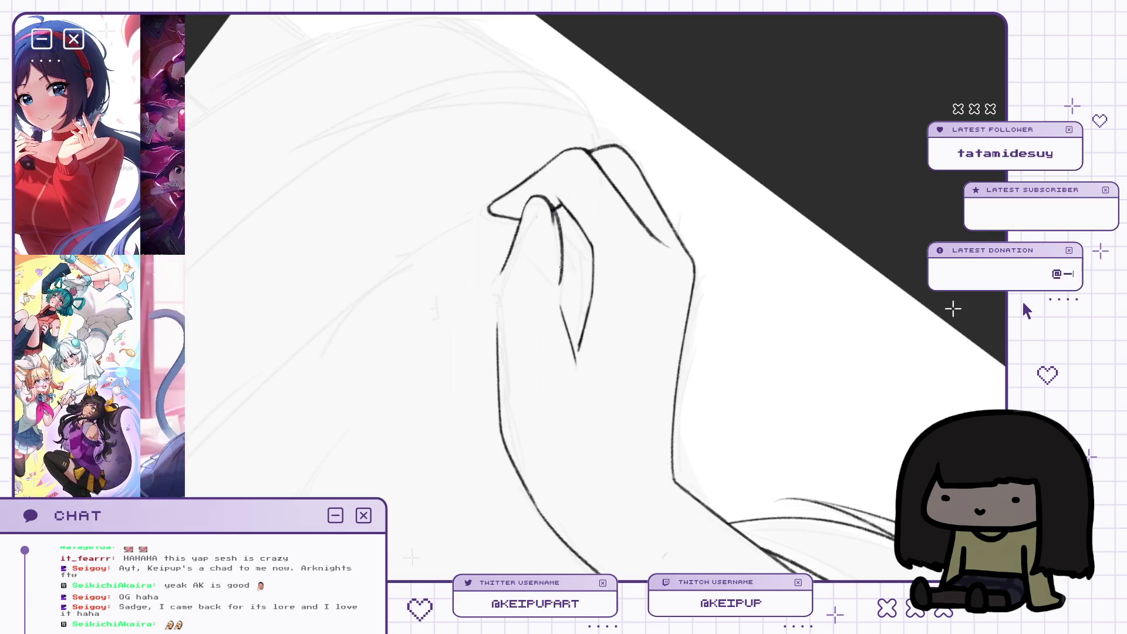
pyautogui.moveTo(553, 205); pyautogui.dragTo(562, 323)
pyautogui.moveTo(555, 268); pyautogui.dragTo(561, 312)
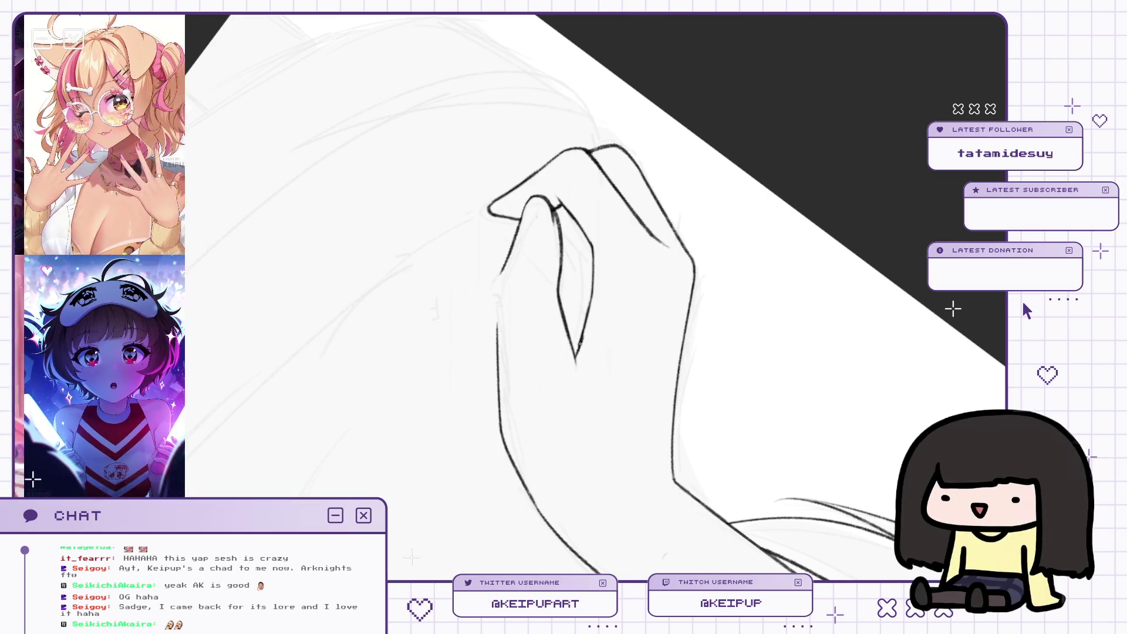
# Toggle the mirrored view repeatedly to check the raised hand's proportions.
pyautogui.press('m')
pyautogui.press('m')
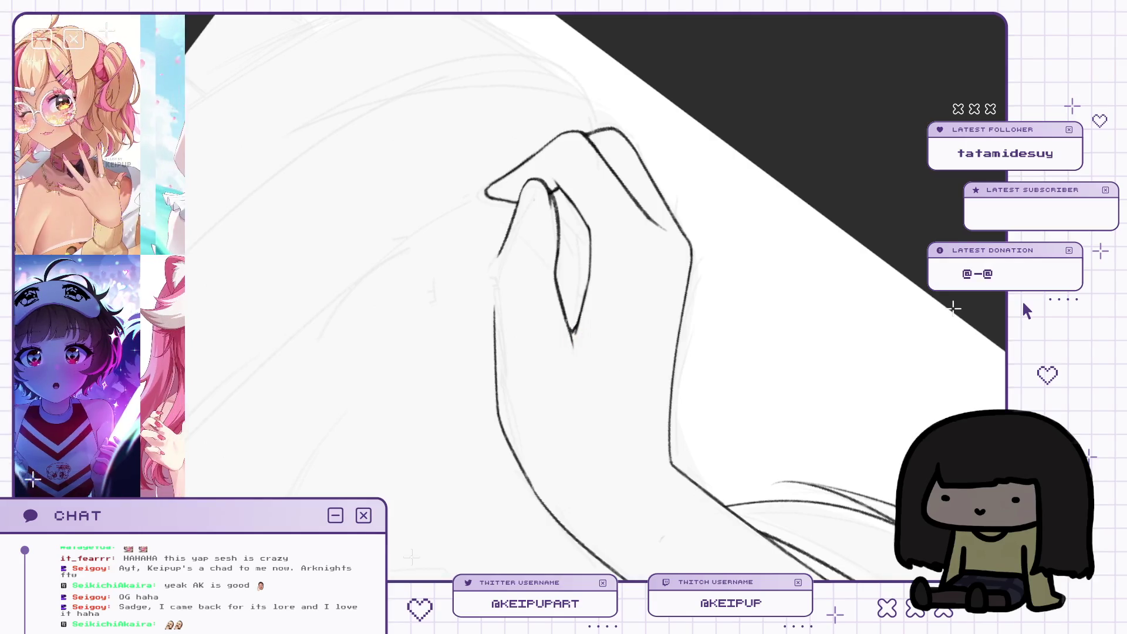
pyautogui.press('m')
pyautogui.press('m')
pyautogui.moveTo(629, 178); pyautogui.dragTo(630, 157)
pyautogui.press('m')
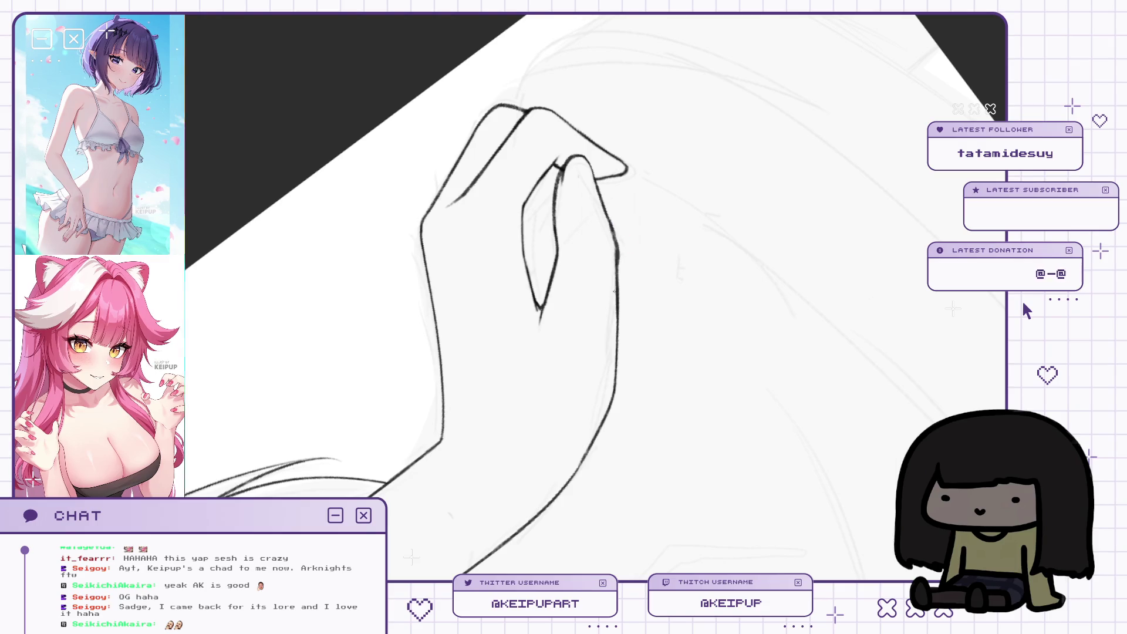
pyautogui.press('m')
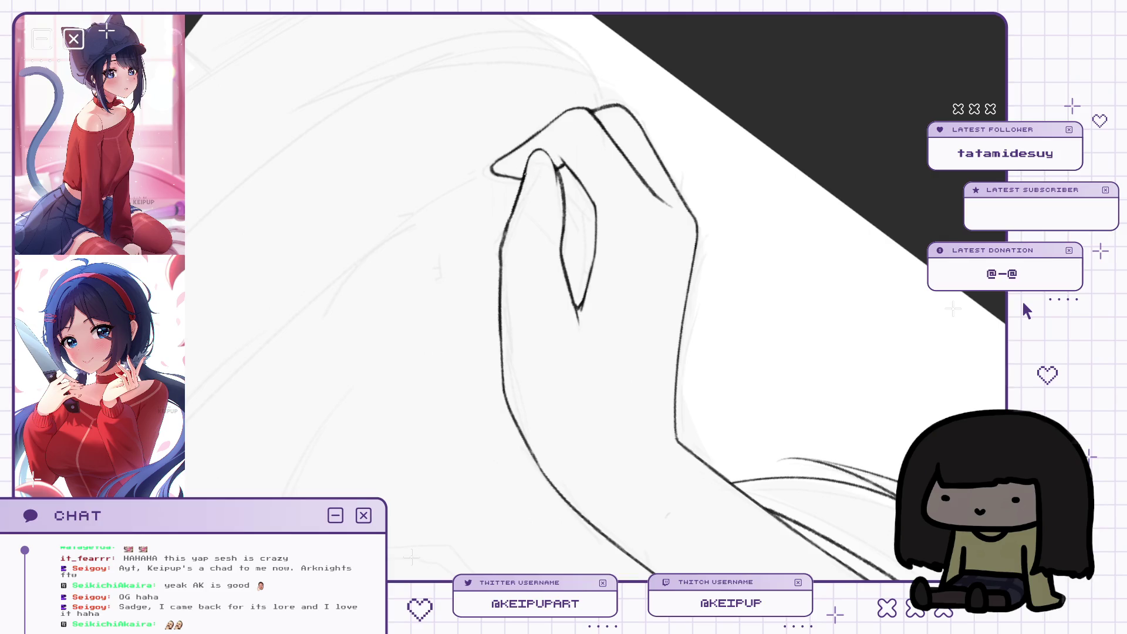
pyautogui.press('m')
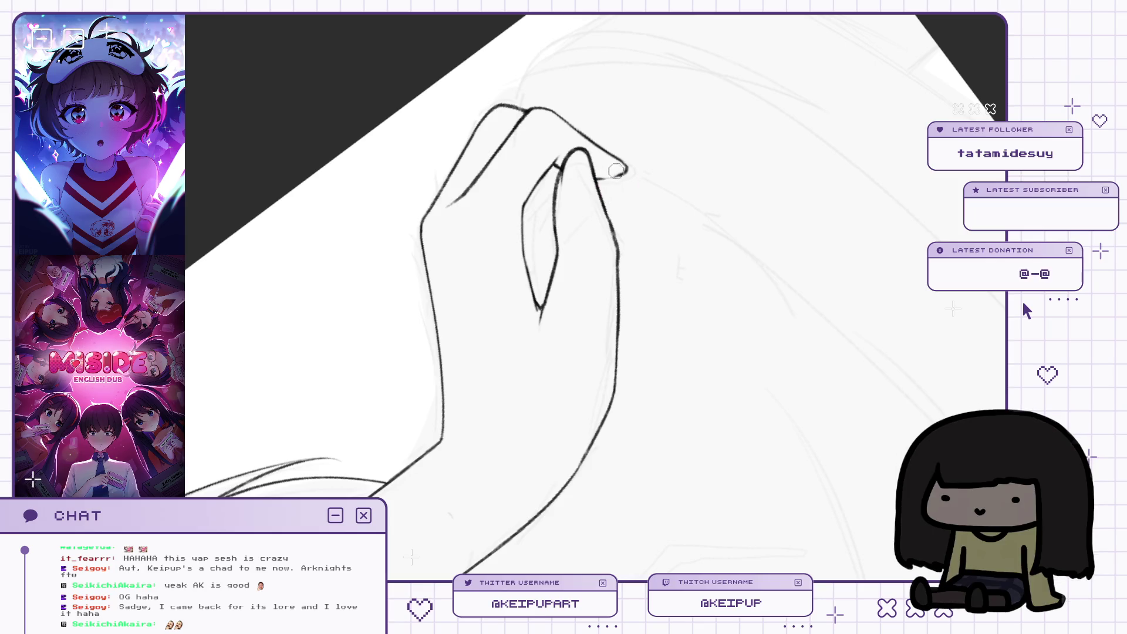
# Zoom out, tilt the canvas, then reset it upright while comparing mirrored views.
pyautogui.press('h')
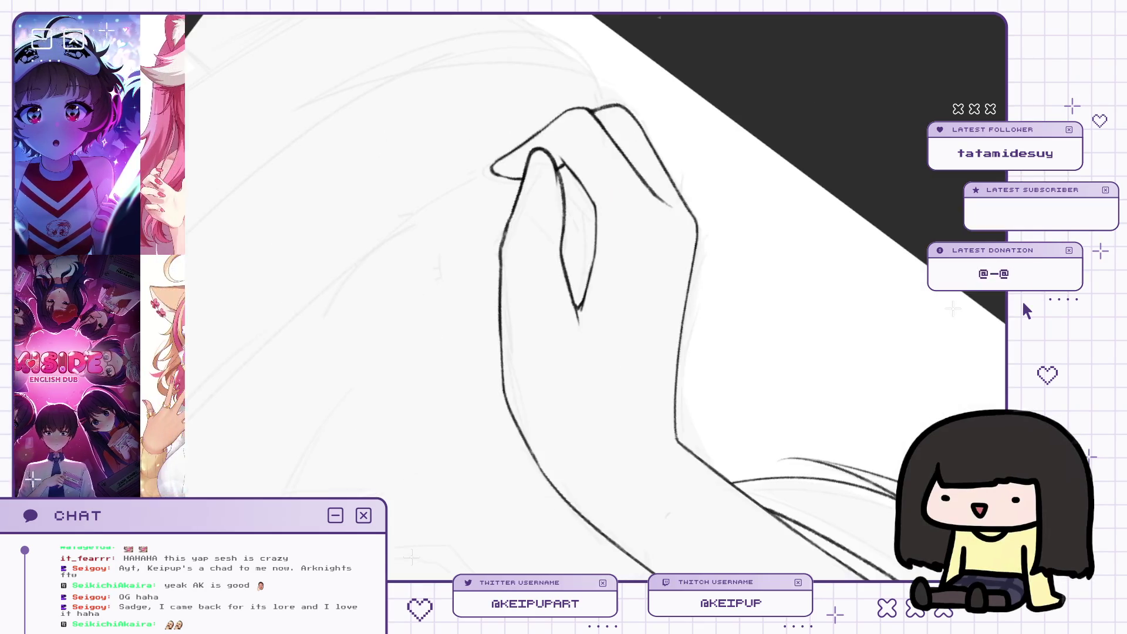
pyautogui.keyDown('ctrl'); pyautogui.keyDown('alt'); pyautogui.click(563, 168); pyautogui.keyUp('alt'); pyautogui.keyUp('ctrl')
pyautogui.press('h')
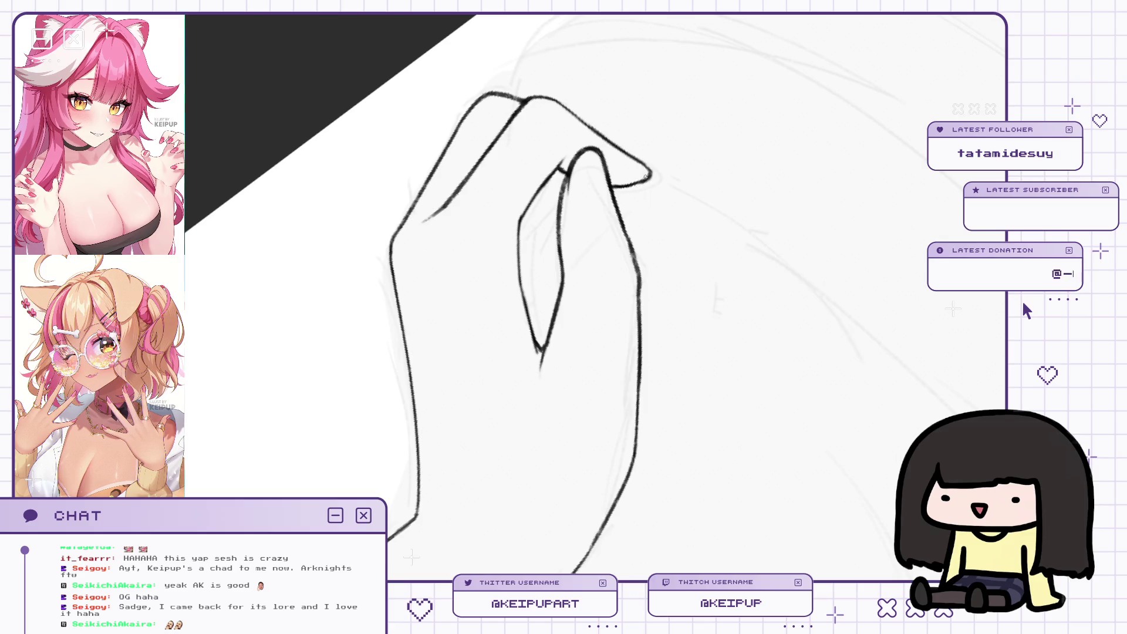
pyautogui.press('h')
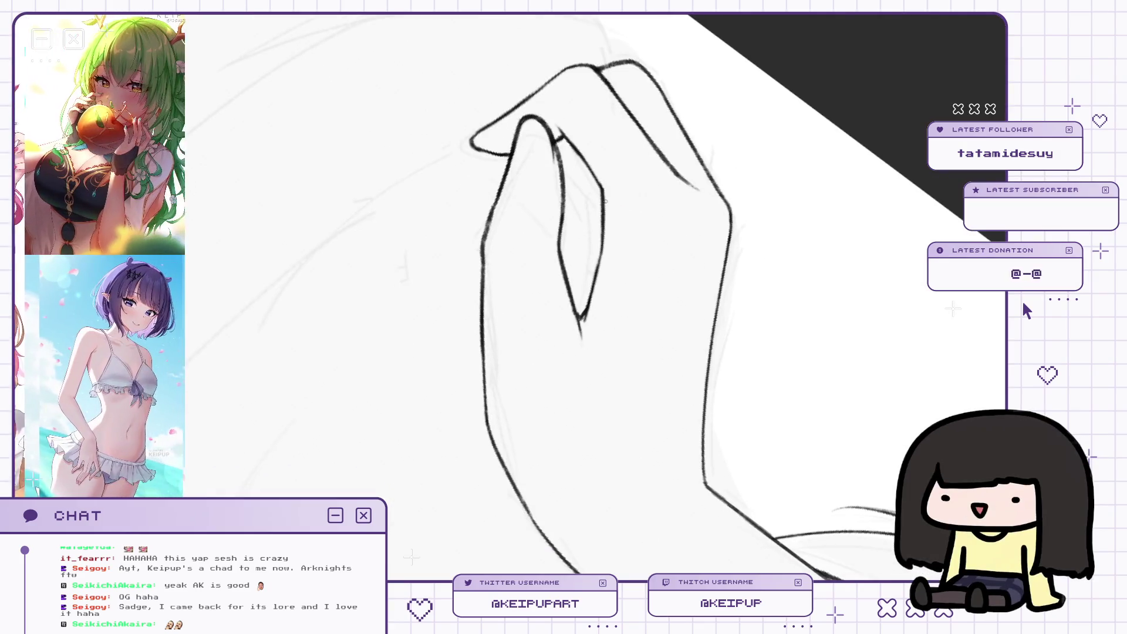
pyautogui.moveTo(604, 238); pyautogui.dragTo(604, 217)
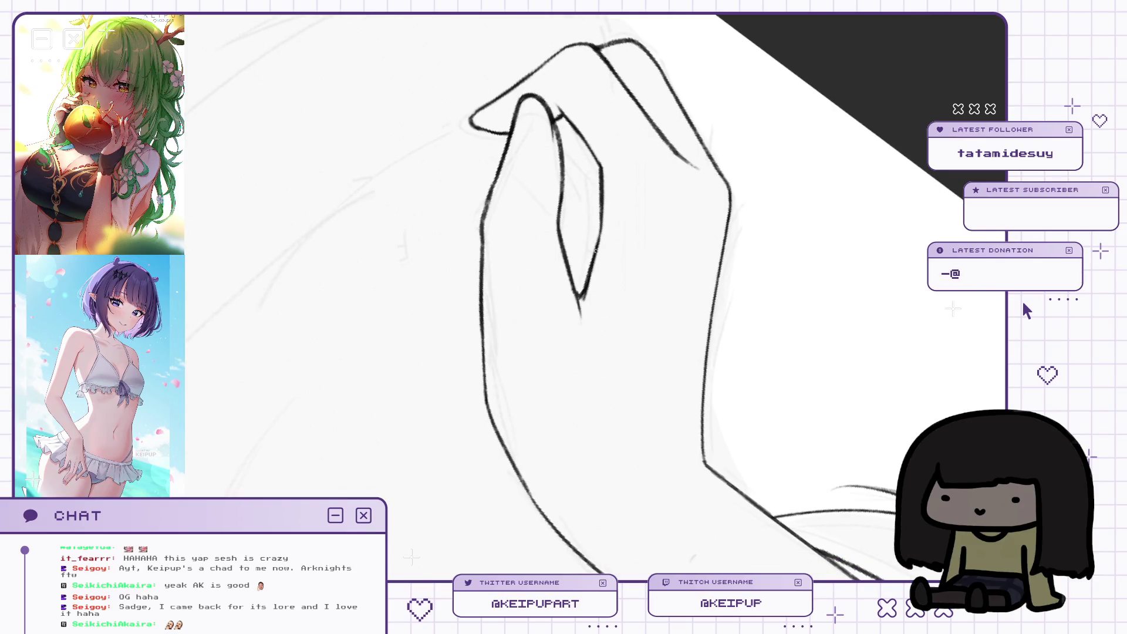
pyautogui.click(600, 248)
pyautogui.moveTo(601, 248)
pyautogui.mouseDown()
pyautogui.moveTo(664, 186)
pyautogui.moveTo(670, 206)
pyautogui.moveTo(643, 146)
pyautogui.moveTo(476, 448)
pyautogui.moveTo(485, 470)
pyautogui.moveTo(604, 378)
pyautogui.moveTo(678, 239)
pyautogui.moveTo(725, 244)
pyautogui.moveTo(680, 170)
pyautogui.moveTo(728, 206)
pyautogui.moveTo(708, 199)
pyautogui.moveTo(700, 227)
pyautogui.moveTo(696, 111)
pyautogui.moveTo(684, 189)
pyautogui.moveTo(573, 272)
pyautogui.moveTo(505, 264)
pyautogui.moveTo(468, 231)
pyautogui.mouseUp()
pyautogui.press('5')
pyautogui.press('m')
pyautogui.press('m')
pyautogui.press('m')
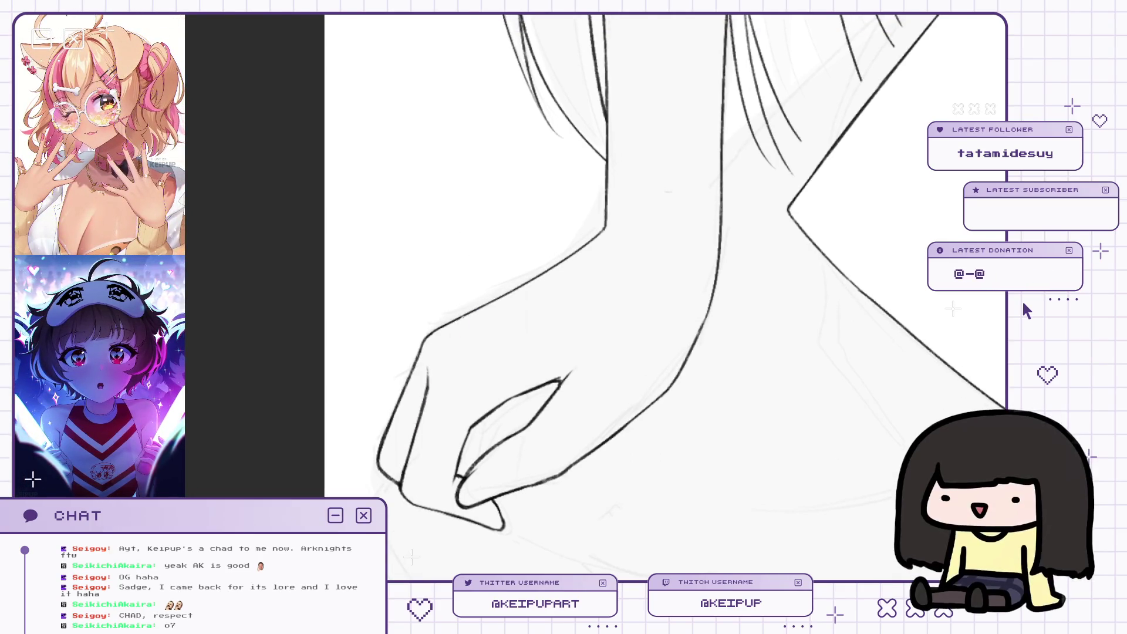
pyautogui.moveTo(596, 233); pyautogui.dragTo(499, 327)
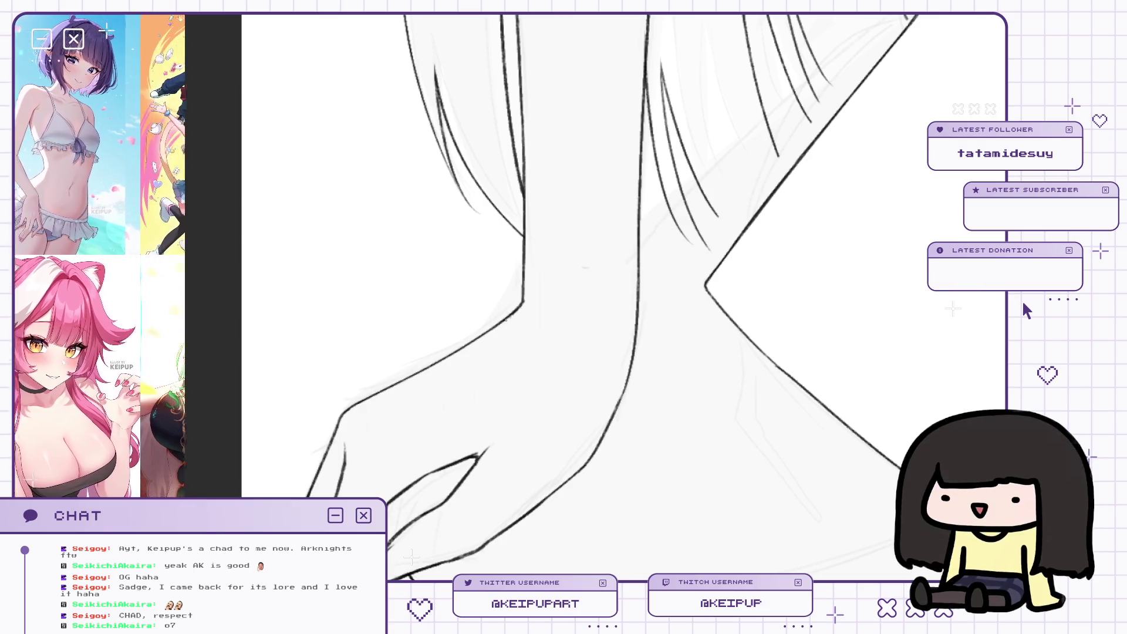
pyautogui.scroll(-4, 544, 361)
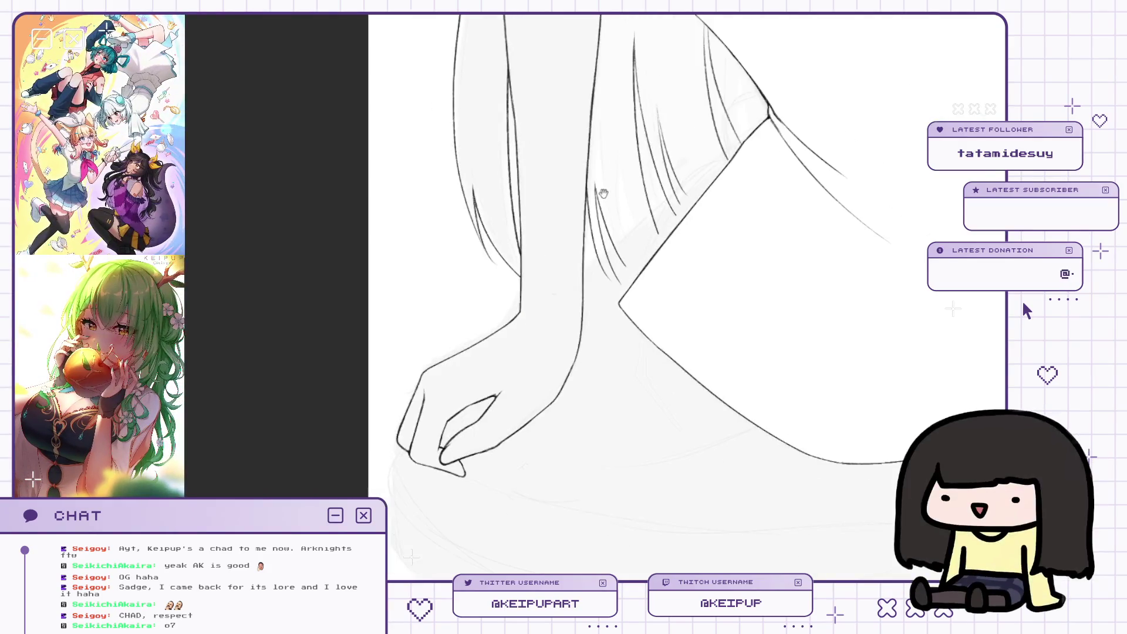
pyautogui.scroll(1, 544, 361)
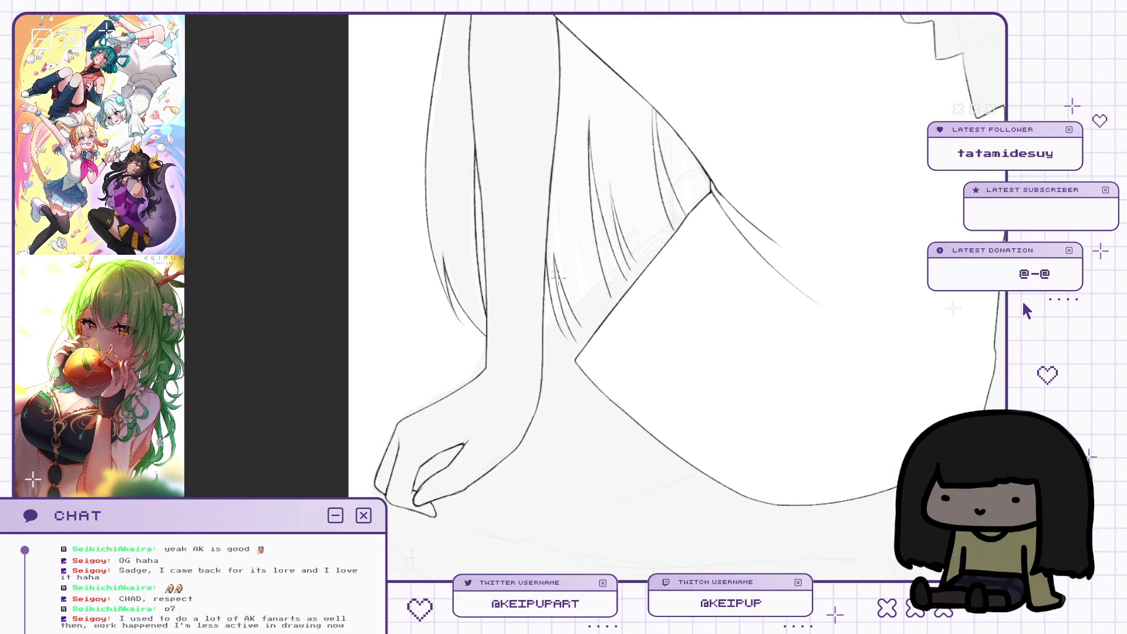
pyautogui.press('h')
pyautogui.press('h')
pyautogui.press(']')
pyautogui.press(']')
pyautogui.press(']')
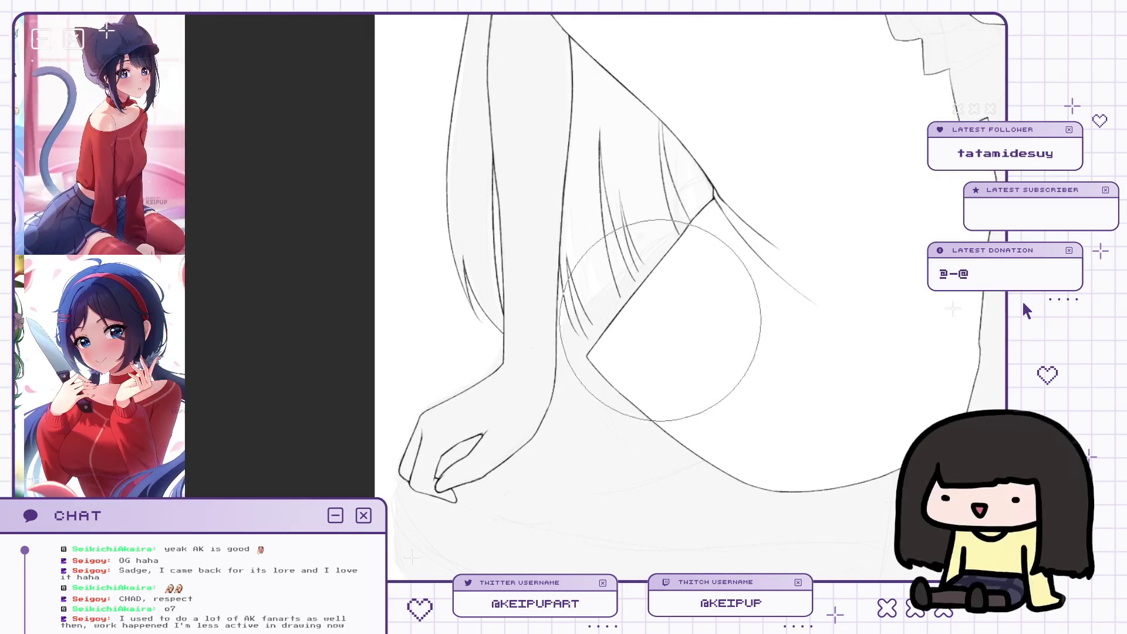
pyautogui.scroll(-3, 656, 352)
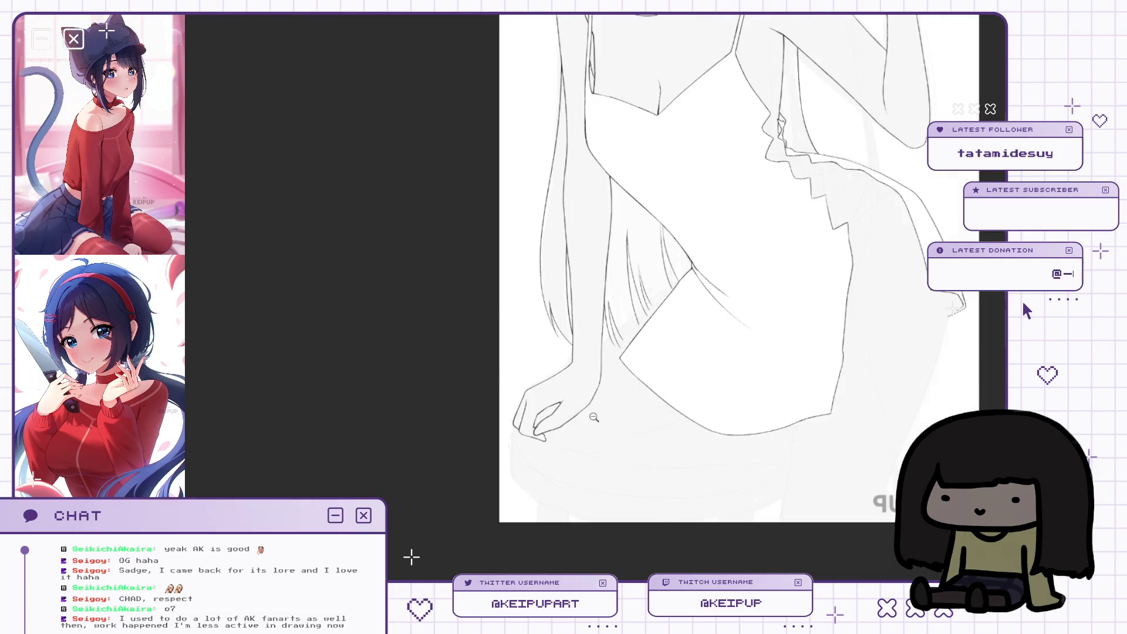
pyautogui.scroll(2, 594, 417)
pyautogui.scroll(-5, 599, 395)
pyautogui.moveTo(812, 315); pyautogui.dragTo(747, 334)
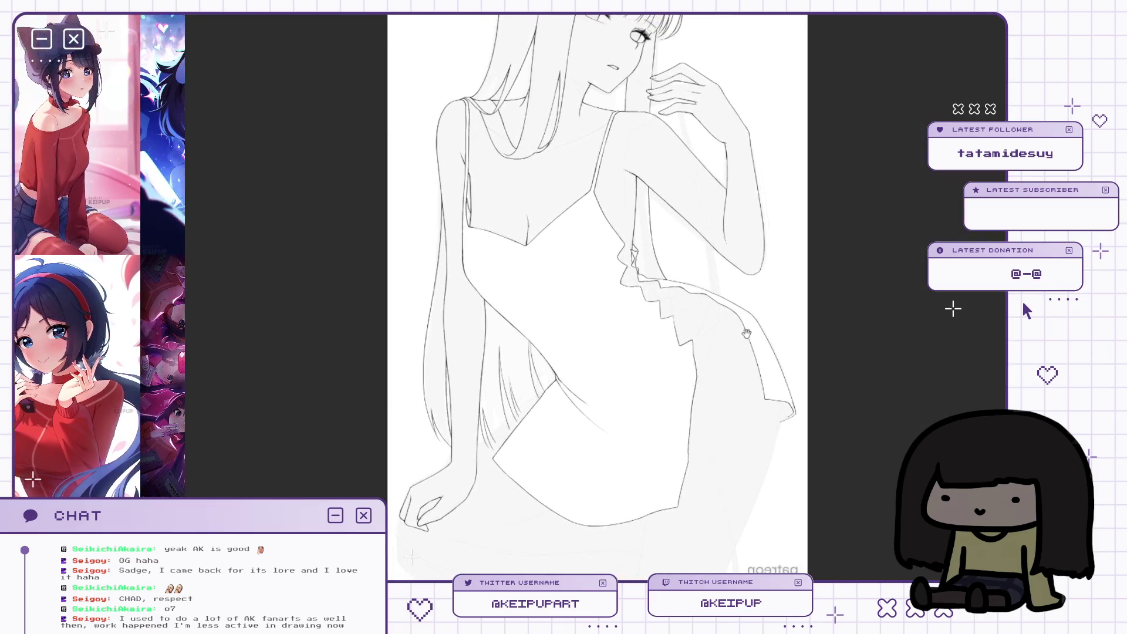
pyautogui.press('m')
pyautogui.press('m')
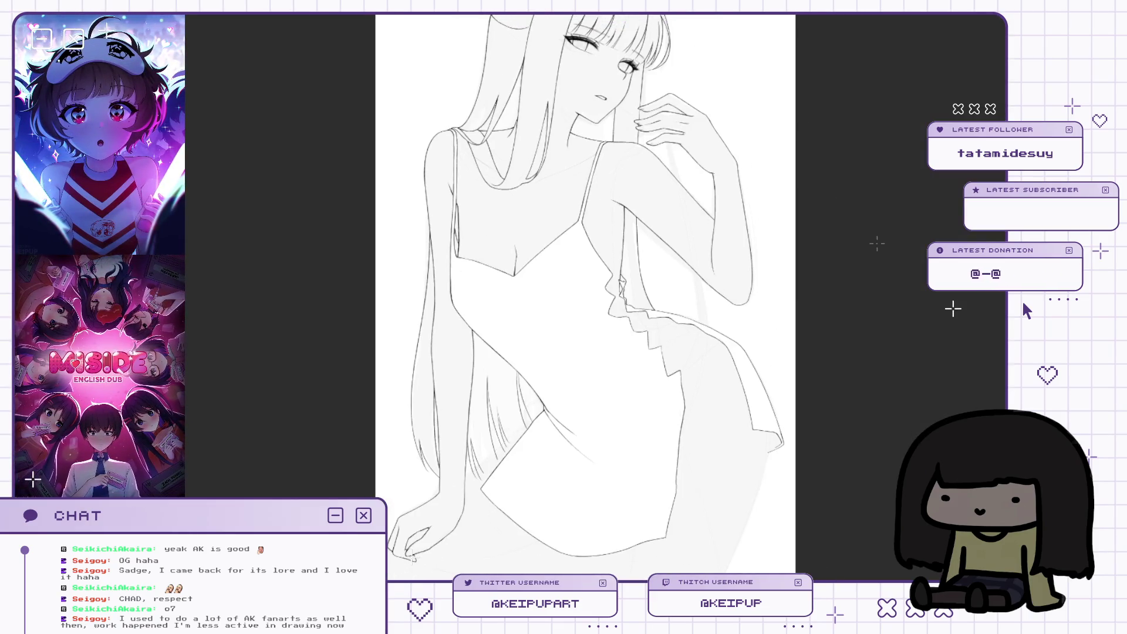
pyautogui.press('m')
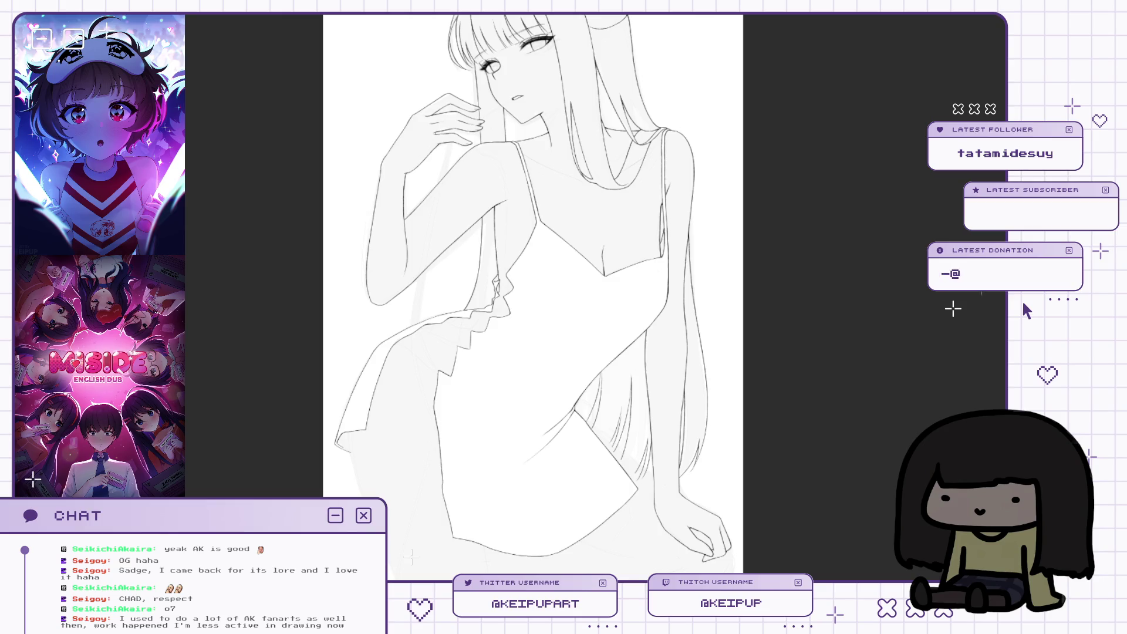
pyautogui.press('m')
pyautogui.press('m')
pyautogui.scroll(1, 668, 345)
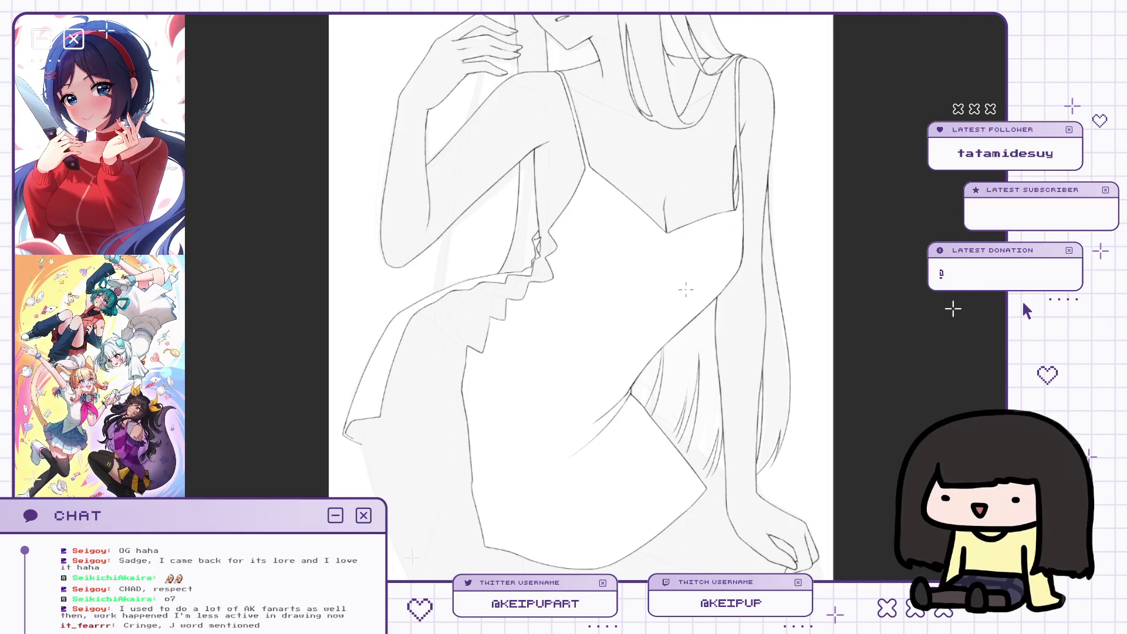
# Ink the edge of the left sleeve and check it mirrored.
pyautogui.scroll(3, 686, 287)
pyautogui.press('h')
pyautogui.moveTo(644, 275); pyautogui.dragTo(688, 316)
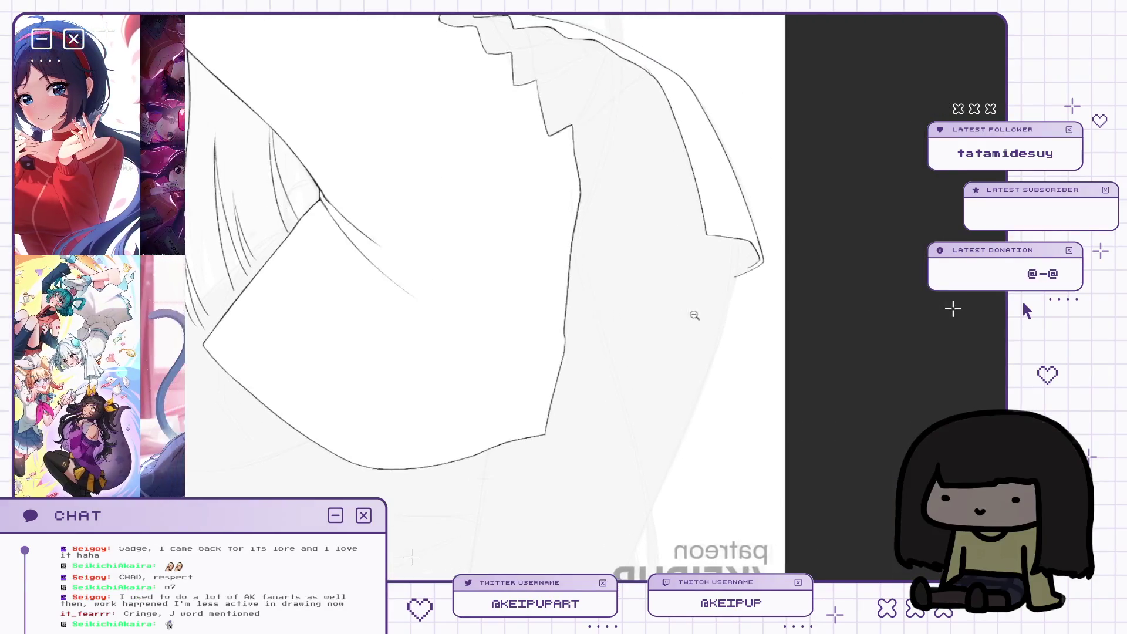
pyautogui.press('h')
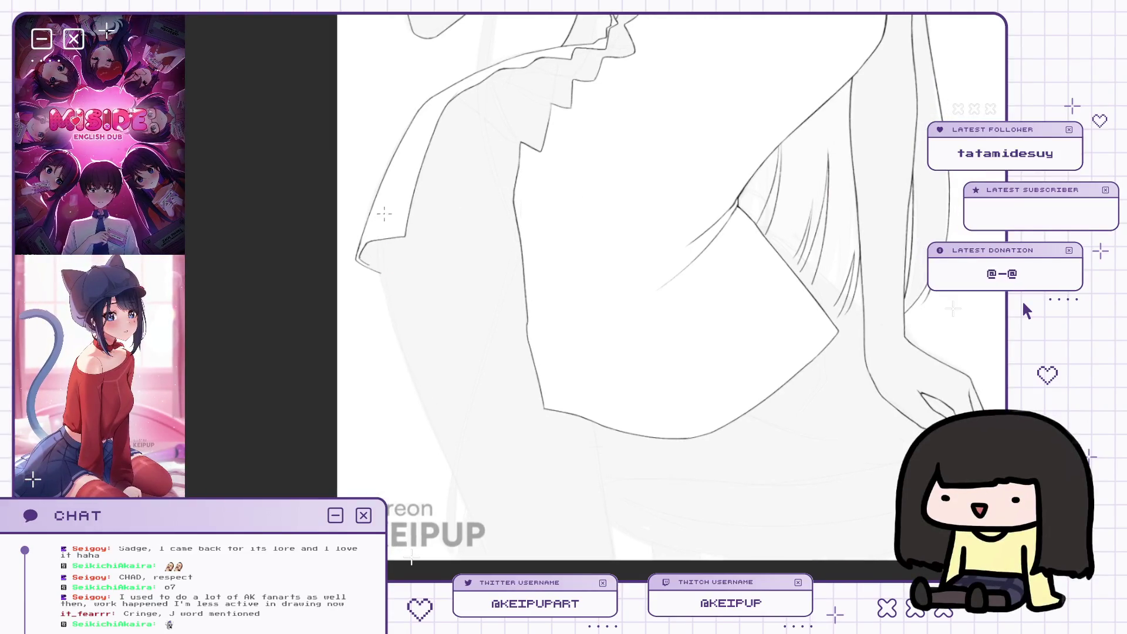
pyautogui.scroll(2, 412, 306)
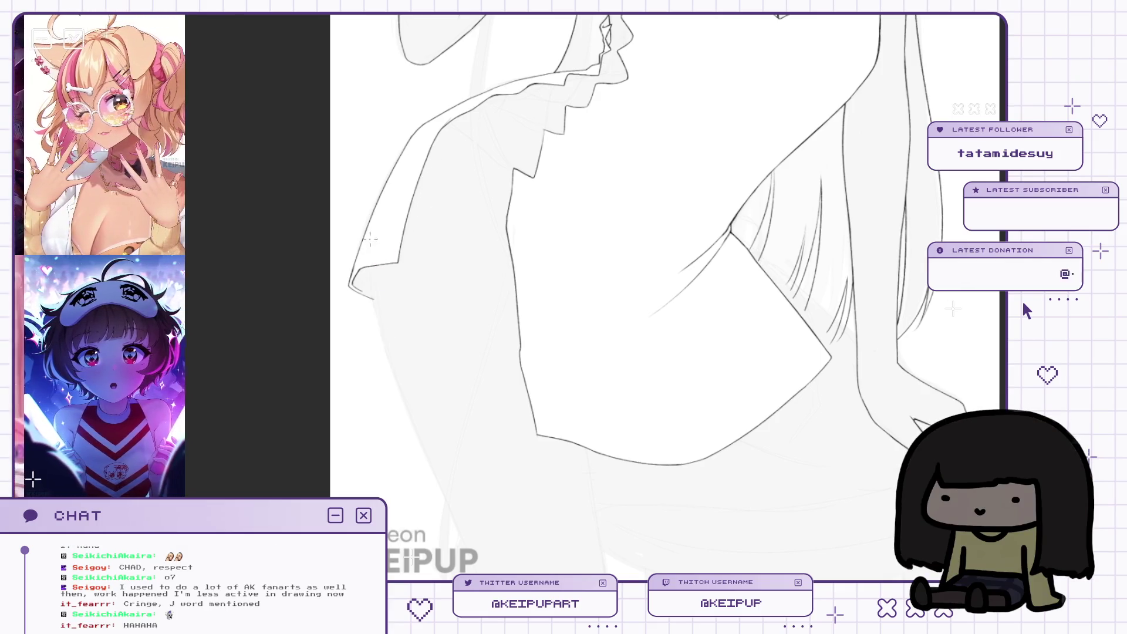
pyautogui.moveTo(368, 267); pyautogui.dragTo(397, 390)
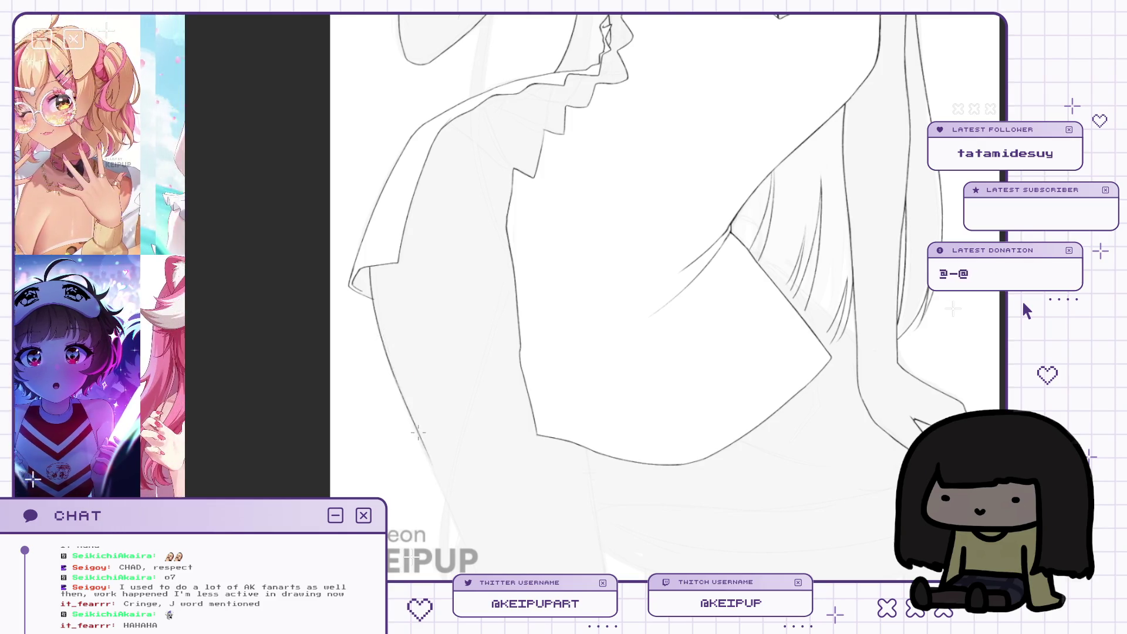
pyautogui.press('h')
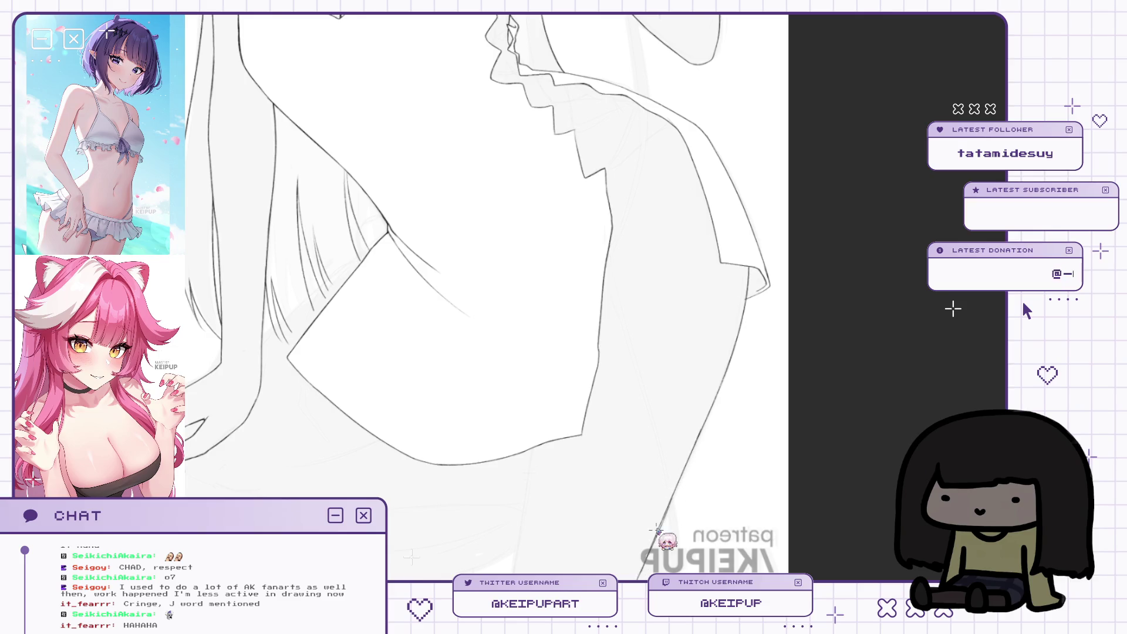
# Zoom and pan around the shoulder corner and sleeve to inspect the lines.
pyautogui.scroll(2, 703, 495)
pyautogui.moveTo(693, 448); pyautogui.dragTo(719, 421)
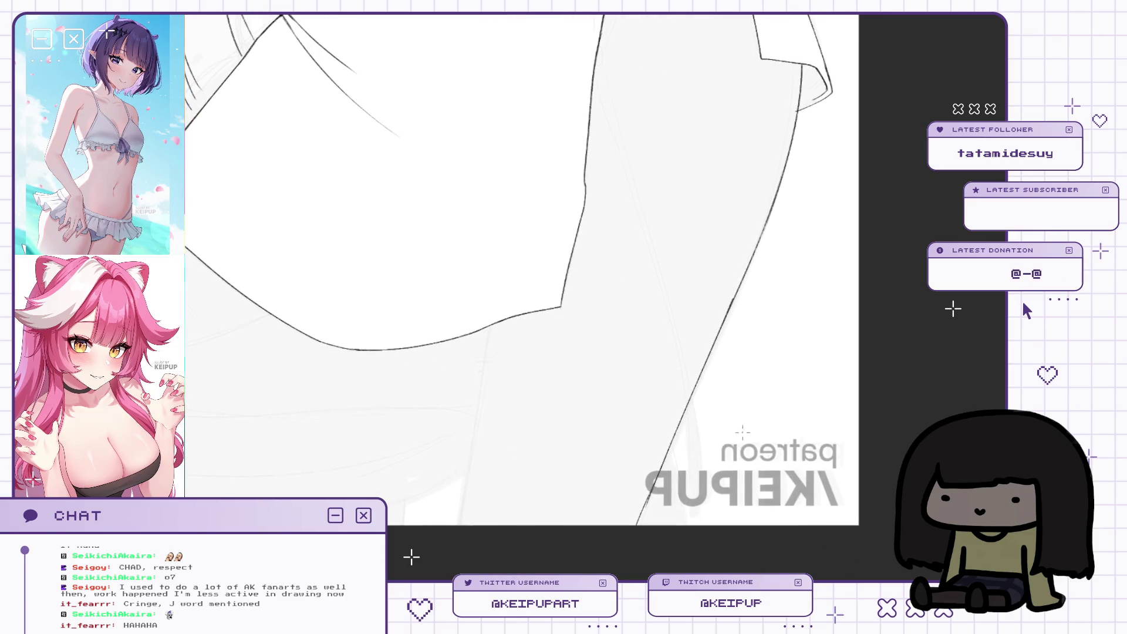
pyautogui.scroll(2, 832, 328)
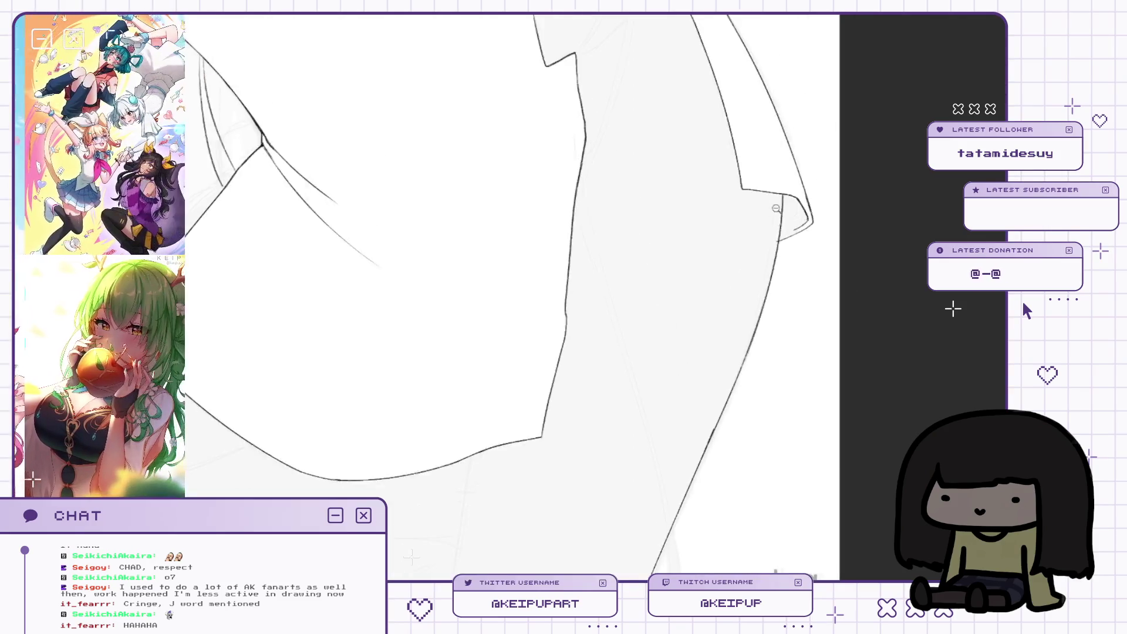
pyautogui.scroll(2, 806, 248)
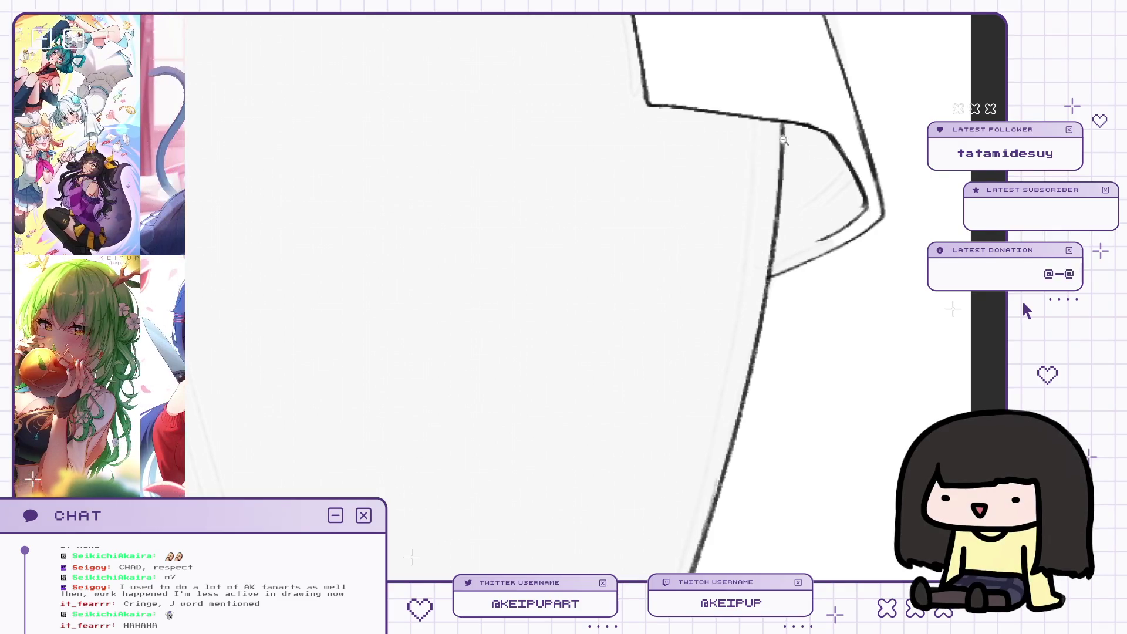
pyautogui.scroll(-3, 625, 286)
pyautogui.scroll(-3, 625, 286)
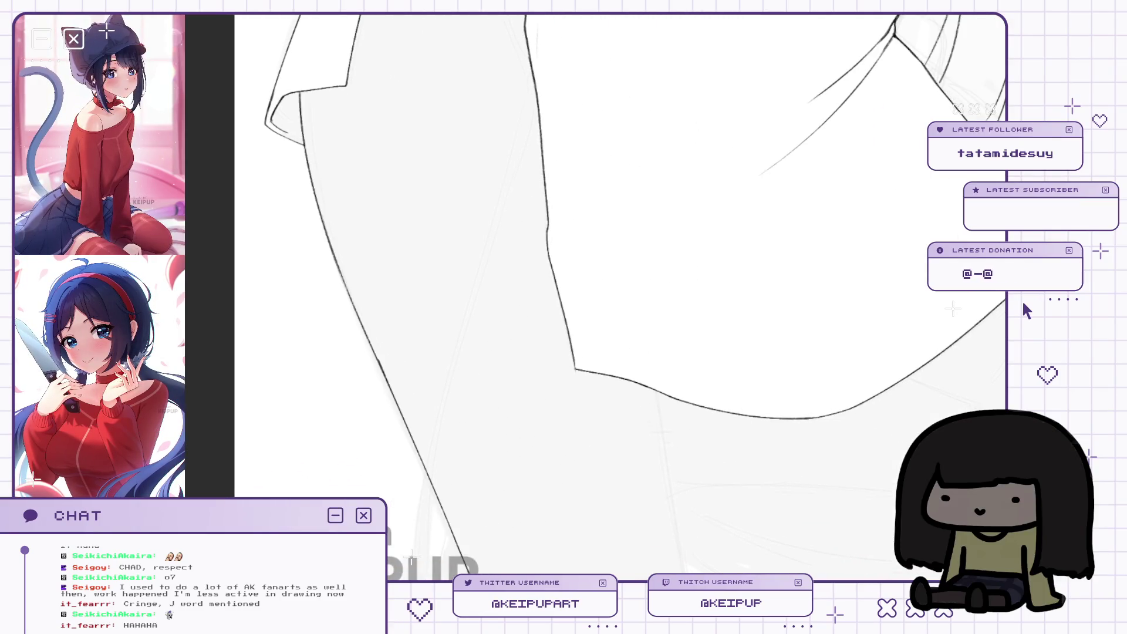
pyautogui.scroll(-2, 730, 276)
pyautogui.press('h')
pyautogui.scroll(2, 714, 267)
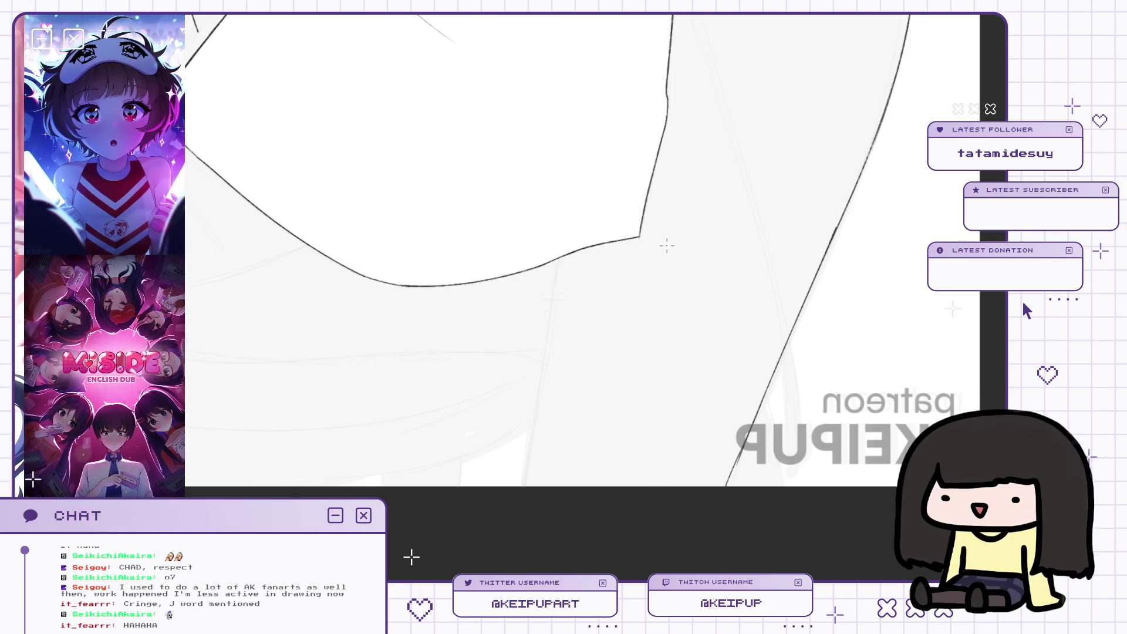
pyautogui.moveTo(702, 258); pyautogui.dragTo(716, 256)
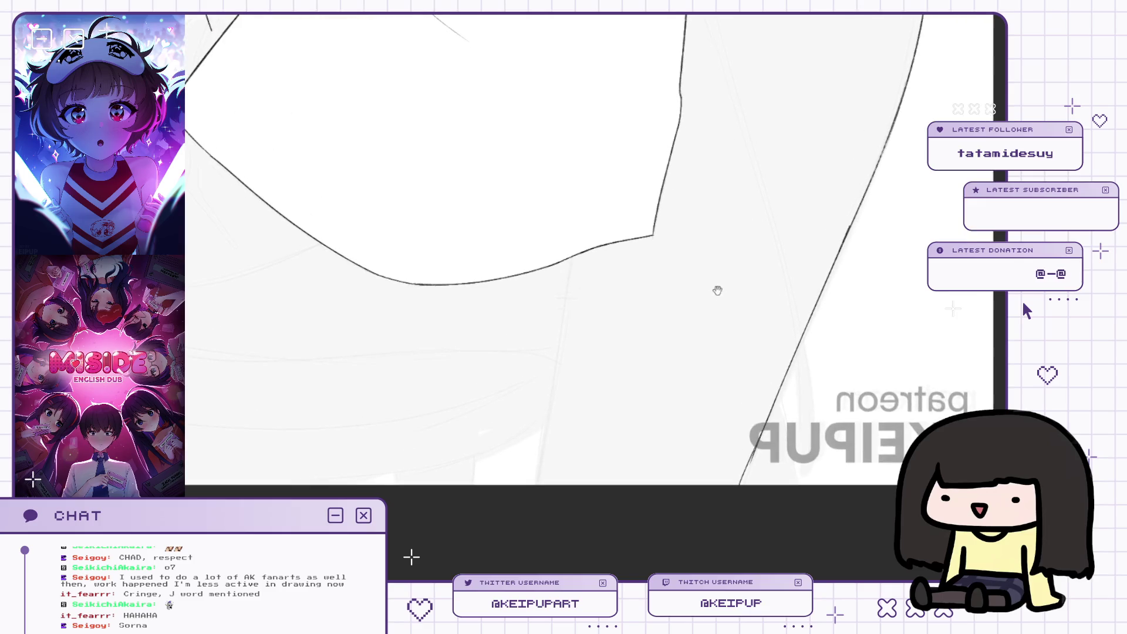
pyautogui.scroll(-3, 672, 279)
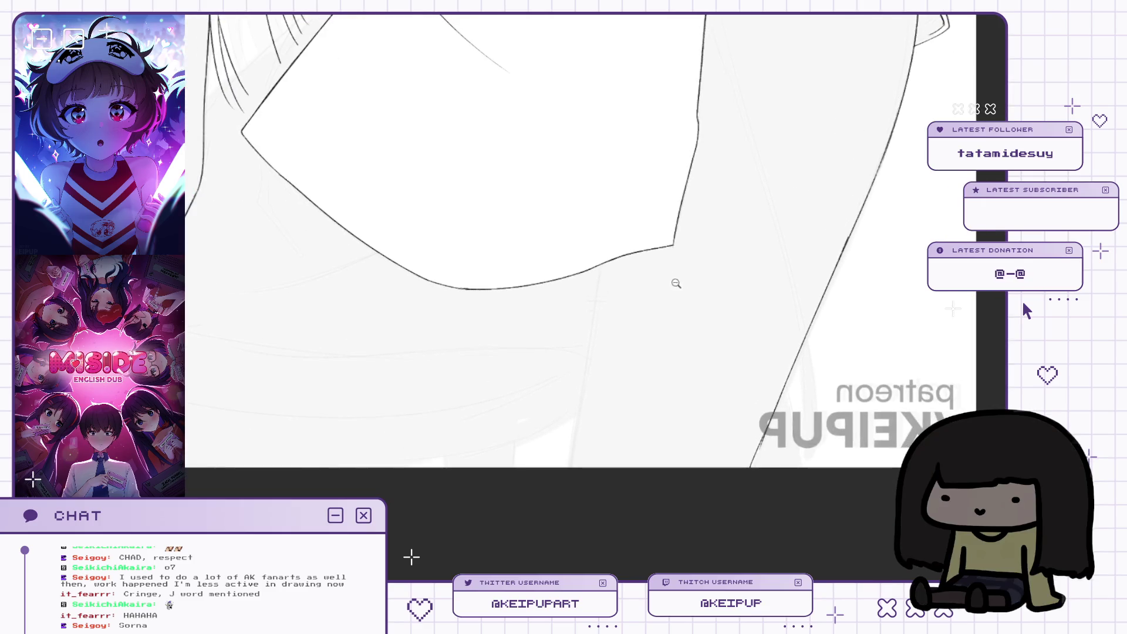
# Undo the last leg stroke and redraw the leg line below the shirt hem.
pyautogui.hotkey('ctrl', 'z')
pyautogui.moveTo(581, 430); pyautogui.dragTo(606, 276)
pyautogui.press('h')
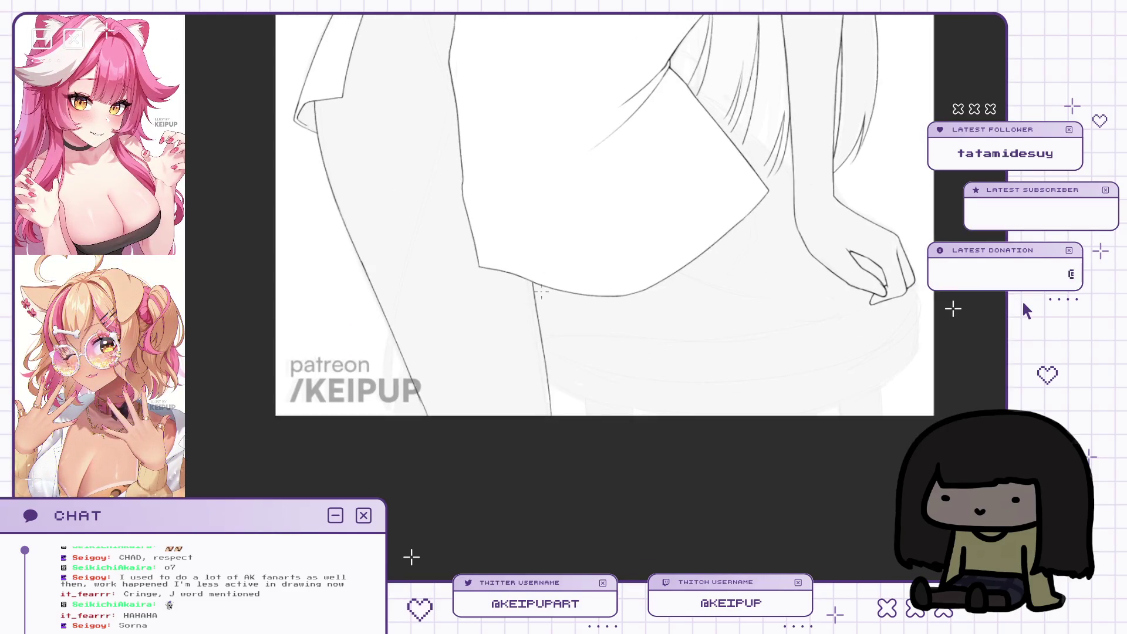
pyautogui.press('h')
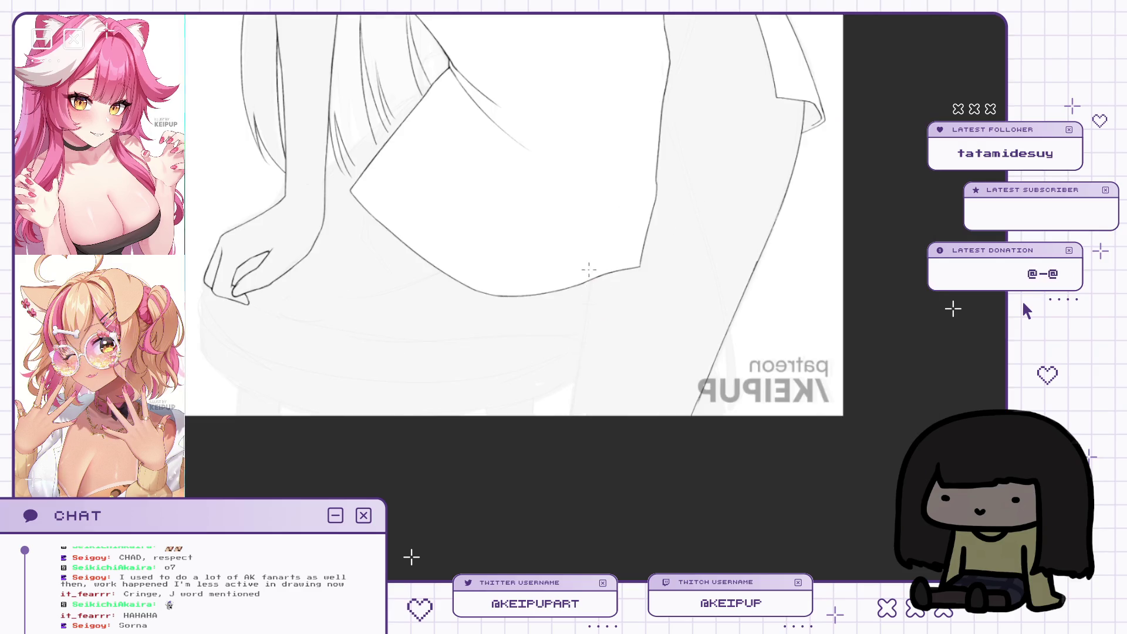
# Discard the darker leg stroke, reverting the leg to its sketch line.
pyautogui.scroll(2, 589, 329)
pyautogui.moveTo(573, 441); pyautogui.dragTo(593, 267)
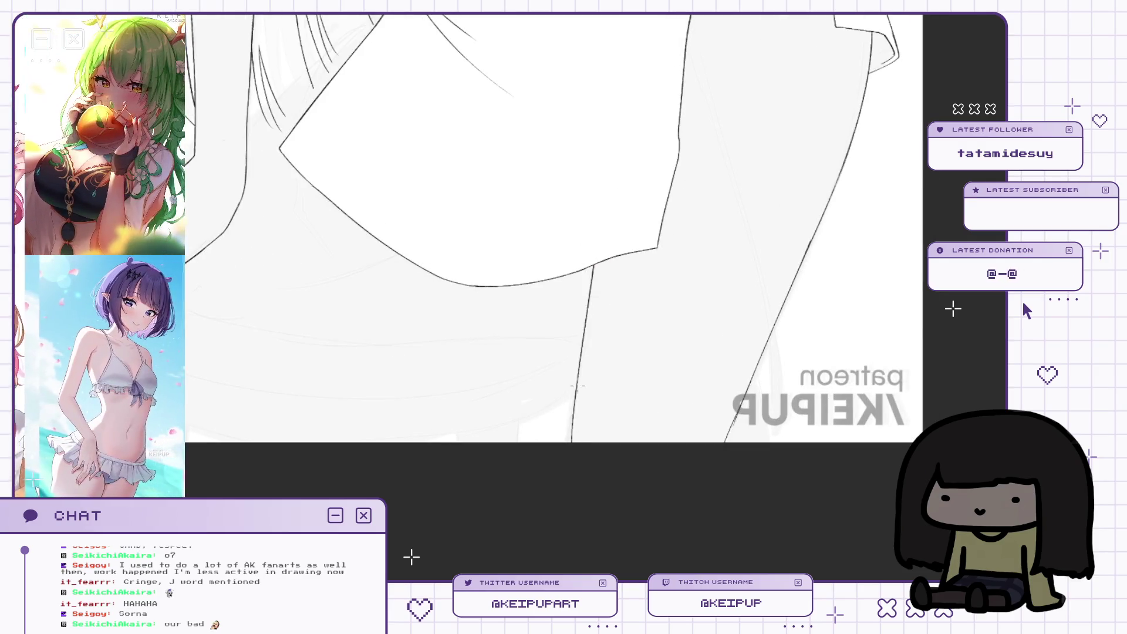
pyautogui.scroll(-2, 577, 396)
pyautogui.hotkey('ctrl', 'z')
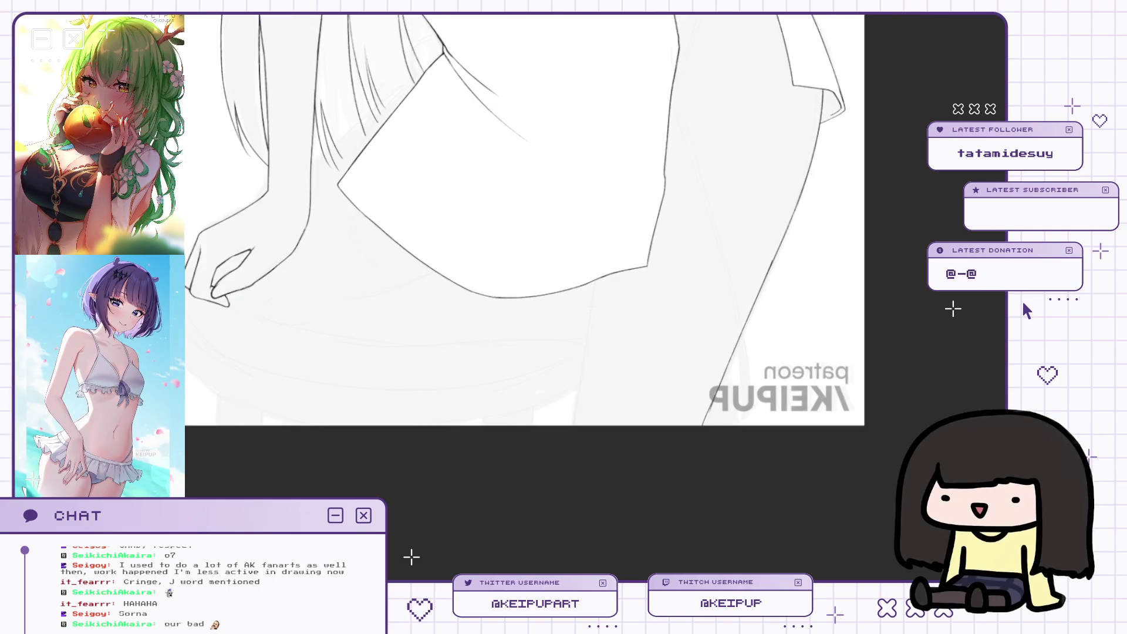
pyautogui.scroll(1, 593, 308)
pyautogui.hotkey('ctrl', 'z')
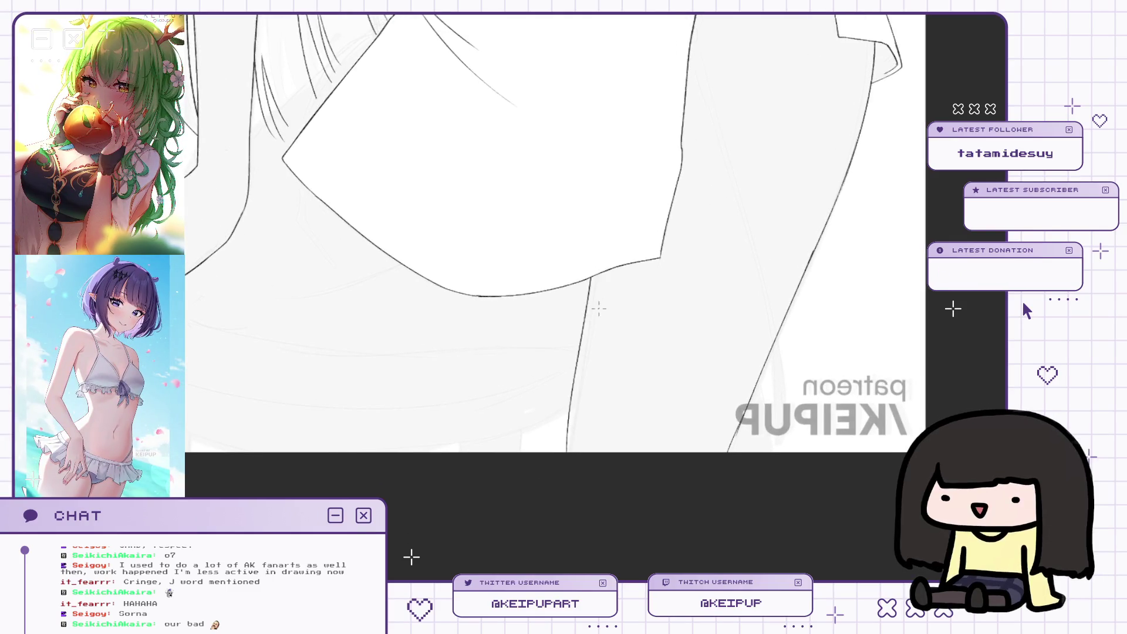
pyautogui.scroll(-1, 596, 310)
pyautogui.scroll(2, 598, 352)
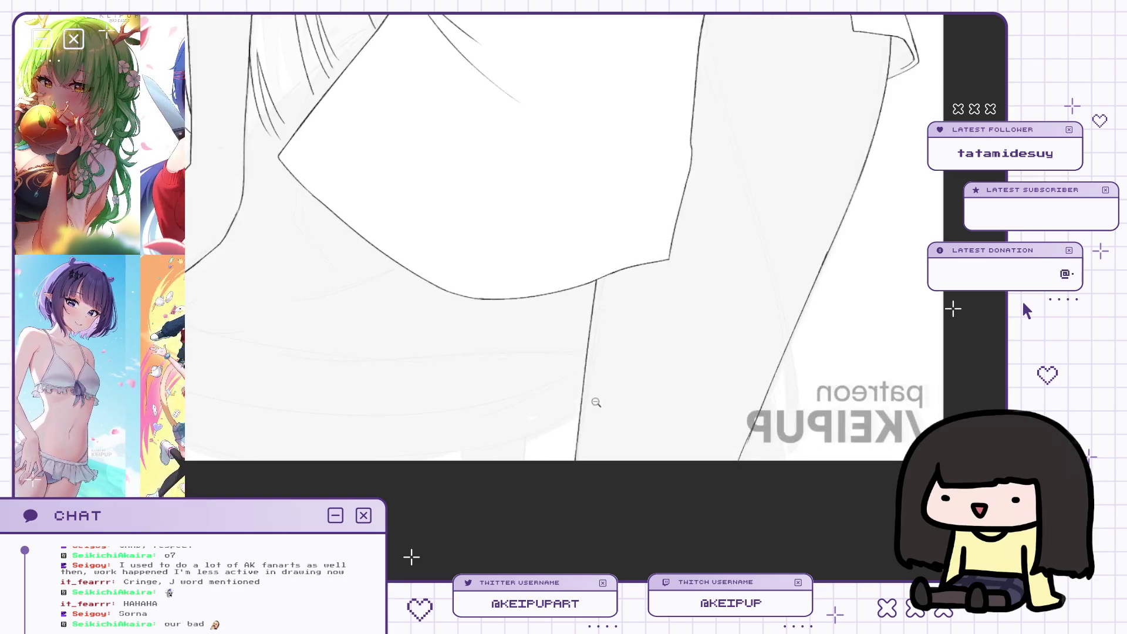
pyautogui.scroll(-2, 599, 411)
pyautogui.scroll(2, 603, 355)
pyautogui.scroll(-1, 652, 305)
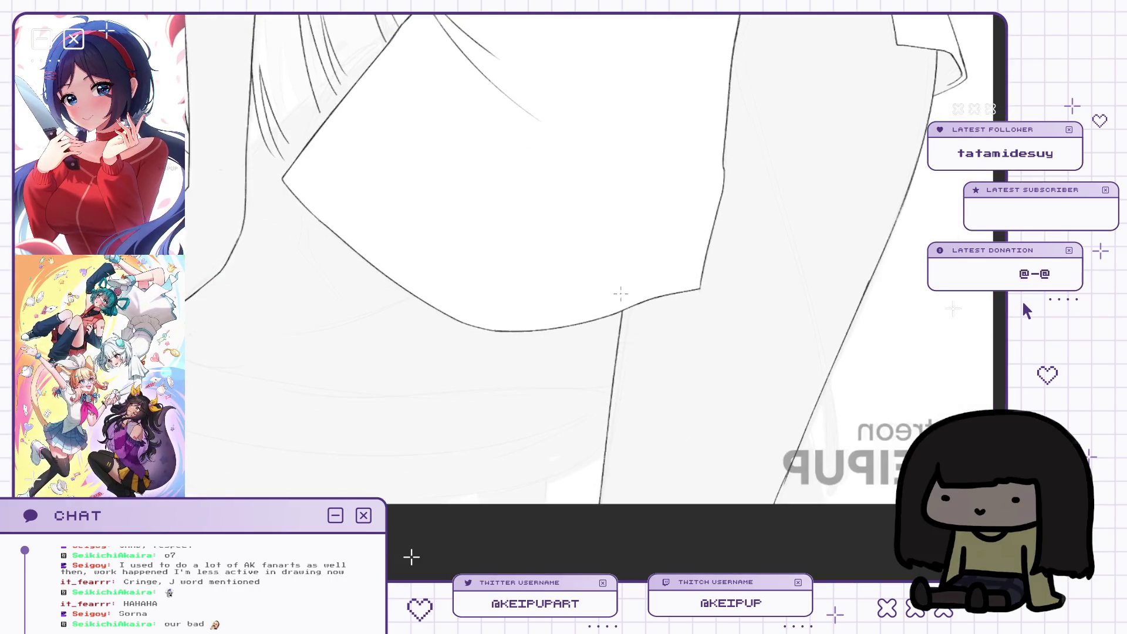
pyautogui.scroll(1, 620, 341)
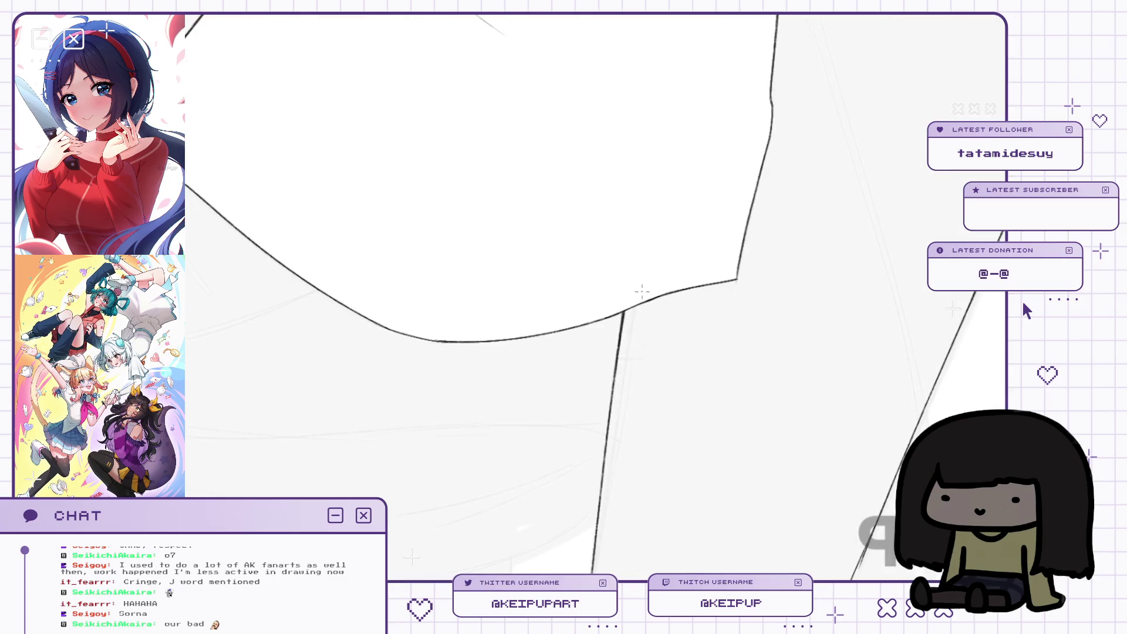
pyautogui.scroll(-3, 617, 360)
pyautogui.scroll(3, 634, 306)
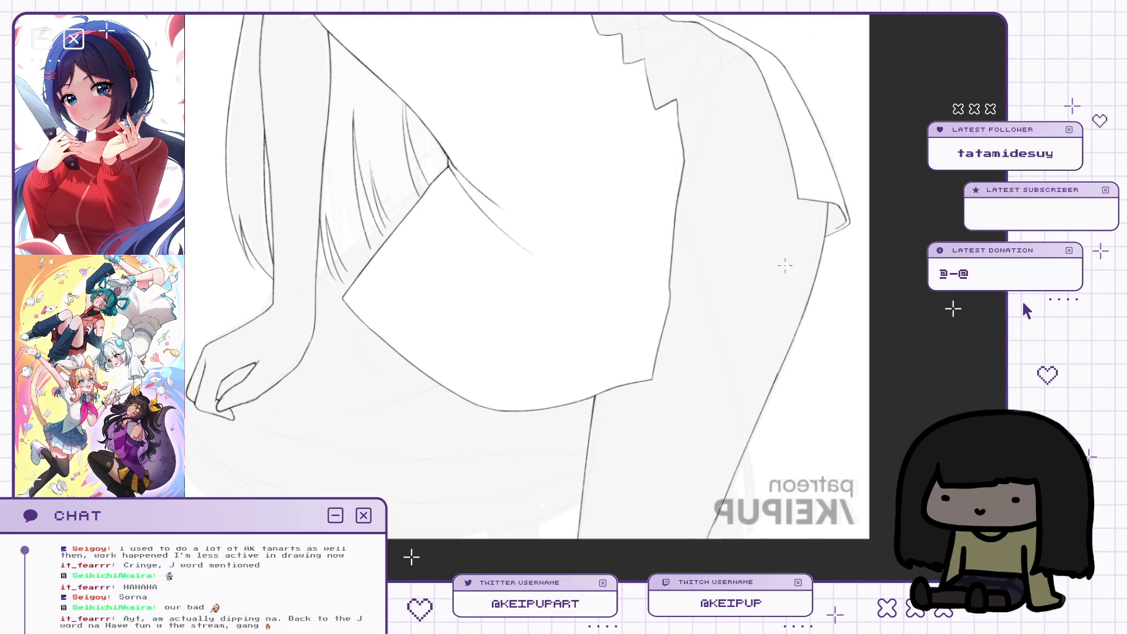
pyautogui.scroll(1, 644, 263)
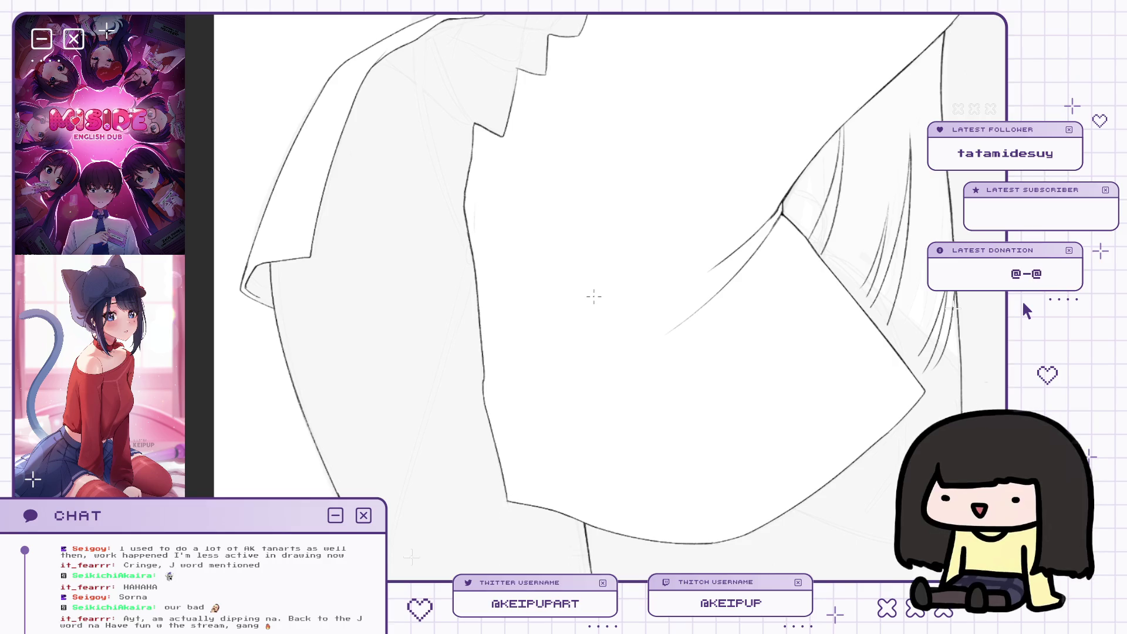
pyautogui.moveTo(527, 170); pyautogui.dragTo(405, 245)
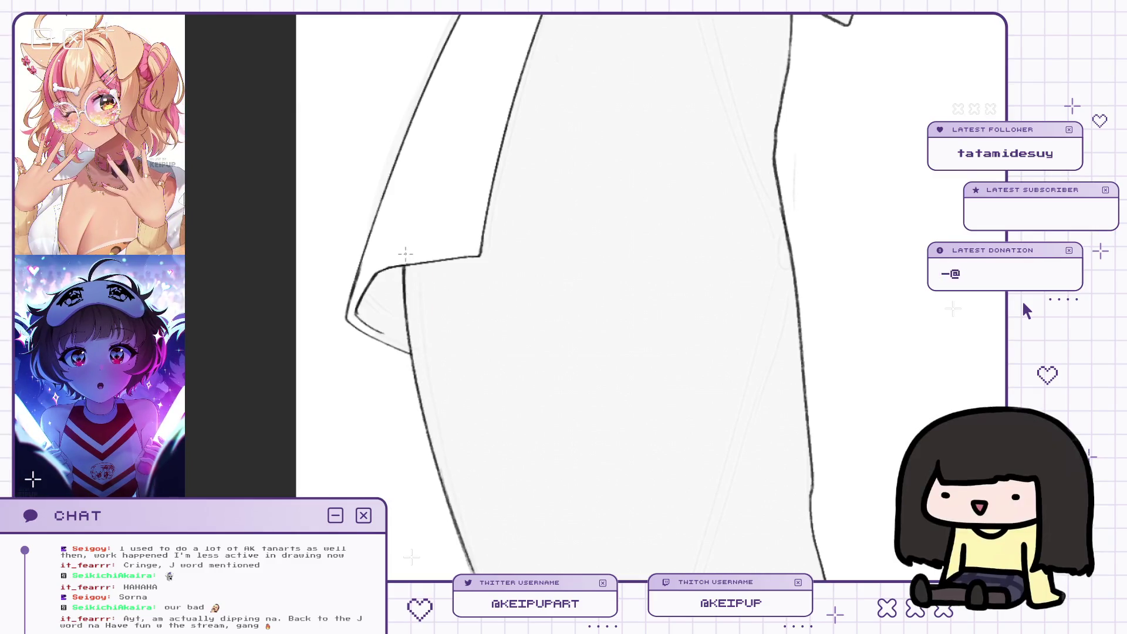
pyautogui.press('h')
pyautogui.scroll(-3, 734, 287)
pyautogui.moveTo(734, 287); pyautogui.dragTo(703, 380)
pyautogui.scroll(3, 703, 379)
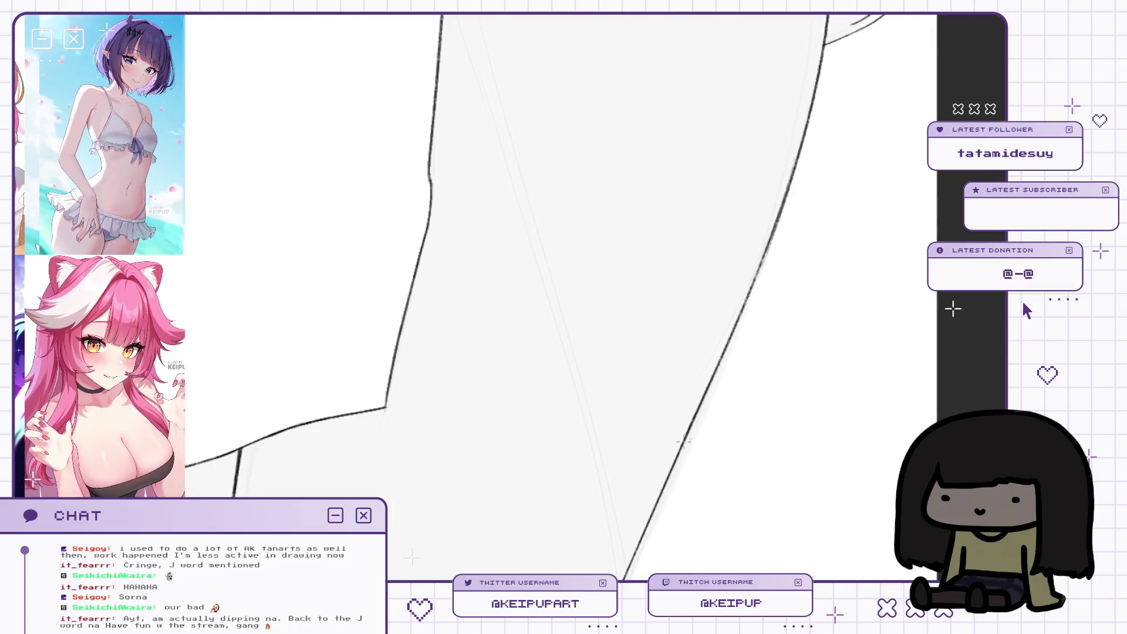
pyautogui.scroll(-2, 689, 430)
pyautogui.scroll(2, 681, 381)
pyautogui.moveTo(654, 347); pyautogui.dragTo(681, 342)
pyautogui.scroll(-2, 681, 341)
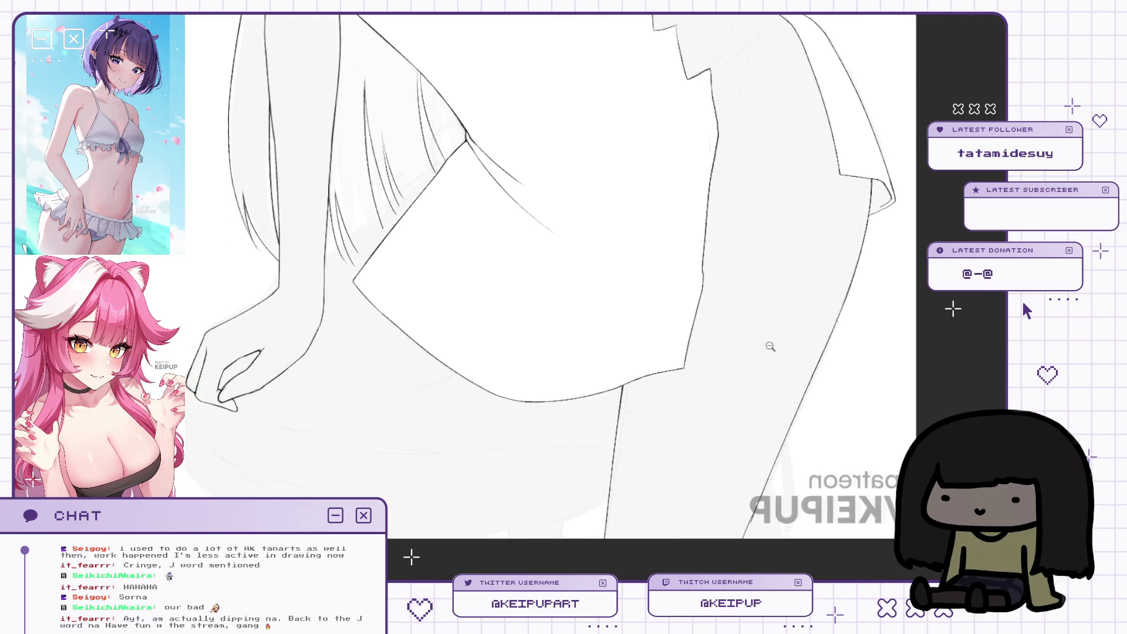
pyautogui.scroll(2, 773, 192)
pyautogui.scroll(-1, 773, 192)
pyautogui.scroll(3, 679, 307)
pyautogui.hotkey('ctrl', 'z')
pyautogui.moveTo(529, 366); pyautogui.dragTo(681, 320)
# Try several lower sleeve lines toward the shoulder, undoing each attempt.
pyautogui.hotkey('ctrl', 'z')
pyautogui.moveTo(522, 365); pyautogui.dragTo(681, 320)
pyautogui.hotkey('ctrl', 'z')
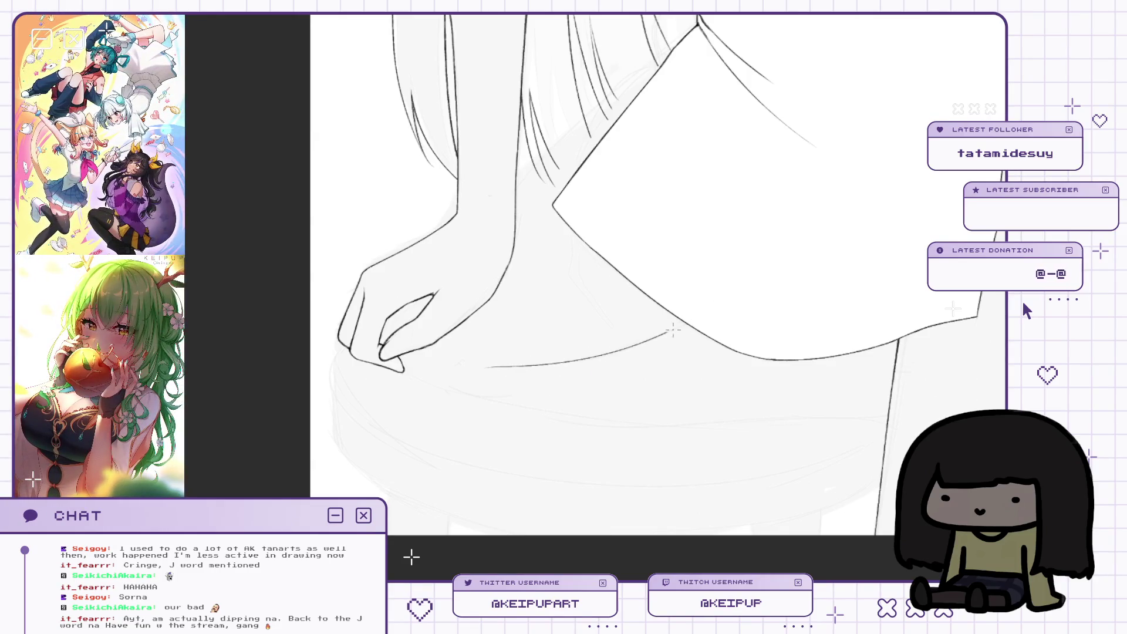
pyautogui.scroll(1, 664, 333)
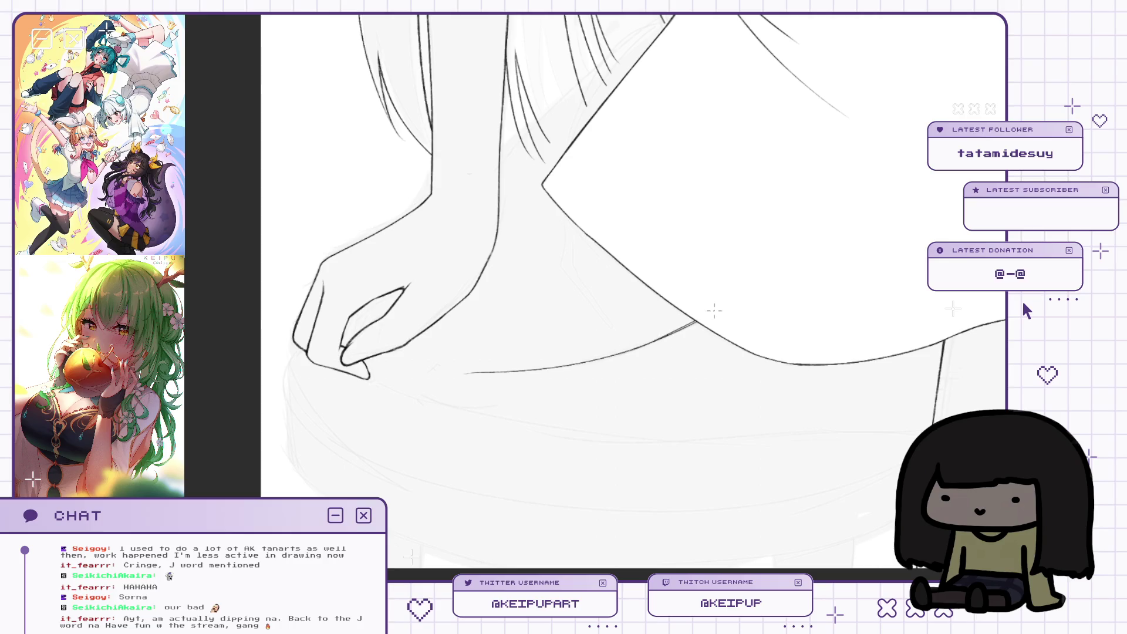
pyautogui.scroll(3, 672, 334)
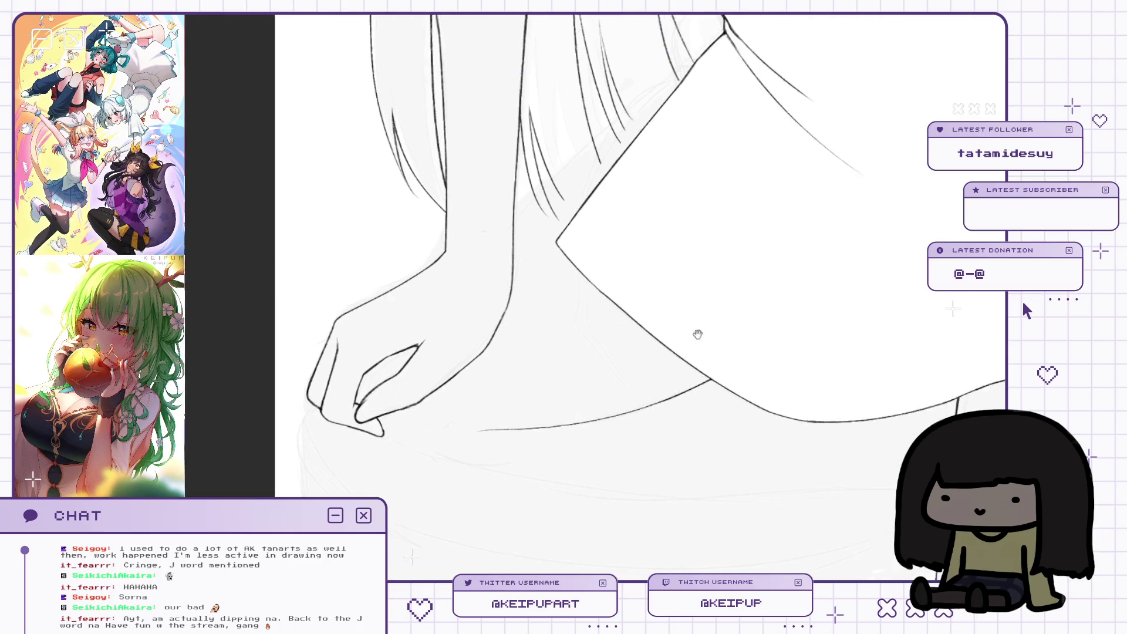
pyautogui.hotkey('ctrl', 'z')
pyautogui.moveTo(491, 374); pyautogui.dragTo(649, 243)
pyautogui.scroll(2, 664, 235)
pyautogui.hotkey('ctrl', 'z')
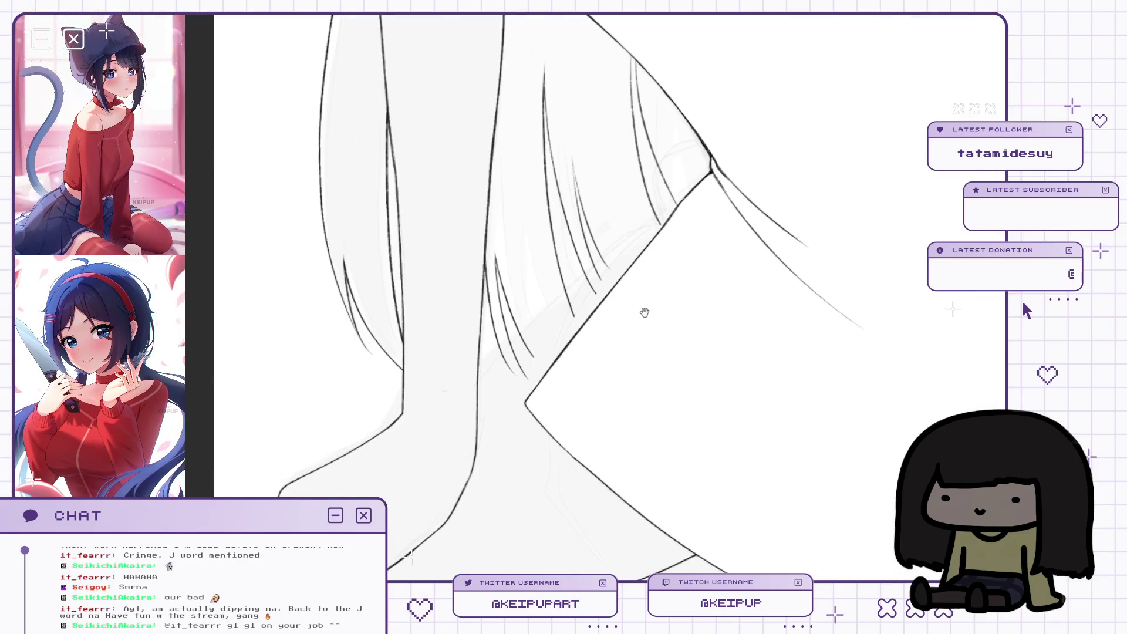
pyautogui.scroll(-2, 959, 201)
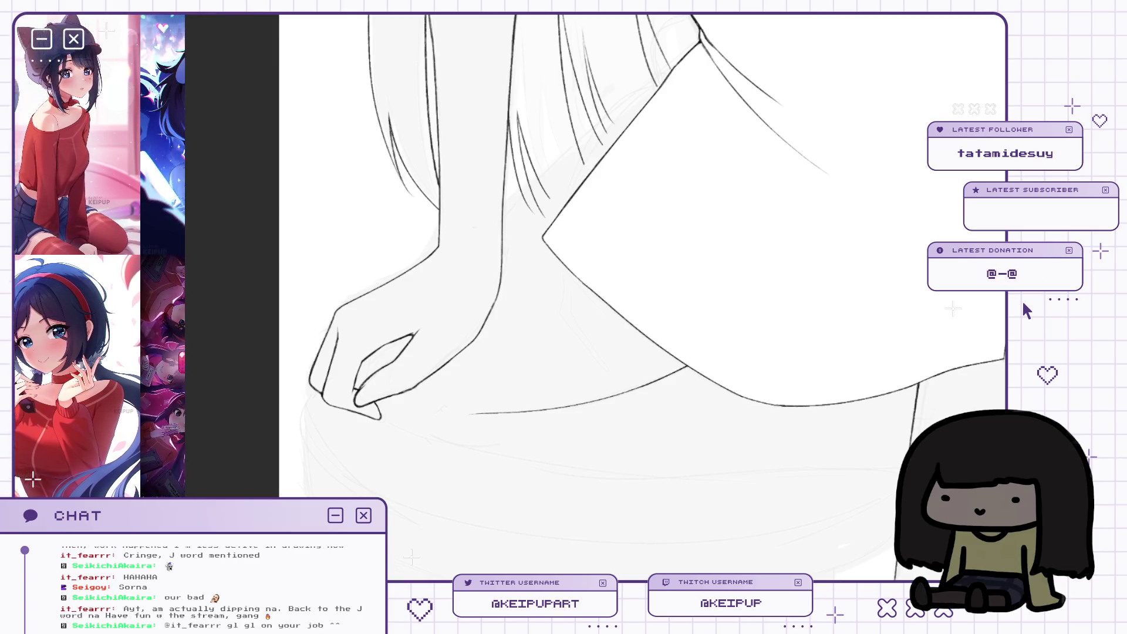
# Make the sketch more visible and lasso a freehand region across the shirt hem and hip.
pyautogui.hotkey('ctrl', 'z')
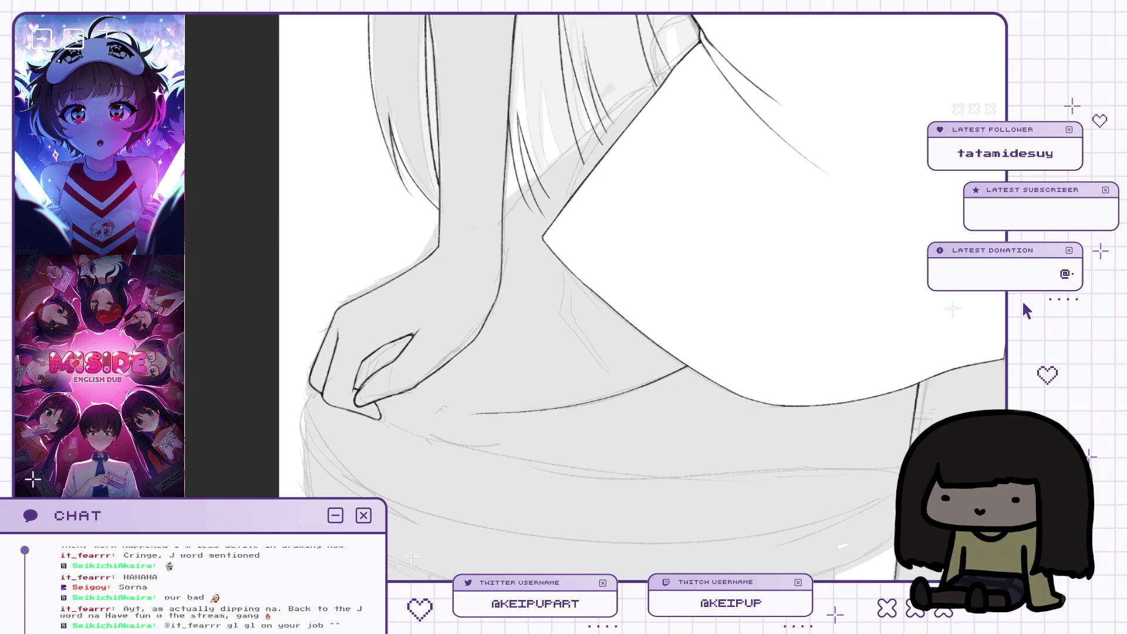
pyautogui.moveTo(920, 281)
pyautogui.mouseDown()
pyautogui.moveTo(674, 350)
pyautogui.moveTo(799, 358)
pyautogui.mouseUp()
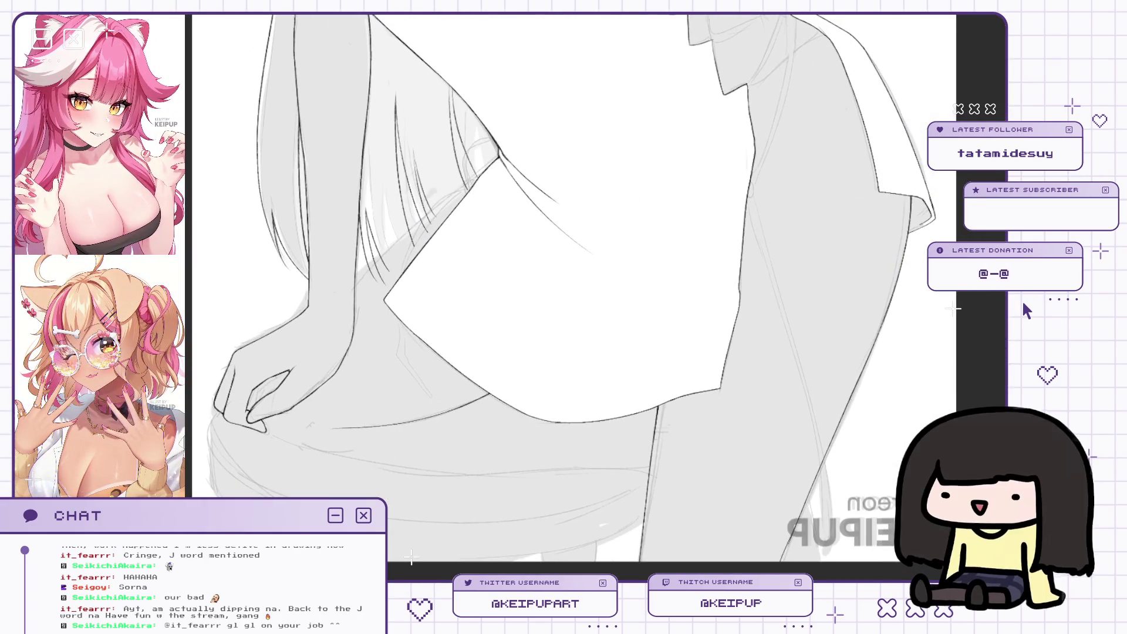
pyautogui.moveTo(940, 180); pyautogui.dragTo(415, 360)
pyautogui.moveTo(412, 558); pyautogui.dragTo(412, 557)
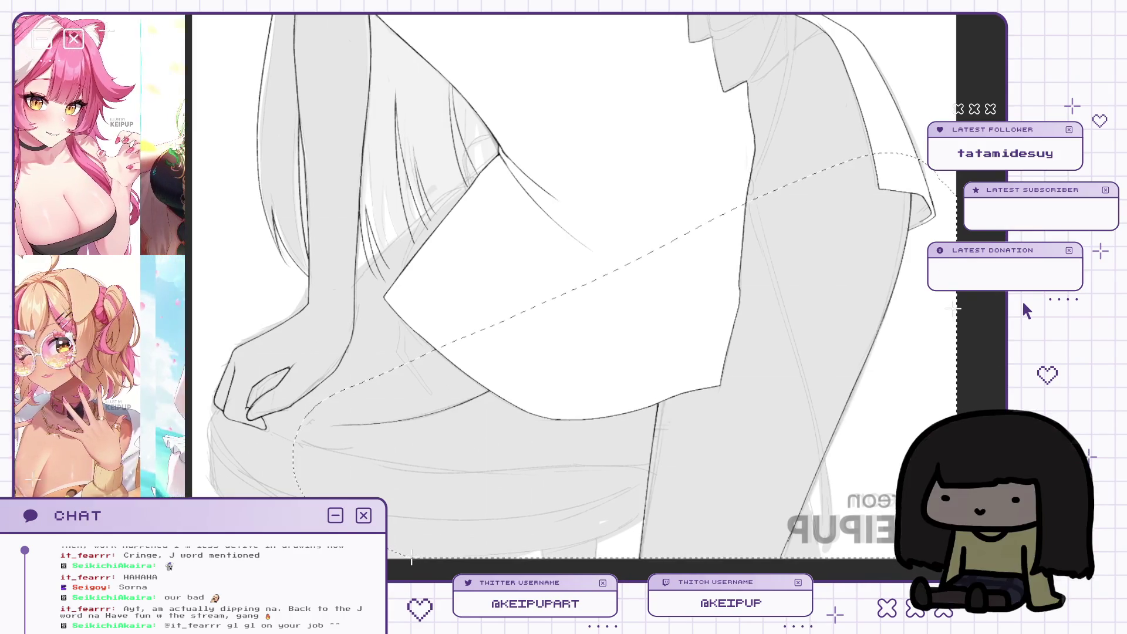
# Deselect the freehand region with Ctrl+D.
pyautogui.hotkey('ctrl', 'd')
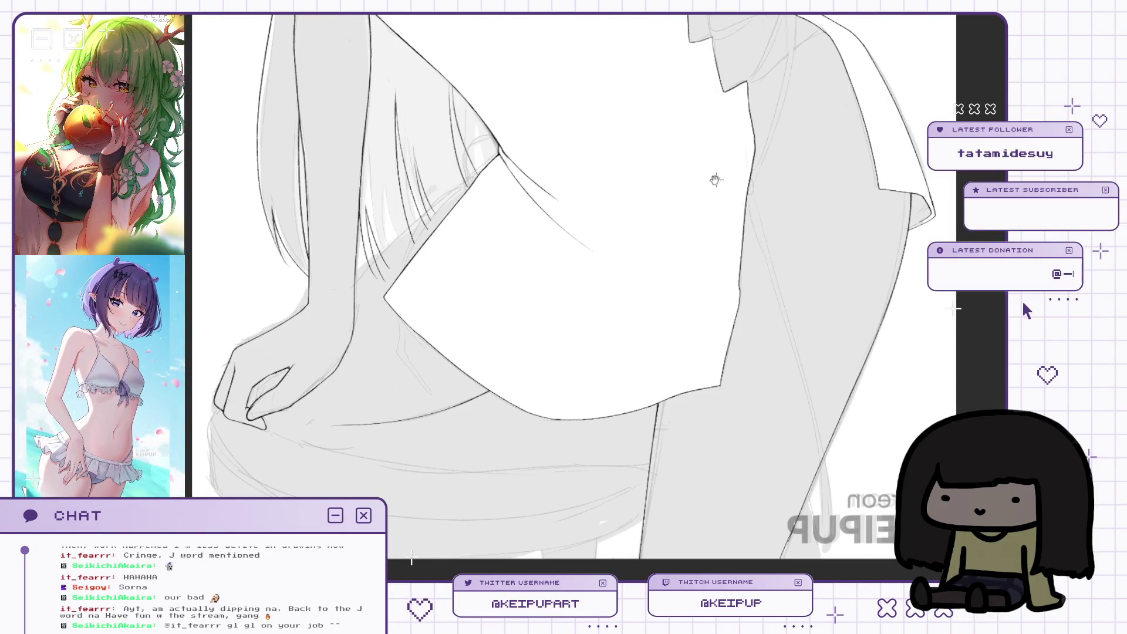
pyautogui.scroll(4, 649, 261)
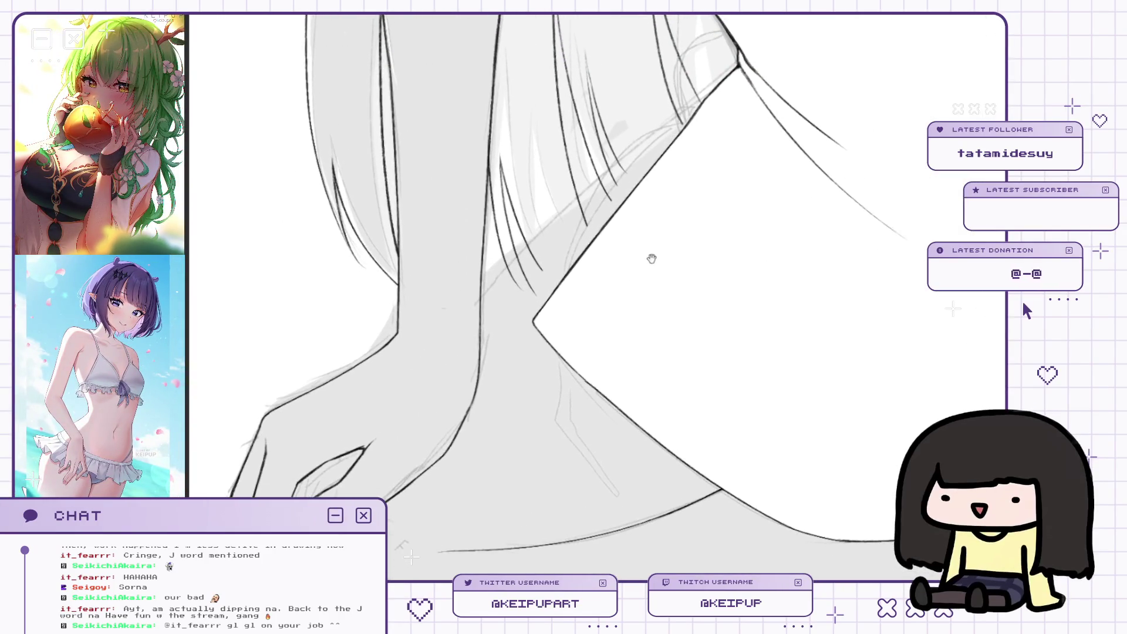
pyautogui.scroll(-3, 649, 261)
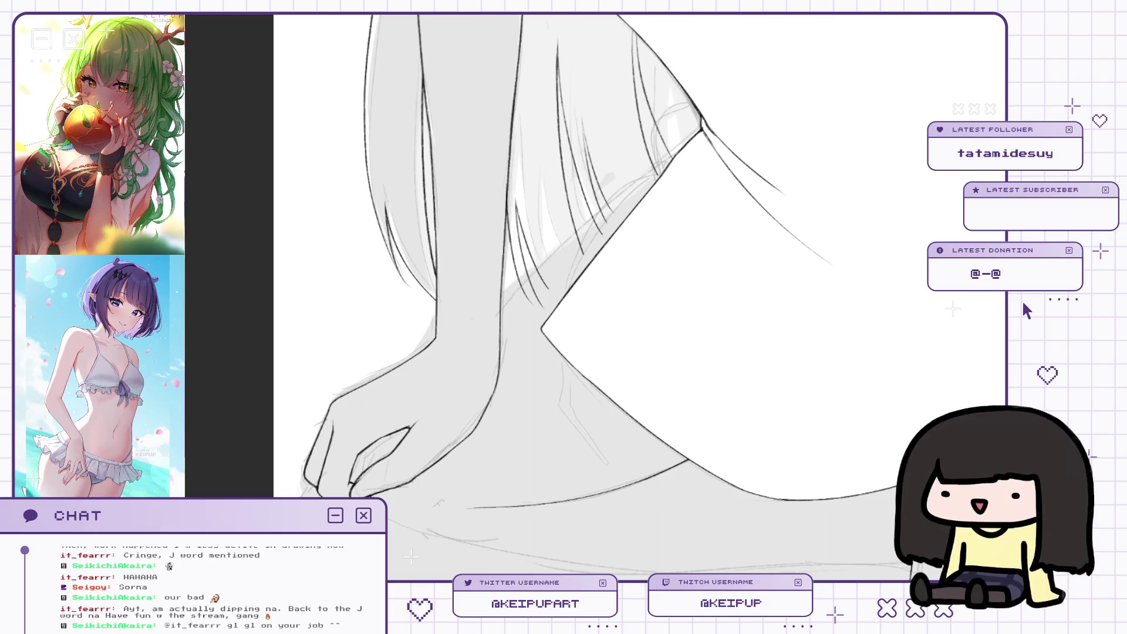
pyautogui.scroll(-1, 634, 188)
pyautogui.scroll(2, 634, 187)
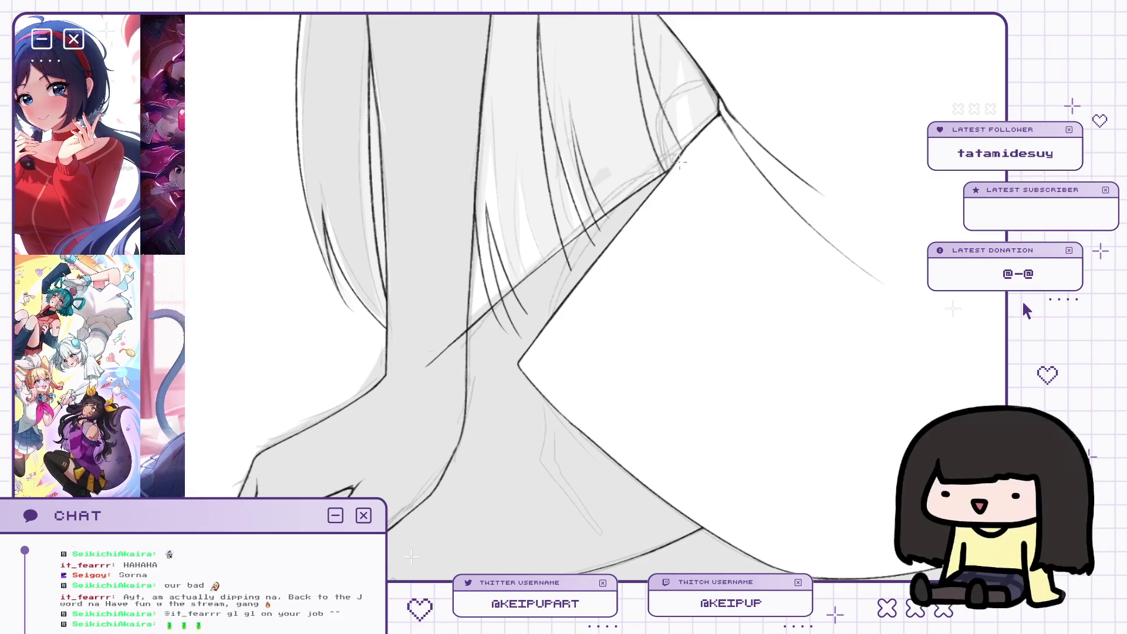
# Bring the hand on the hip into view and check it in mirrored view.
pyautogui.moveTo(692, 200); pyautogui.dragTo(694, 169)
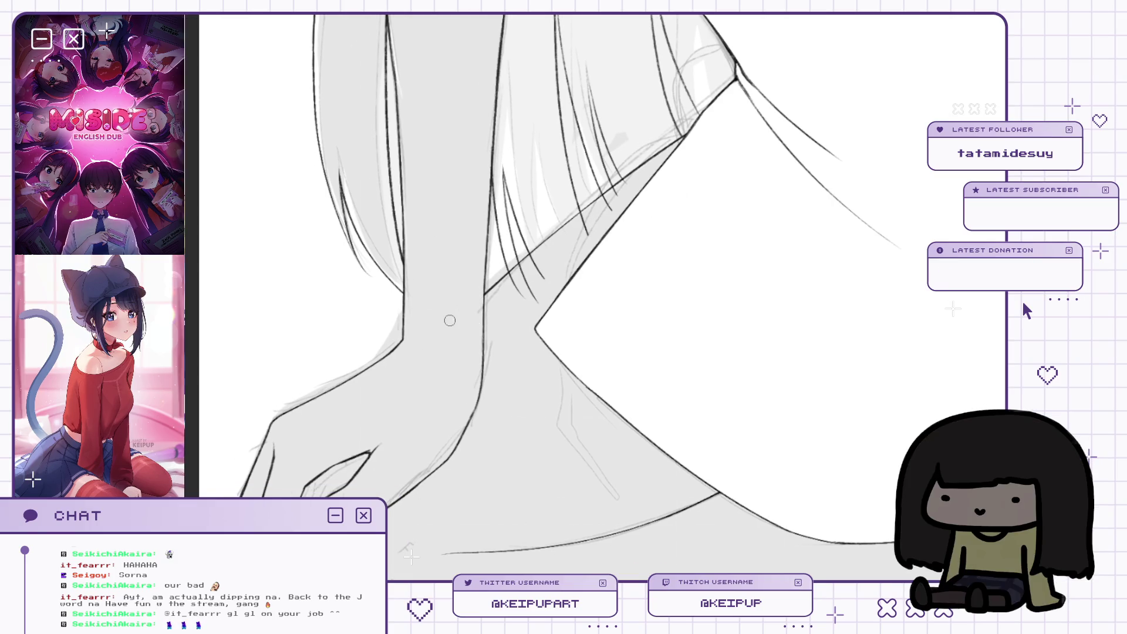
pyautogui.moveTo(450, 320)
pyautogui.mouseDown()
pyautogui.moveTo(699, 315)
pyautogui.moveTo(830, 297)
pyautogui.mouseUp()
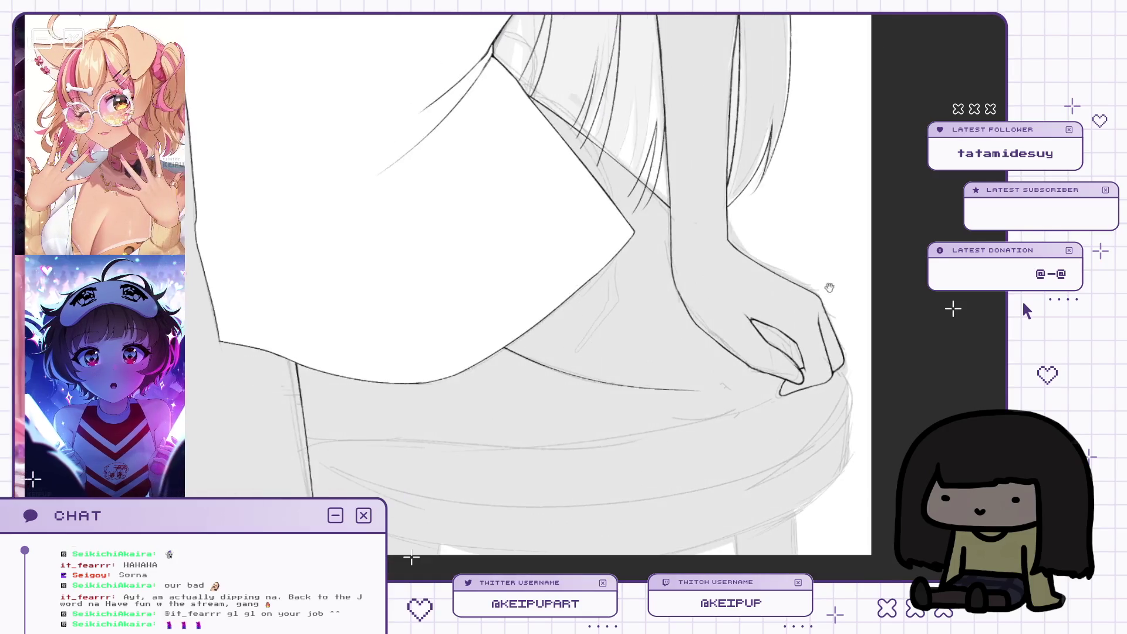
pyautogui.press('h')
pyautogui.scroll(5, 435, 300)
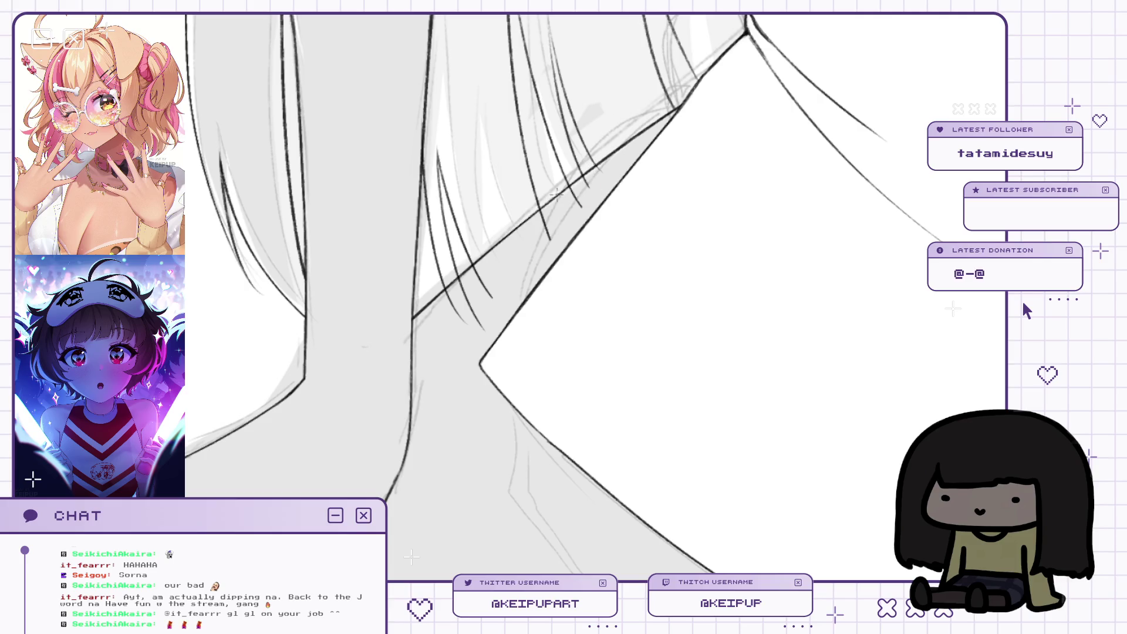
pyautogui.press('h')
pyautogui.scroll(-5, 576, 202)
pyautogui.scroll(2, 834, 294)
pyautogui.moveTo(844, 311)
pyautogui.mouseDown()
pyautogui.moveTo(830, 283)
pyautogui.moveTo(866, 276)
pyautogui.mouseUp()
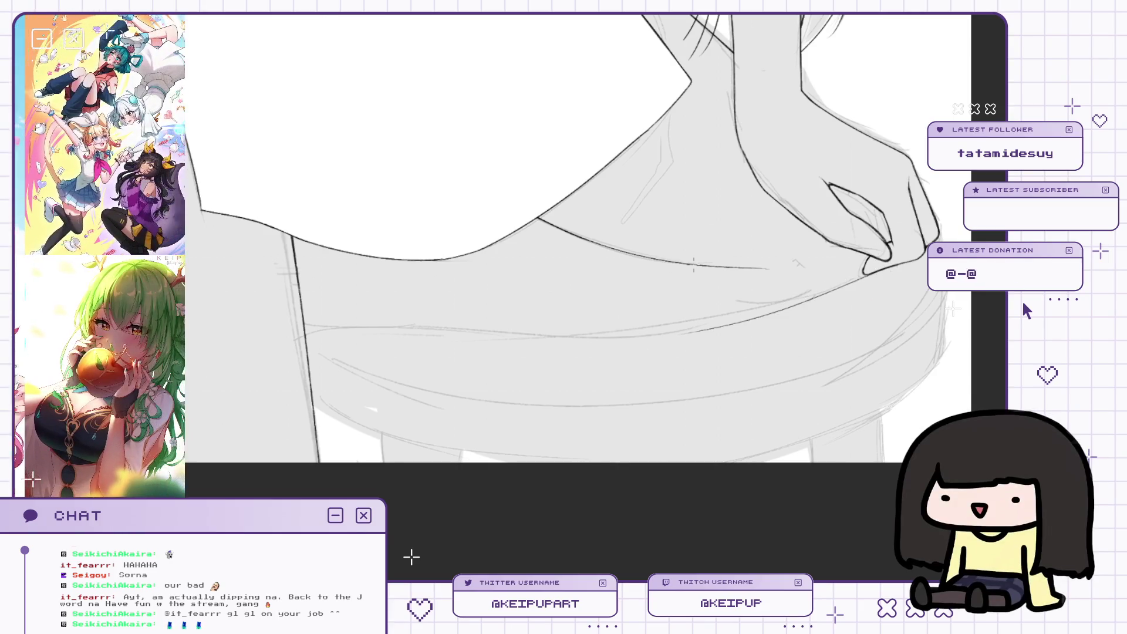
# Undo the stray stroke across the waistband and recheck the hip hand mirrored.
pyautogui.press('h')
pyautogui.press('h')
pyautogui.press('h')
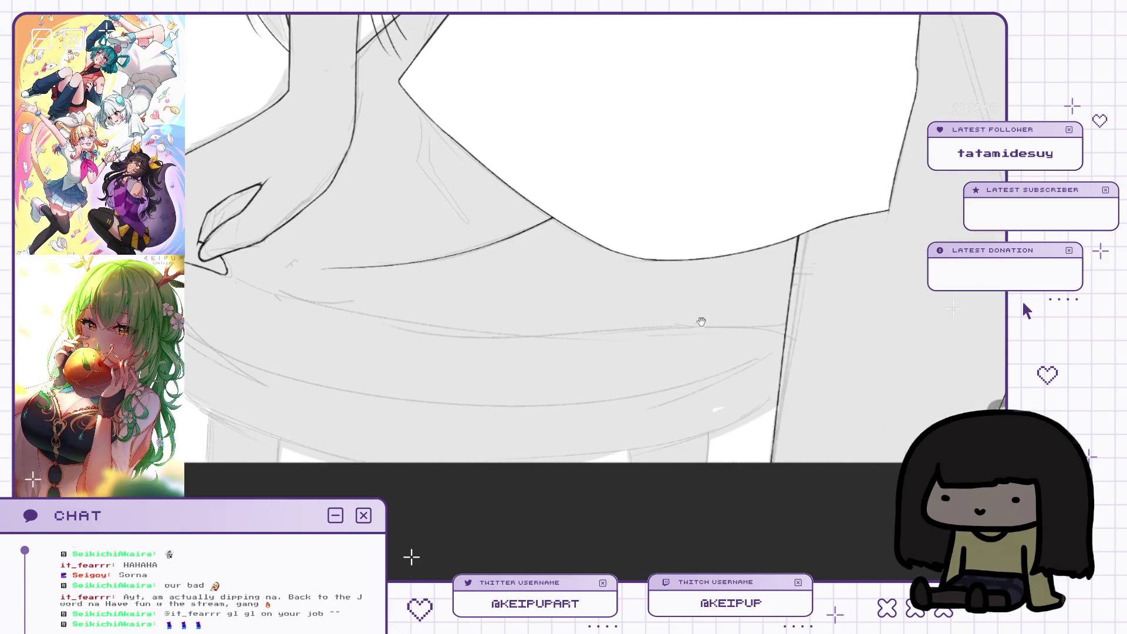
pyautogui.moveTo(707, 321); pyautogui.dragTo(818, 312)
pyautogui.hotkey('ctrl', 'z')
pyautogui.moveTo(684, 301); pyautogui.dragTo(658, 293)
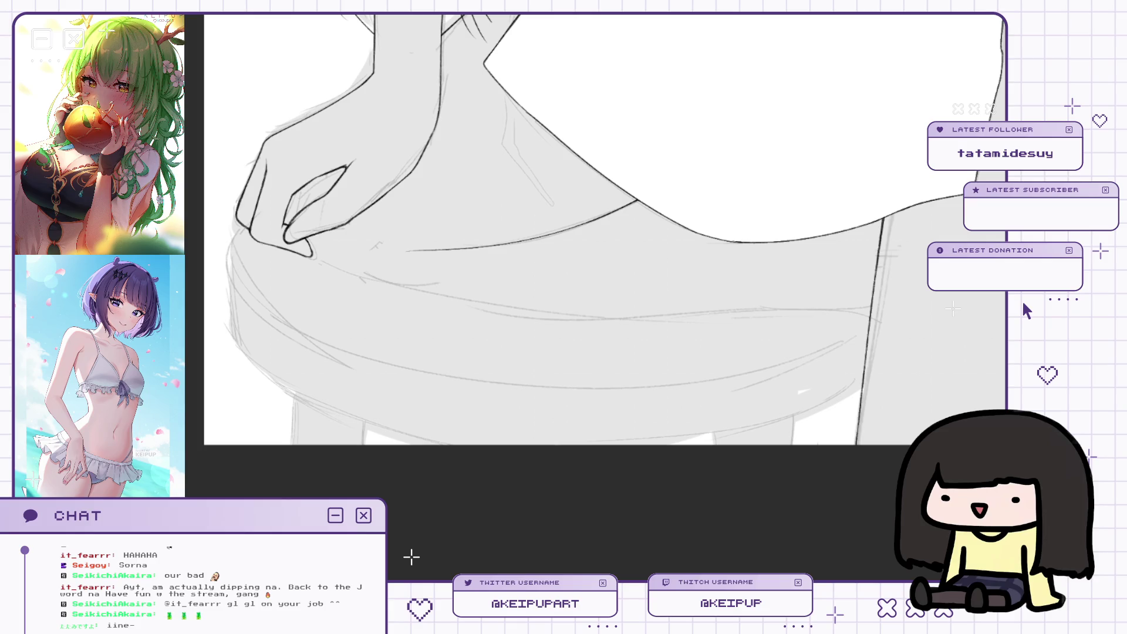
pyautogui.moveTo(763, 274)
pyautogui.mouseDown()
pyautogui.moveTo(775, 310)
pyautogui.moveTo(727, 319)
pyautogui.moveTo(806, 355)
pyautogui.moveTo(809, 380)
pyautogui.mouseUp()
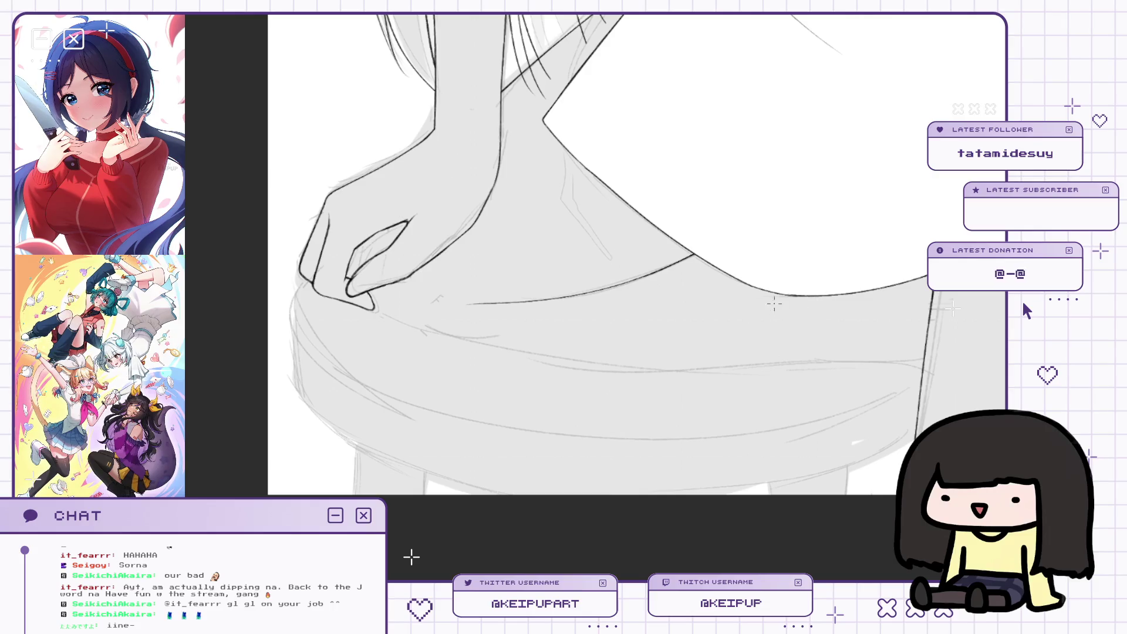
pyautogui.press('h')
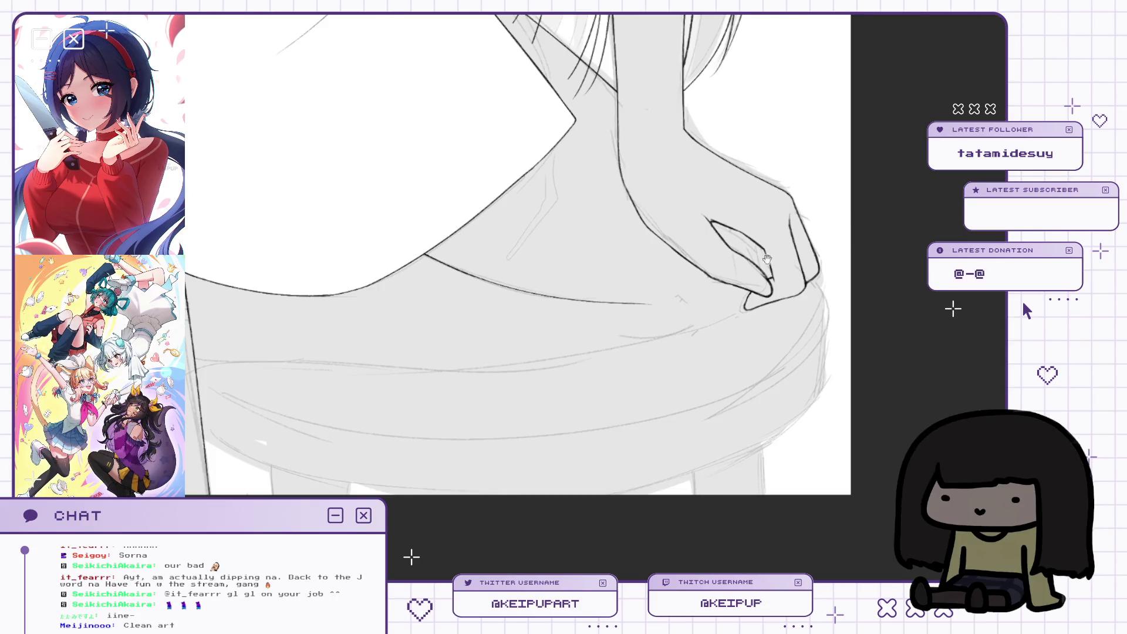
pyautogui.moveTo(806, 314); pyautogui.dragTo(830, 339)
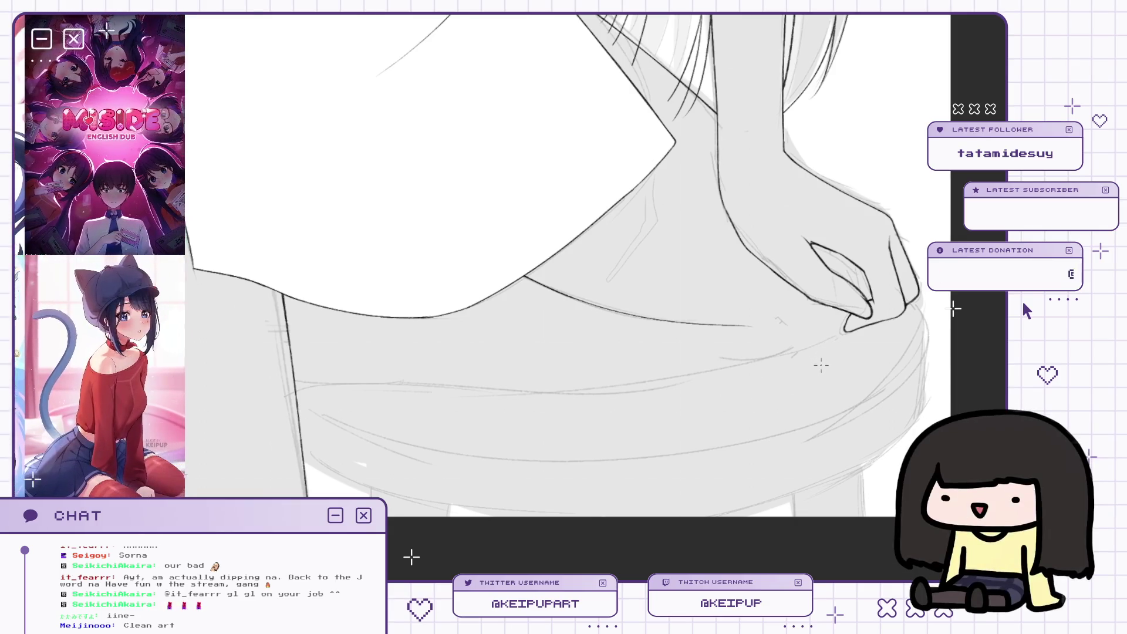
pyautogui.scroll(-3, 828, 320)
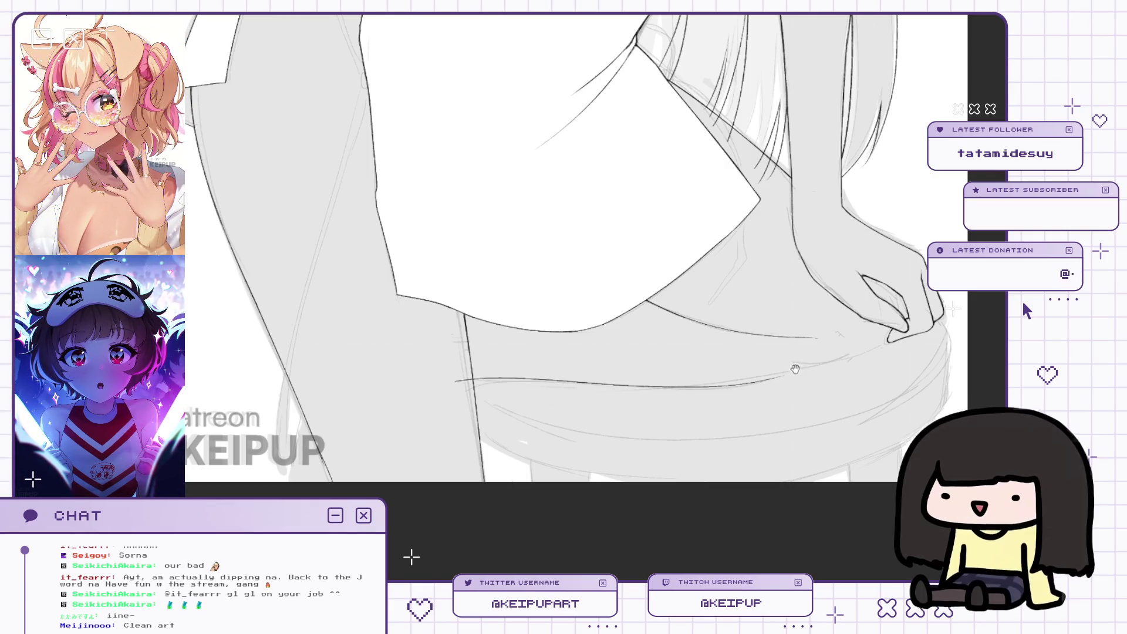
# Ink a dark waistband line from beneath the hand across the hip.
pyautogui.scroll(2, 796, 376)
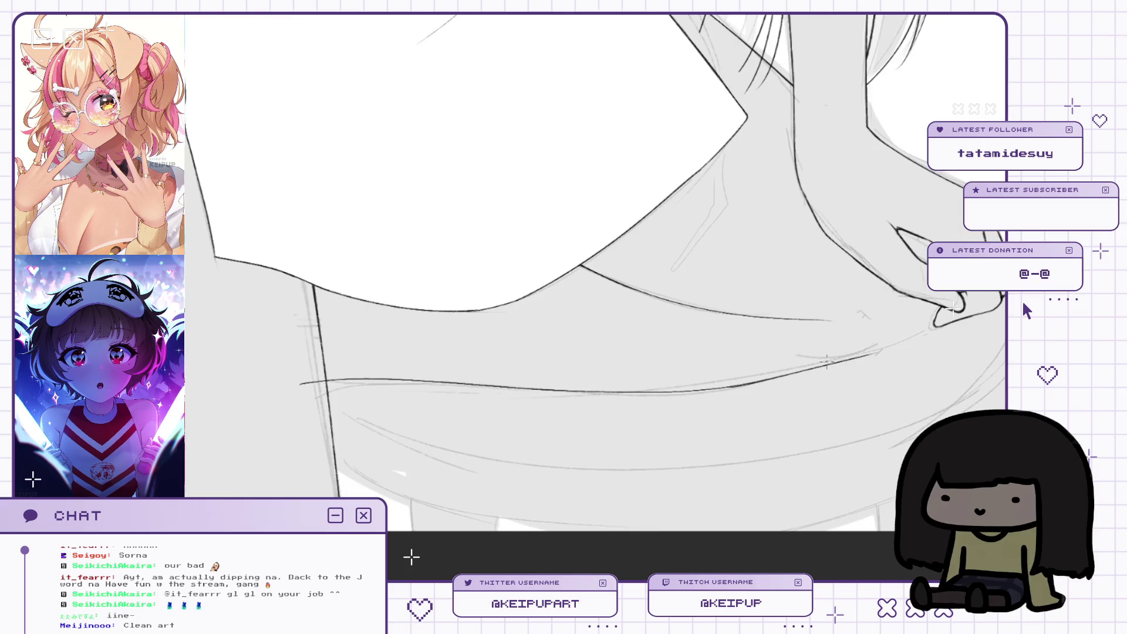
pyautogui.moveTo(792, 374)
pyautogui.mouseDown()
pyautogui.moveTo(896, 338)
pyautogui.moveTo(810, 334)
pyautogui.mouseUp()
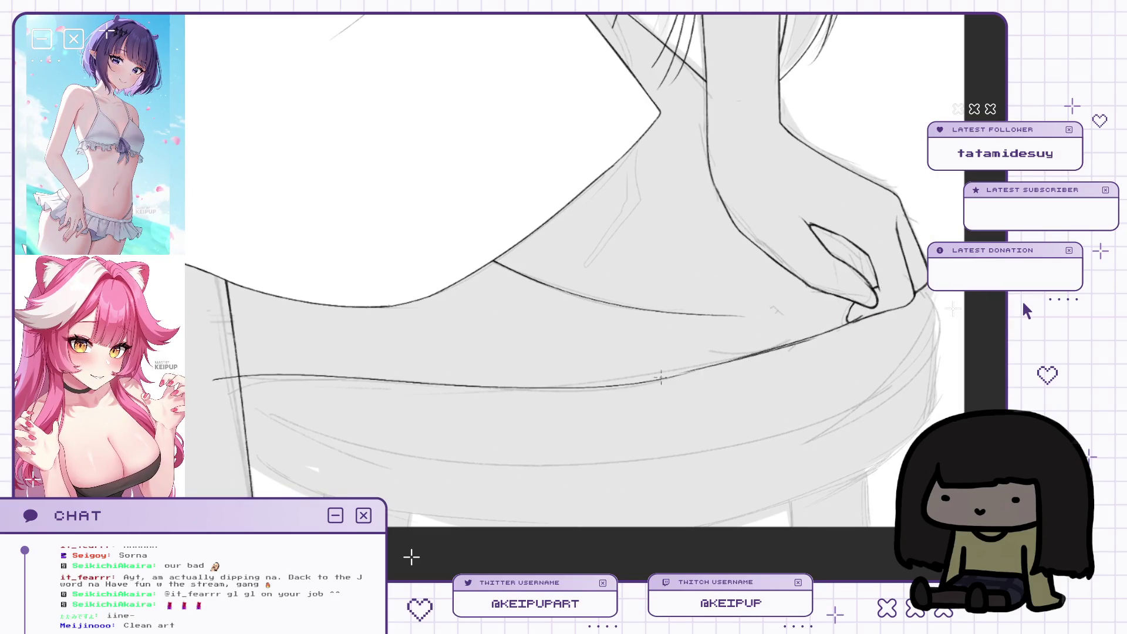
pyautogui.moveTo(665, 379); pyautogui.dragTo(808, 336)
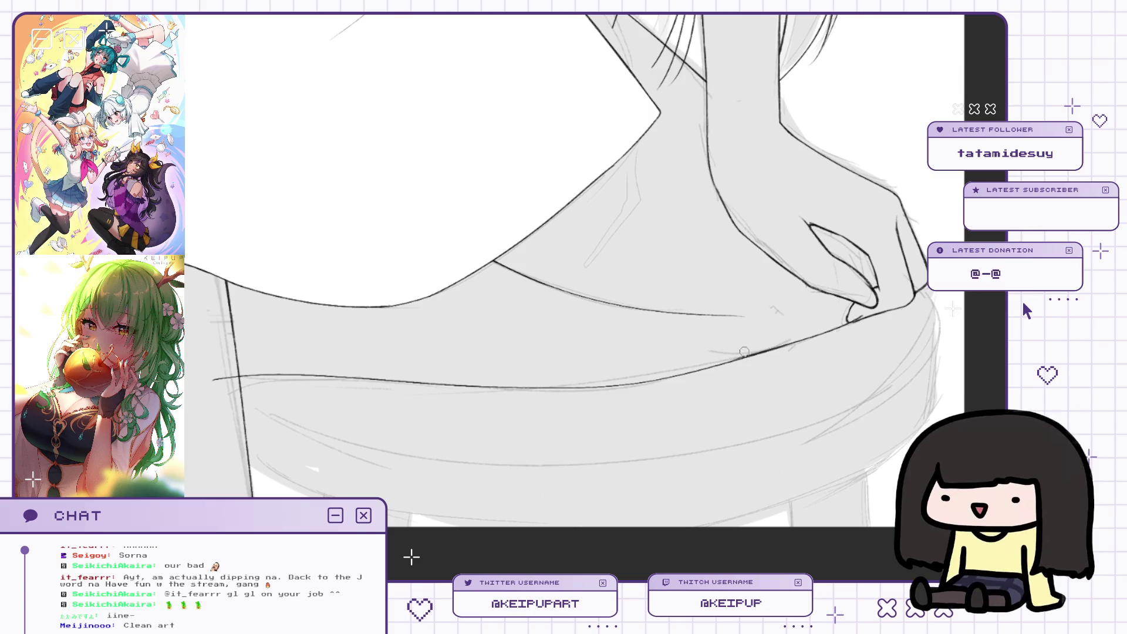
pyautogui.moveTo(852, 325); pyautogui.dragTo(827, 324)
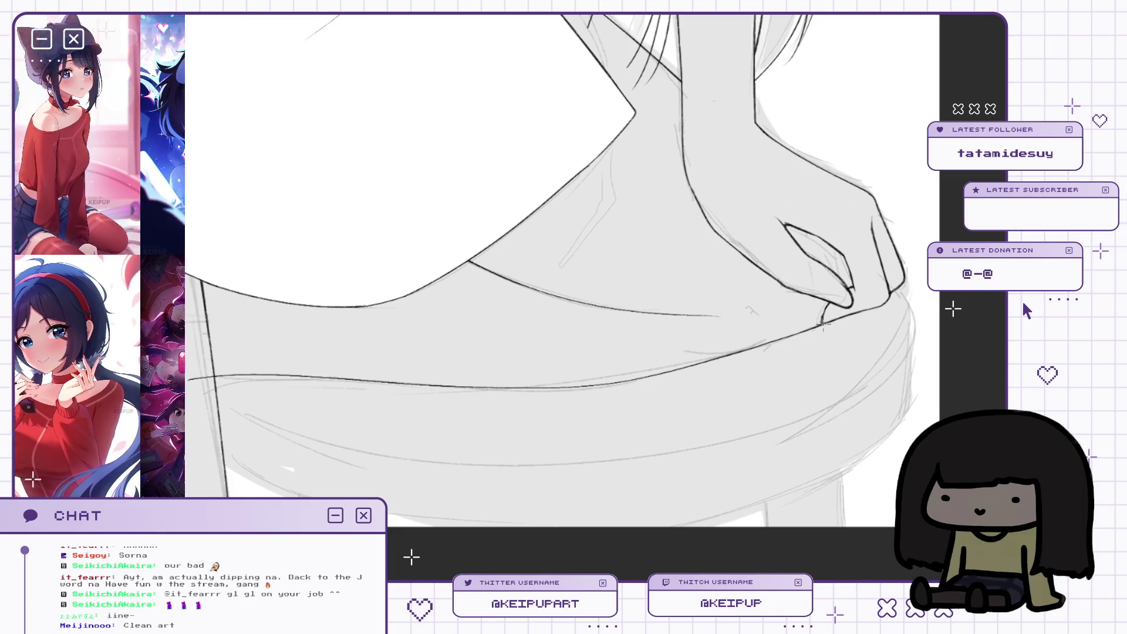
# Mirror the canvas to check the waistband curve, then restore its original orientation.
pyautogui.scroll(-3, 821, 324)
pyautogui.scroll(4, 799, 289)
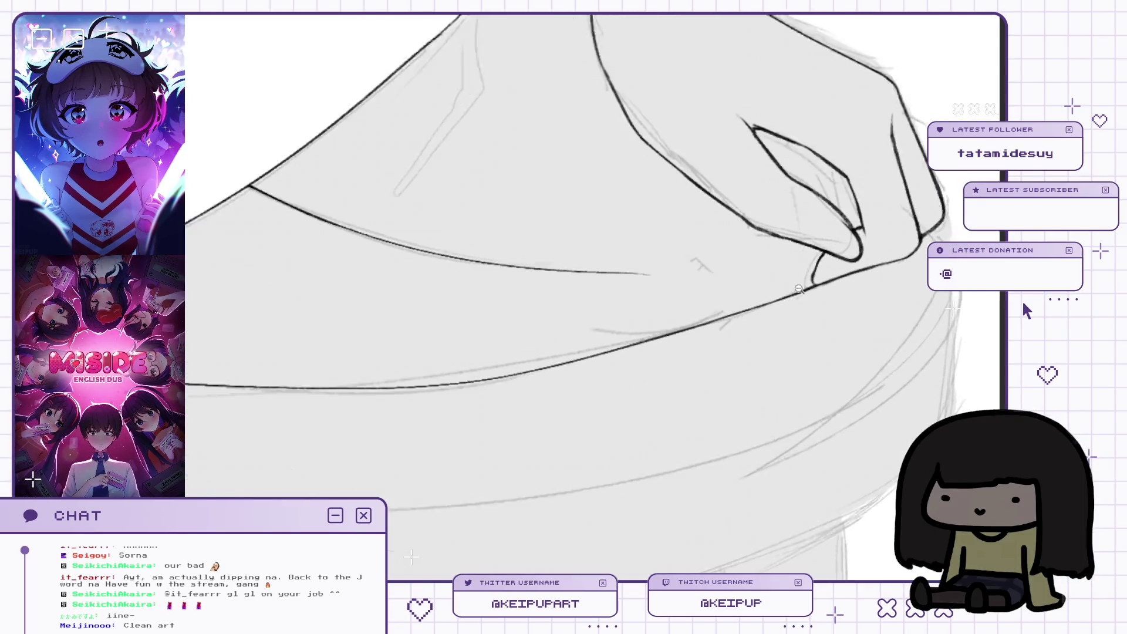
pyautogui.scroll(2, 799, 289)
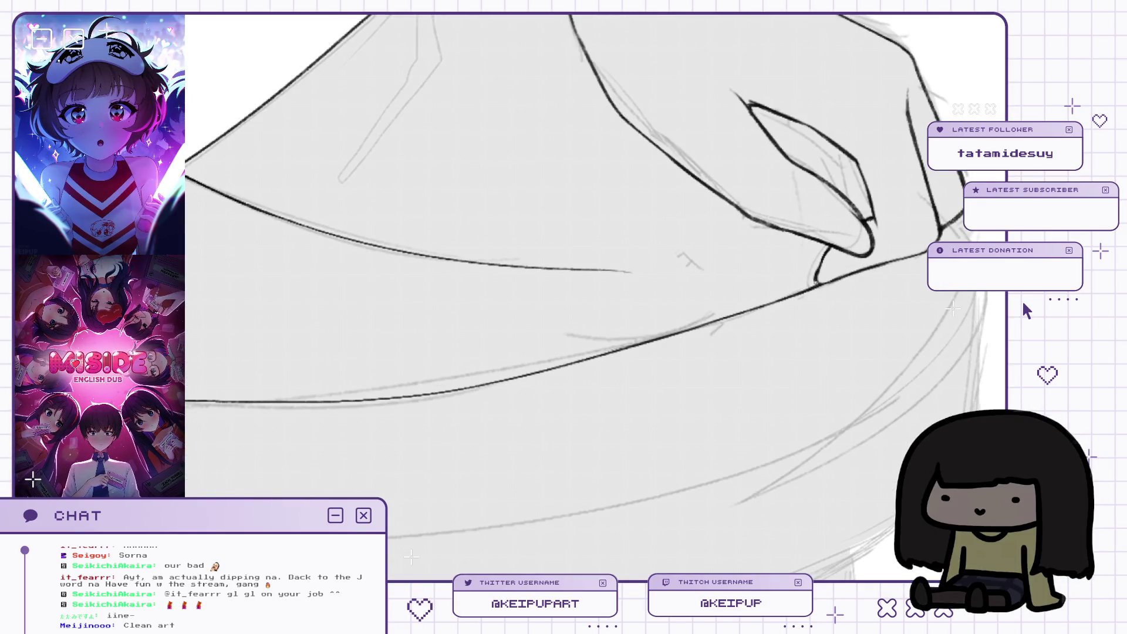
pyautogui.scroll(-3, 868, 268)
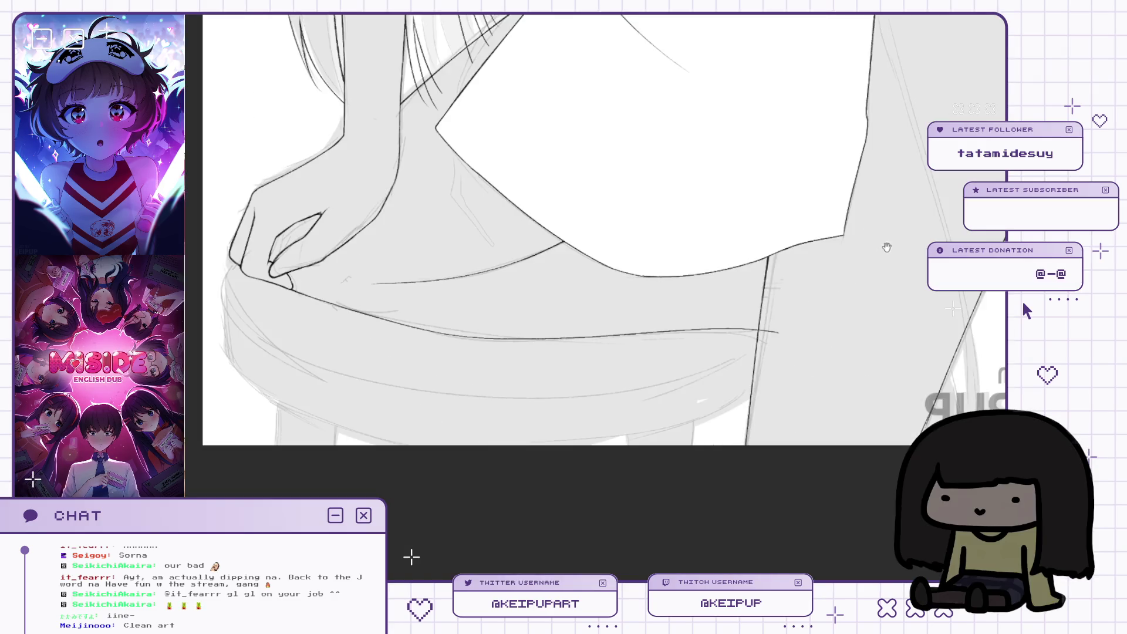
pyautogui.scroll(4, 766, 329)
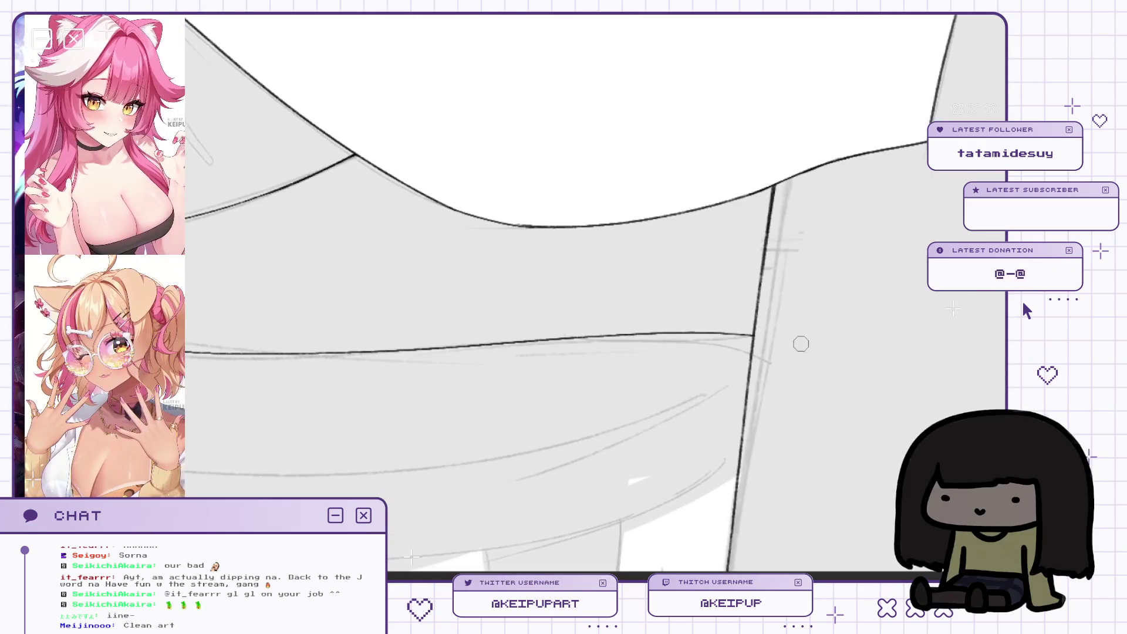
pyautogui.scroll(-3, 787, 329)
pyautogui.press('h')
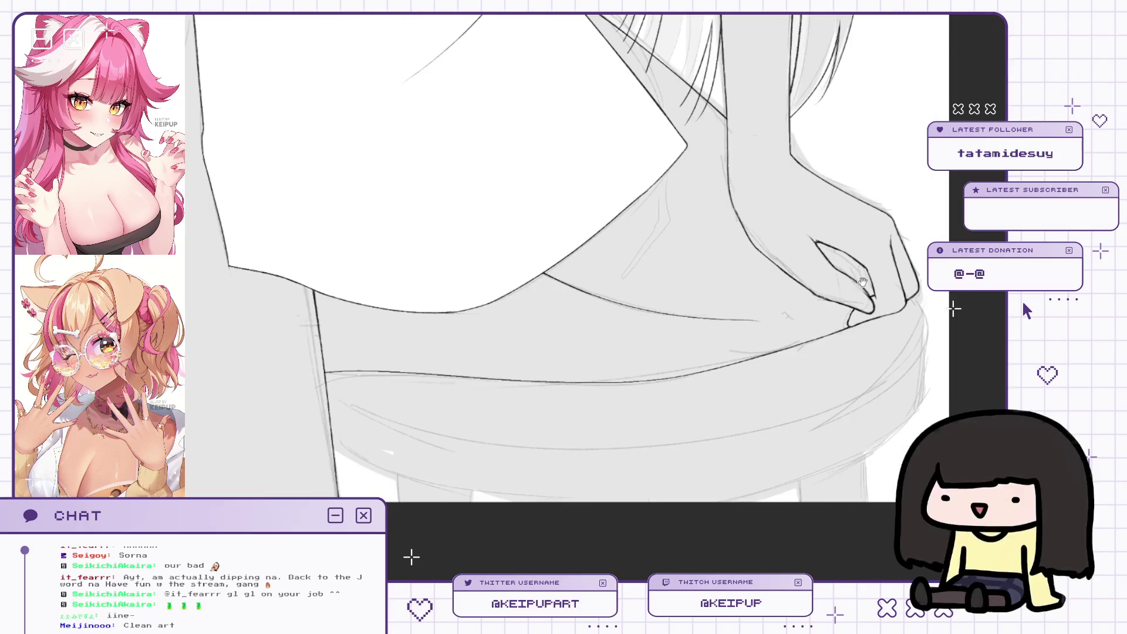
pyautogui.scroll(3, 862, 322)
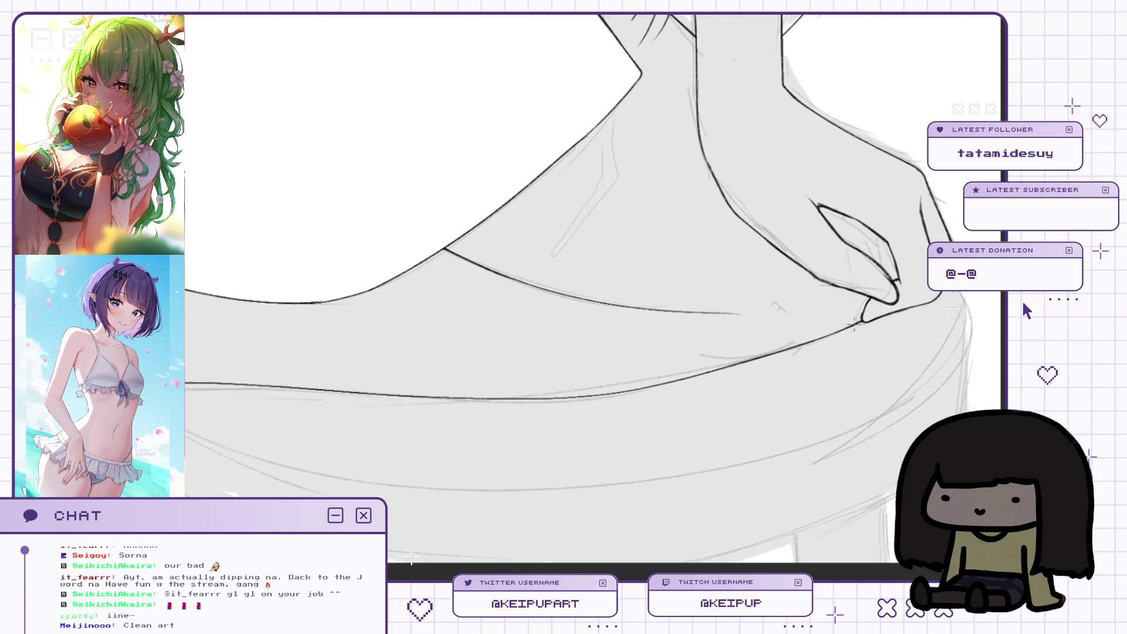
pyautogui.scroll(-3, 775, 350)
pyautogui.scroll(4, 767, 353)
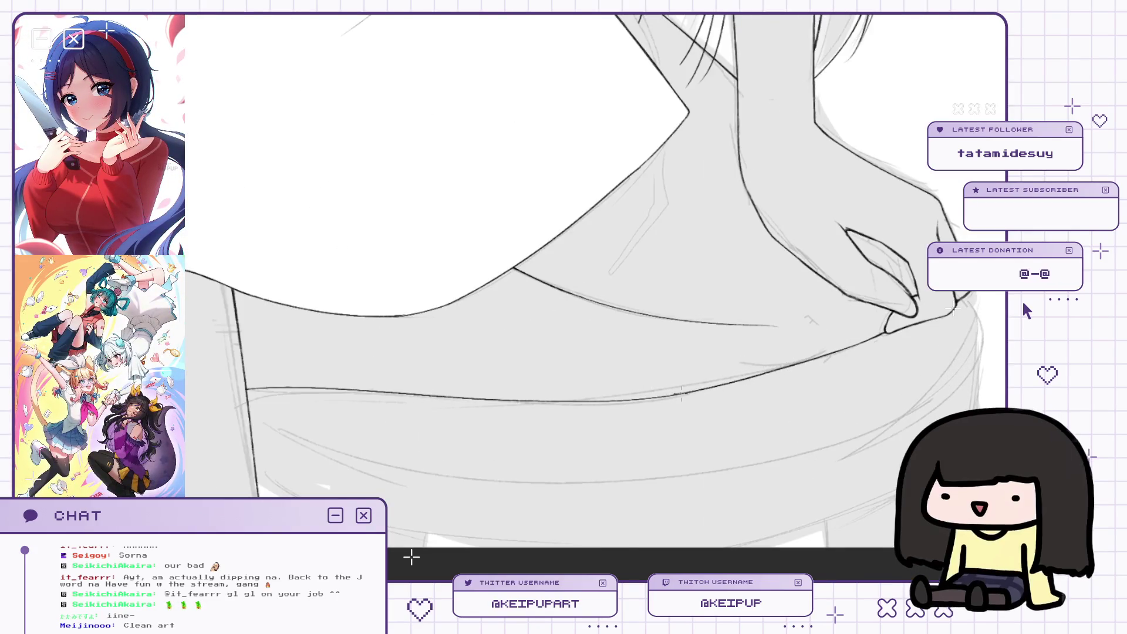
pyautogui.press('h')
pyautogui.press('h')
pyautogui.press('h')
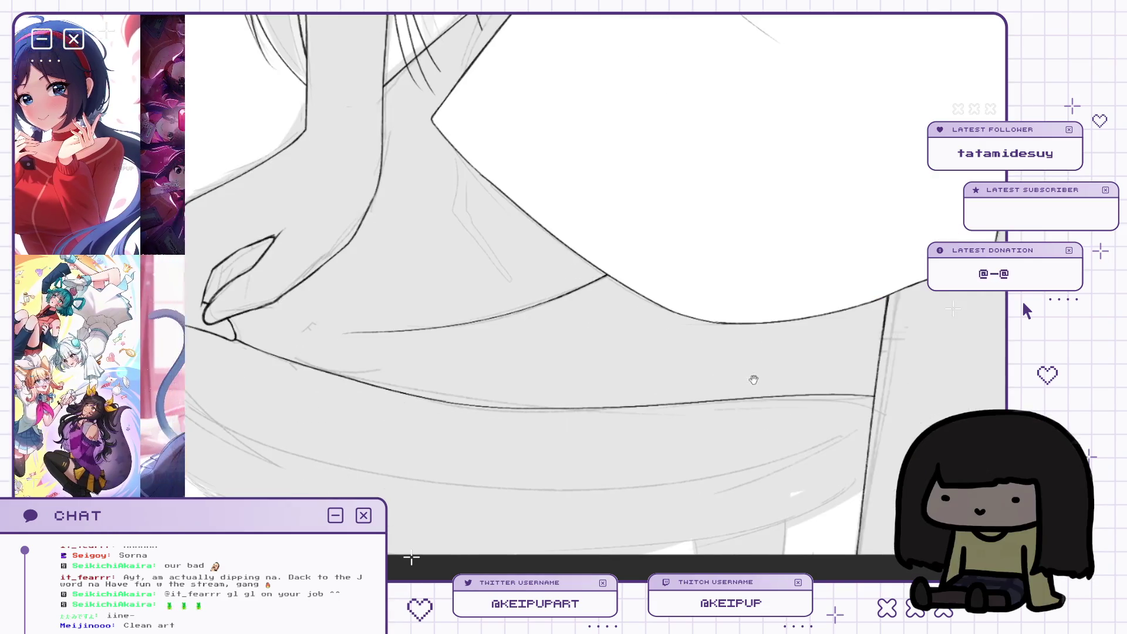
pyautogui.press('h')
pyautogui.press('h')
pyautogui.press('h')
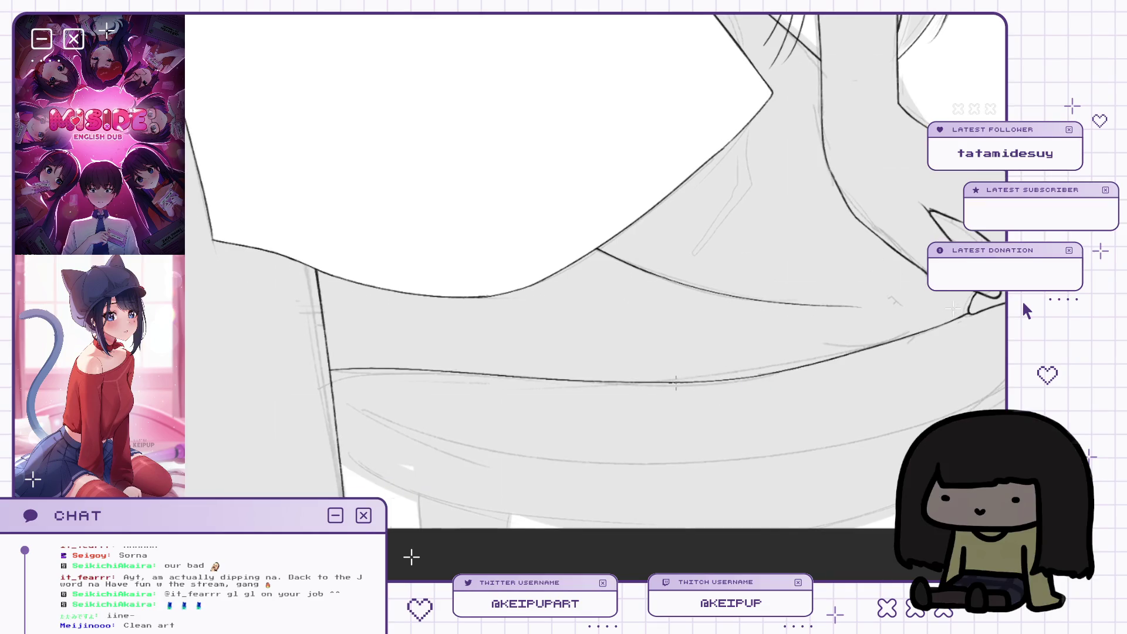
# Pan and zoom over the hand and the rest of the figure, mirroring the view to review it.
pyautogui.scroll(-3, 595, 279)
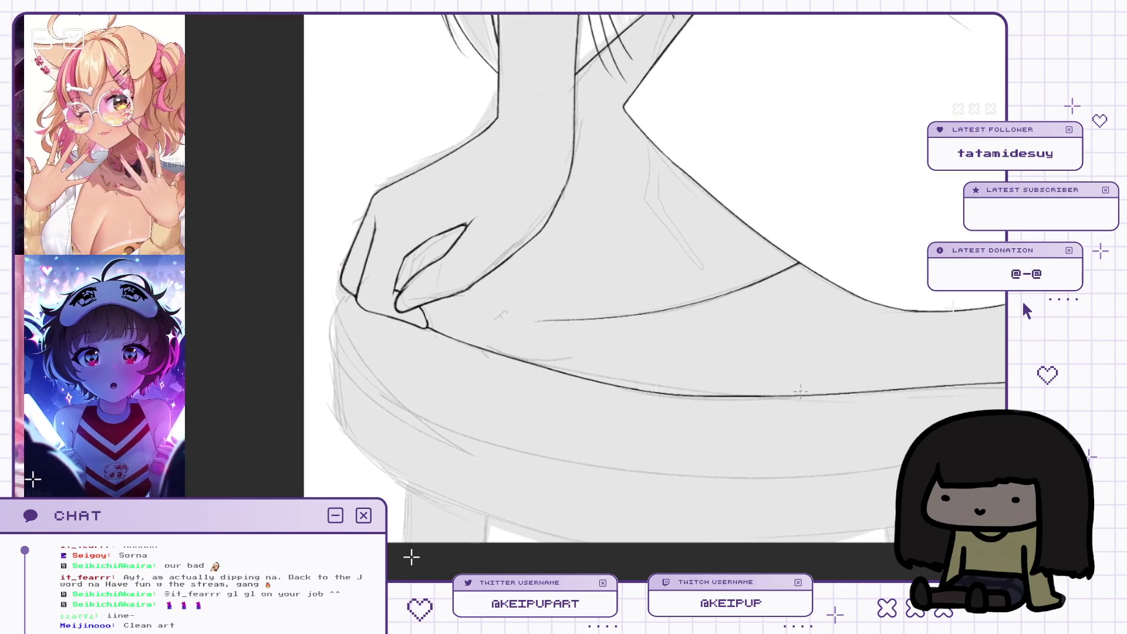
pyautogui.moveTo(851, 395)
pyautogui.mouseDown()
pyautogui.moveTo(622, 395)
pyautogui.moveTo(659, 394)
pyautogui.mouseUp()
pyautogui.scroll(2, 790, 384)
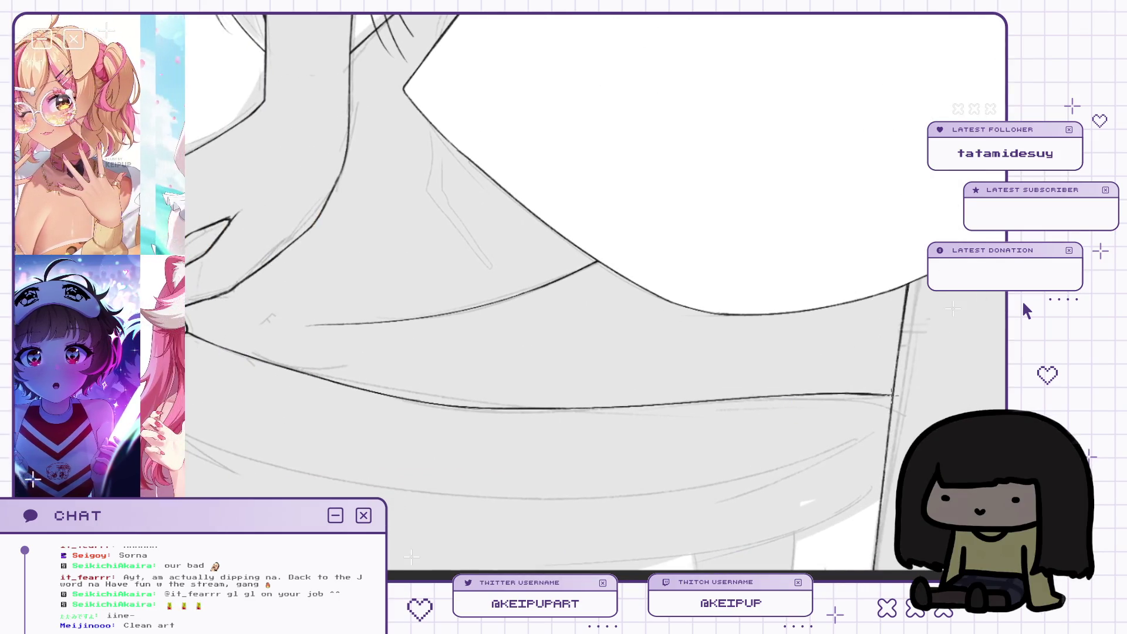
pyautogui.scroll(-2, 619, 380)
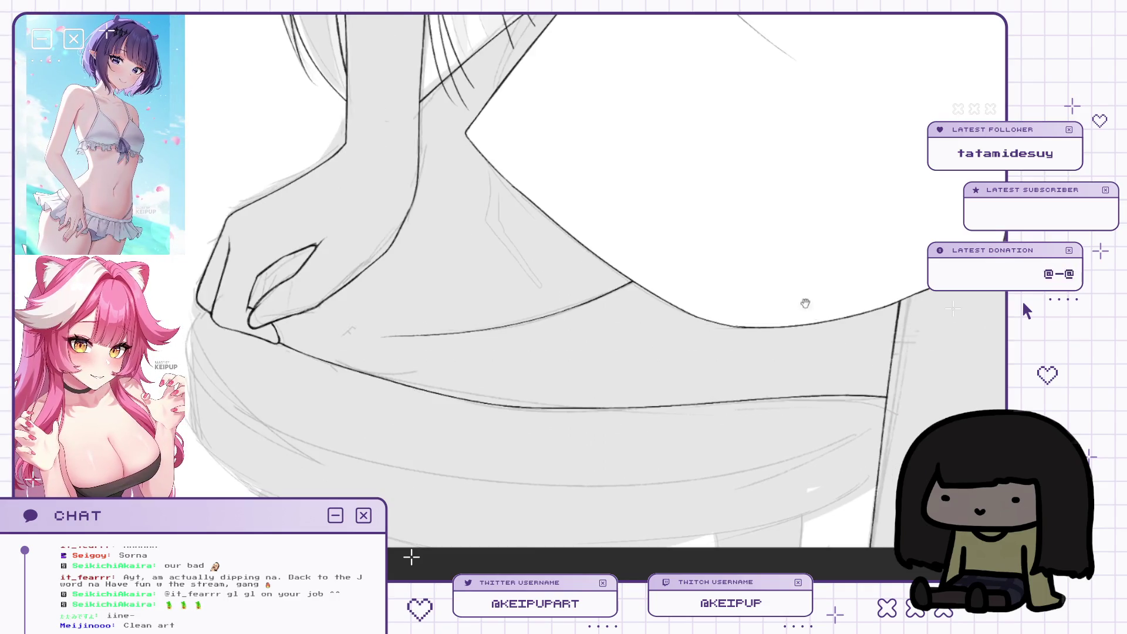
pyautogui.scroll(-1, 618, 380)
pyautogui.scroll(4, 618, 380)
pyautogui.scroll(-2, 619, 380)
pyautogui.moveTo(618, 380)
pyautogui.mouseDown()
pyautogui.moveTo(681, 284)
pyautogui.moveTo(745, 285)
pyautogui.mouseUp()
pyautogui.scroll(-1, 681, 285)
pyautogui.scroll(1, 681, 285)
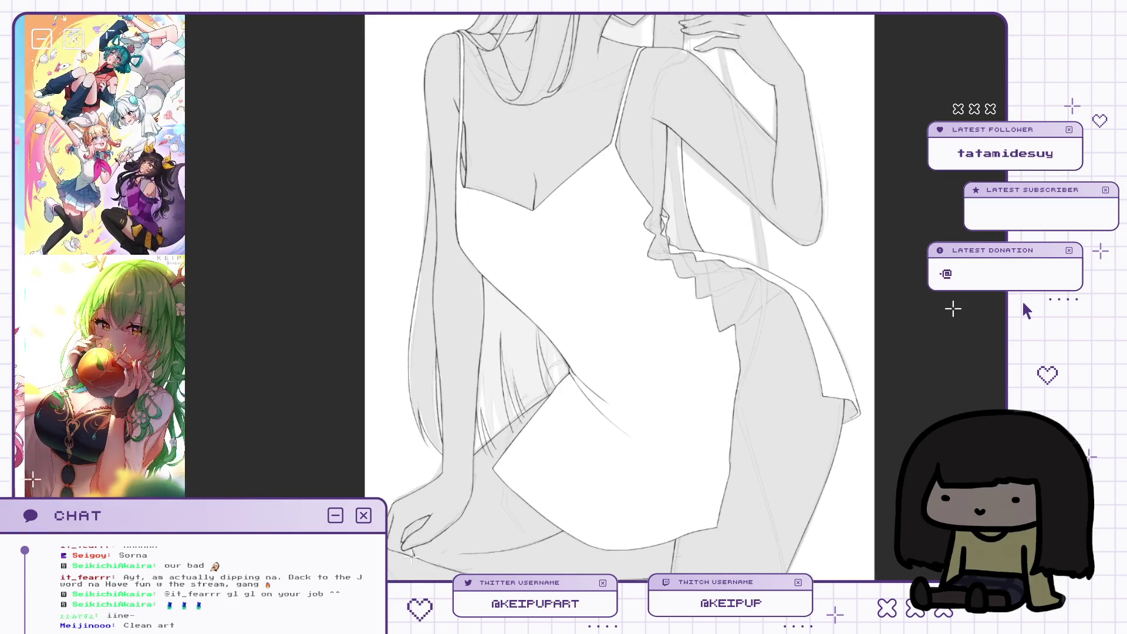
pyautogui.moveTo(585, 526); pyautogui.dragTo(582, 485)
pyautogui.scroll(-2, 585, 535)
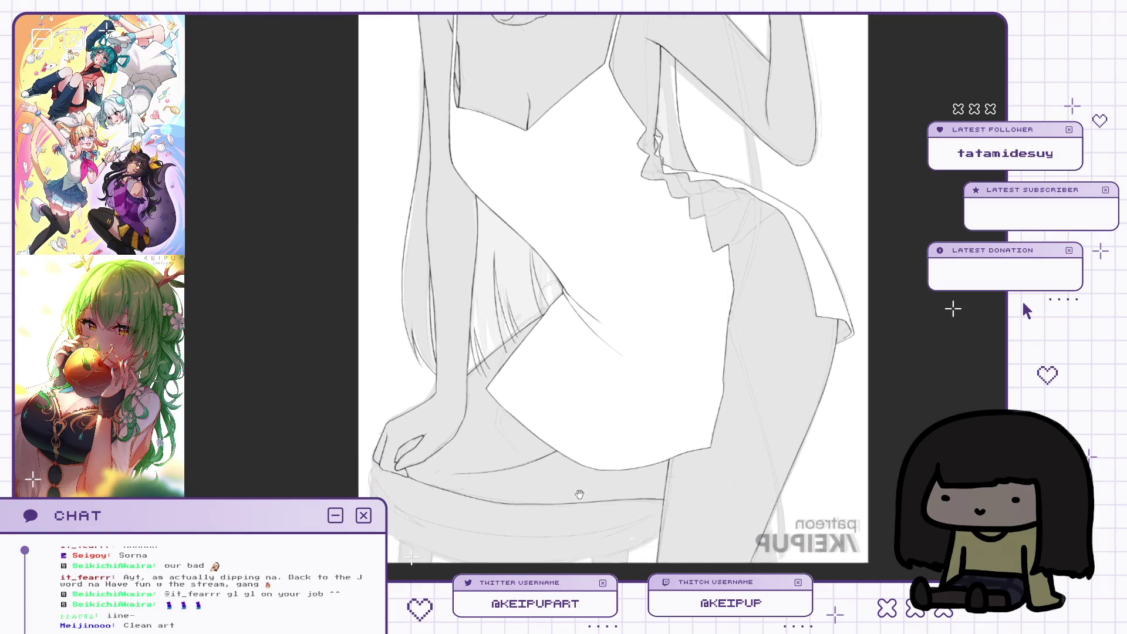
pyautogui.hscroll(2, 787, 521)
pyautogui.scroll(1, 719, 460)
pyautogui.scroll(-1, 719, 460)
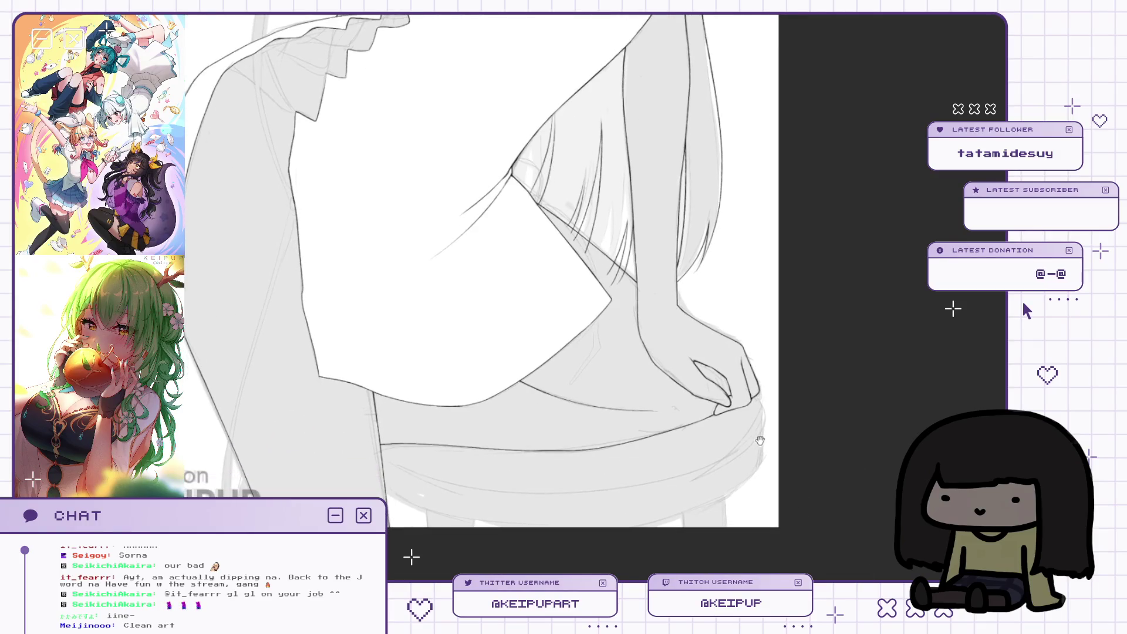
pyautogui.press('h')
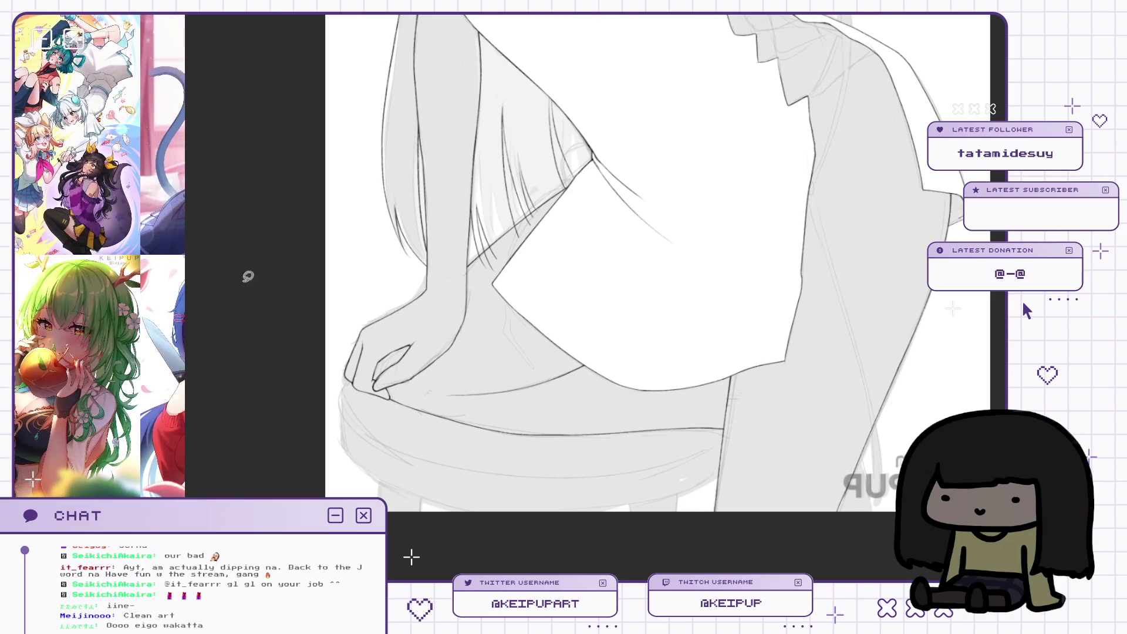
pyautogui.scroll(2, 387, 388)
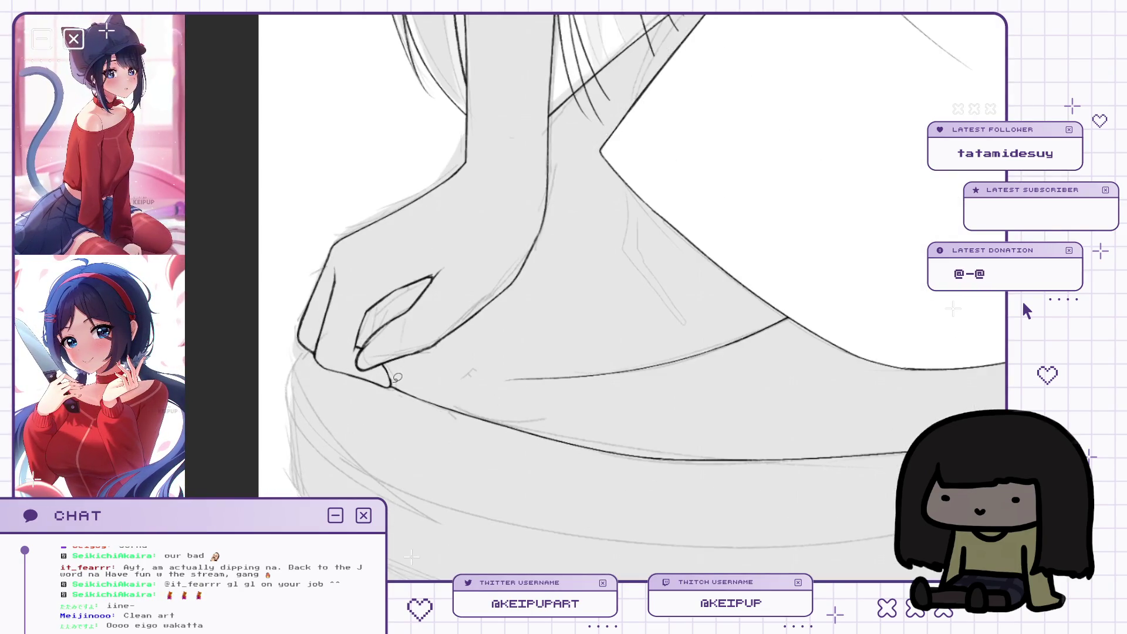
pyautogui.press('h')
pyautogui.hotkey('ctrl', '0')
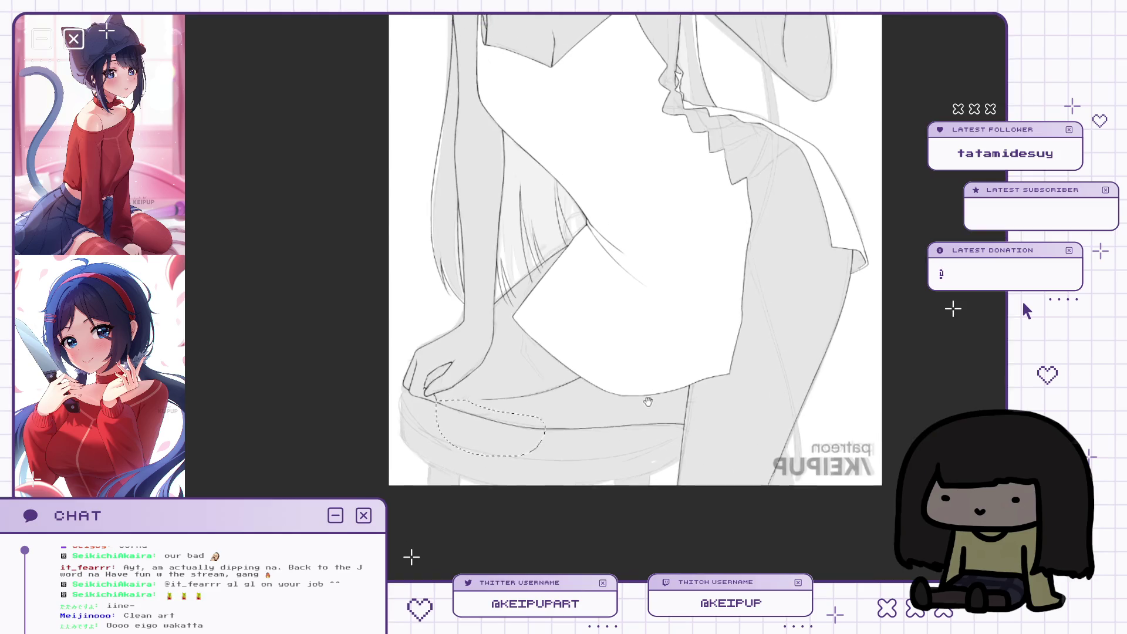
pyautogui.hscroll(3, 687, 382)
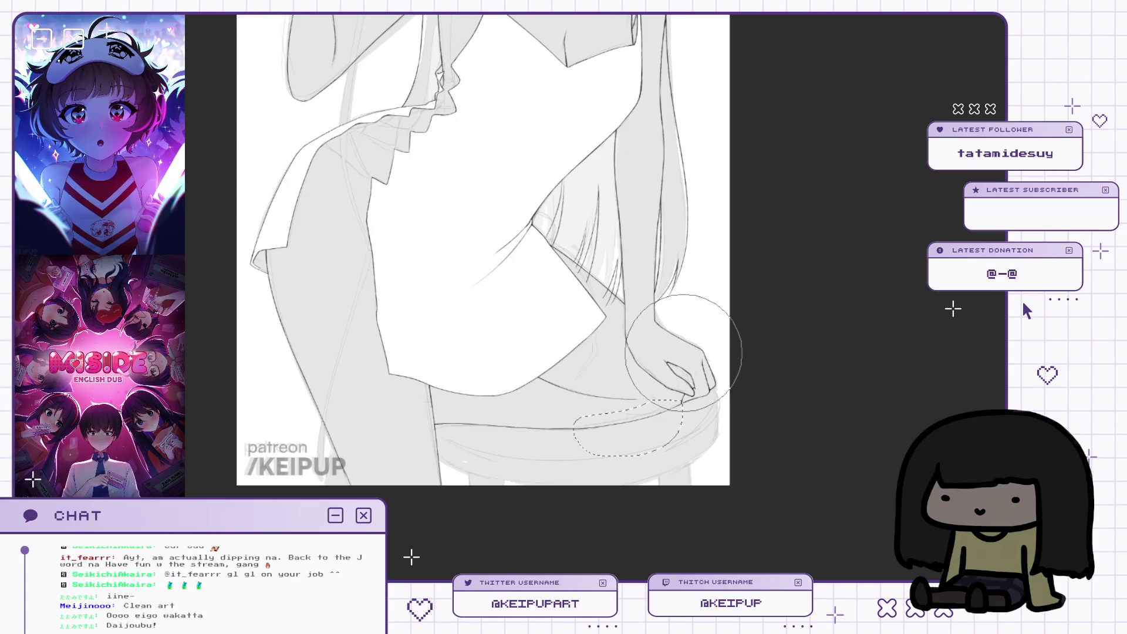
pyautogui.press('h')
pyautogui.scroll(3, 586, 343)
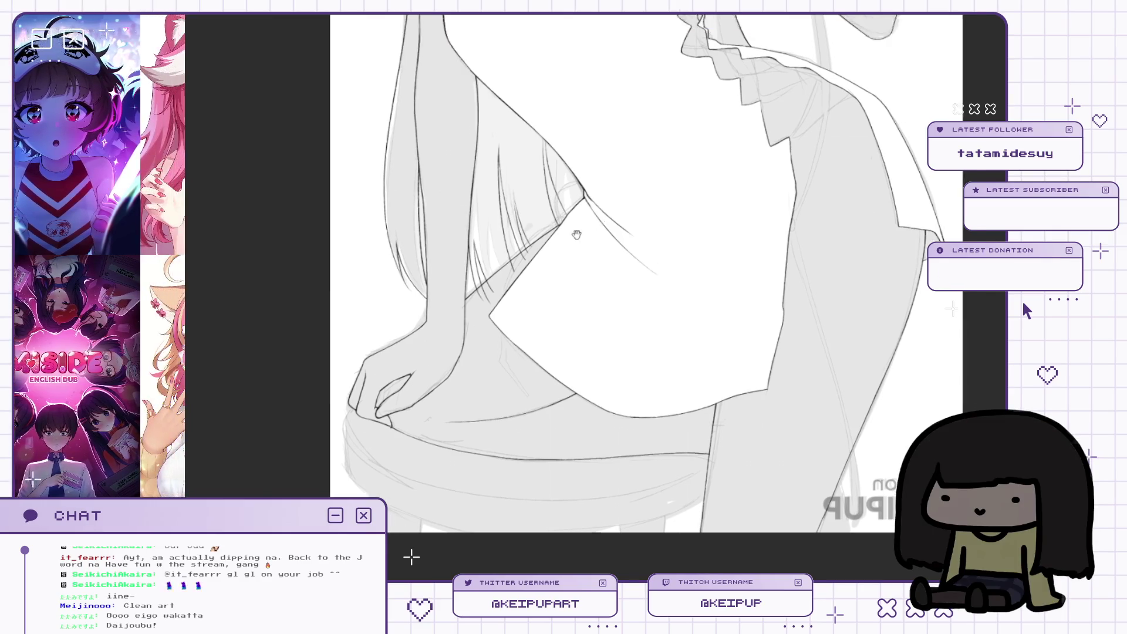
pyautogui.scroll(3, 582, 235)
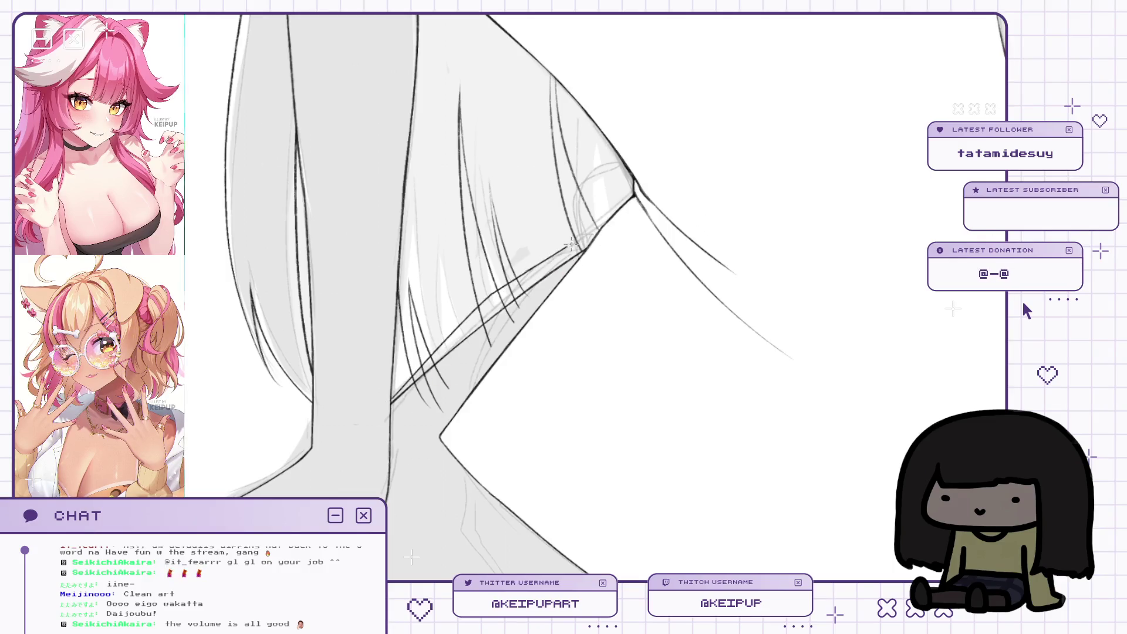
pyautogui.moveTo(590, 220); pyautogui.dragTo(593, 132)
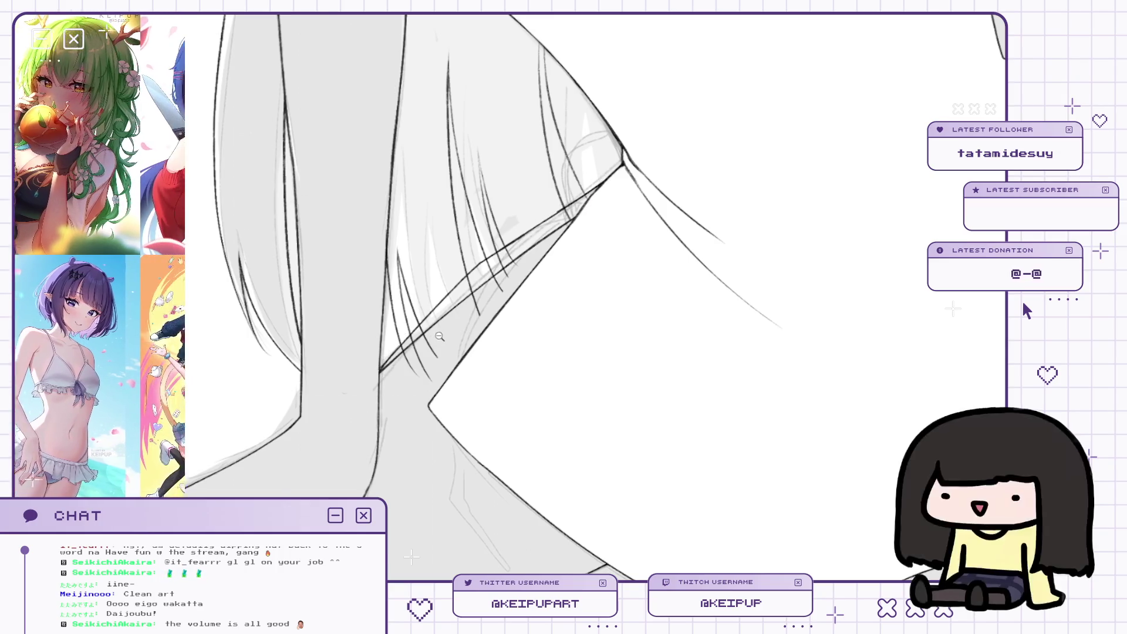
pyautogui.scroll(-1, 441, 343)
pyautogui.scroll(1, 552, 277)
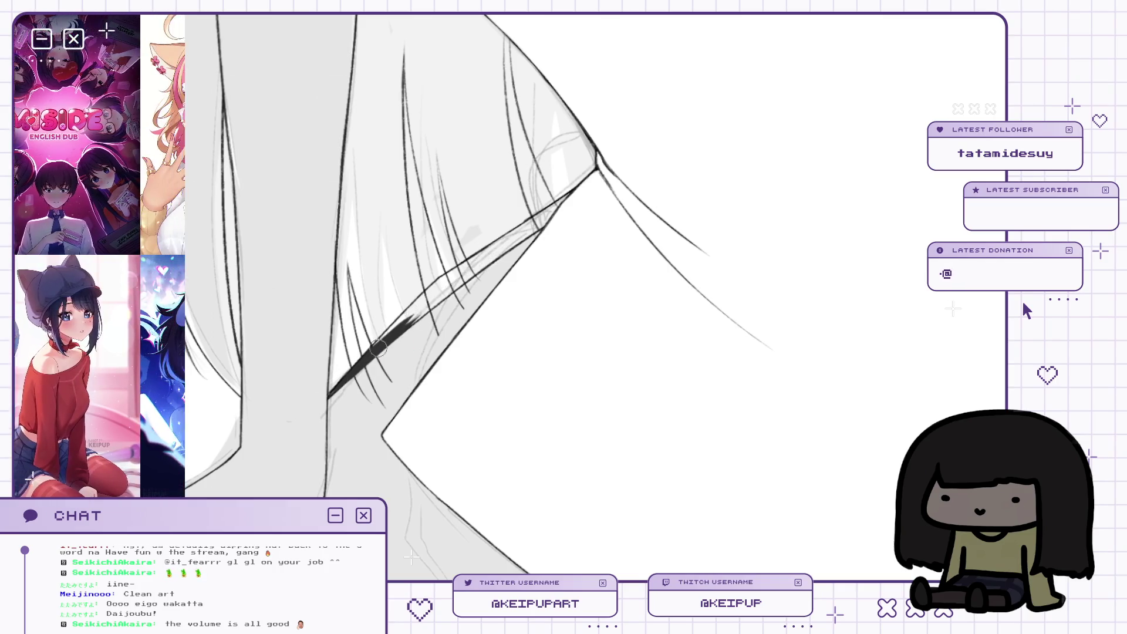
pyautogui.moveTo(424, 318); pyautogui.dragTo(482, 261)
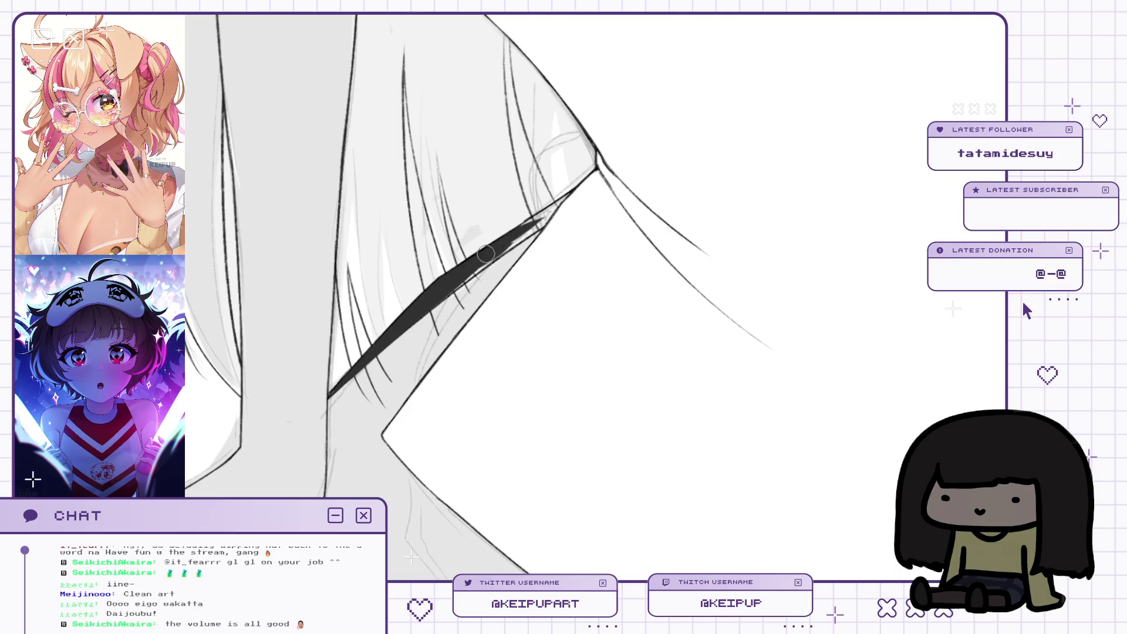
pyautogui.moveTo(451, 283)
pyautogui.mouseDown()
pyautogui.moveTo(566, 201)
pyautogui.moveTo(496, 251)
pyautogui.mouseUp()
pyautogui.moveTo(546, 223)
pyautogui.mouseDown()
pyautogui.moveTo(566, 202)
pyautogui.moveTo(551, 217)
pyautogui.mouseUp()
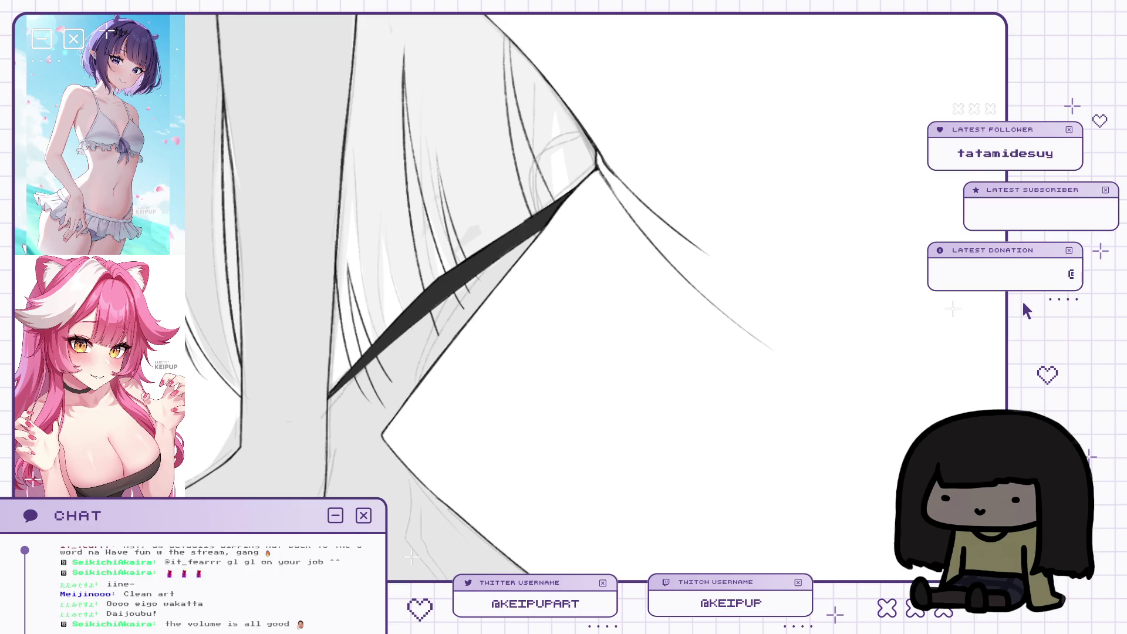
pyautogui.moveTo(567, 196); pyautogui.dragTo(332, 392)
pyautogui.scroll(-3, 503, 266)
pyautogui.moveTo(600, 334); pyautogui.dragTo(586, 312)
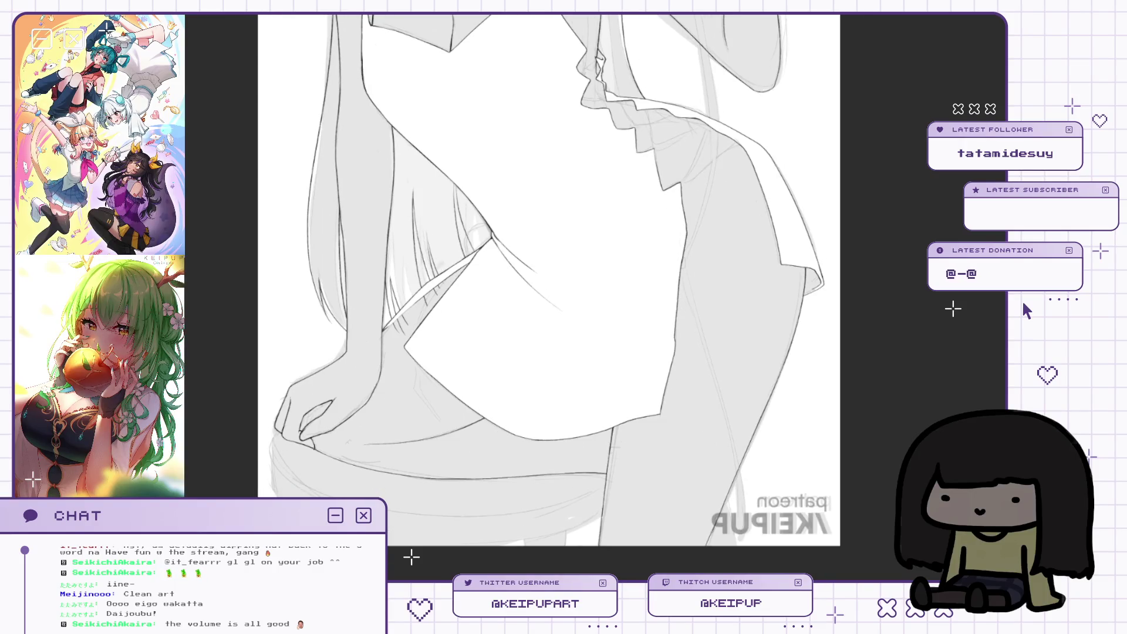
# Zoom in on the hand on the hip and mirror the view to check it.
pyautogui.scroll(2, 697, 317)
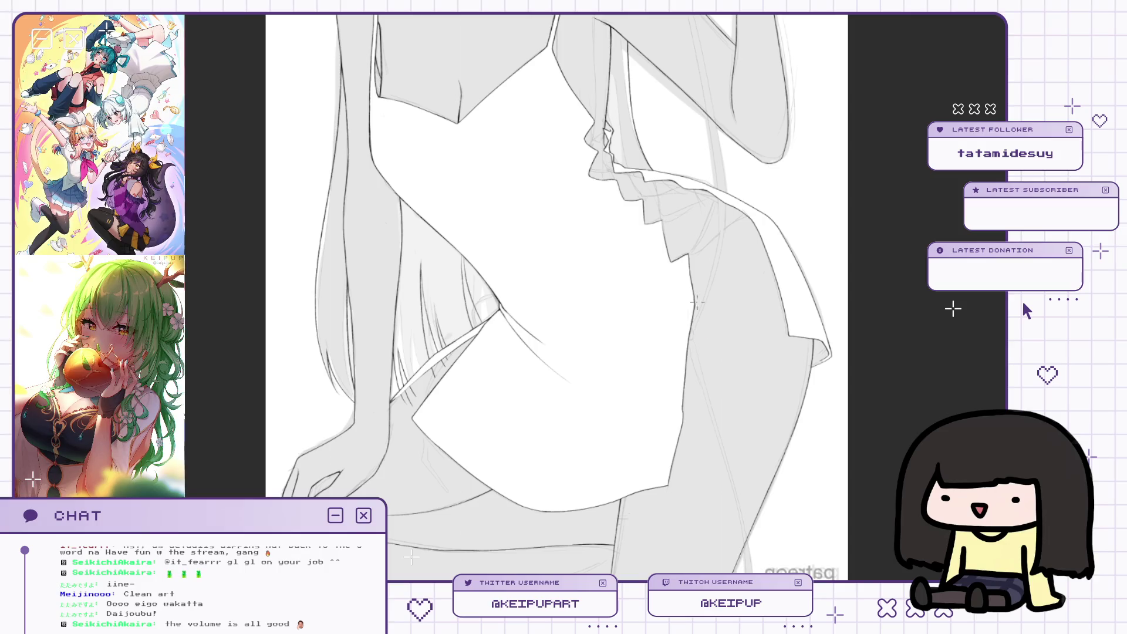
pyautogui.moveTo(735, 440); pyautogui.dragTo(736, 411)
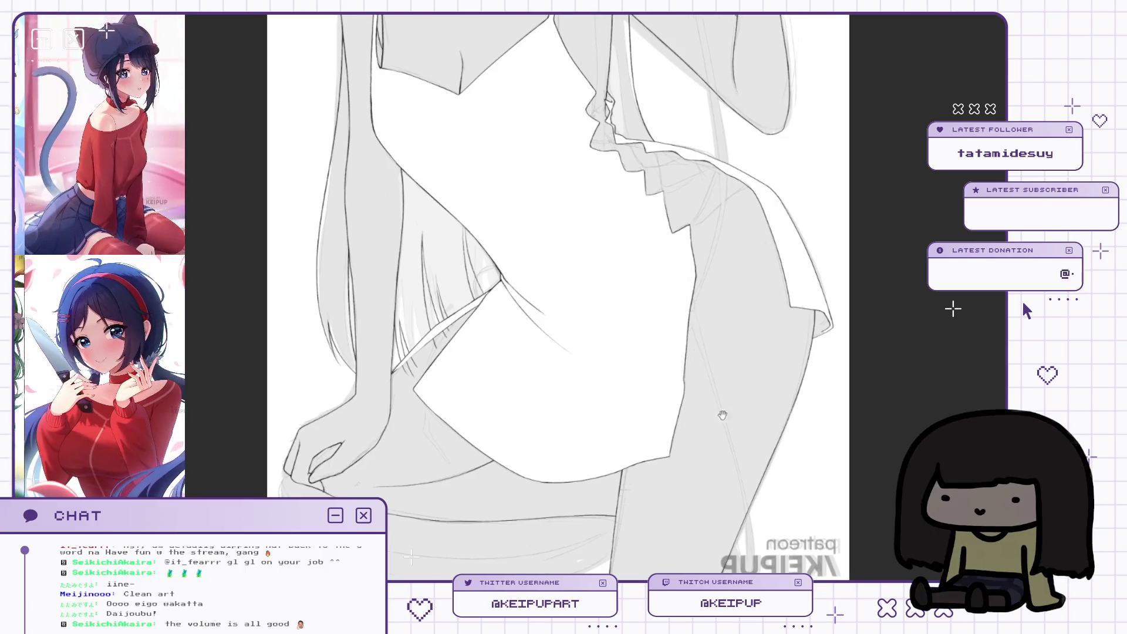
pyautogui.scroll(2, 736, 411)
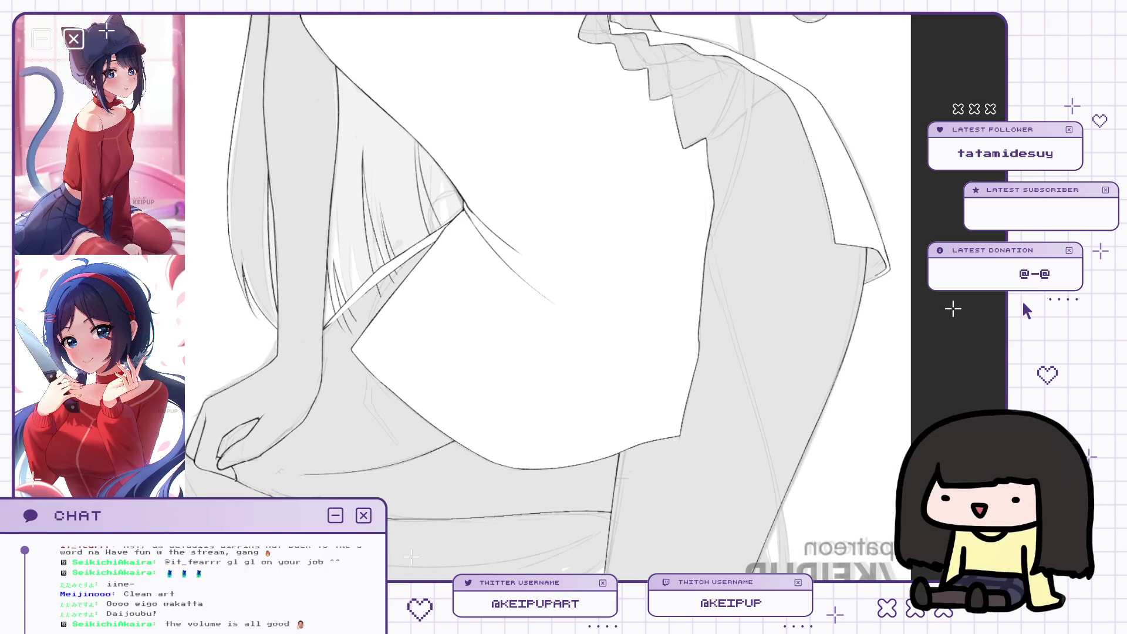
pyautogui.moveTo(646, 329)
pyautogui.mouseDown()
pyautogui.moveTo(605, 376)
pyautogui.moveTo(450, 419)
pyautogui.mouseUp()
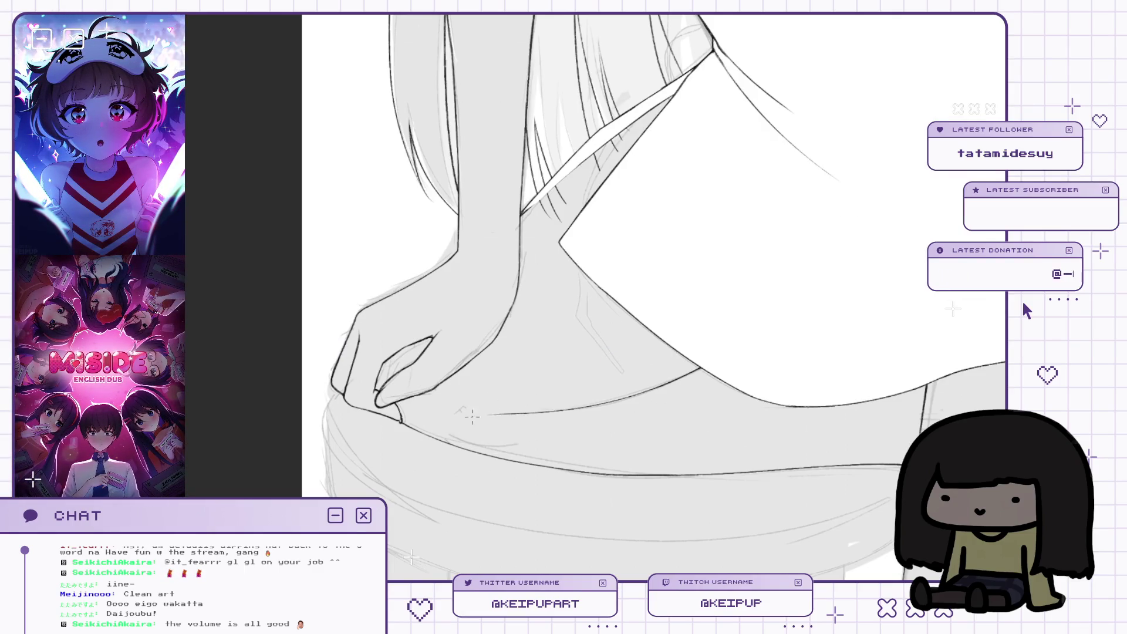
pyautogui.press('m')
pyautogui.moveTo(487, 411); pyautogui.dragTo(763, 401)
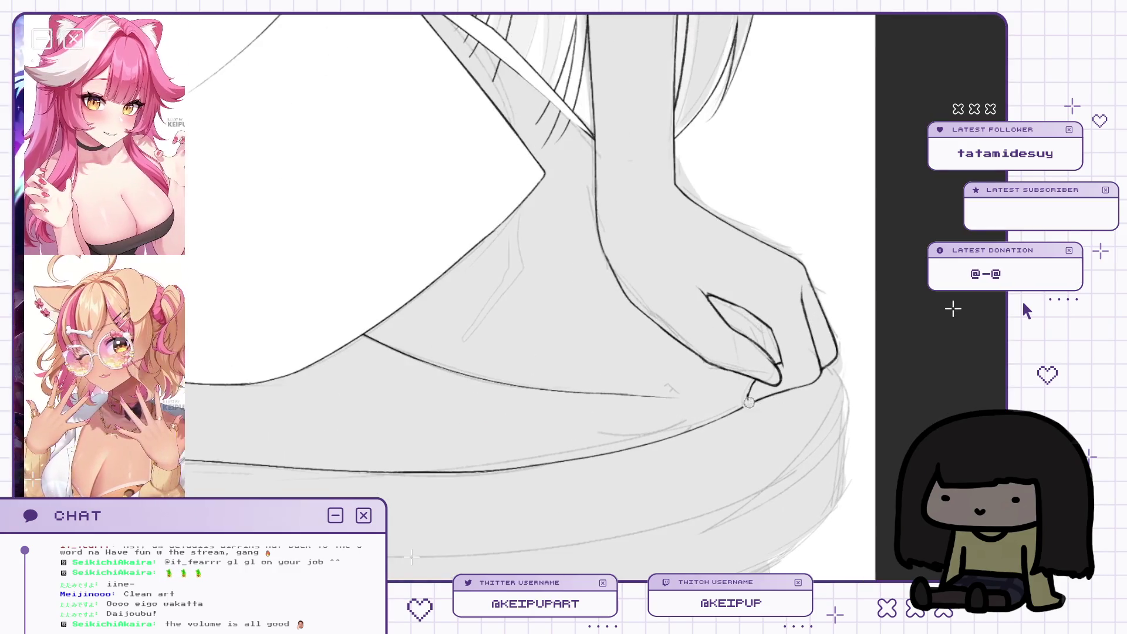
pyautogui.scroll(1, 758, 397)
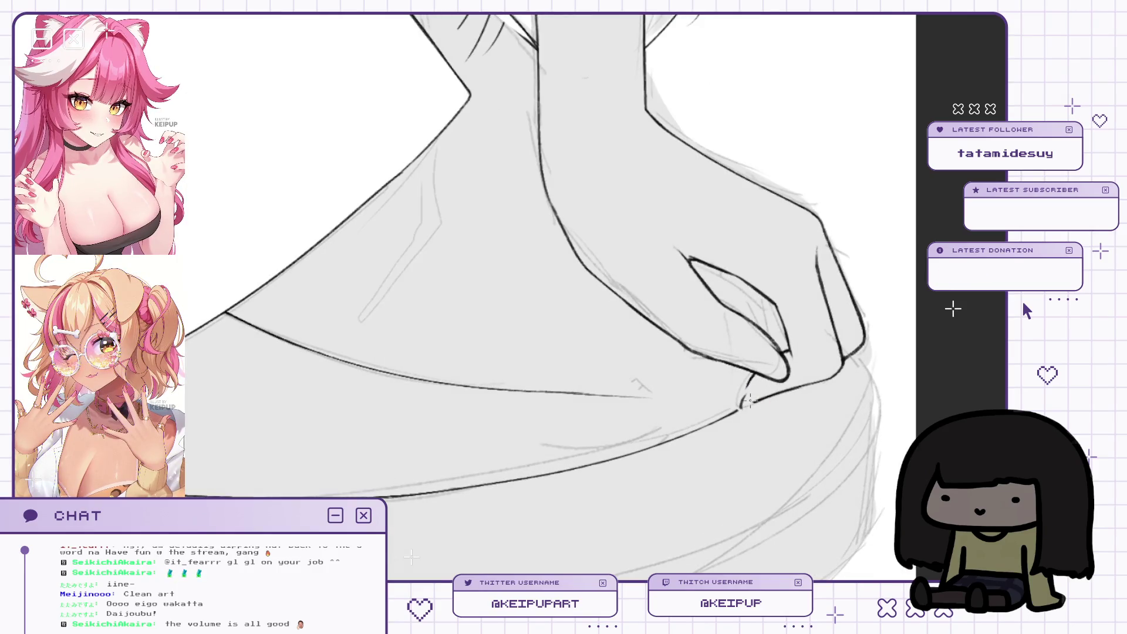
pyautogui.press('m')
pyautogui.press('m')
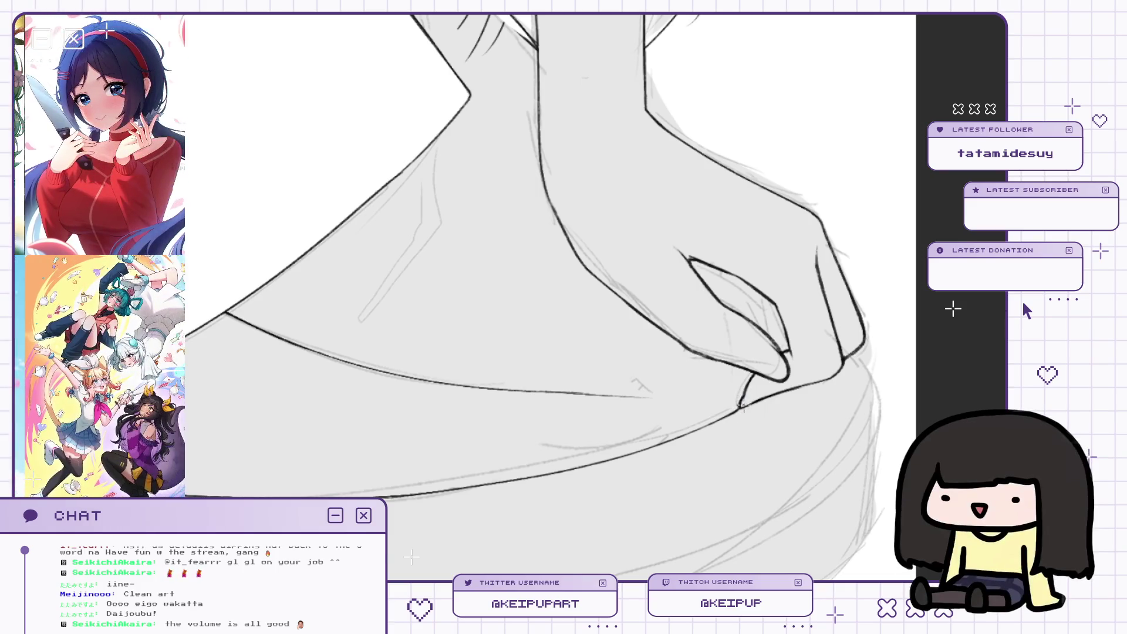
# With the canvas mirrored, draw a refined line along the back of the hand.
pyautogui.scroll(5, 812, 359)
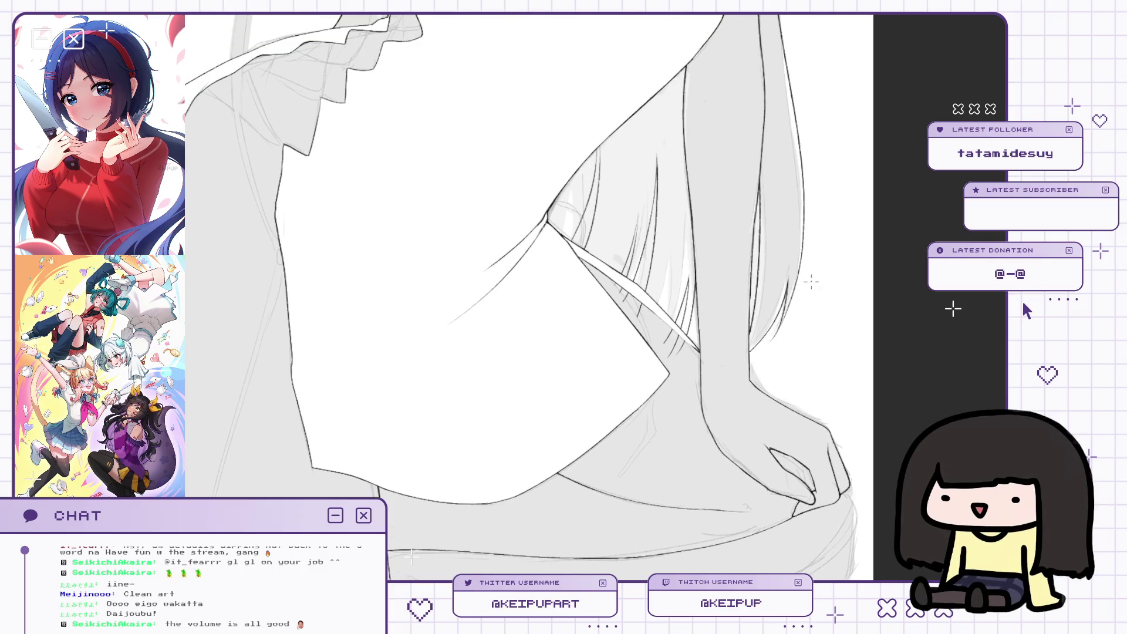
pyautogui.press('h')
pyautogui.moveTo(689, 388); pyautogui.dragTo(747, 391)
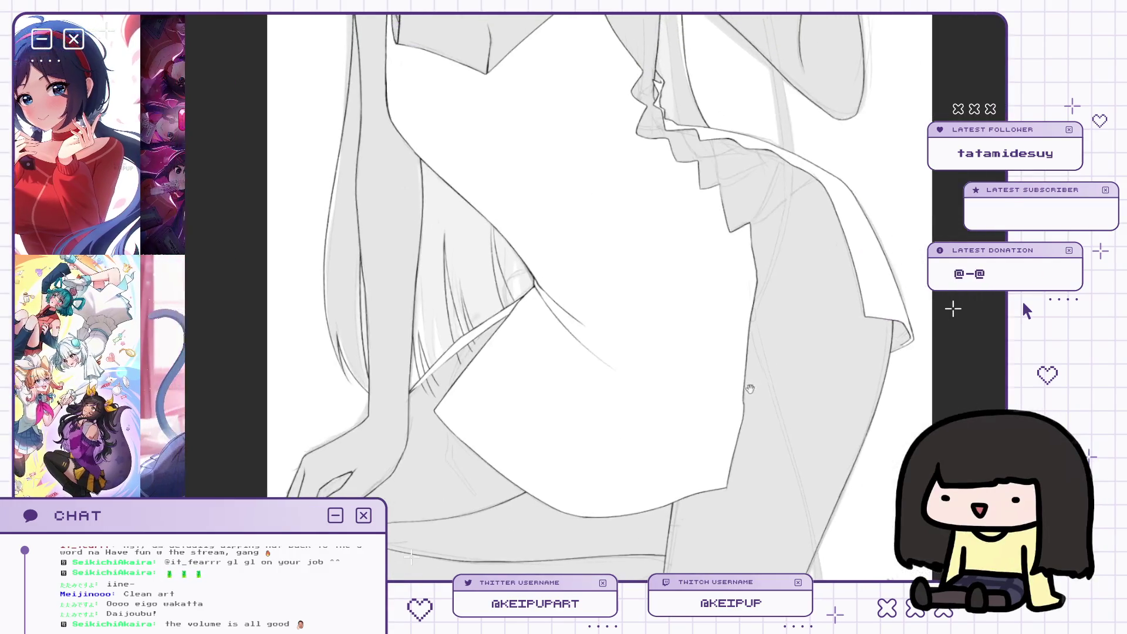
pyautogui.scroll(-5, 747, 391)
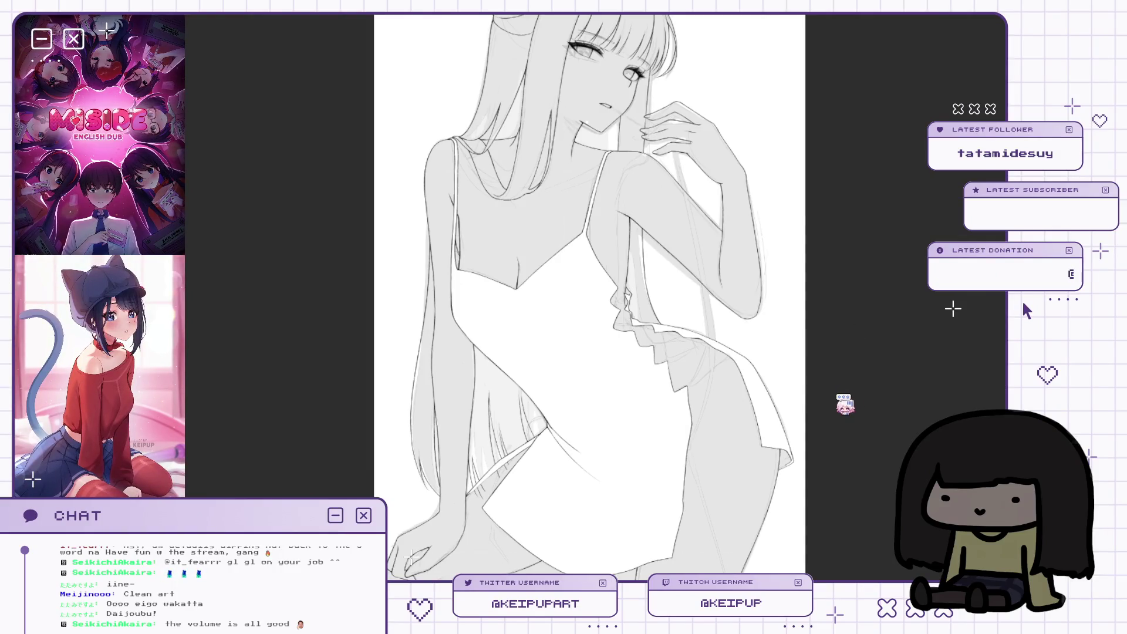
pyautogui.press('h')
pyautogui.scroll(3, 735, 532)
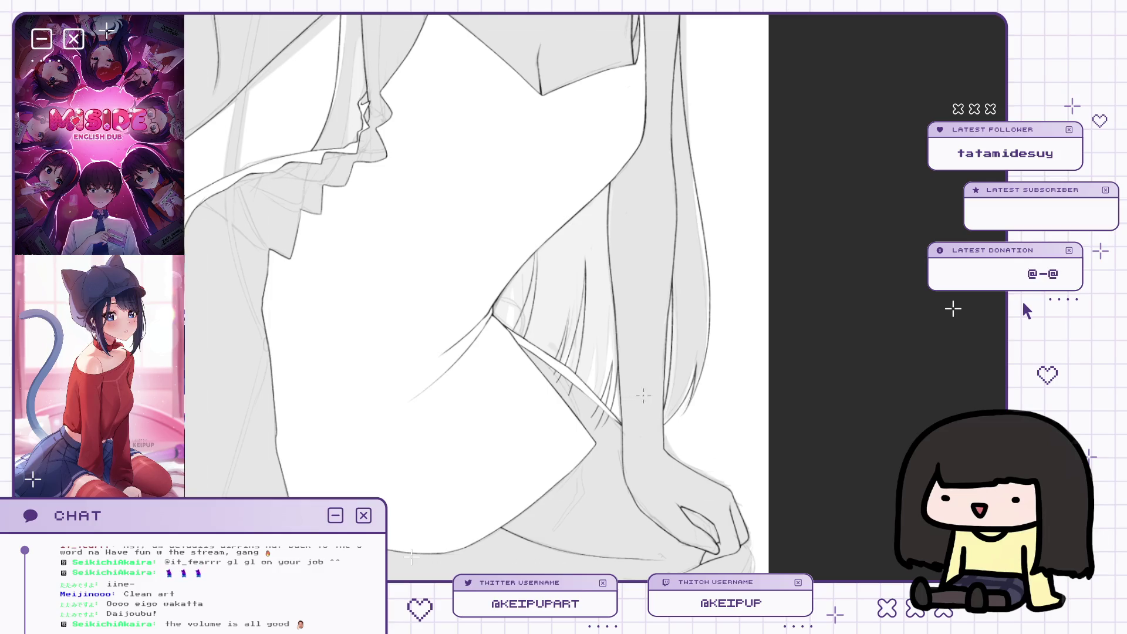
pyautogui.press('h')
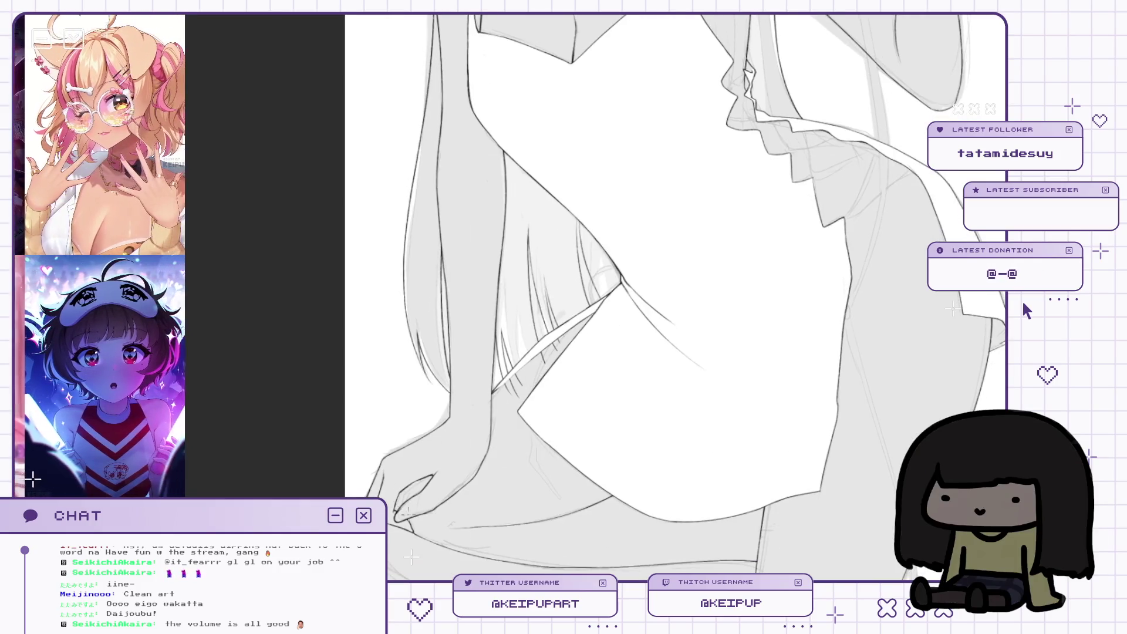
pyautogui.moveTo(404, 505); pyautogui.dragTo(455, 419)
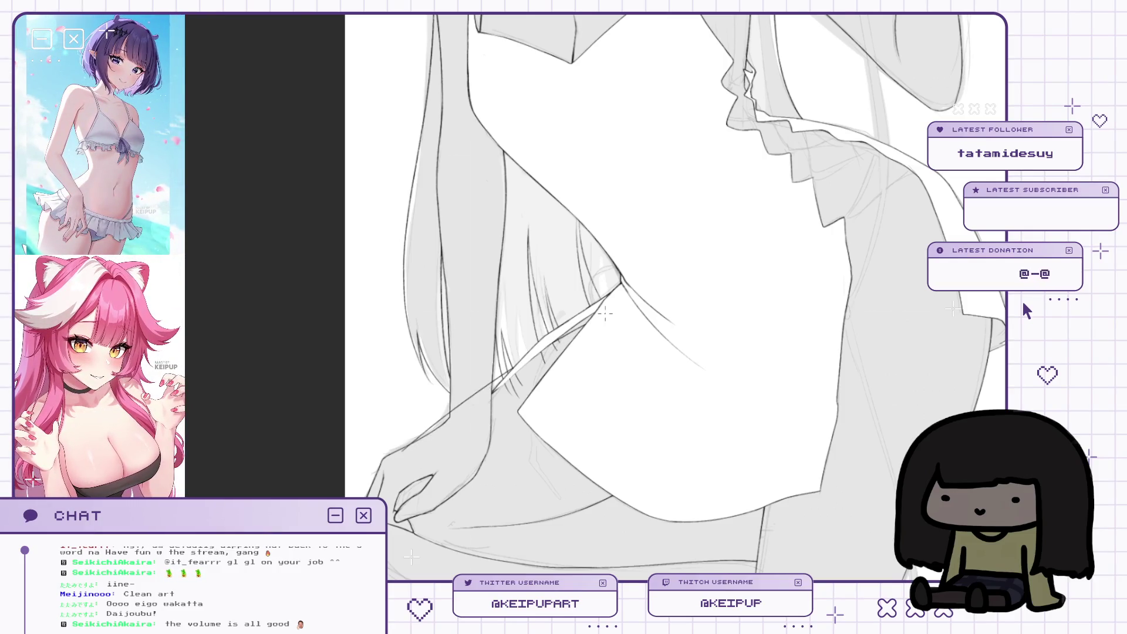
# Pan and zoom over the hip area to review the new hand line.
pyautogui.moveTo(606, 314); pyautogui.dragTo(581, 353)
pyautogui.scroll(-3, 581, 353)
pyautogui.scroll(4, 570, 376)
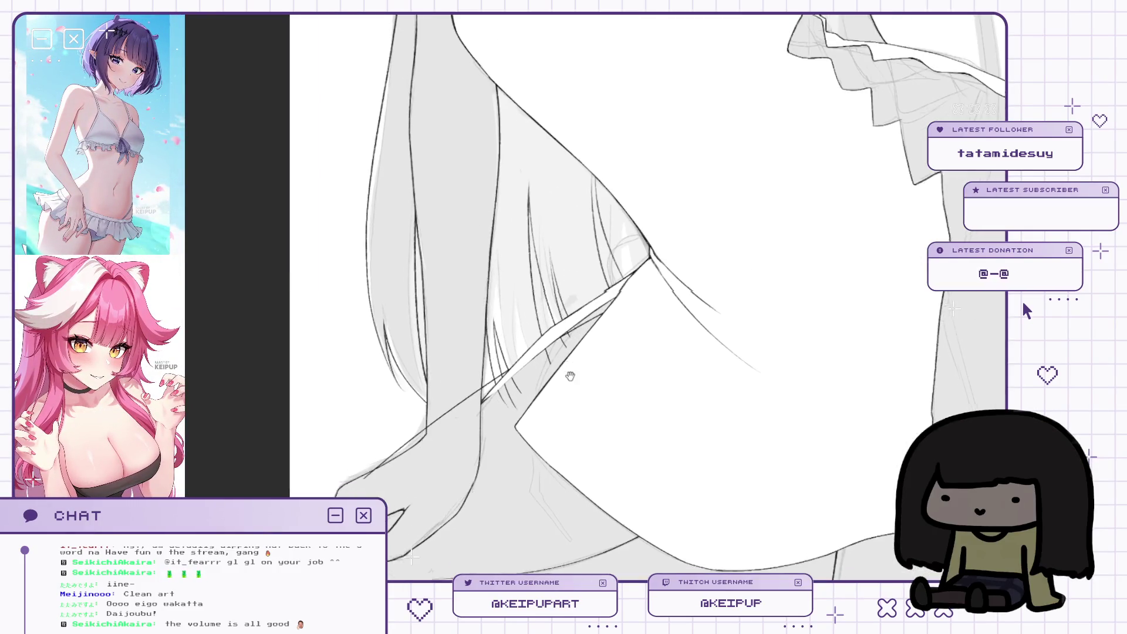
pyautogui.scroll(-2, 593, 303)
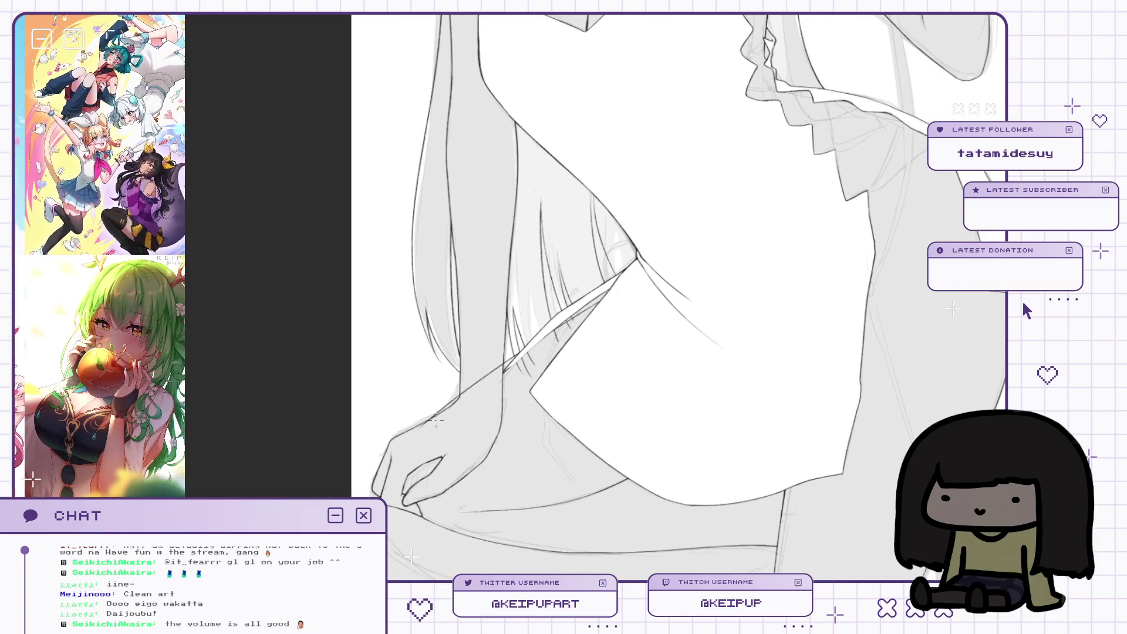
pyautogui.scroll(-2, 526, 288)
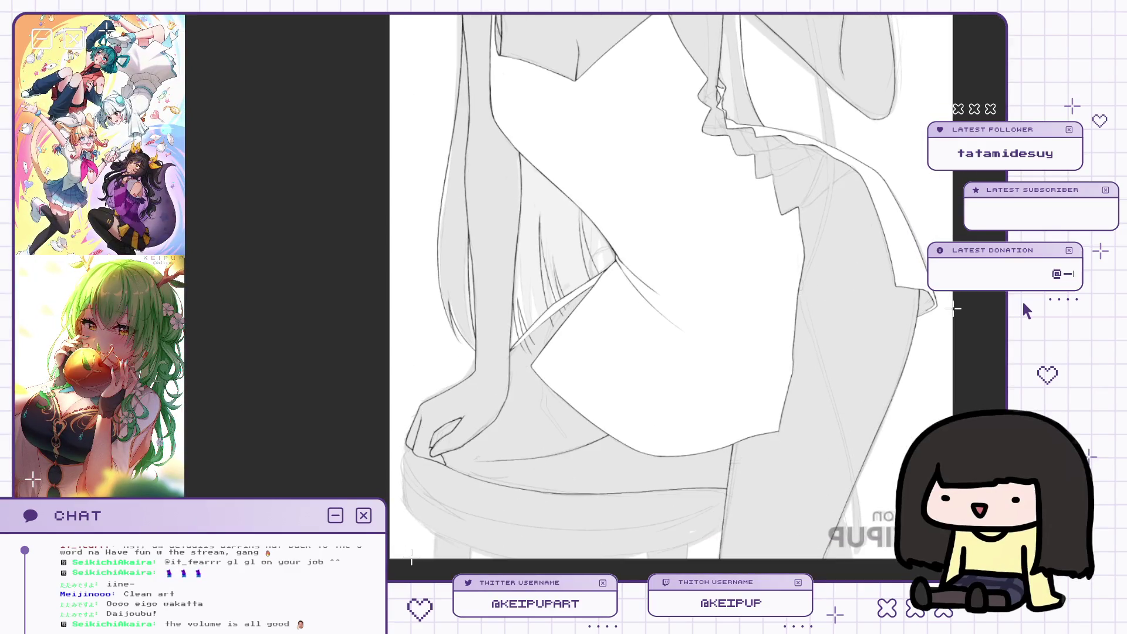
pyautogui.scroll(2, 675, 327)
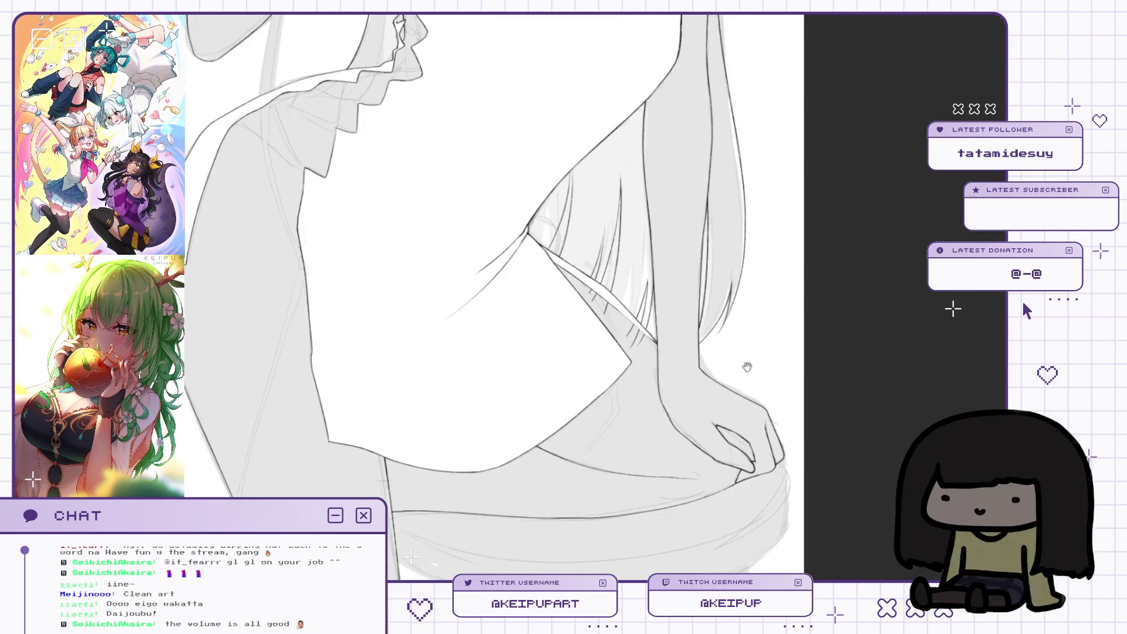
pyautogui.scroll(-2, 722, 432)
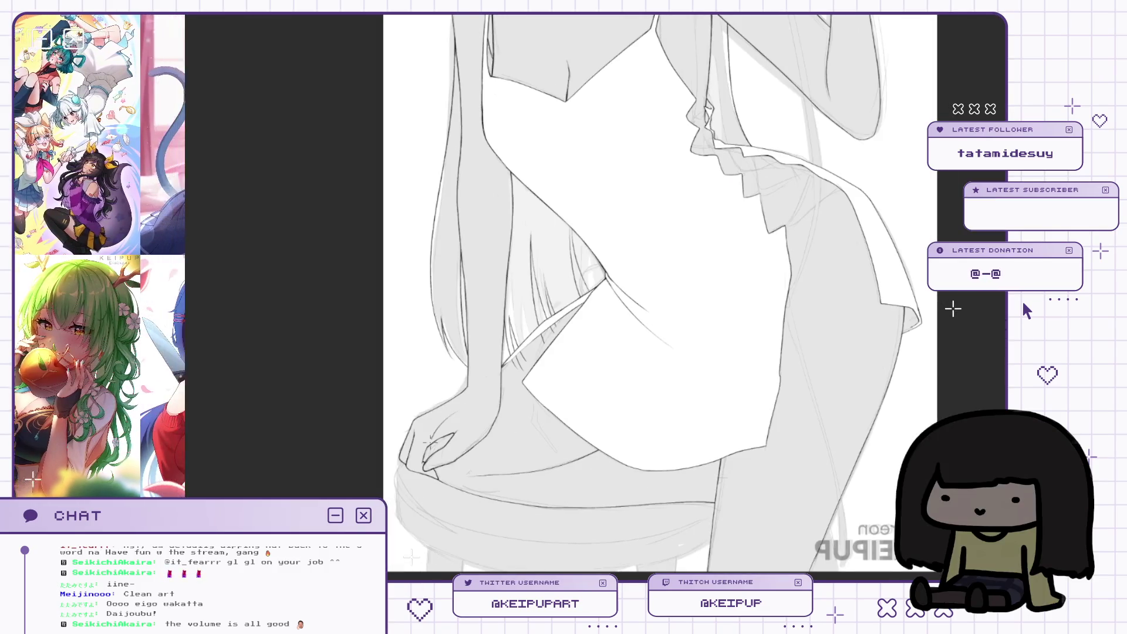
pyautogui.hscroll(1, 496, 405)
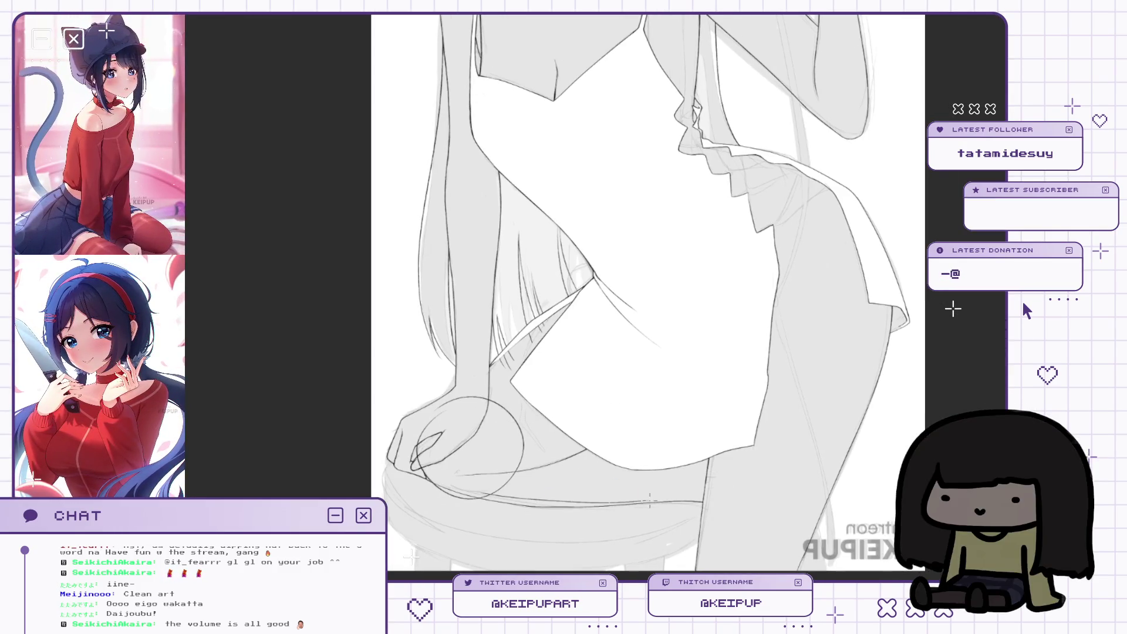
# Trace the camisole strap's edge over the hair with two darker pen strokes.
pyautogui.moveTo(724, 356); pyautogui.dragTo(712, 399)
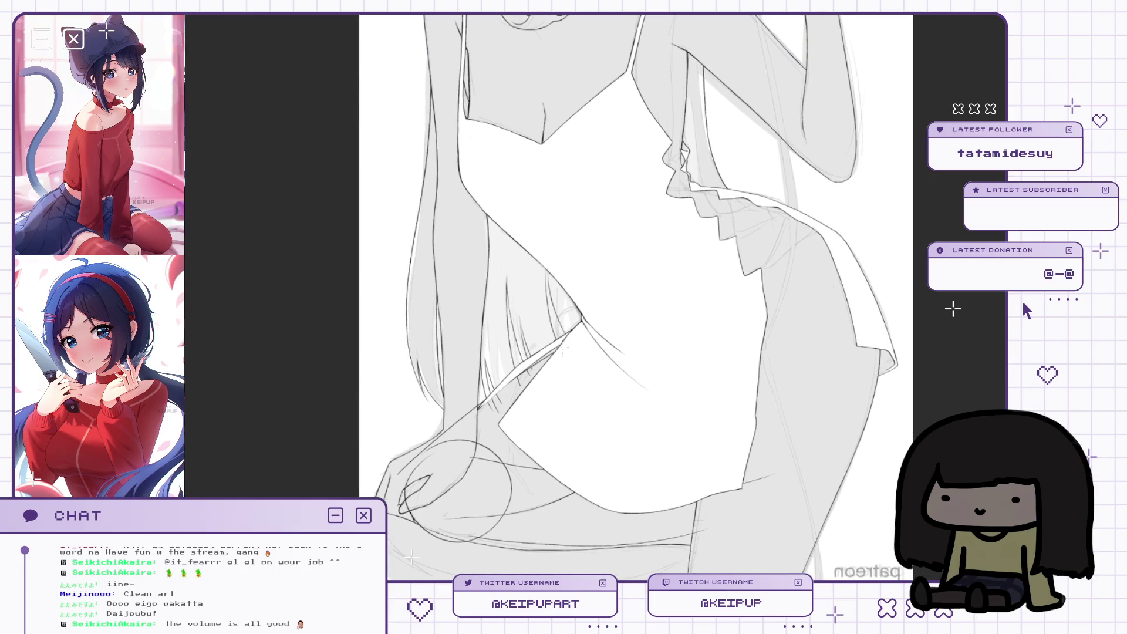
pyautogui.scroll(3, 555, 353)
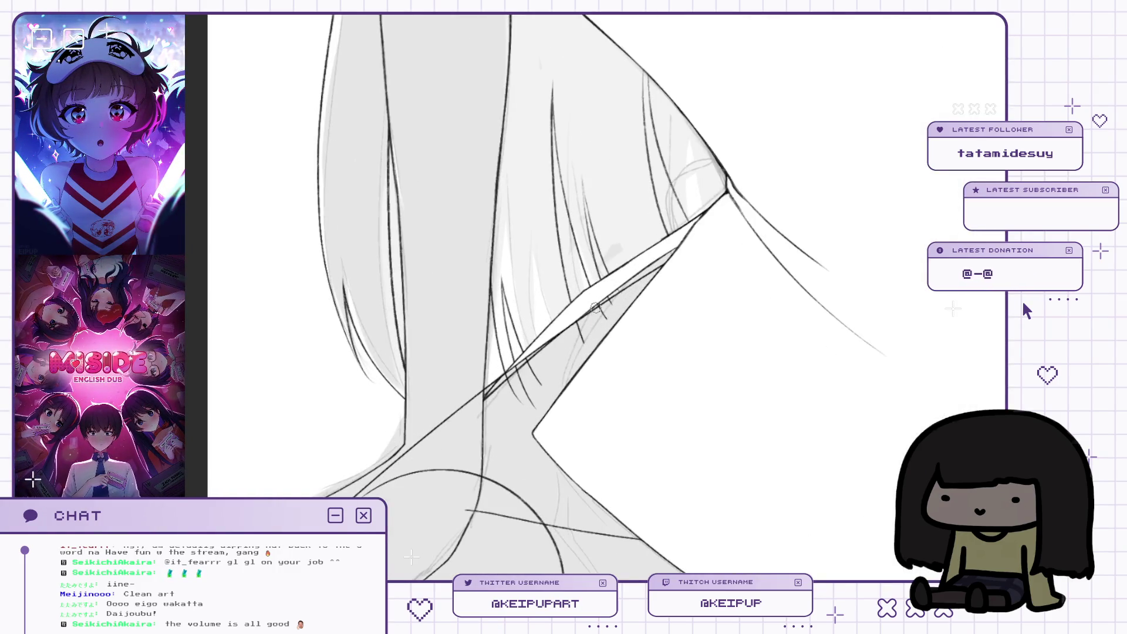
pyautogui.moveTo(566, 329); pyautogui.dragTo(667, 275)
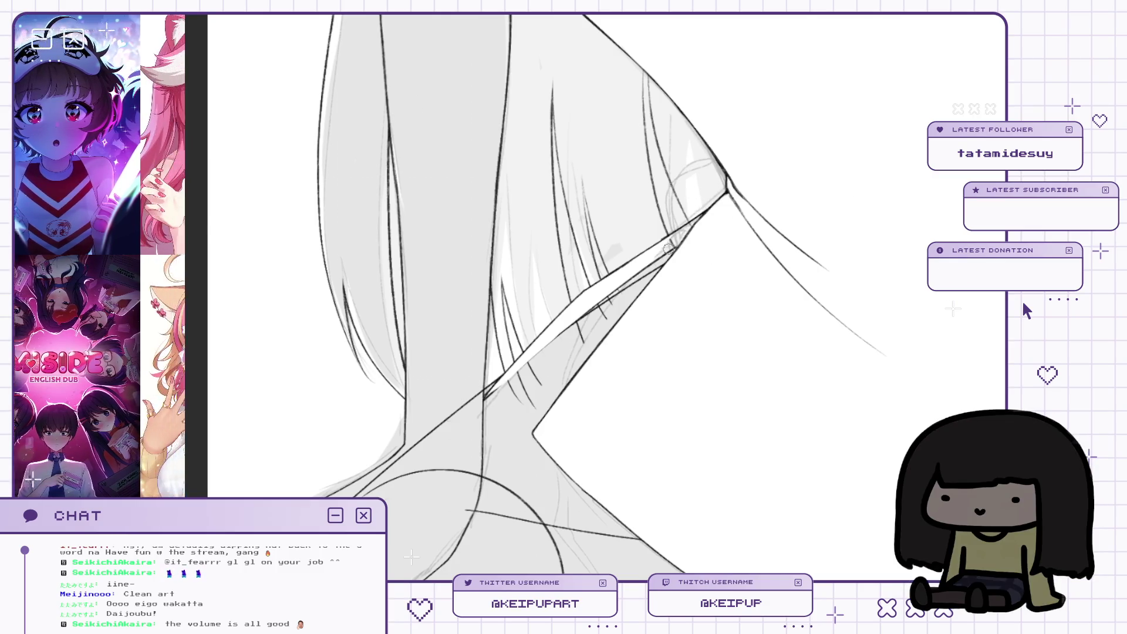
pyautogui.moveTo(652, 265); pyautogui.dragTo(598, 297)
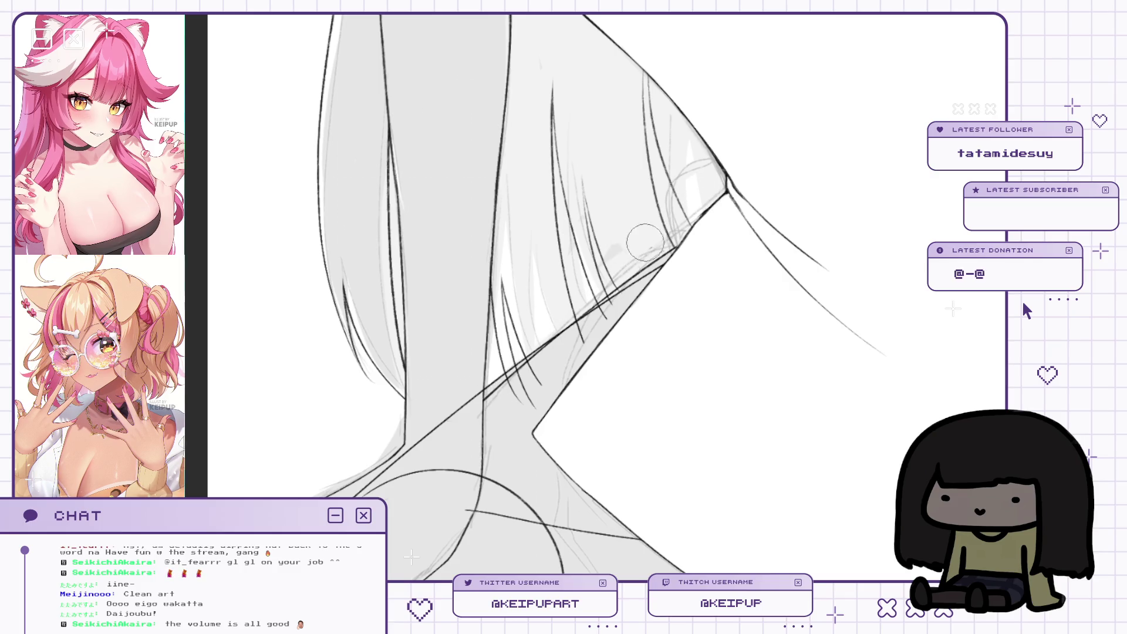
pyautogui.scroll(-2, 645, 240)
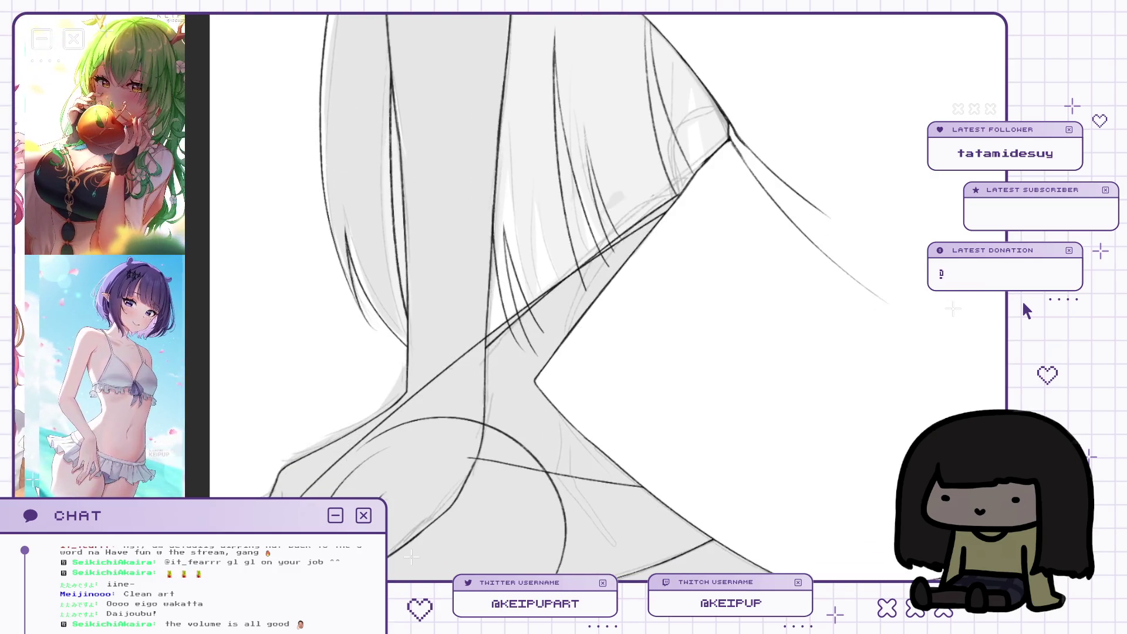
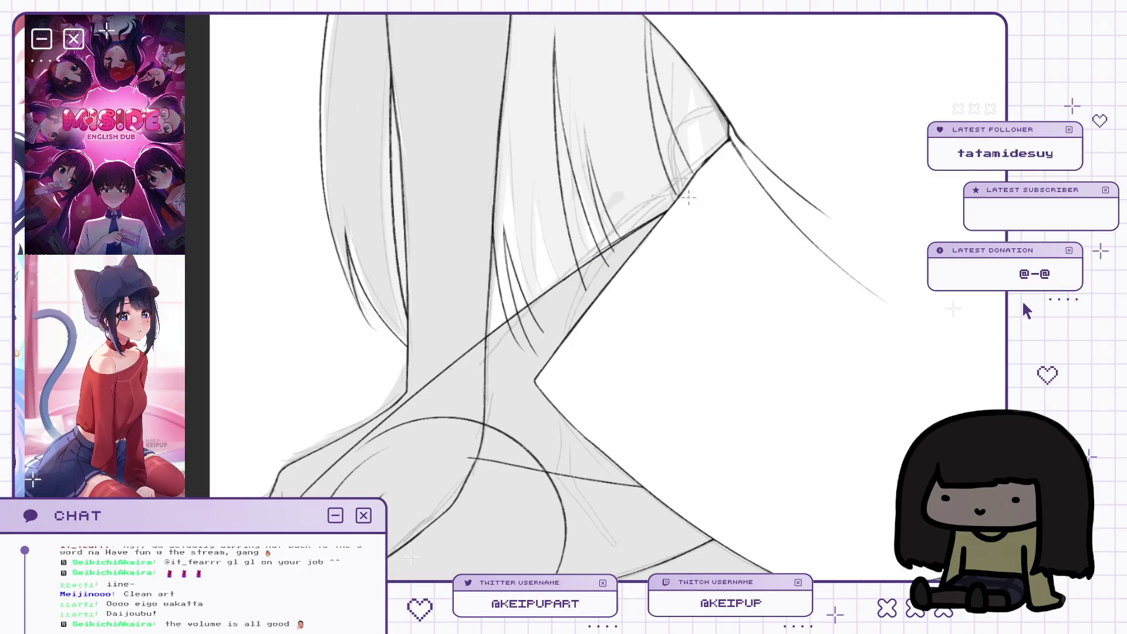
# Undo the stray neck stroke and erase loose pencil lines around the hand in a mirrored view.
pyautogui.moveTo(684, 192); pyautogui.dragTo(652, 146)
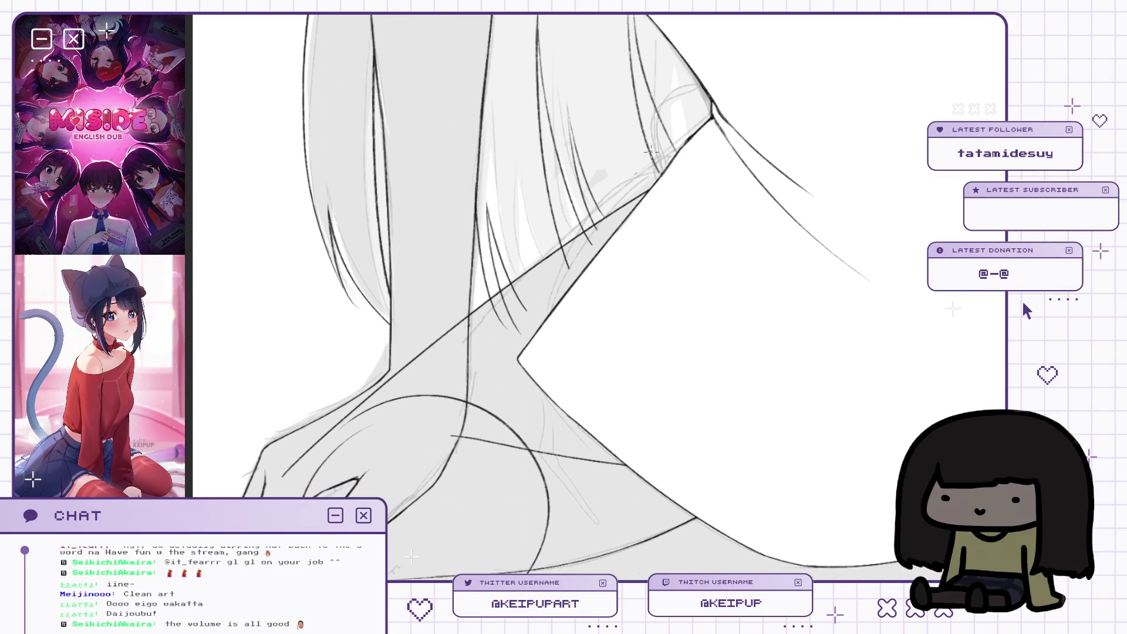
pyautogui.moveTo(642, 218)
pyautogui.mouseDown()
pyautogui.moveTo(596, 211)
pyautogui.moveTo(607, 198)
pyautogui.mouseUp()
pyautogui.hotkey('ctrl', 'z')
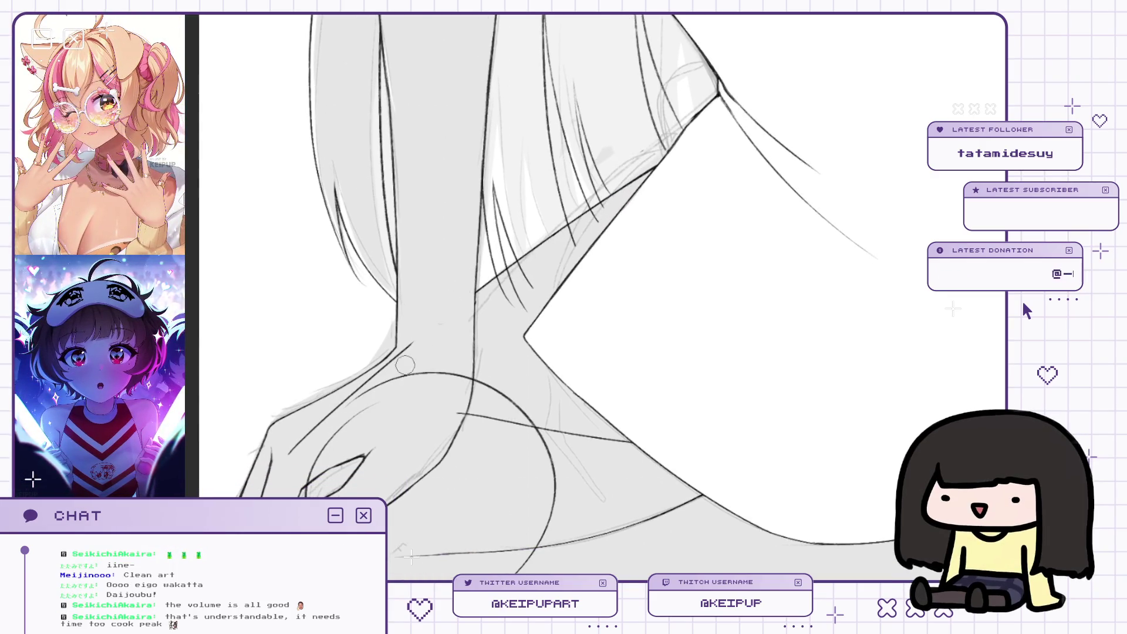
pyautogui.press('h')
pyautogui.moveTo(587, 274); pyautogui.dragTo(519, 209)
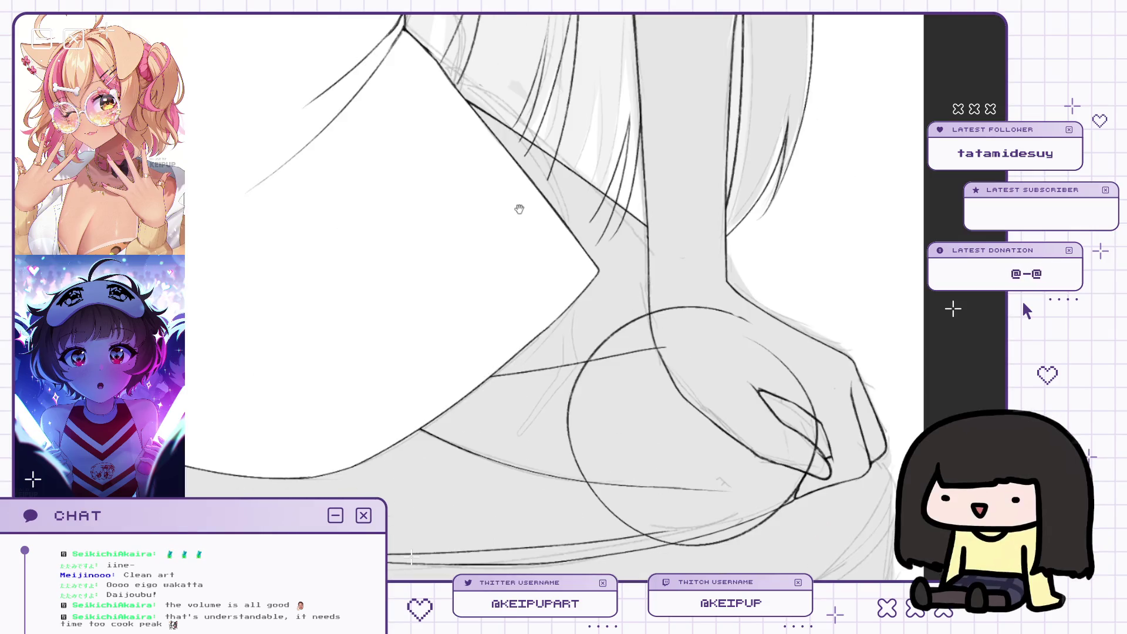
pyautogui.moveTo(606, 403)
pyautogui.mouseDown()
pyautogui.moveTo(566, 390)
pyautogui.moveTo(533, 353)
pyautogui.moveTo(735, 339)
pyautogui.moveTo(826, 418)
pyautogui.moveTo(725, 499)
pyautogui.mouseUp()
# Flip the view back, lasso the hand and hip area, then cancel the transform and selection.
pyautogui.press('h')
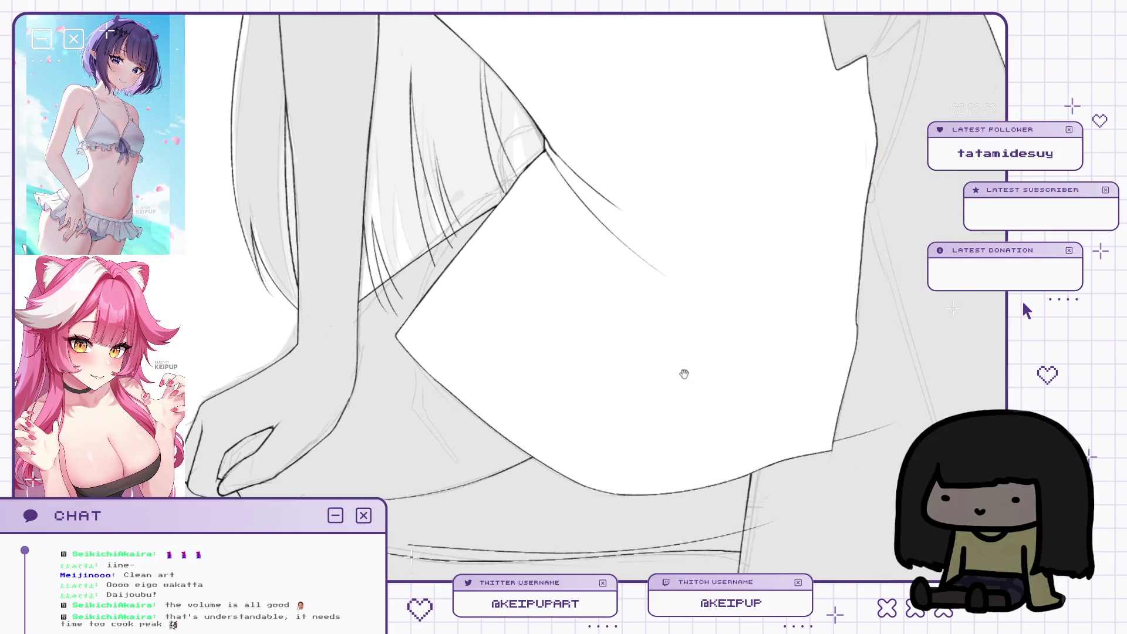
pyautogui.click(735, 294)
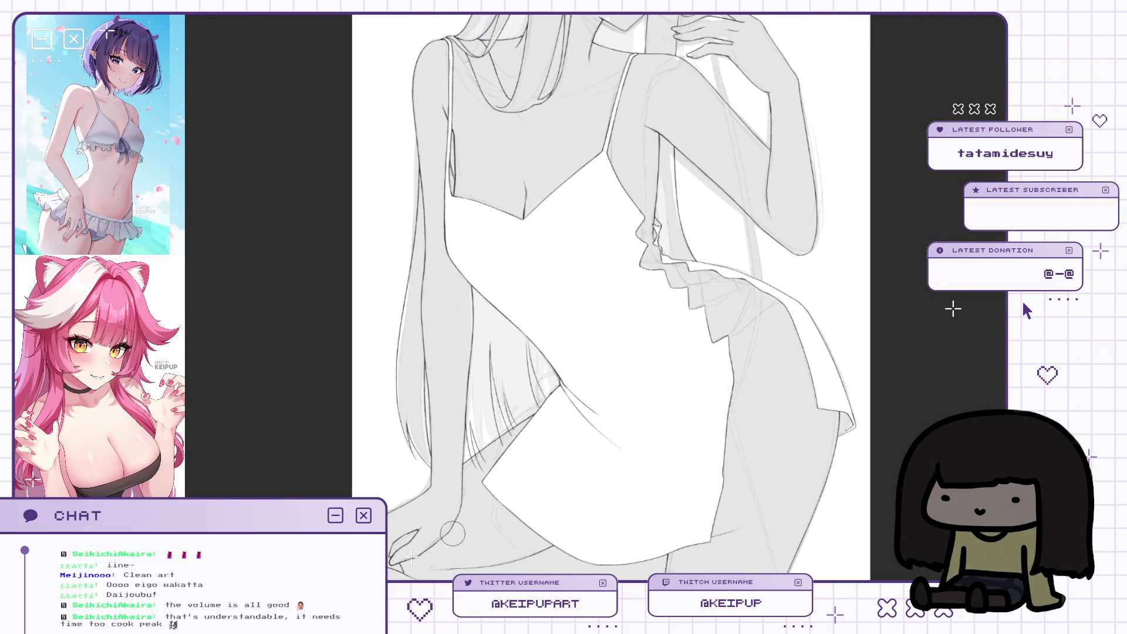
pyautogui.moveTo(546, 456); pyautogui.dragTo(532, 474)
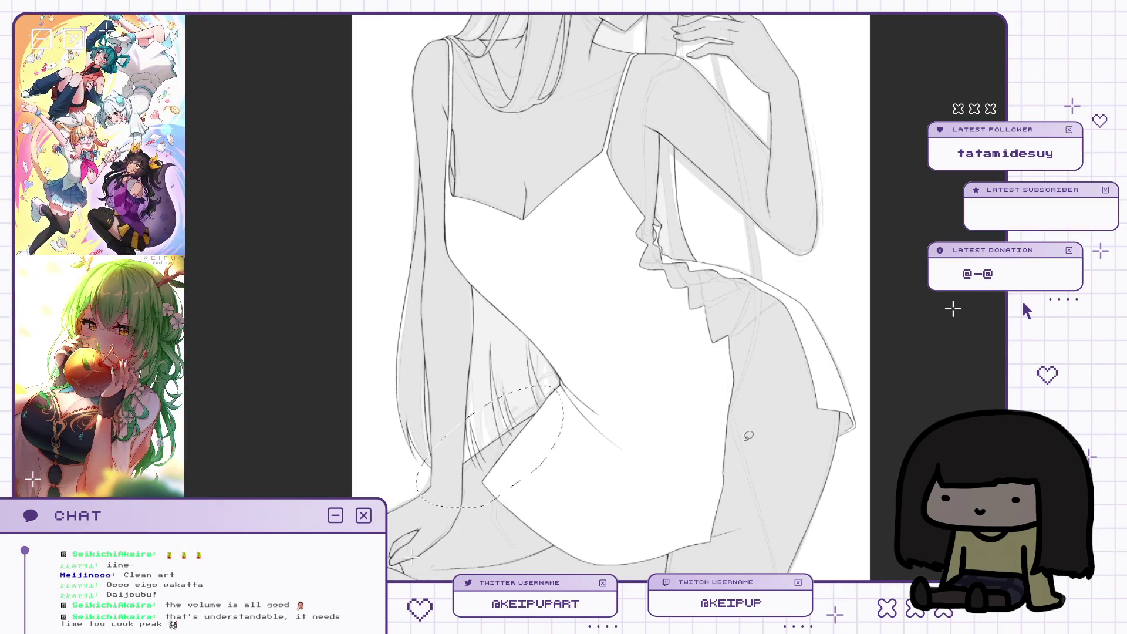
pyautogui.hotkey('ctrl', 't')
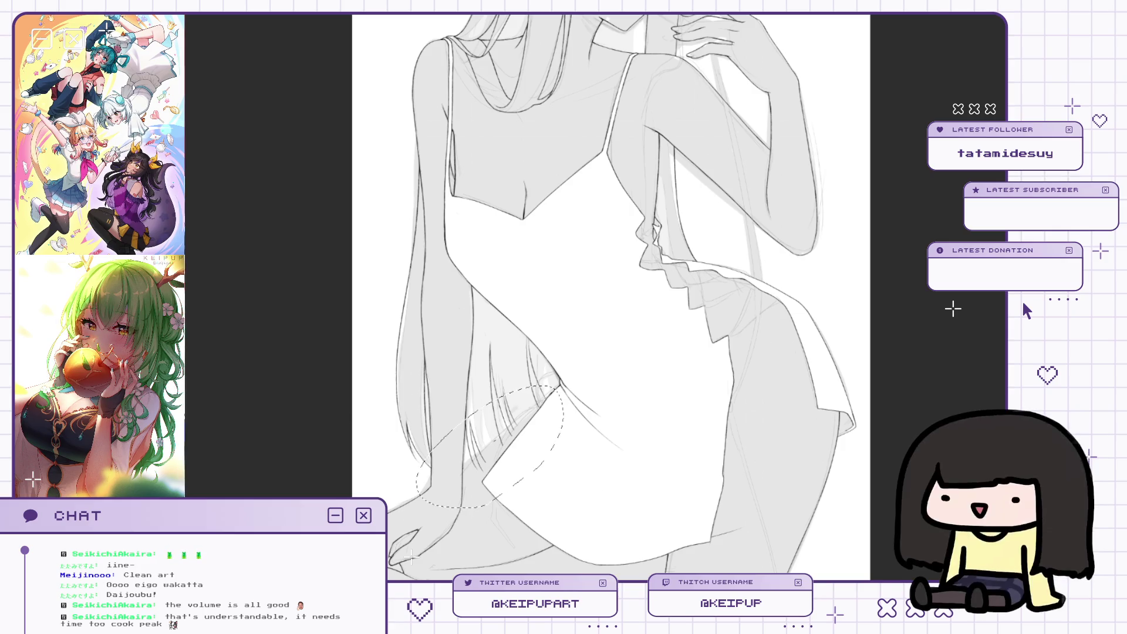
pyautogui.hotkey('ctrl', 'd')
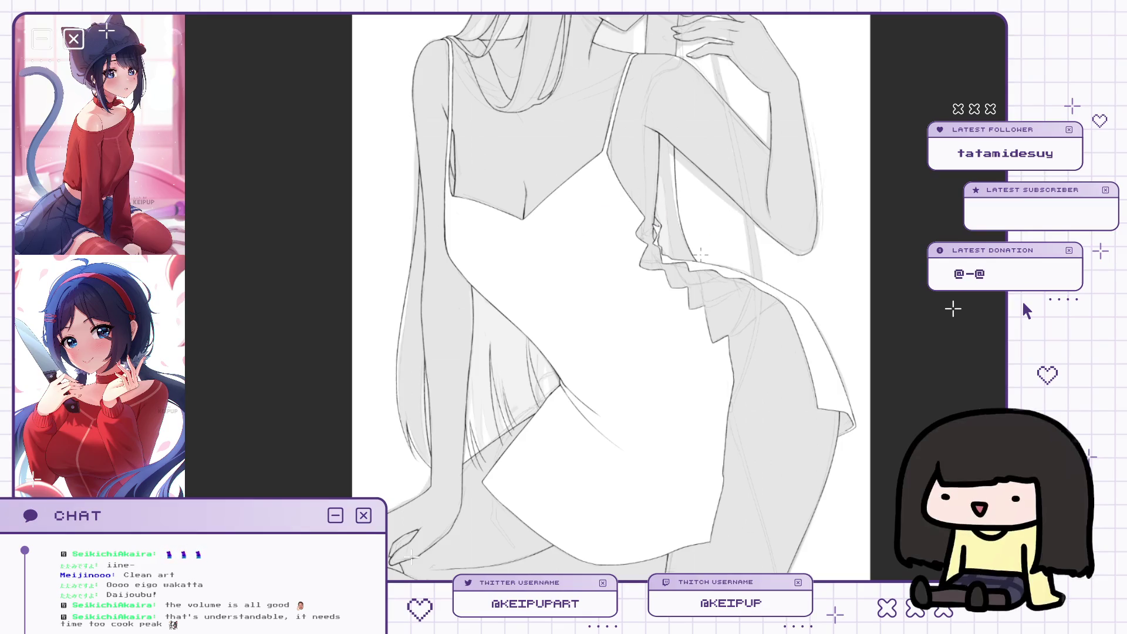
# Shrink the eraser and erase the small hatch marks beside the hair.
pyautogui.scroll(3, 610, 298)
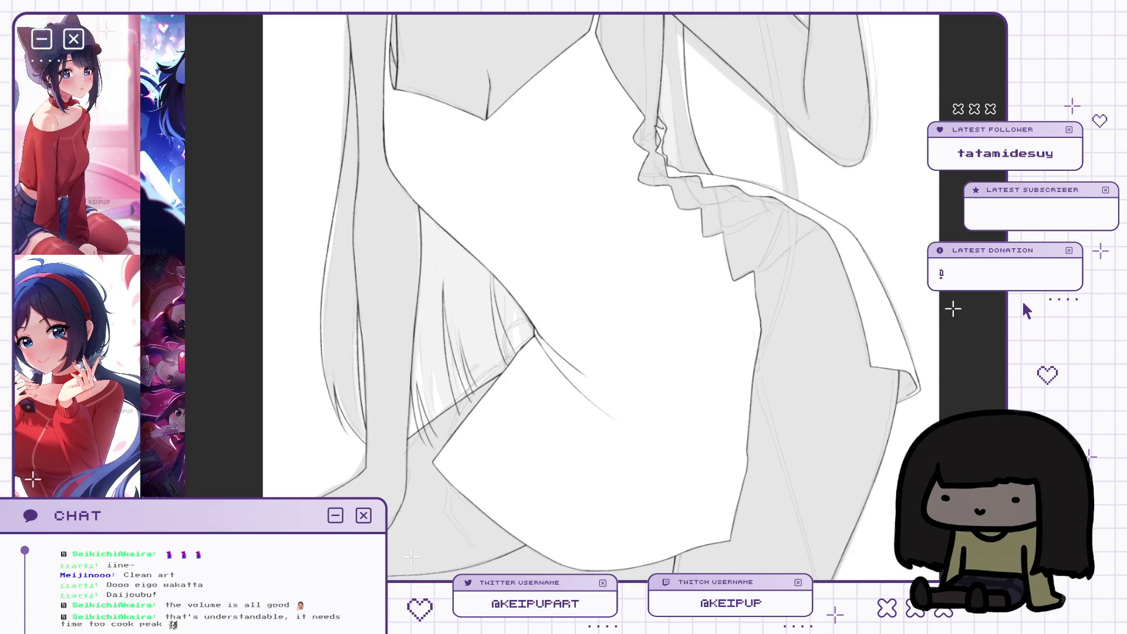
pyautogui.scroll(3, 464, 451)
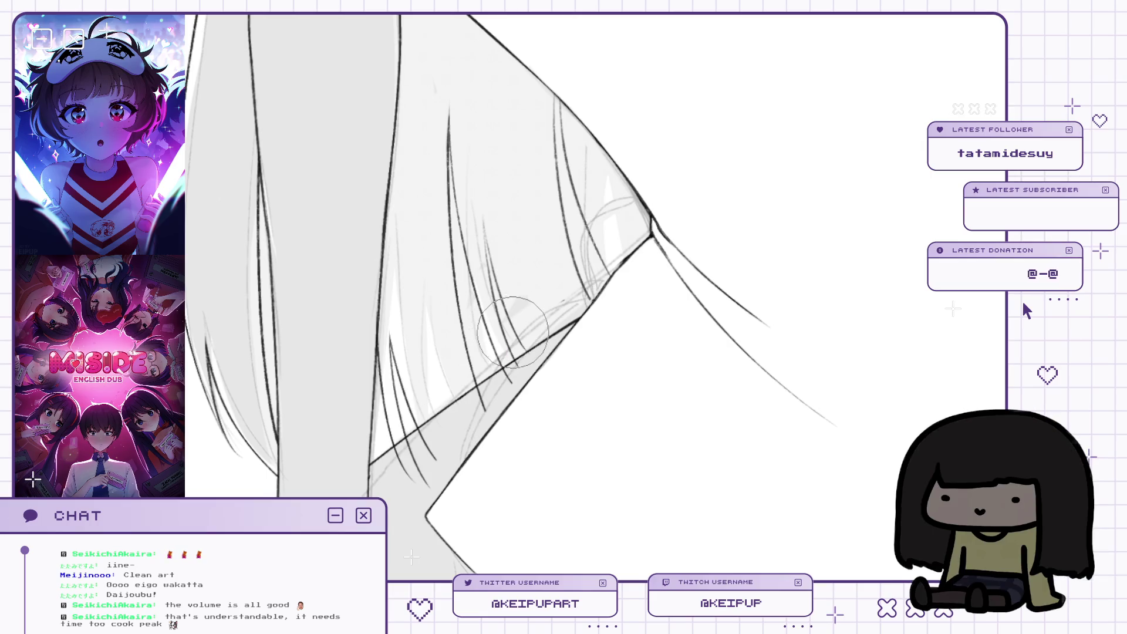
pyautogui.press('[')
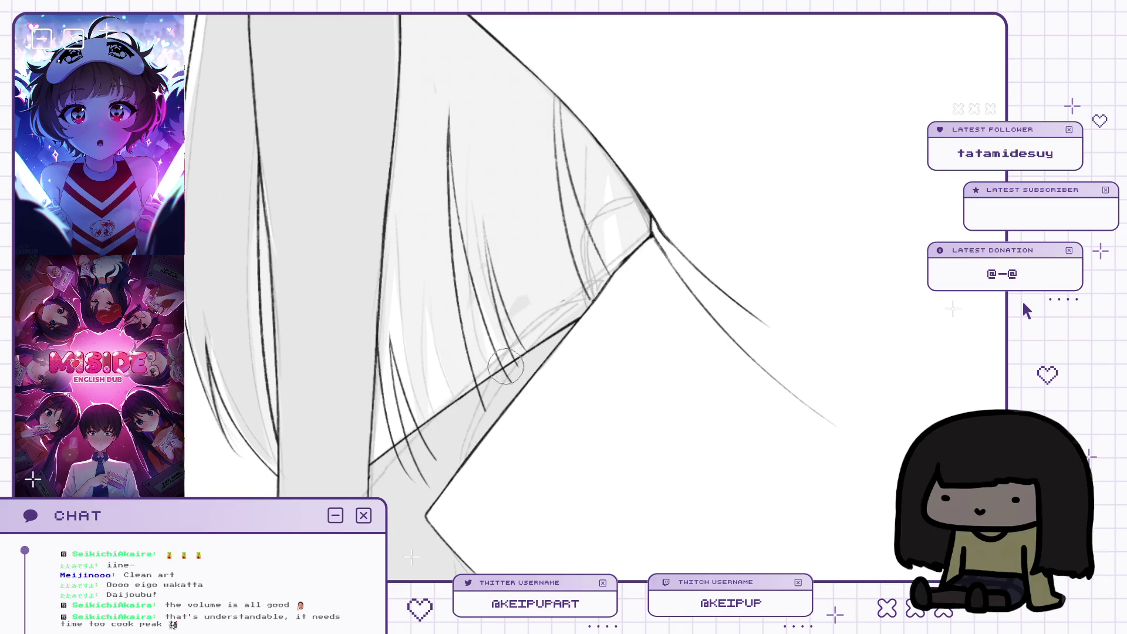
pyautogui.press('[')
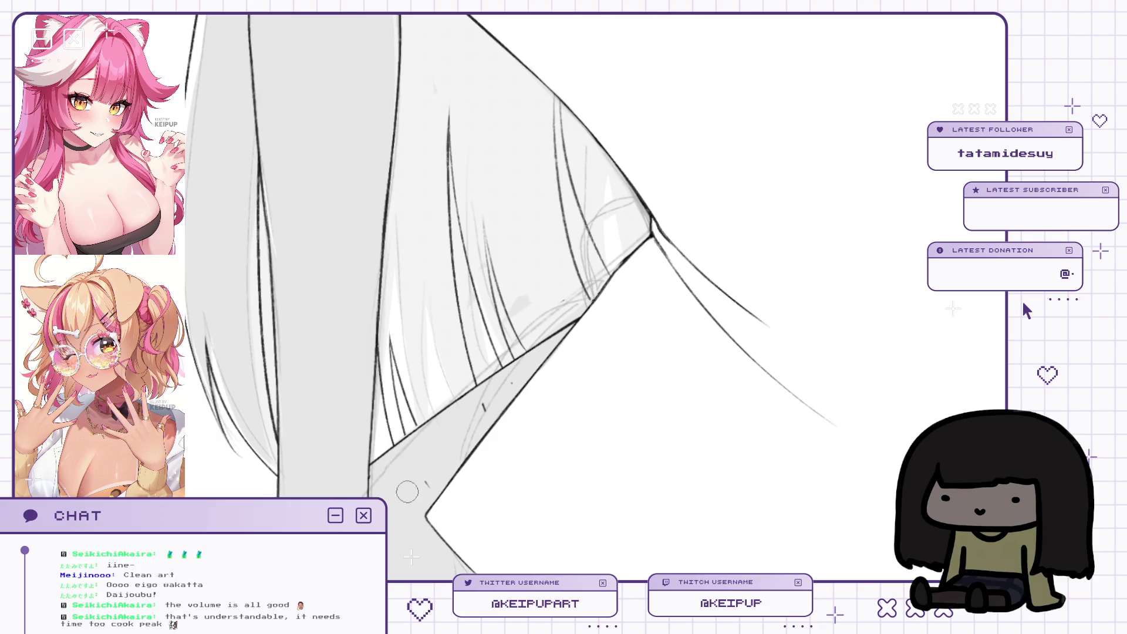
pyautogui.moveTo(411, 464)
pyautogui.mouseDown()
pyautogui.moveTo(437, 449)
pyautogui.moveTo(409, 455)
pyautogui.mouseUp()
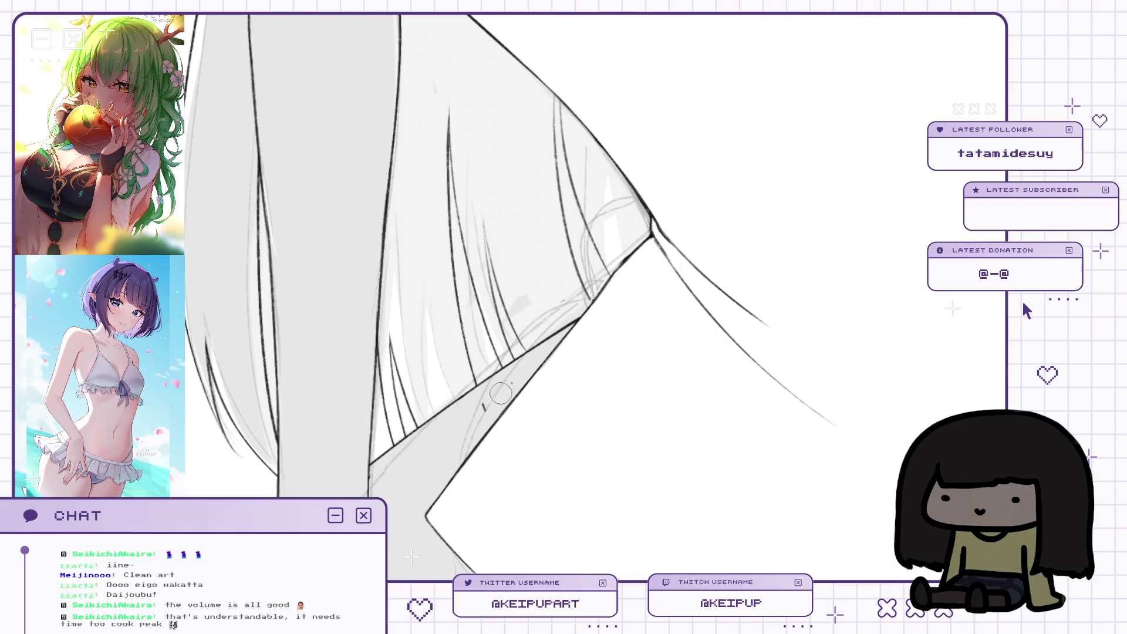
# Draw a wide, flat ellipse across the hand for the stool seat, replacing a tilted first attempt.
pyautogui.keyDown('ctrl'); pyautogui.keyDown('alt'); pyautogui.click(539, 369); pyautogui.keyUp('alt'); pyautogui.keyUp('ctrl')
pyautogui.moveTo(674, 411); pyautogui.dragTo(623, 417)
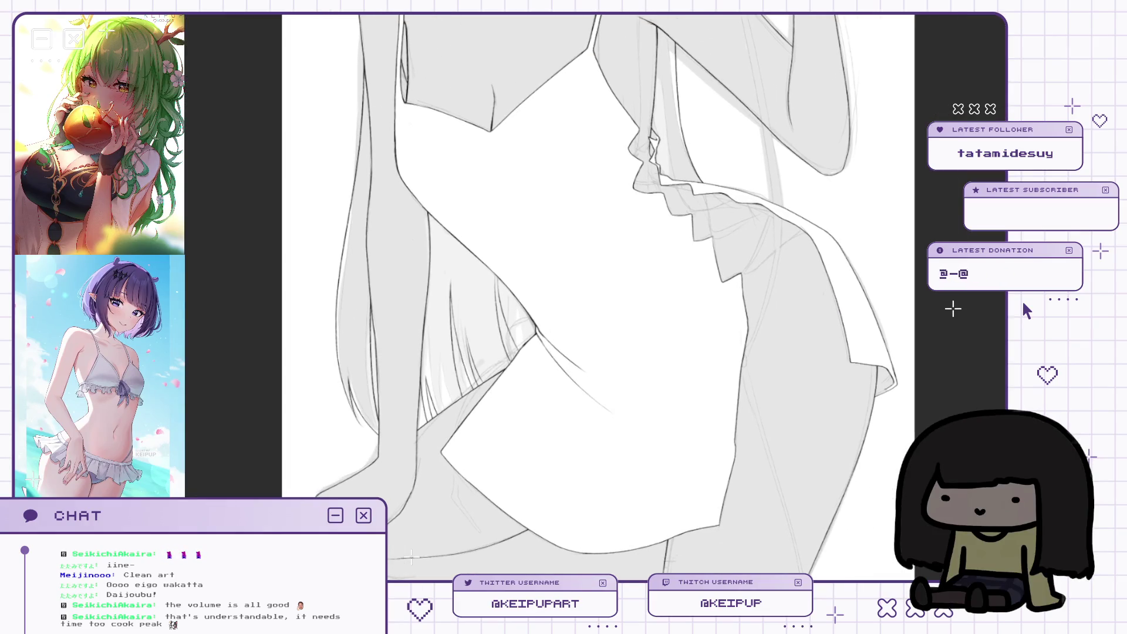
pyautogui.scroll(-3, 756, 366)
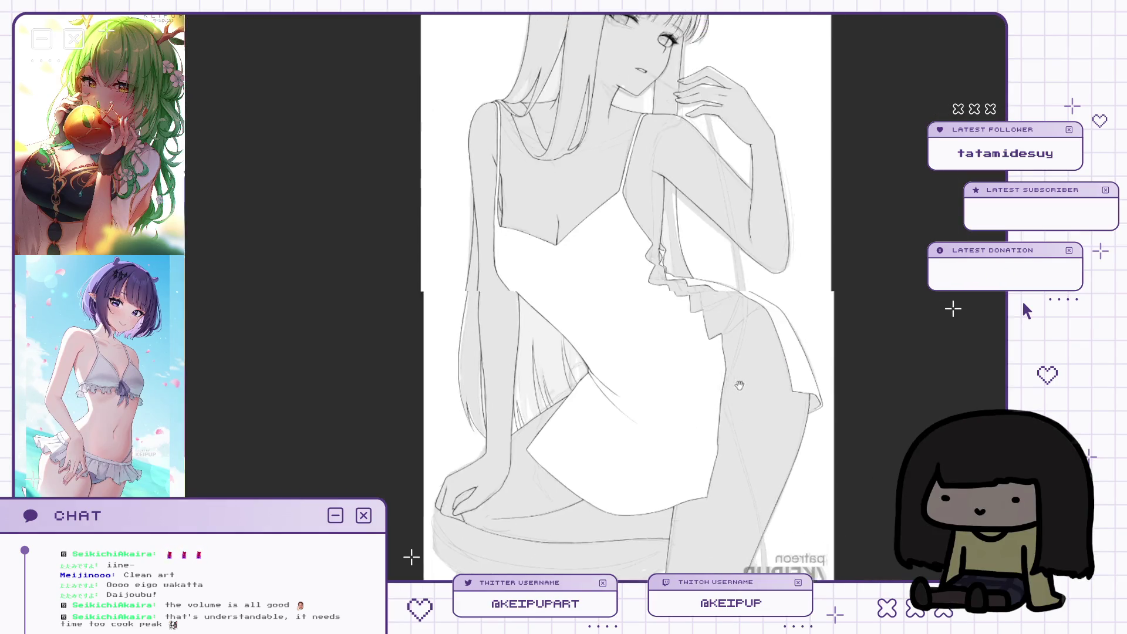
pyautogui.moveTo(730, 435)
pyautogui.mouseDown()
pyautogui.moveTo(749, 405)
pyautogui.moveTo(739, 381)
pyautogui.moveTo(701, 504)
pyautogui.mouseUp()
pyautogui.scroll(2, 702, 504)
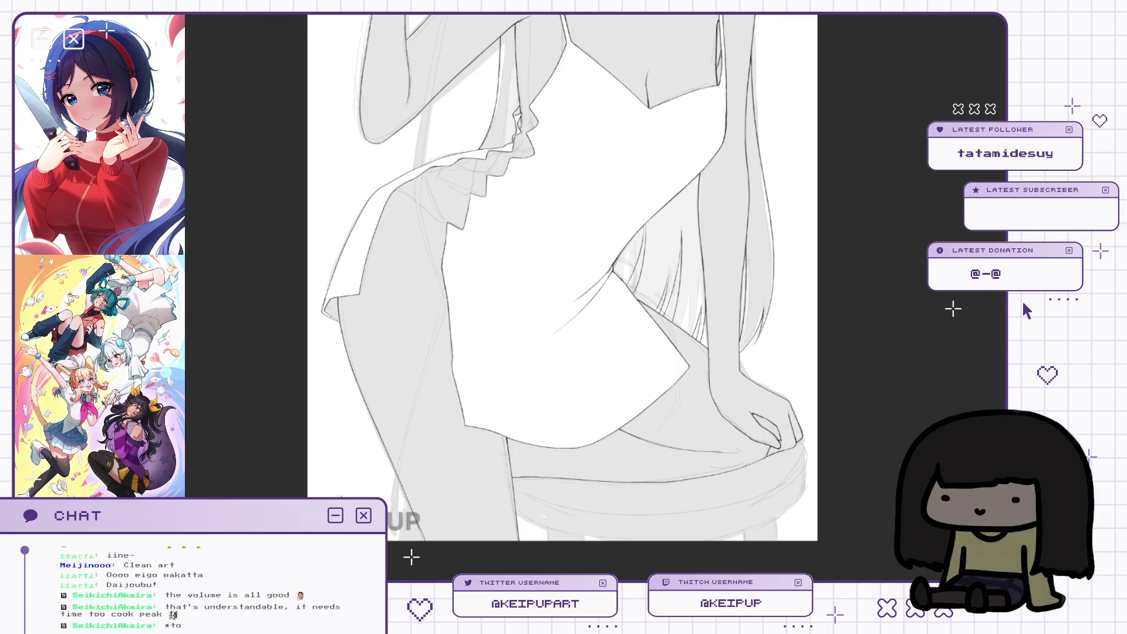
pyautogui.scroll(2, 517, 282)
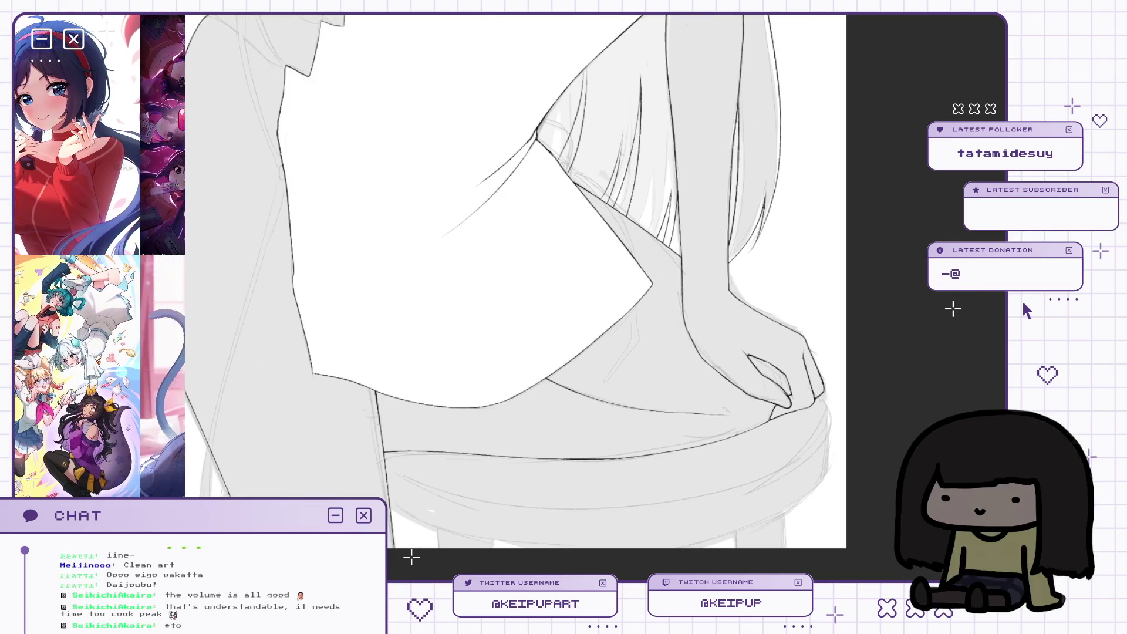
pyautogui.moveTo(696, 269); pyautogui.dragTo(728, 356)
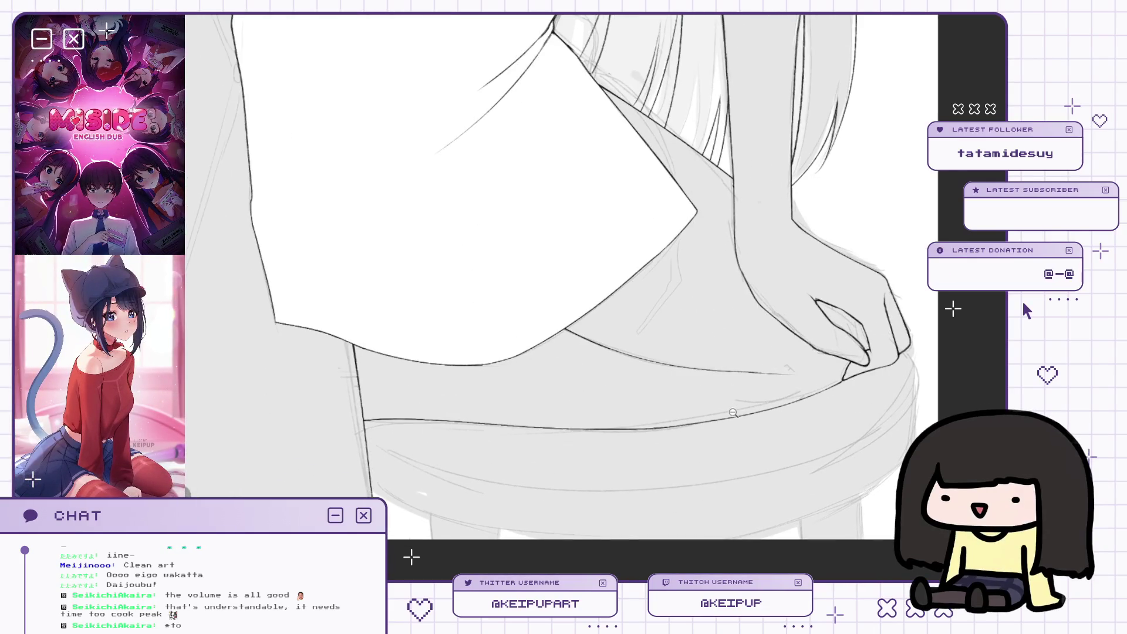
pyautogui.scroll(3, 733, 413)
pyautogui.moveTo(762, 303)
pyautogui.mouseDown()
pyautogui.moveTo(418, 437)
pyautogui.moveTo(761, 312)
pyautogui.mouseUp()
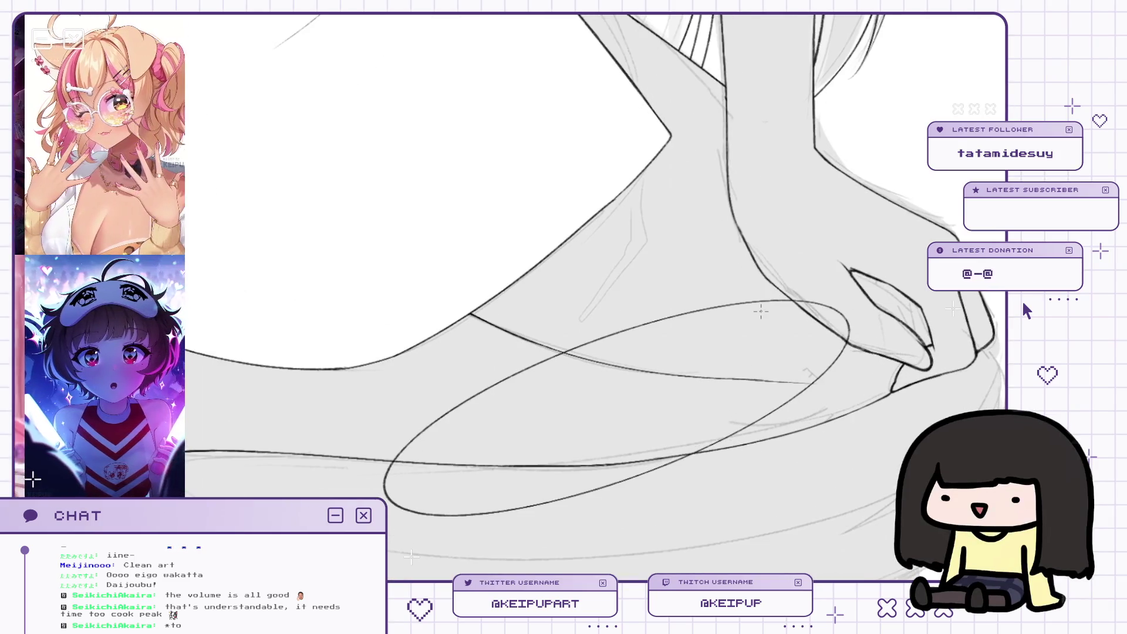
pyautogui.hotkey('ctrl', 'z')
pyautogui.moveTo(869, 308)
pyautogui.mouseDown()
pyautogui.moveTo(874, 329)
pyautogui.moveTo(908, 340)
pyautogui.mouseUp()
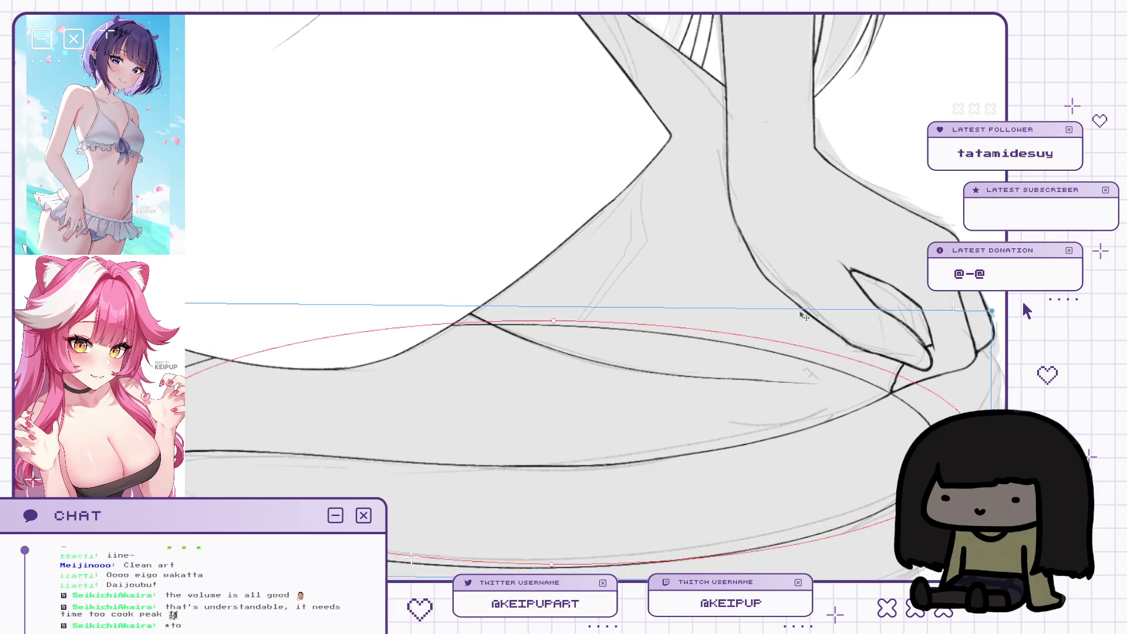
# Move the seat ellipse up and right, then stretch and enlarge it to fit the stool rim.
pyautogui.moveTo(801, 286); pyautogui.dragTo(812, 246)
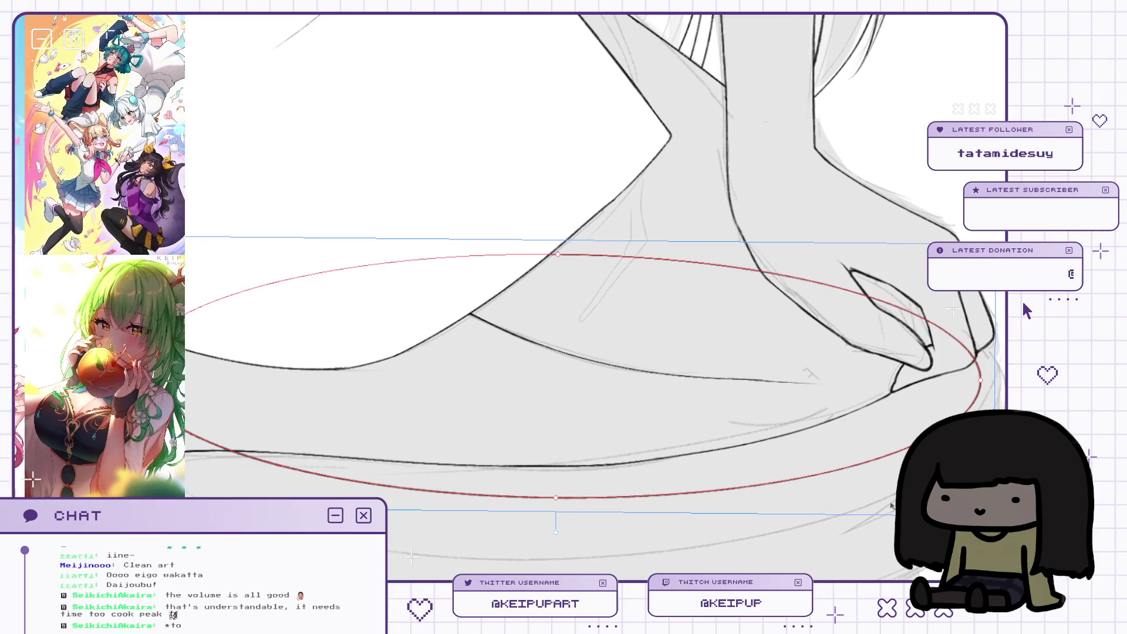
pyautogui.moveTo(828, 509); pyautogui.dragTo(860, 528)
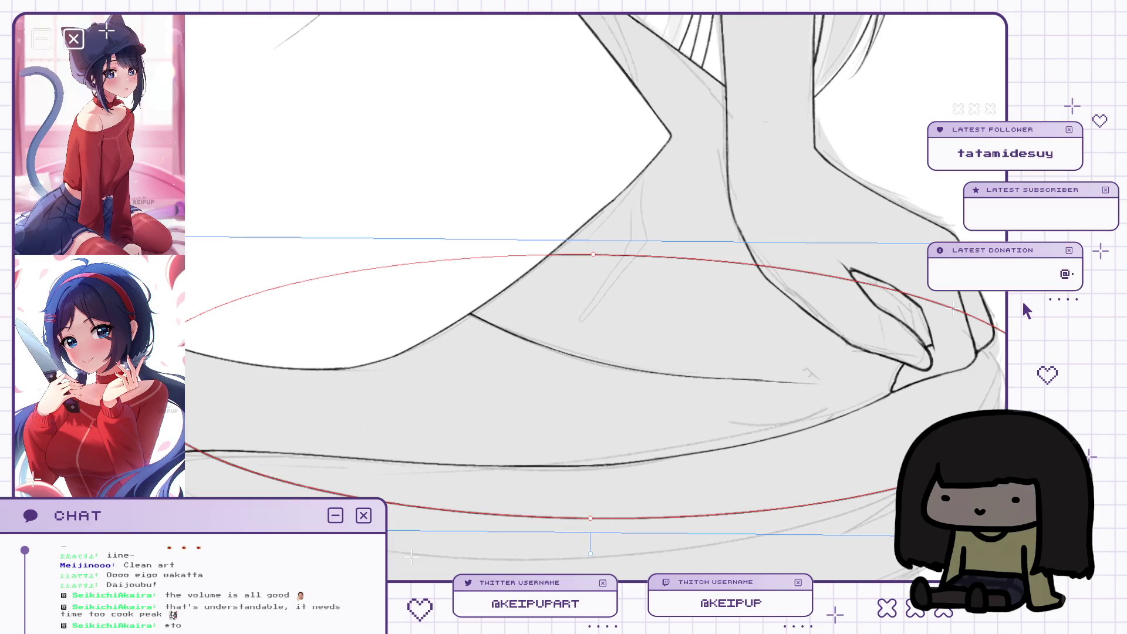
pyautogui.scroll(-5, 755, 432)
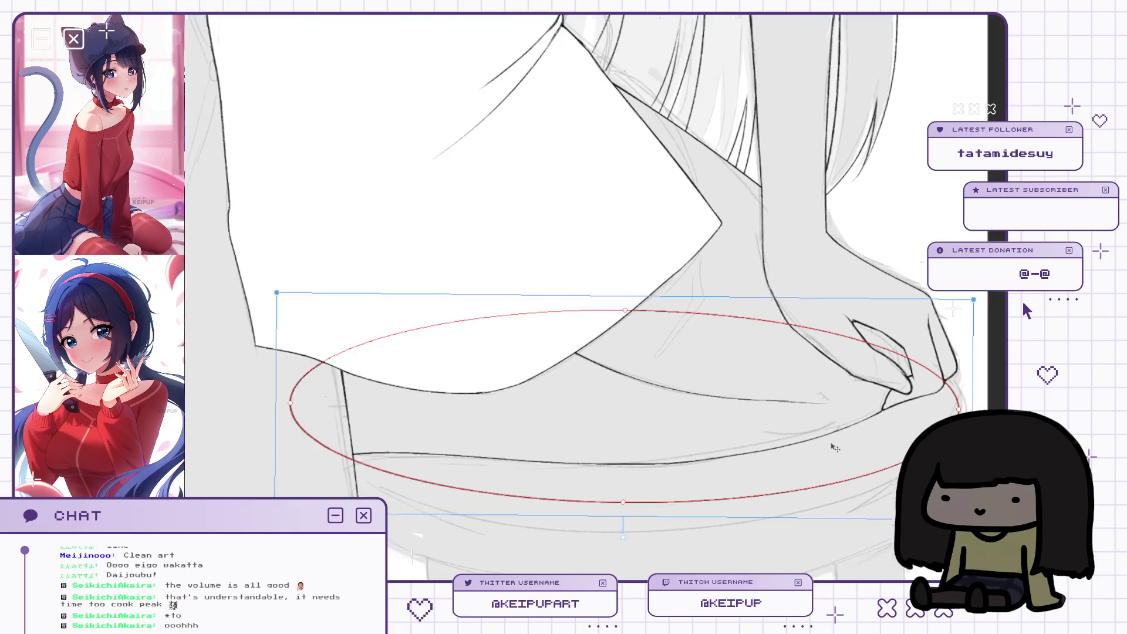
pyautogui.moveTo(700, 481); pyautogui.dragTo(697, 492)
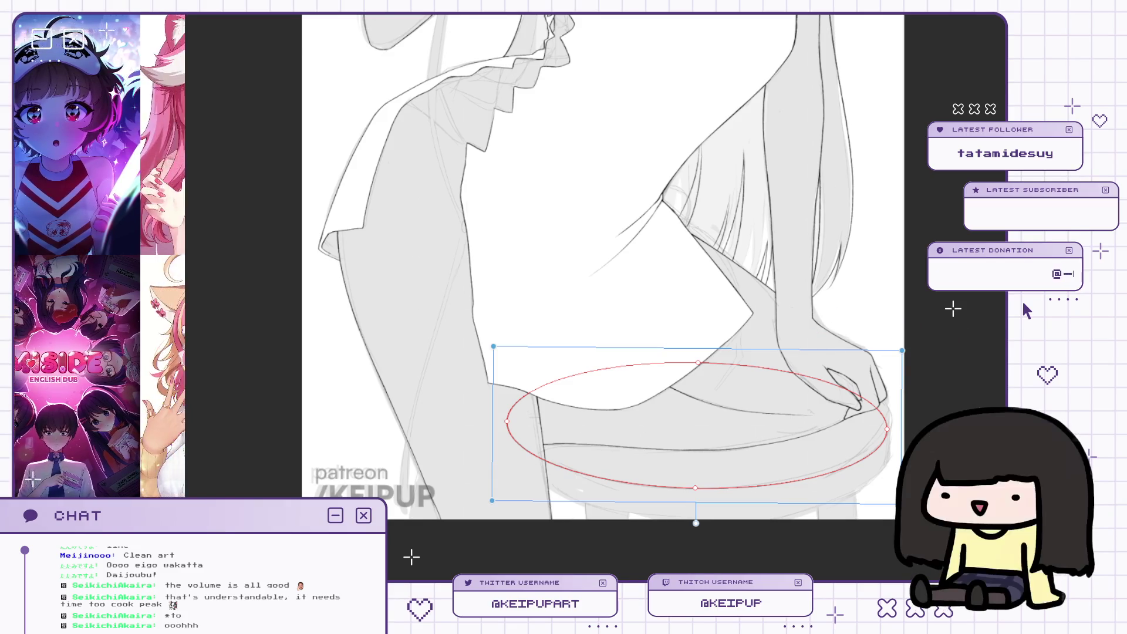
pyautogui.scroll(1, 886, 294)
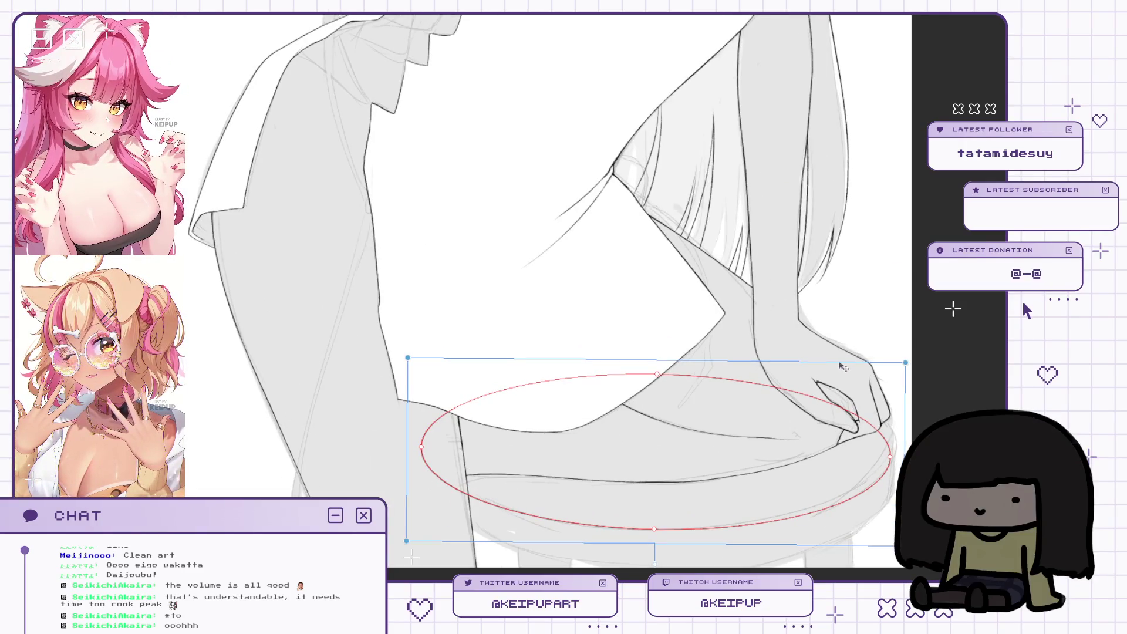
pyautogui.moveTo(823, 448); pyautogui.dragTo(781, 437)
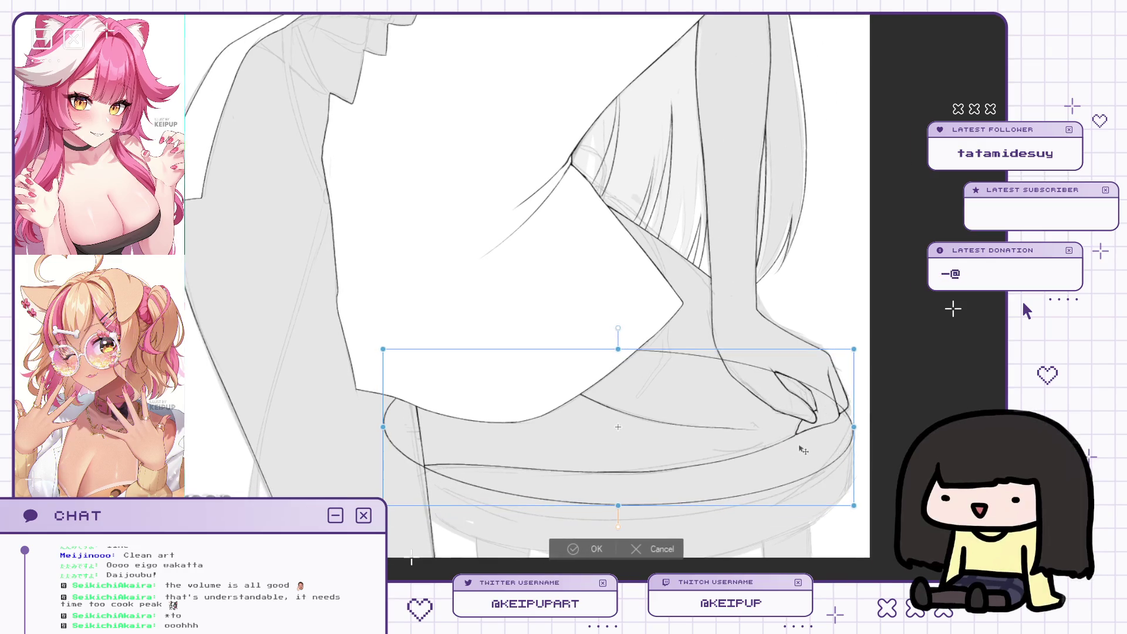
pyautogui.moveTo(612, 511); pyautogui.dragTo(620, 524)
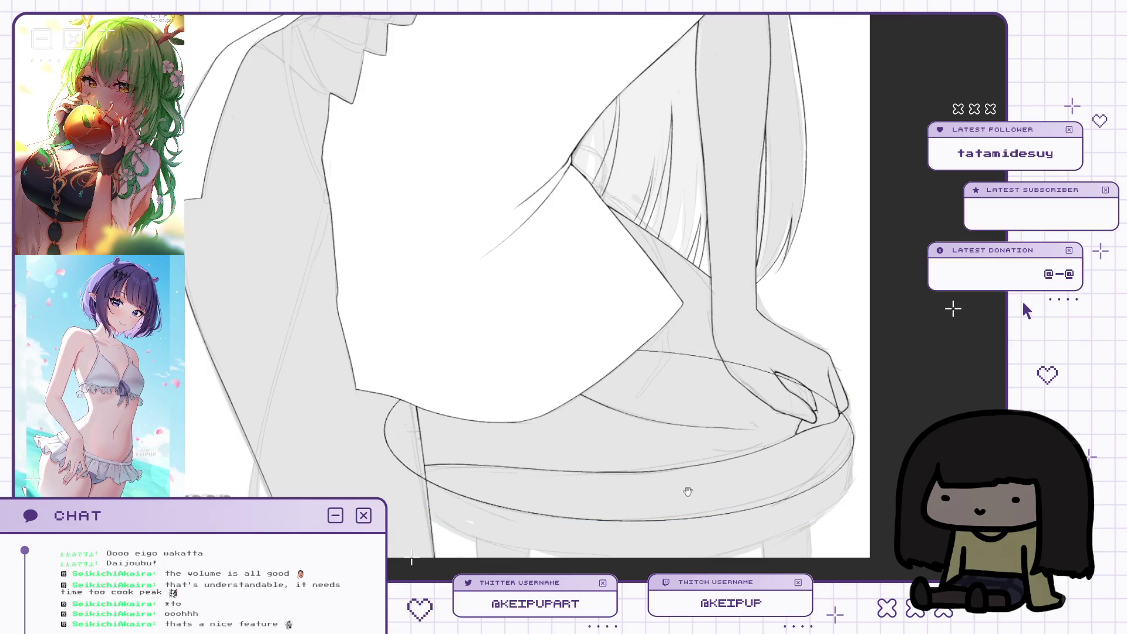
# Confirm the seat ellipse, then sketch test ellipses over the seat and arm and undo them.
pyautogui.scroll(4, 683, 493)
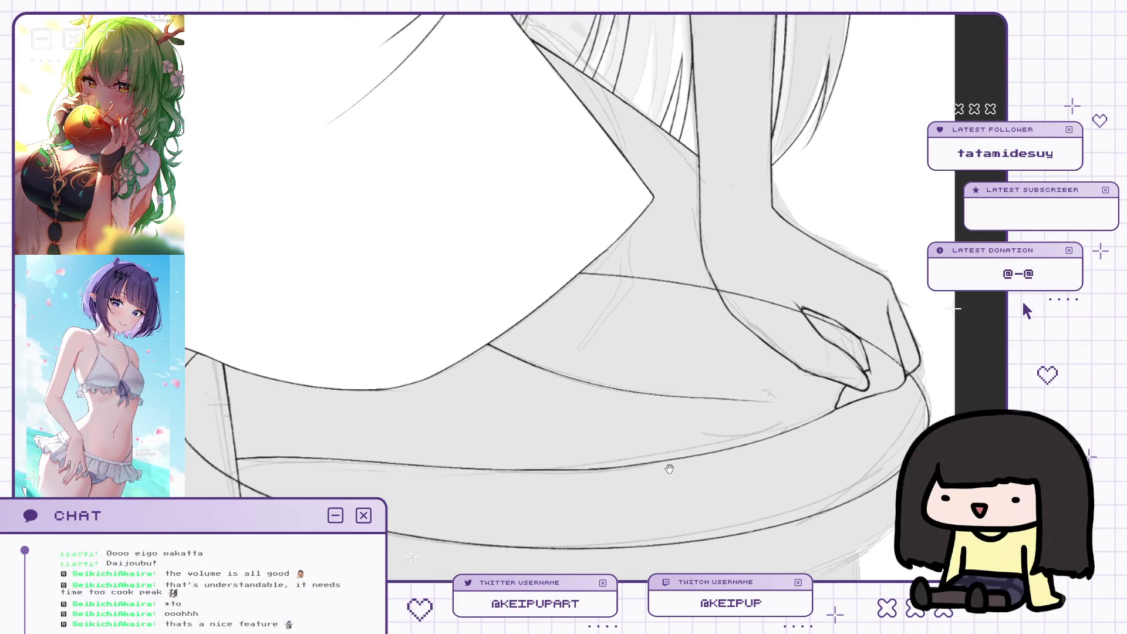
pyautogui.scroll(-2, 669, 470)
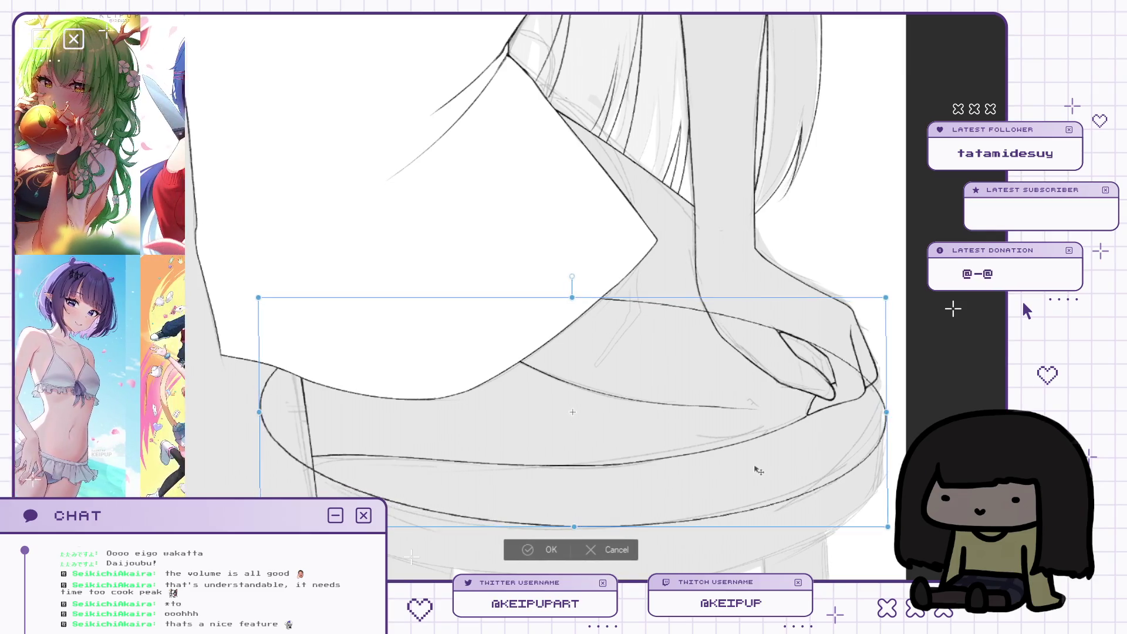
pyautogui.press('Return')
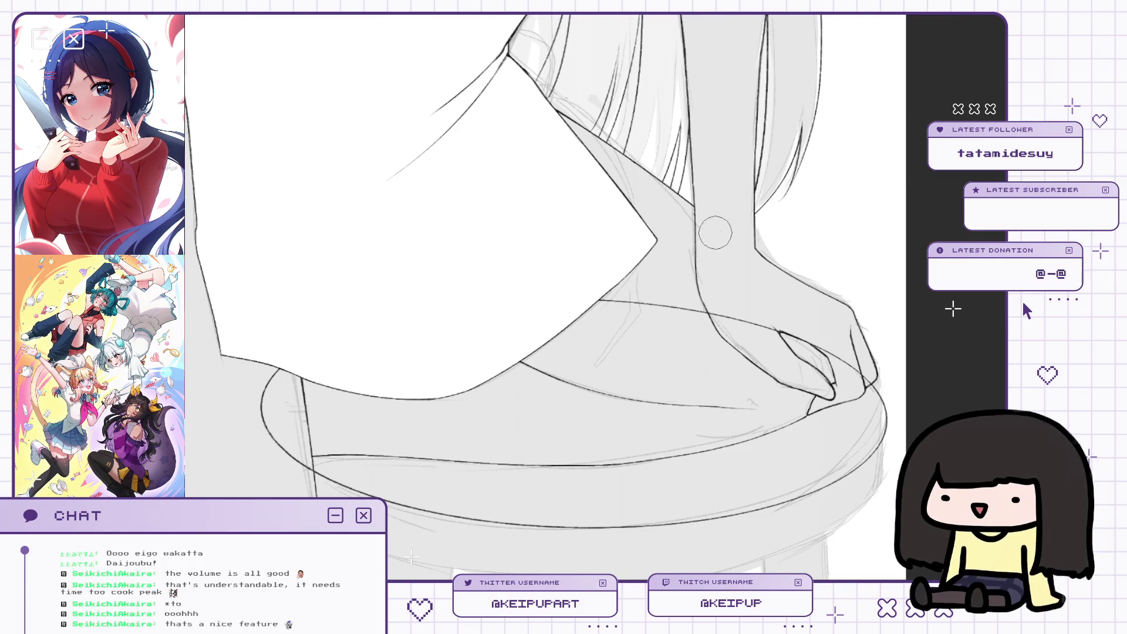
pyautogui.moveTo(657, 288)
pyautogui.mouseDown()
pyautogui.moveTo(775, 267)
pyautogui.moveTo(531, 426)
pyautogui.moveTo(668, 282)
pyautogui.moveTo(715, 286)
pyautogui.mouseUp()
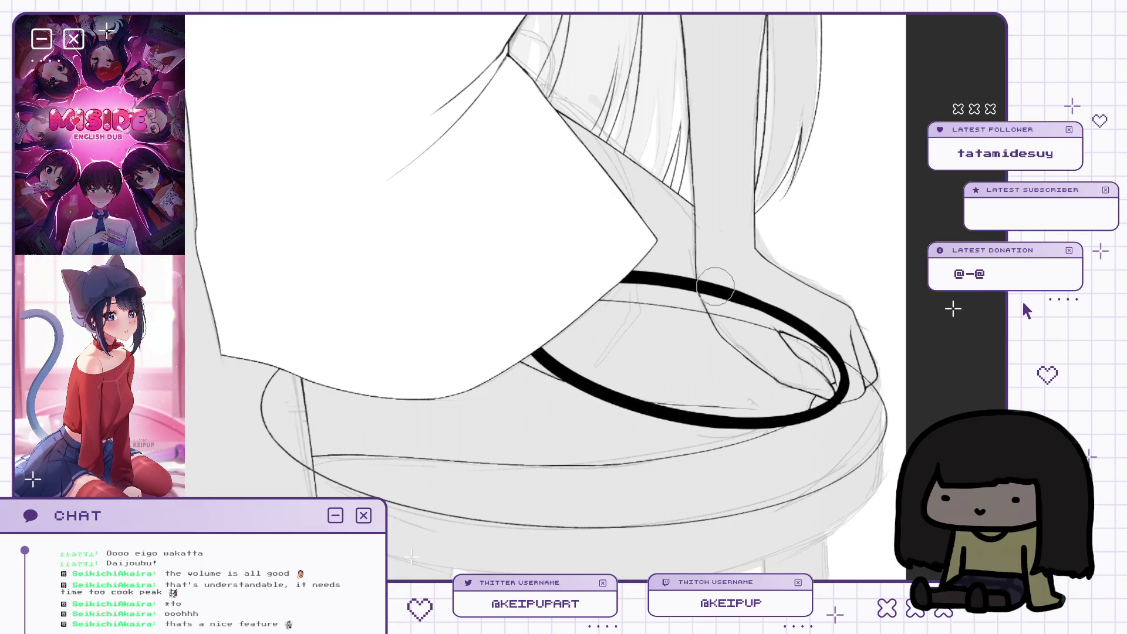
pyautogui.moveTo(650, 326); pyautogui.dragTo(716, 289)
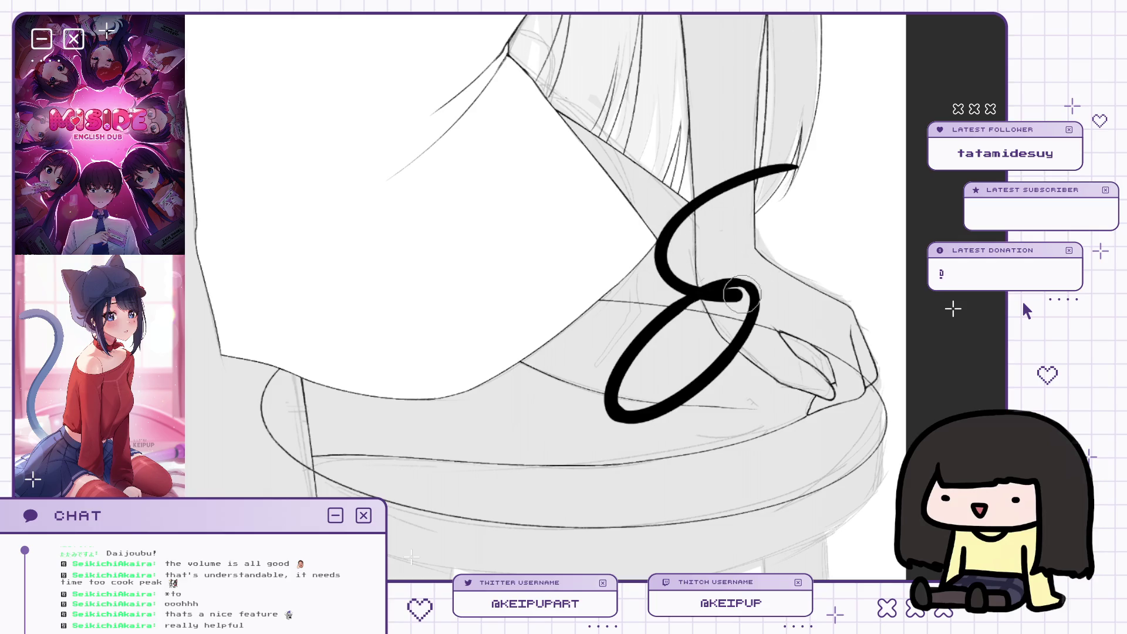
pyautogui.moveTo(833, 139)
pyautogui.mouseDown()
pyautogui.moveTo(704, 253)
pyautogui.moveTo(810, 133)
pyautogui.moveTo(822, 138)
pyautogui.moveTo(790, 150)
pyautogui.mouseUp()
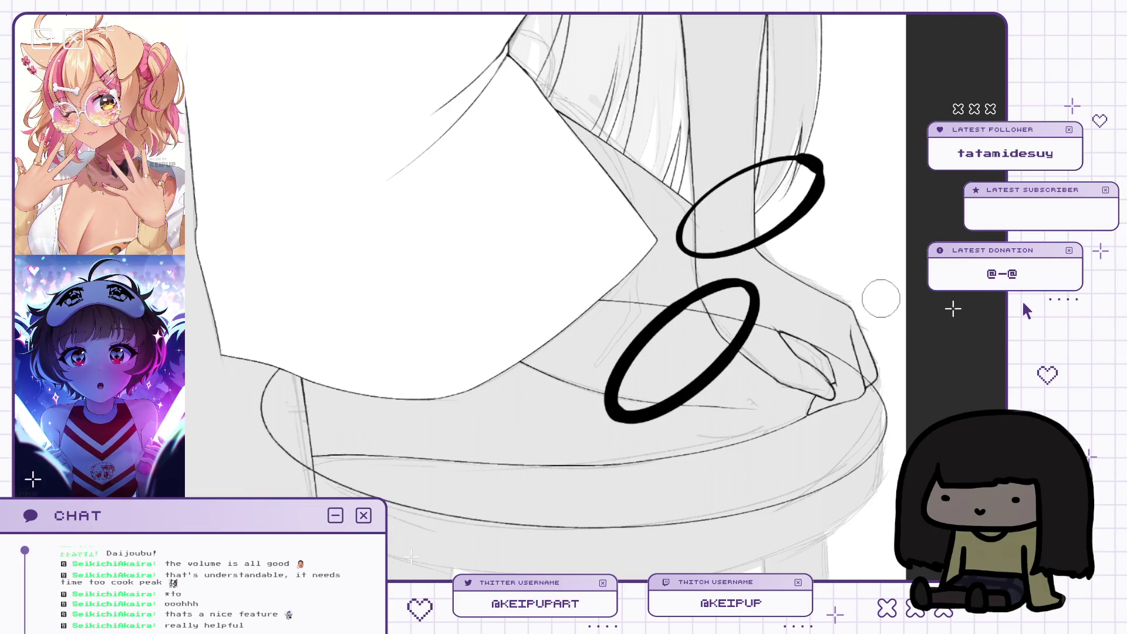
pyautogui.scroll(2, 546, 293)
pyautogui.moveTo(891, 347)
pyautogui.mouseDown()
pyautogui.moveTo(863, 350)
pyautogui.moveTo(859, 417)
pyautogui.moveTo(828, 393)
pyautogui.moveTo(858, 360)
pyautogui.mouseUp()
pyautogui.hotkey('ctrl', 'z')
pyautogui.hotkey('ctrl', 'z')
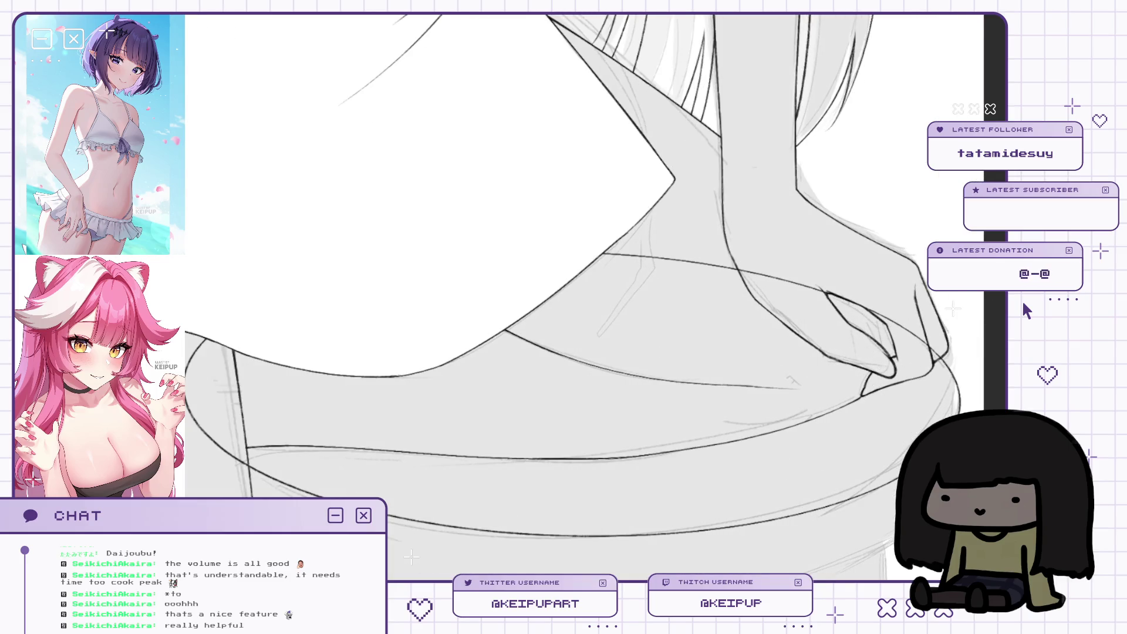
# Free-transform the seat ellipse to pull its right side inward.
pyautogui.hotkey('ctrl', '-')
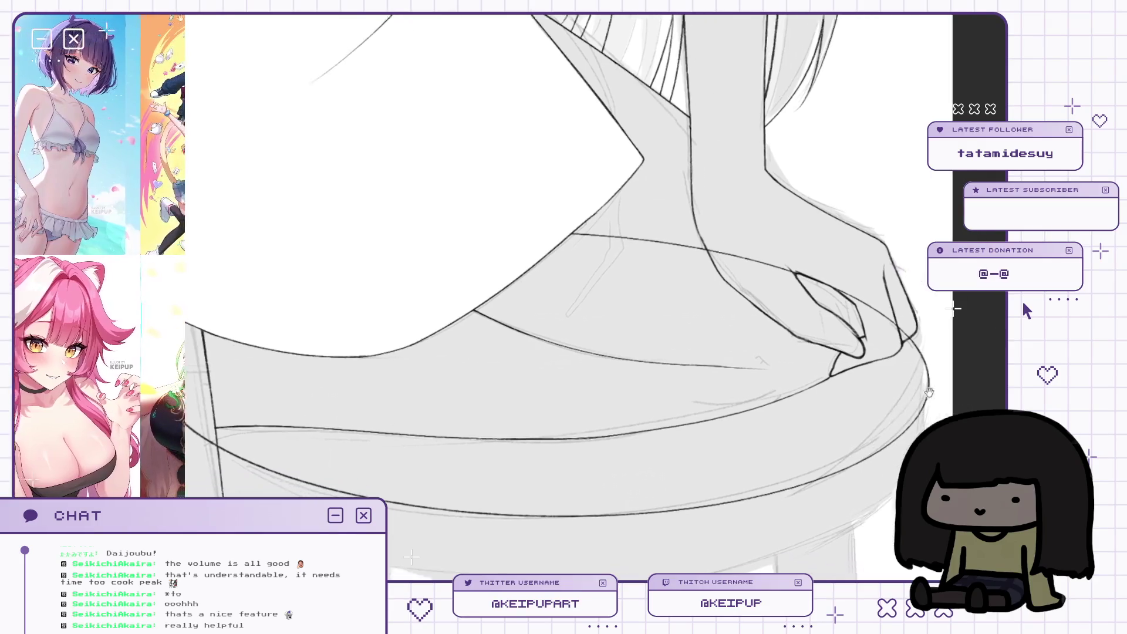
pyautogui.hotkey('ctrl', 't')
pyautogui.moveTo(904, 369); pyautogui.dragTo(893, 363)
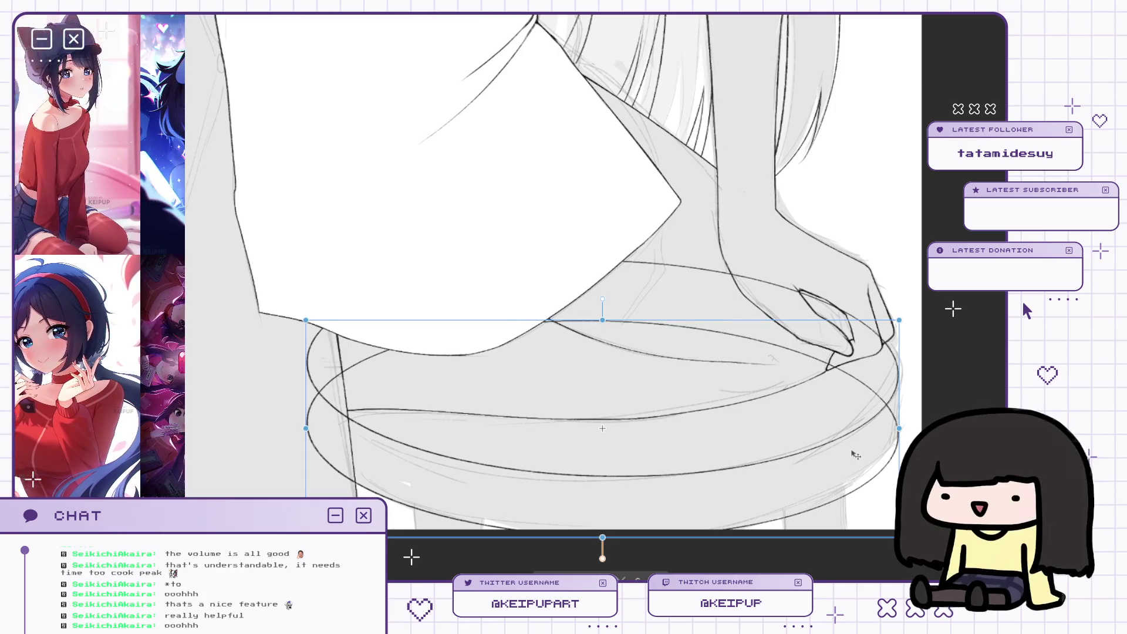
# Commit the narrowed seat ellipse, nudge it up a few pixels, and confirm the transform.
pyautogui.press('Return')
pyautogui.scroll(2, 851, 388)
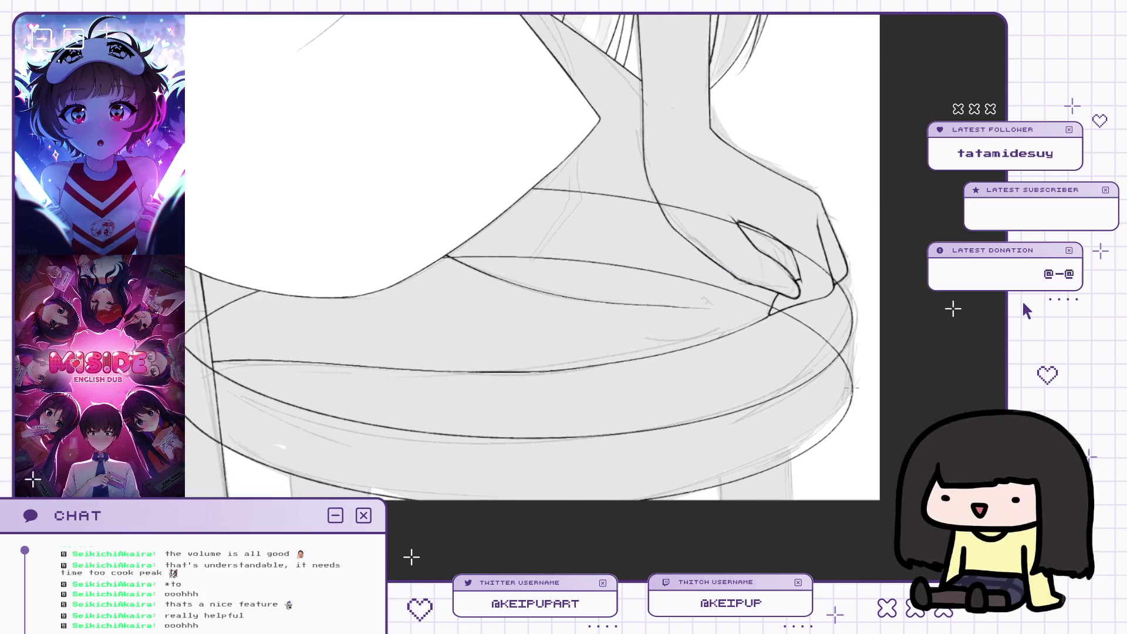
pyautogui.moveTo(812, 429); pyautogui.dragTo(811, 425)
pyautogui.press('Return')
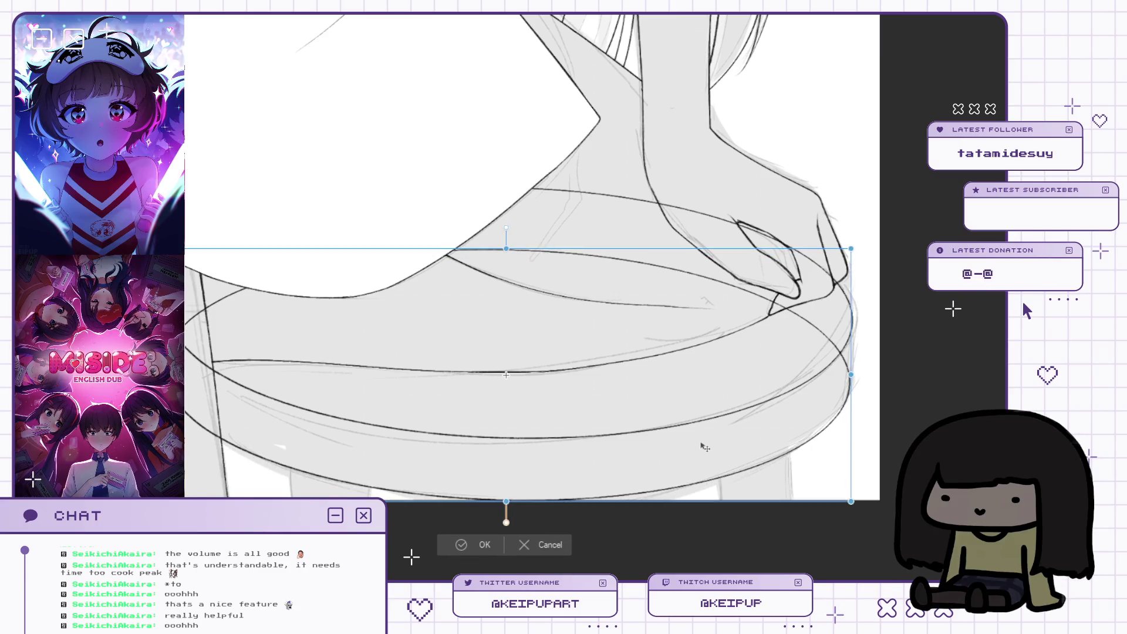
pyautogui.press('Return')
pyautogui.moveTo(839, 308); pyautogui.dragTo(803, 297)
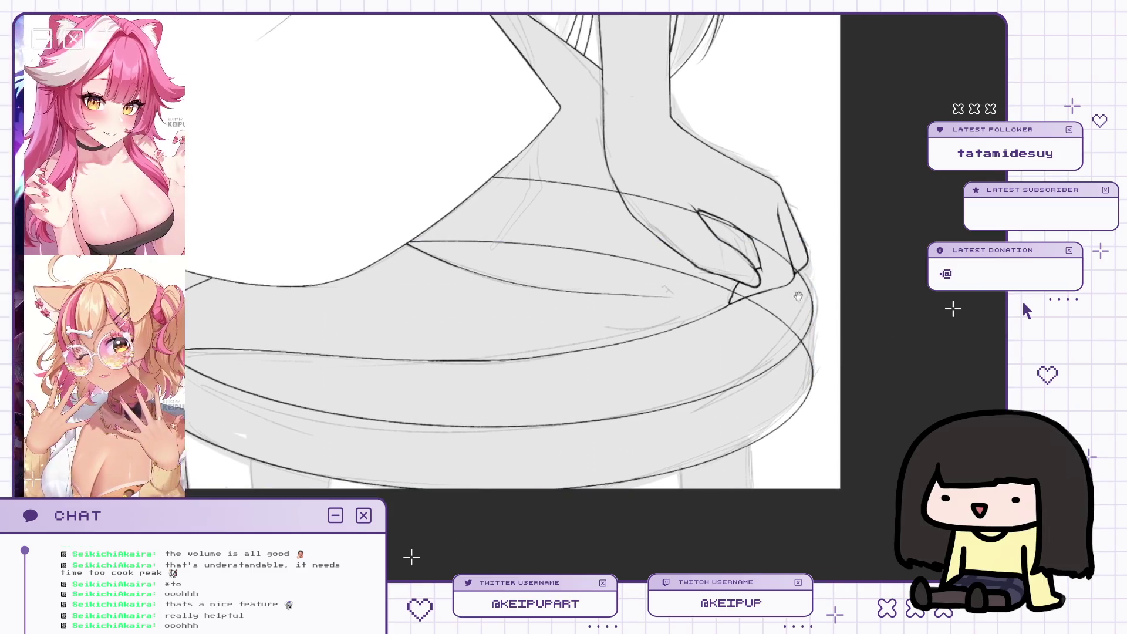
pyautogui.scroll(2, 802, 296)
pyautogui.scroll(-1, 823, 244)
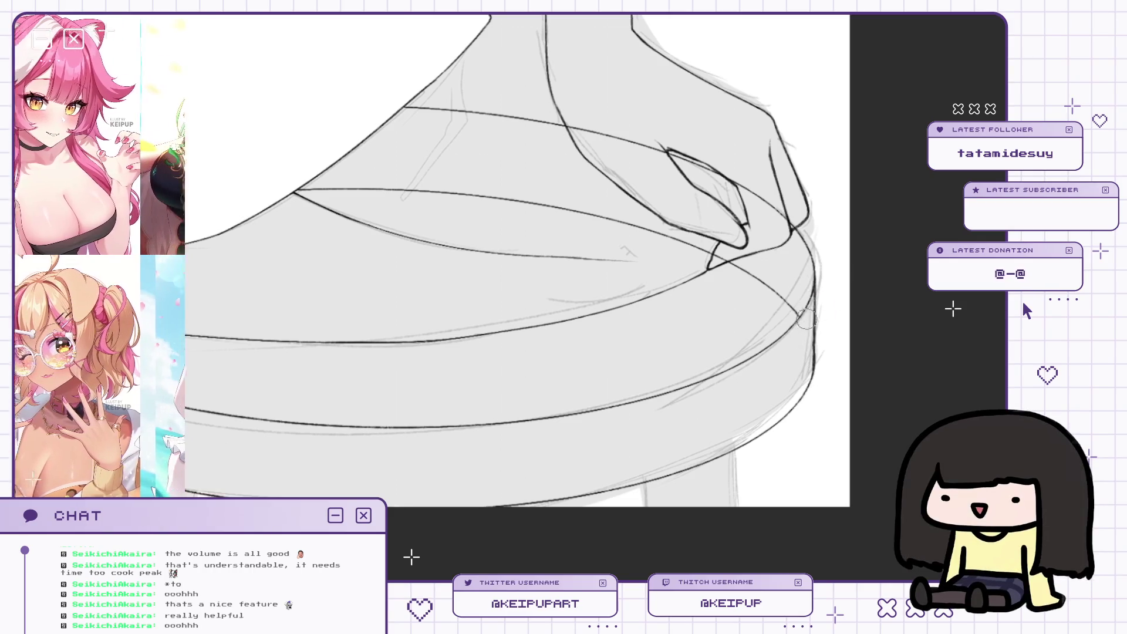
# Draw a short extra rim line on the stool seat.
pyautogui.scroll(-1, 836, 352)
pyautogui.moveTo(836, 351); pyautogui.dragTo(806, 307)
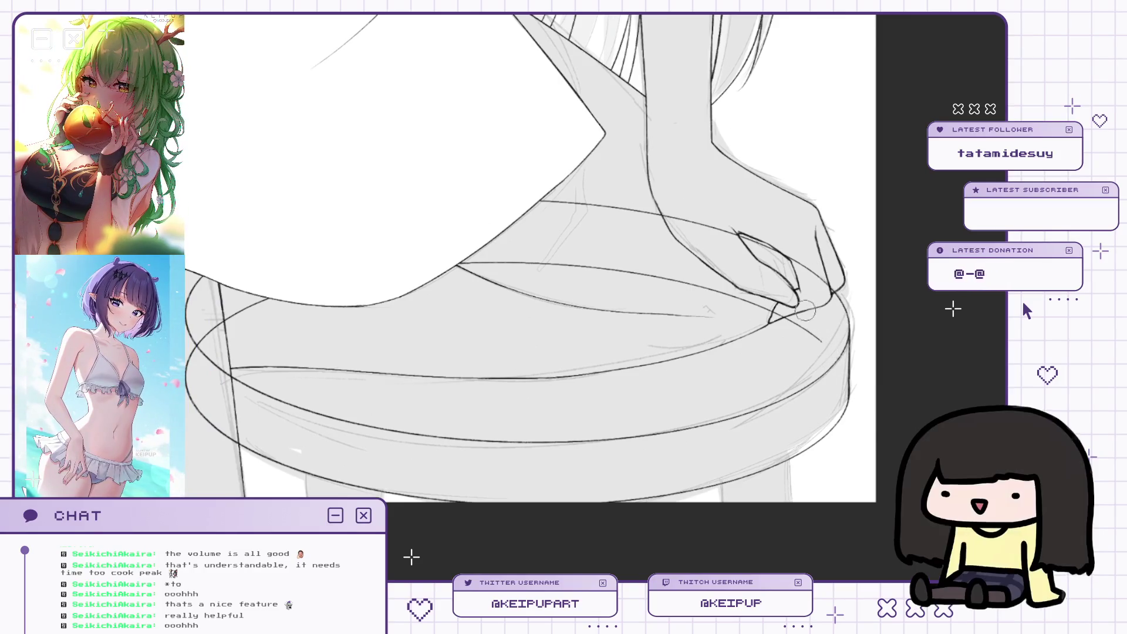
pyautogui.moveTo(363, 287)
pyautogui.mouseDown()
pyautogui.moveTo(505, 296)
pyautogui.moveTo(480, 299)
pyautogui.mouseUp()
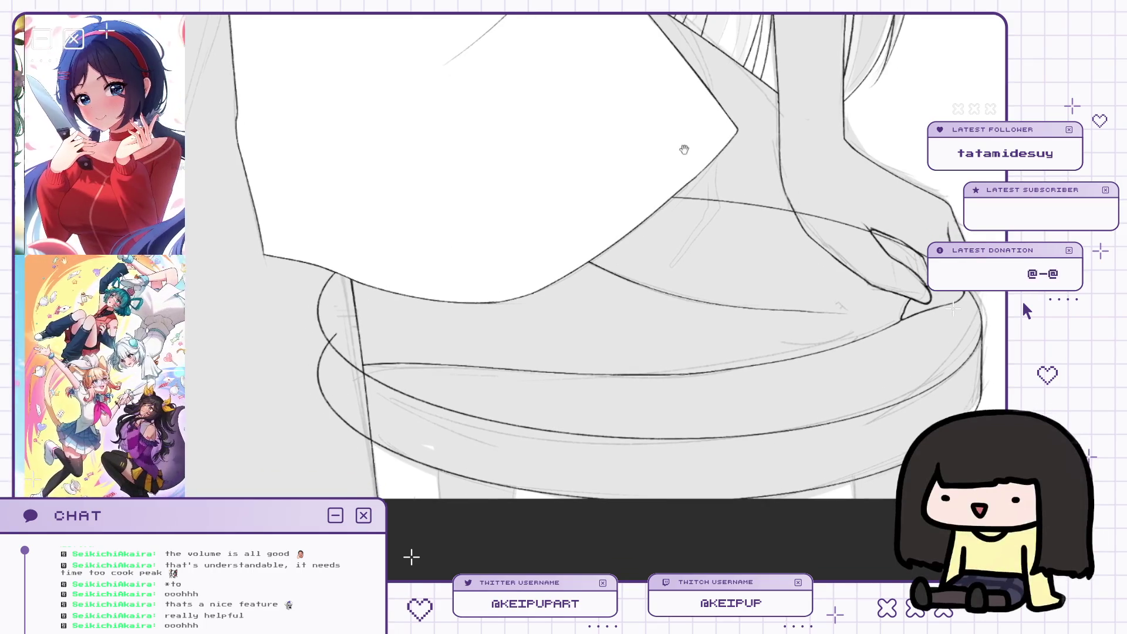
# Mirror the canvas and extend the seat's side edge line downward.
pyautogui.press('m')
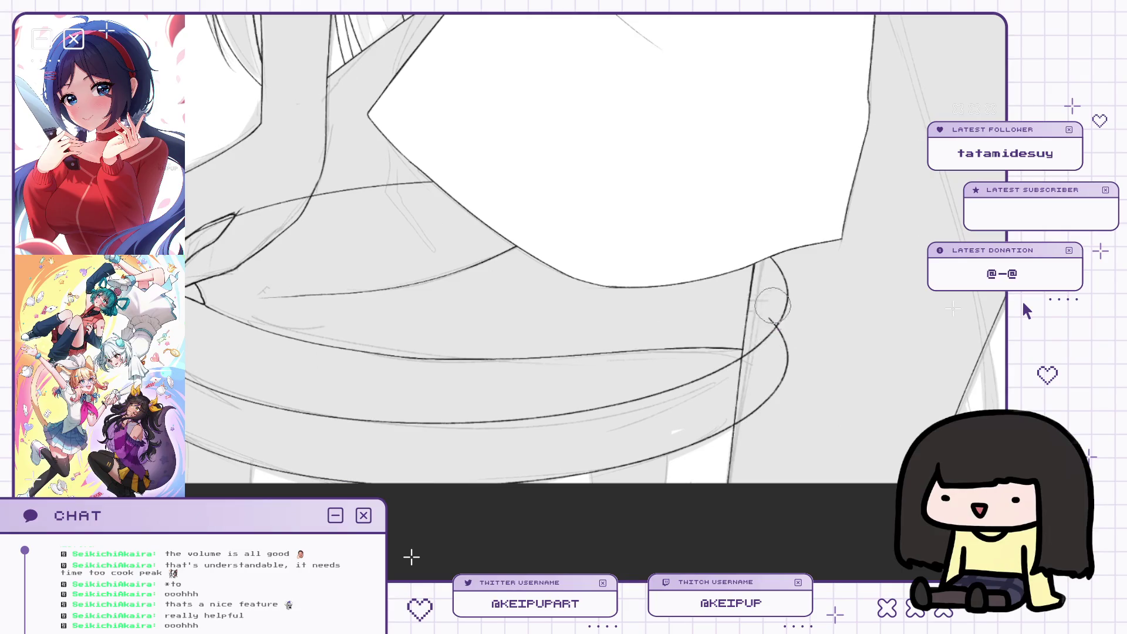
pyautogui.scroll(2, 791, 293)
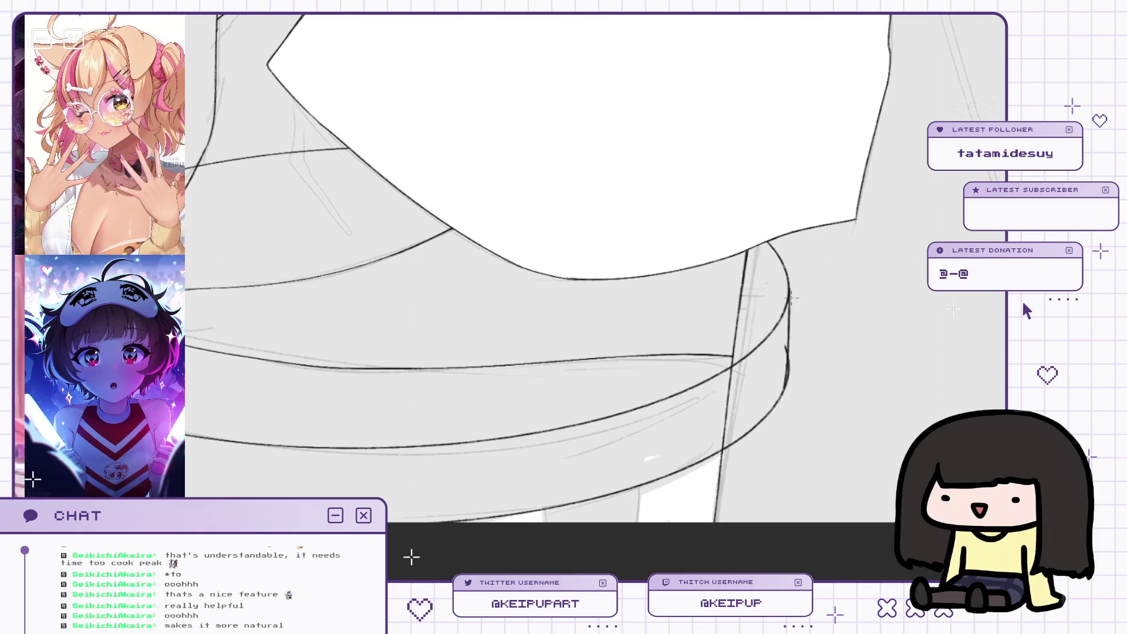
pyautogui.moveTo(788, 367); pyautogui.dragTo(779, 405)
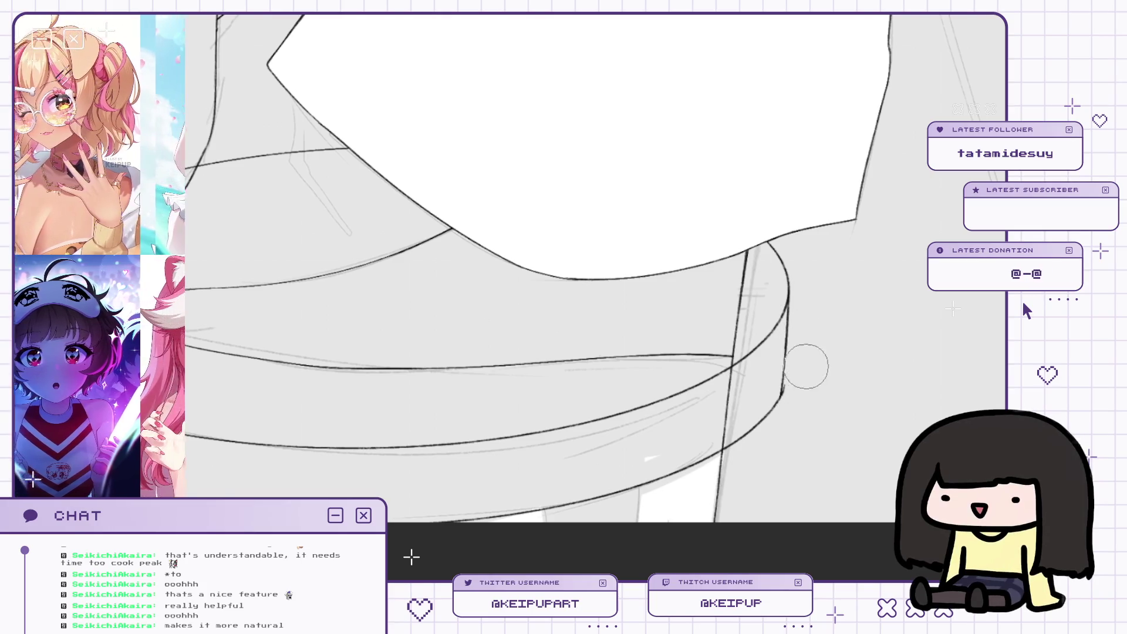
pyautogui.scroll(-1, 805, 367)
pyautogui.scroll(-1, 796, 317)
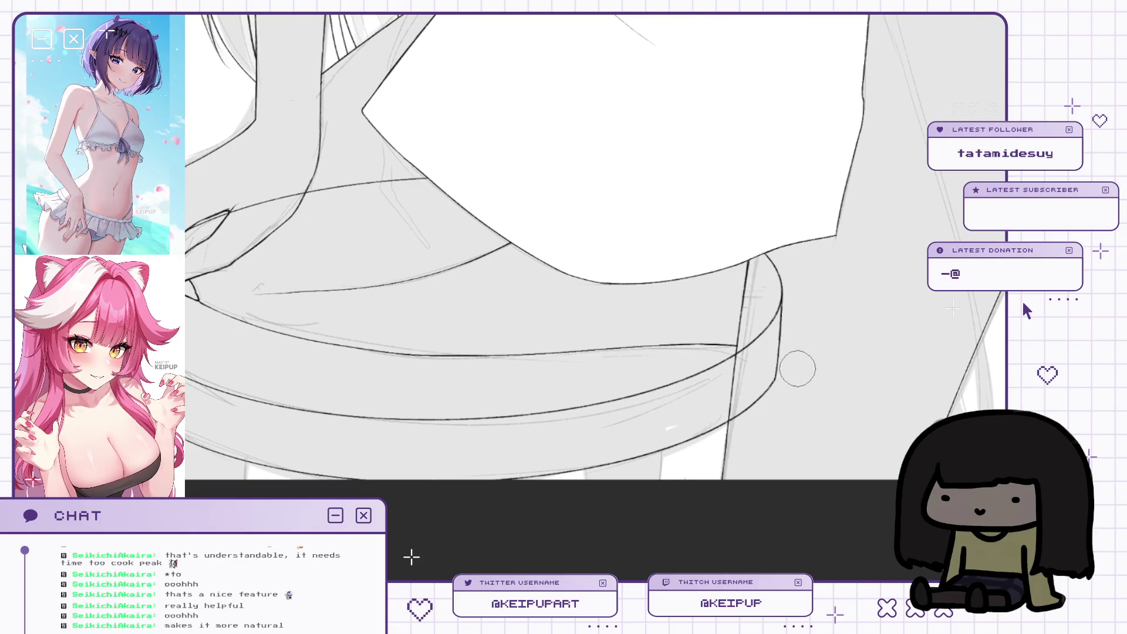
pyautogui.scroll(2, 775, 369)
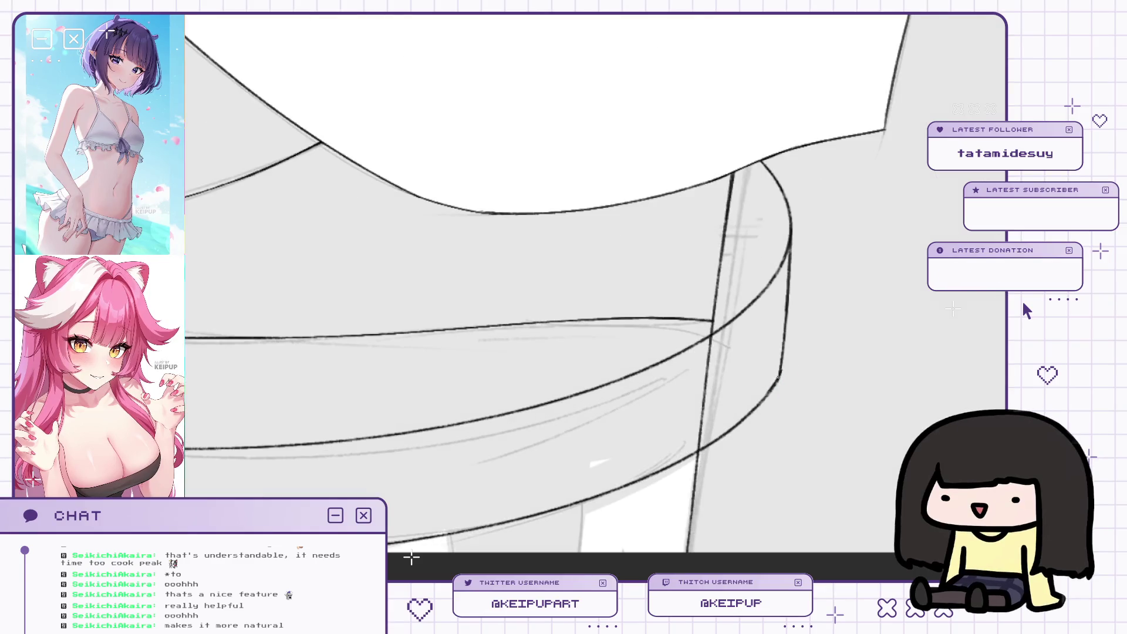
pyautogui.scroll(-3, 810, 367)
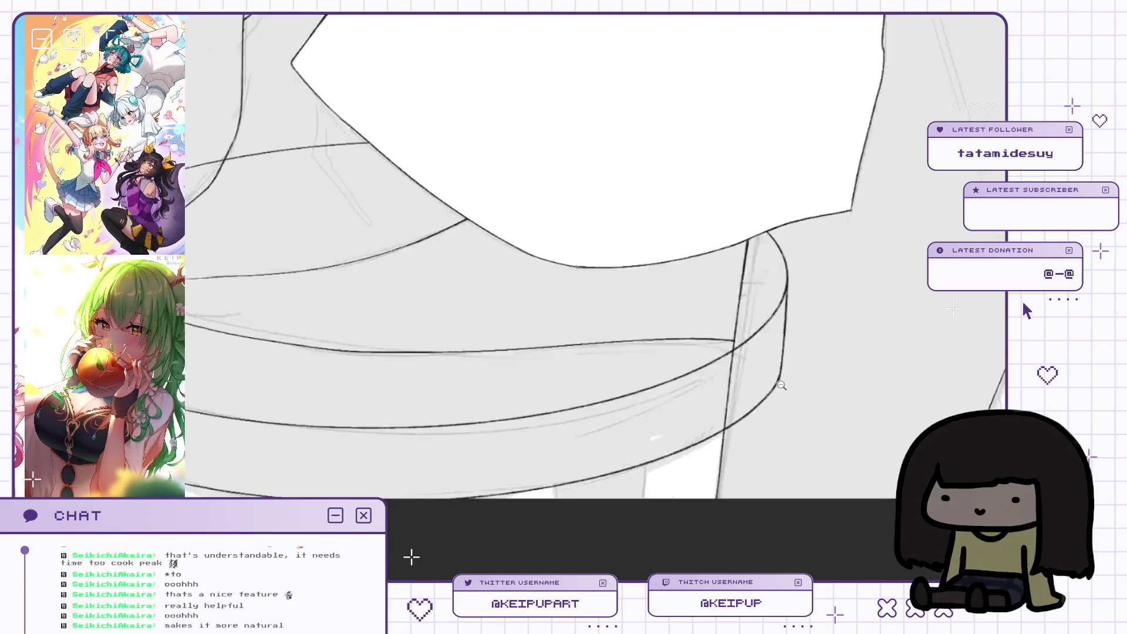
pyautogui.moveTo(791, 383); pyautogui.dragTo(821, 364)
pyautogui.scroll(-1, 821, 364)
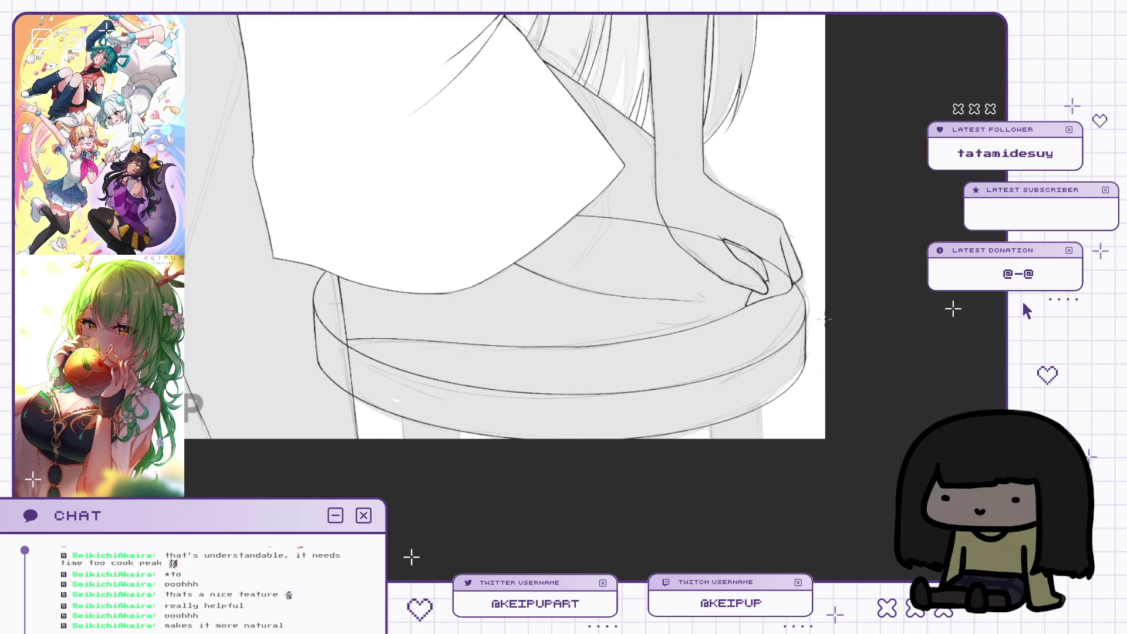
# Draw two short vertical stool leg lines beneath the seat.
pyautogui.scroll(2, 812, 295)
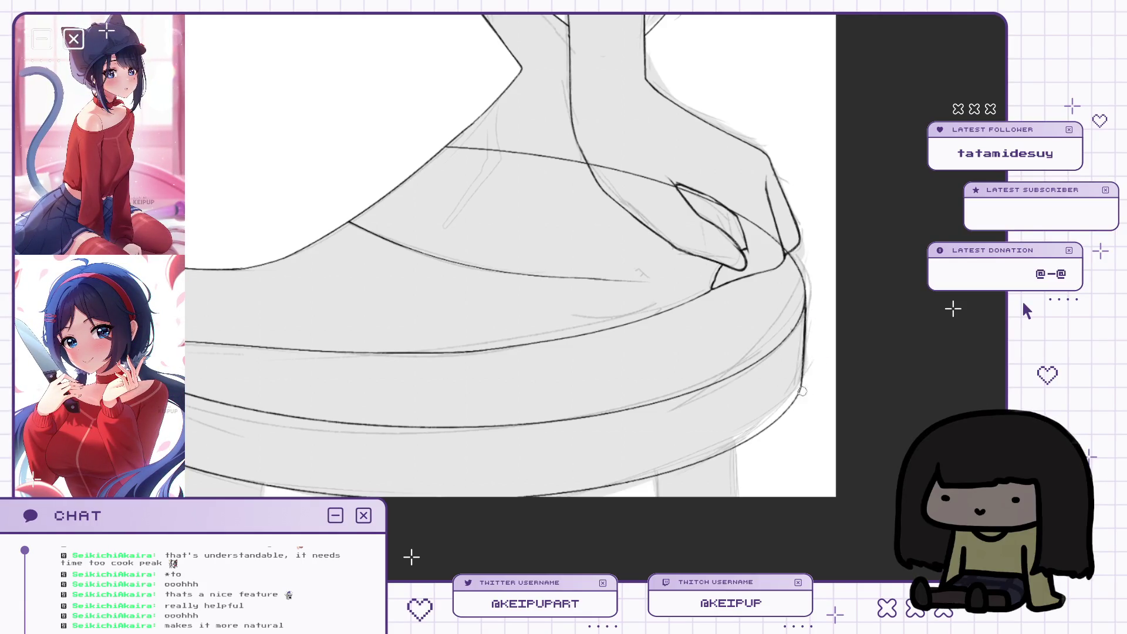
pyautogui.moveTo(811, 236); pyautogui.dragTo(811, 62)
pyautogui.scroll(3, 811, 62)
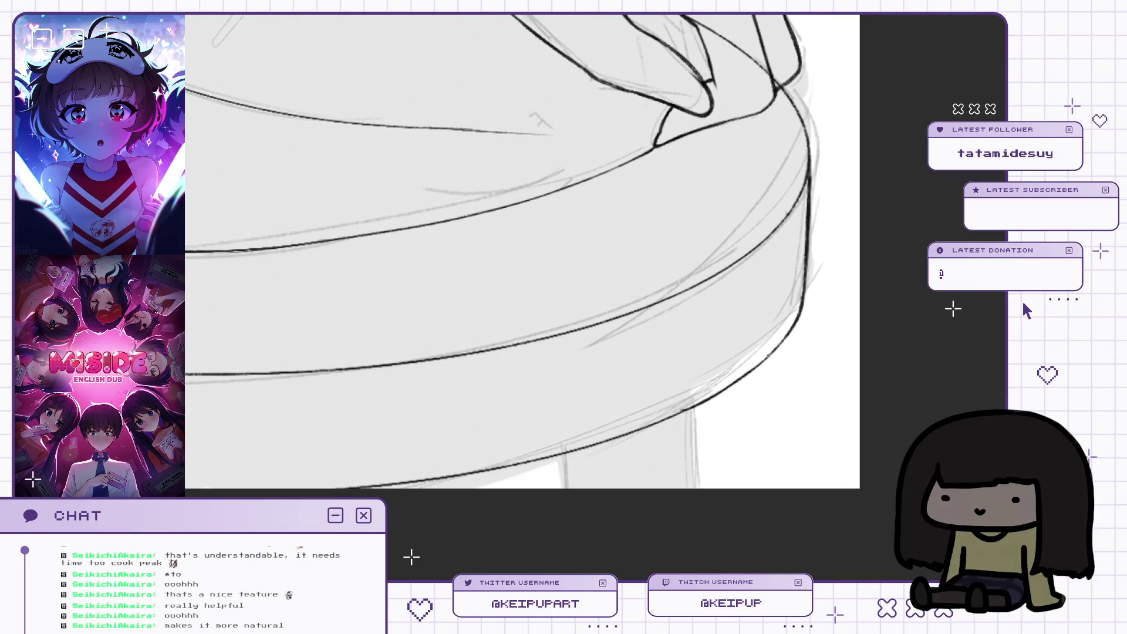
pyautogui.scroll(-3, 743, 352)
pyautogui.scroll(3, 336, 350)
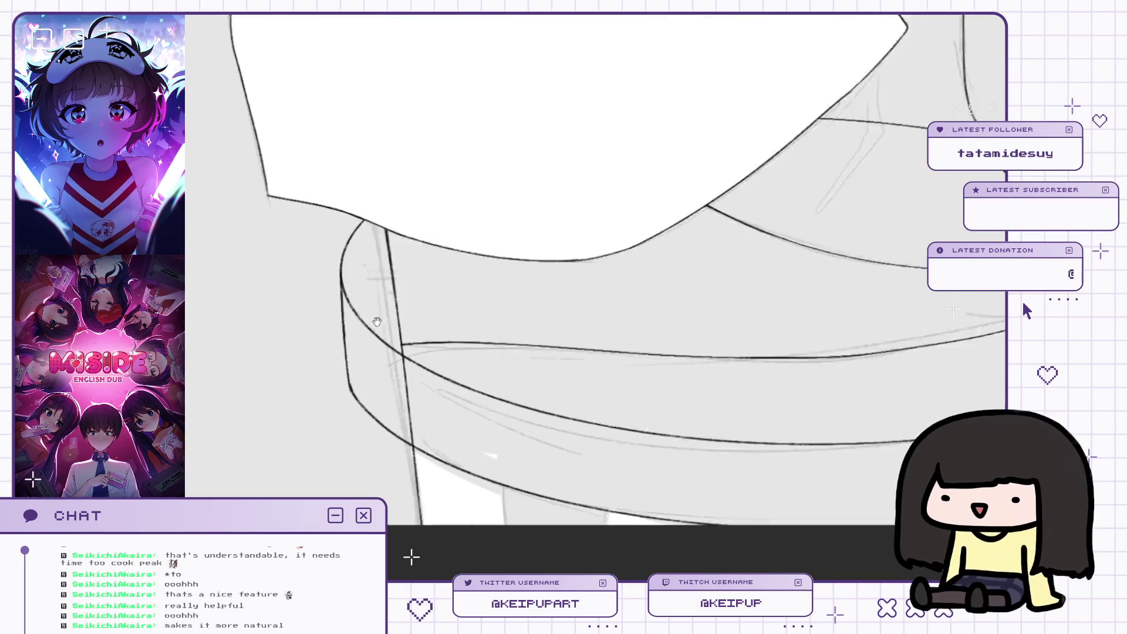
pyautogui.scroll(-3, 352, 323)
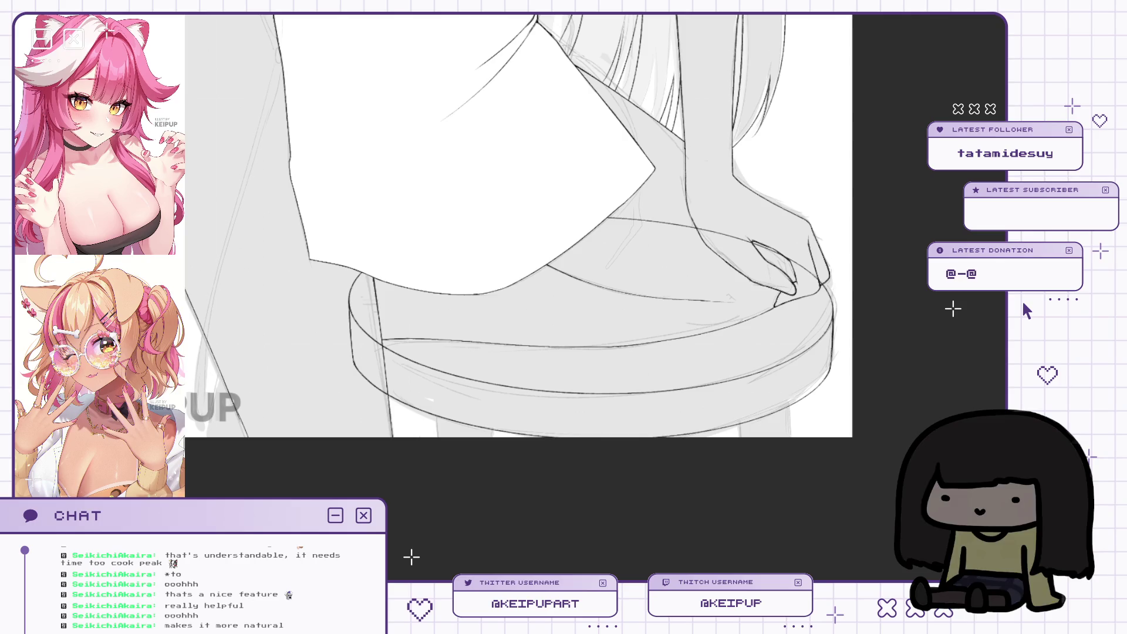
pyautogui.scroll(1, 815, 552)
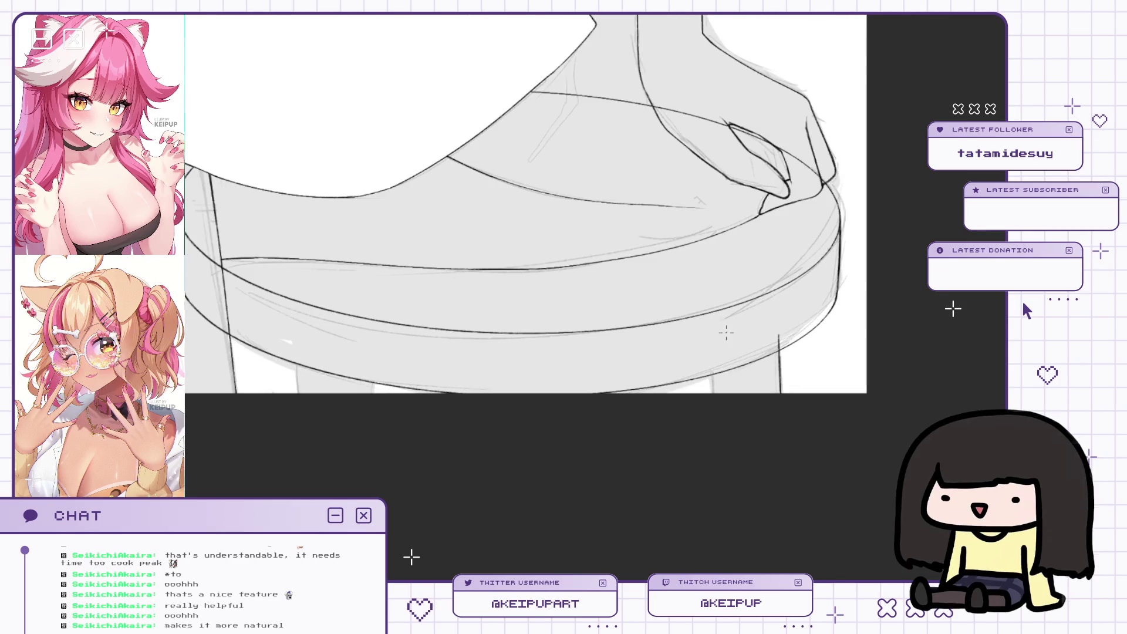
pyautogui.moveTo(714, 349); pyautogui.dragTo(713, 392)
pyautogui.moveTo(297, 345); pyautogui.dragTo(295, 392)
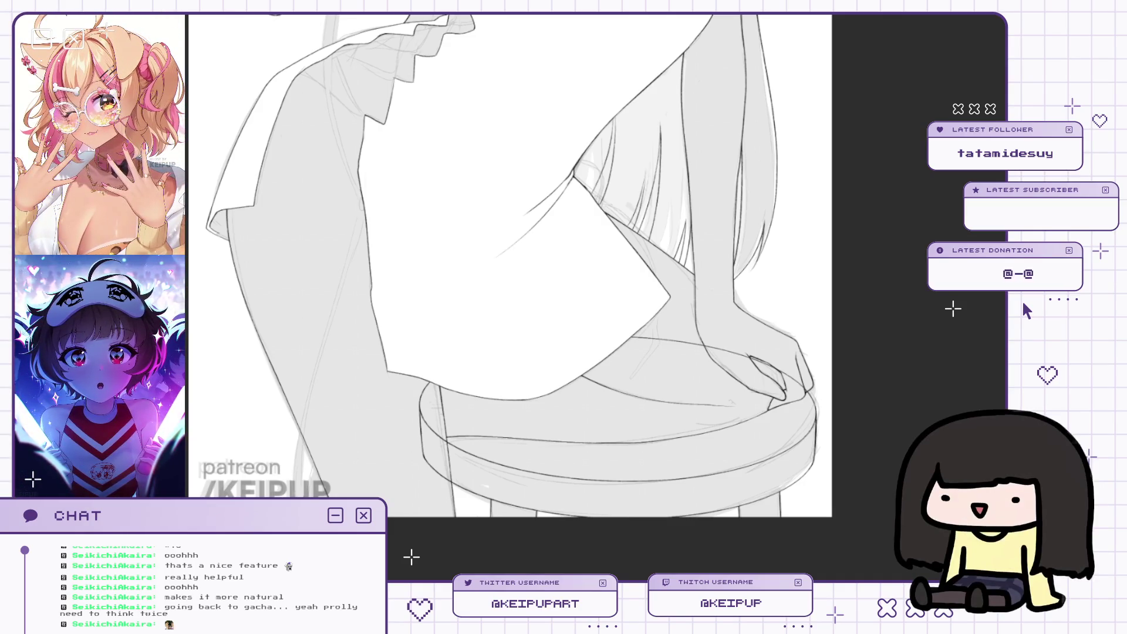
pyautogui.scroll(-1, 864, 333)
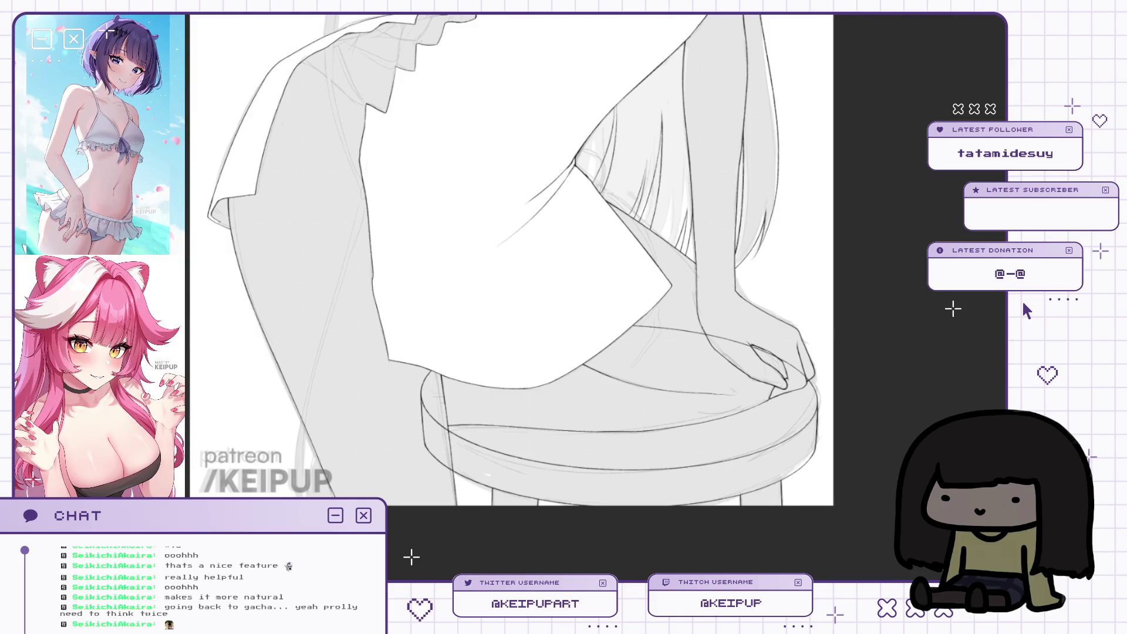
pyautogui.scroll(3, 859, 264)
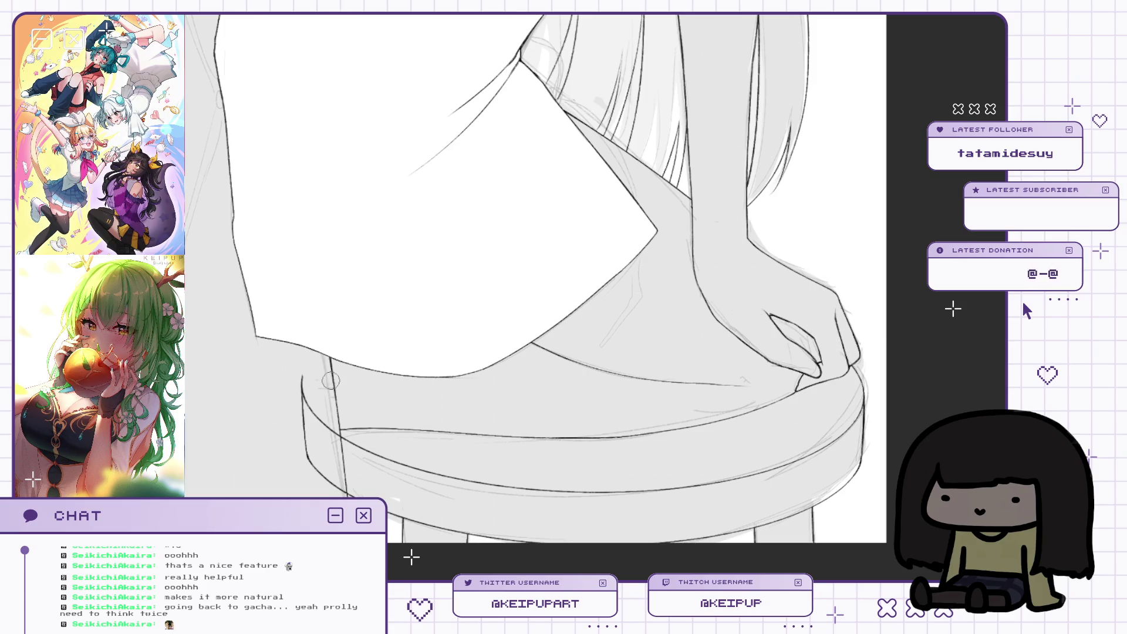
pyautogui.moveTo(303, 377); pyautogui.dragTo(317, 493)
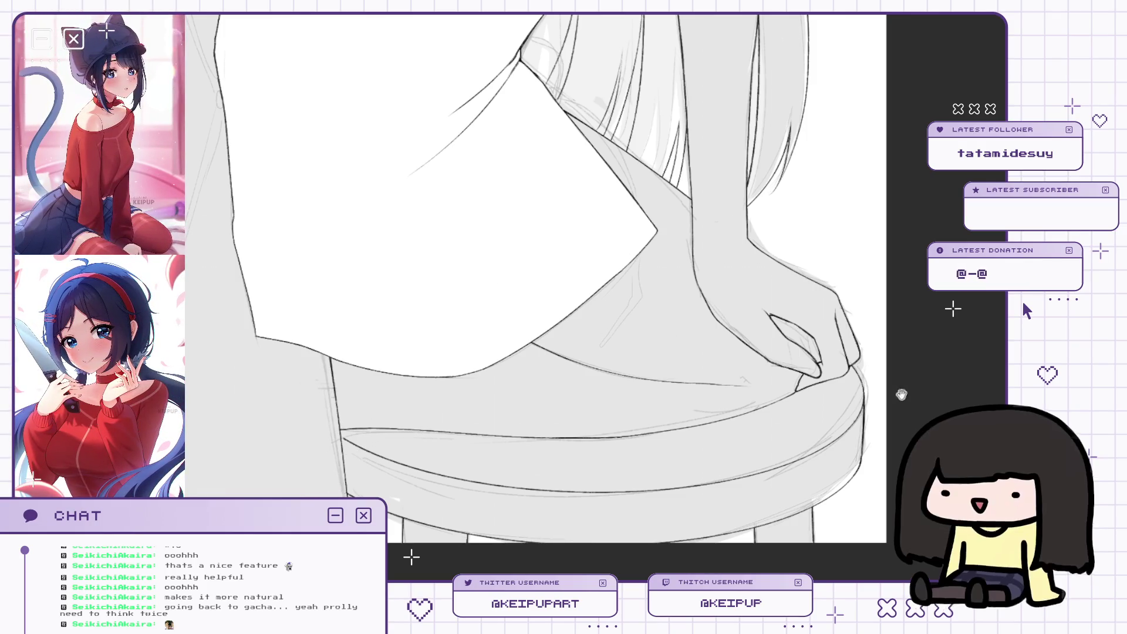
pyautogui.press('h')
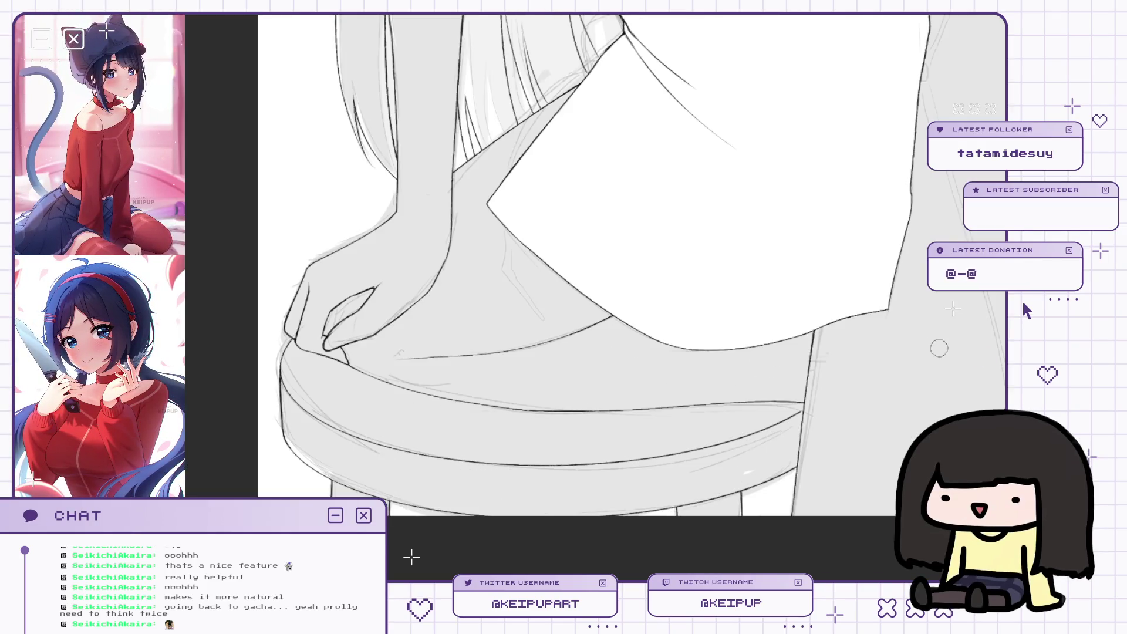
pyautogui.scroll(2, 737, 435)
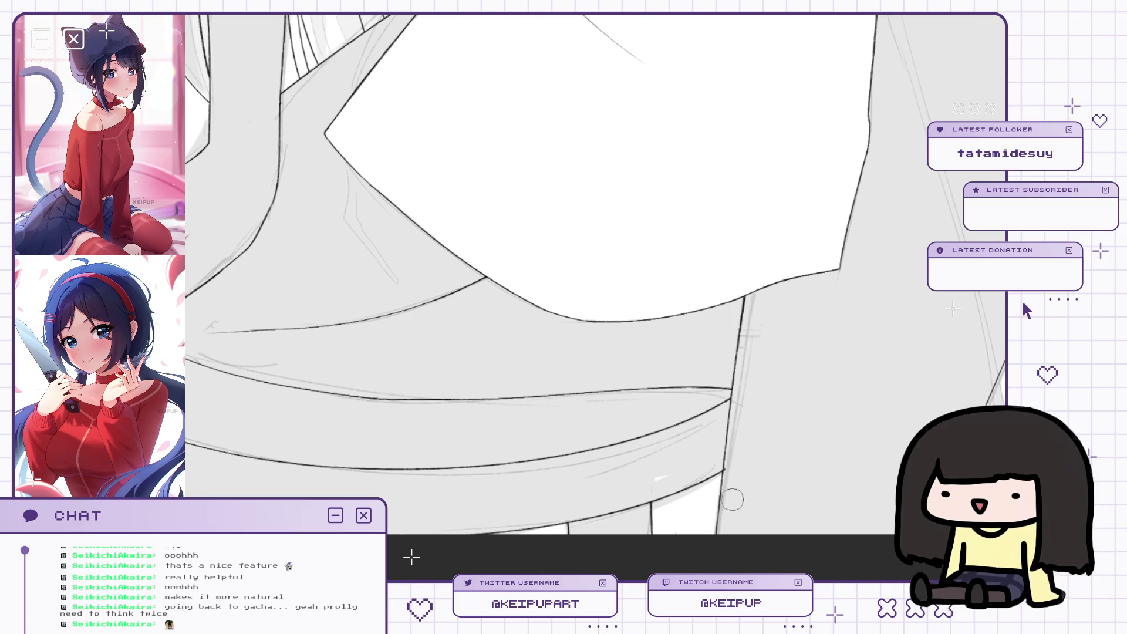
pyautogui.press('h')
pyautogui.scroll(-2, 755, 461)
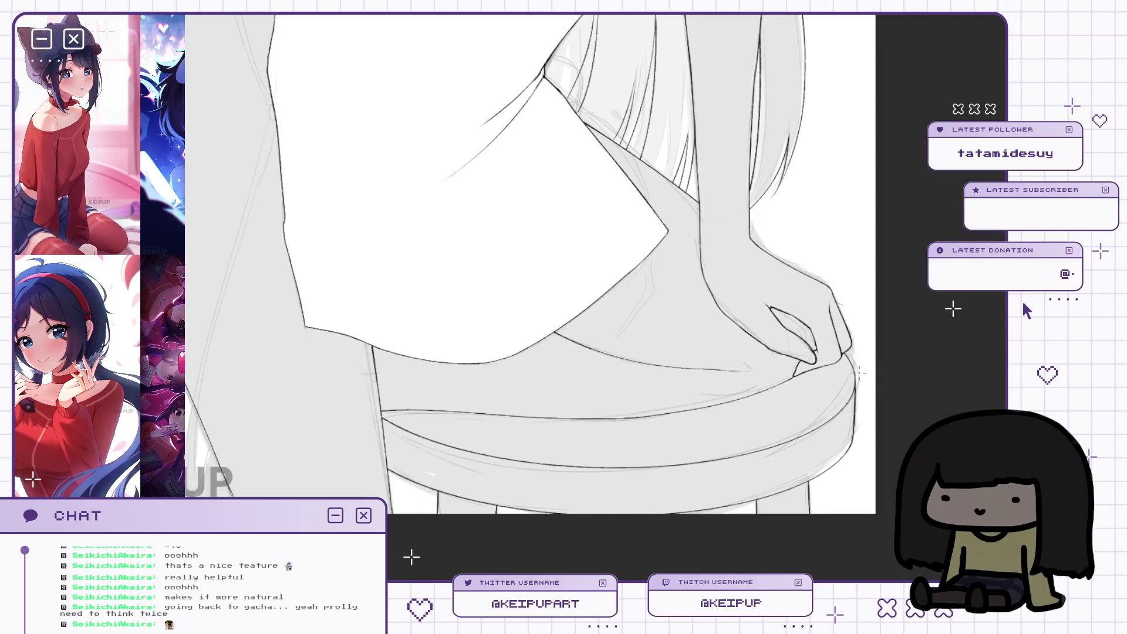
pyautogui.scroll(-2, 863, 393)
pyautogui.scroll(-1, 863, 393)
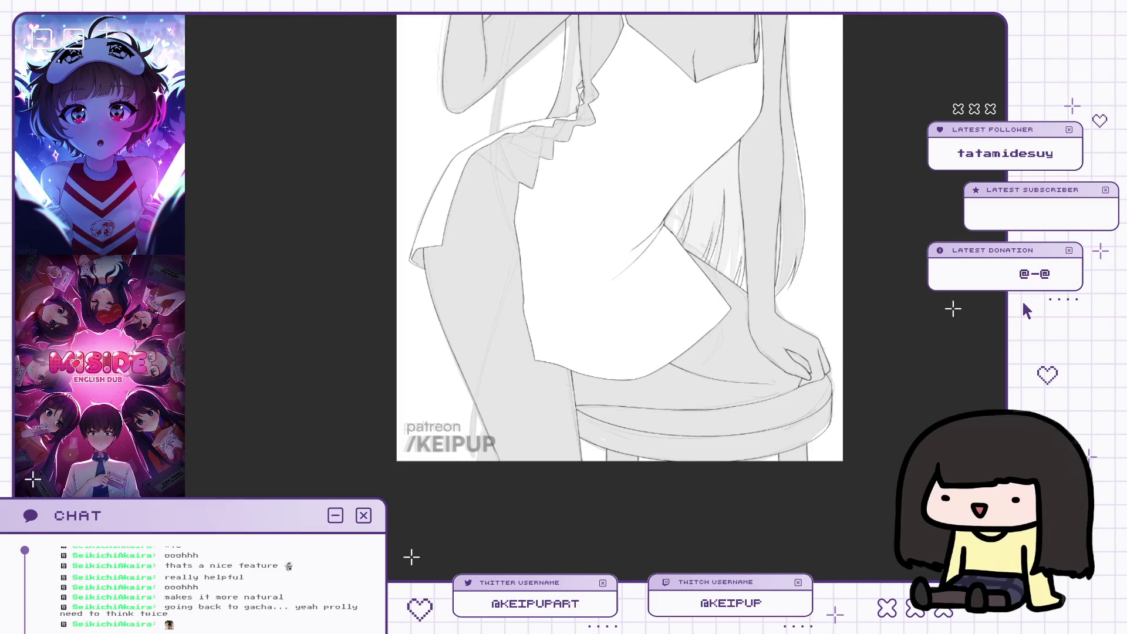
pyautogui.scroll(2, 771, 394)
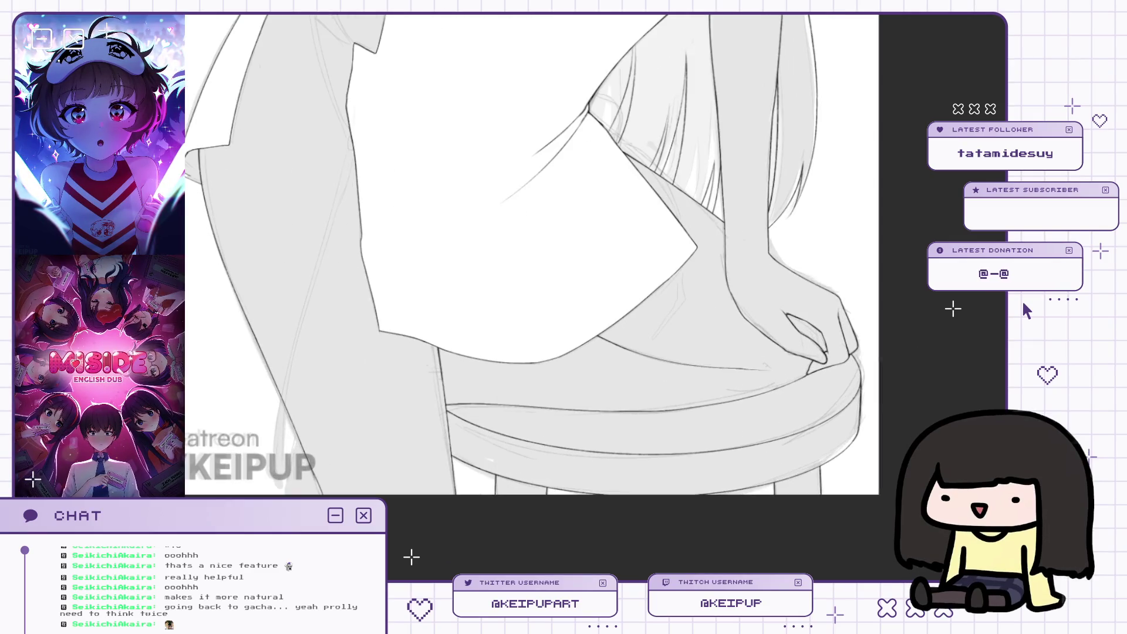
pyautogui.scroll(2, 819, 361)
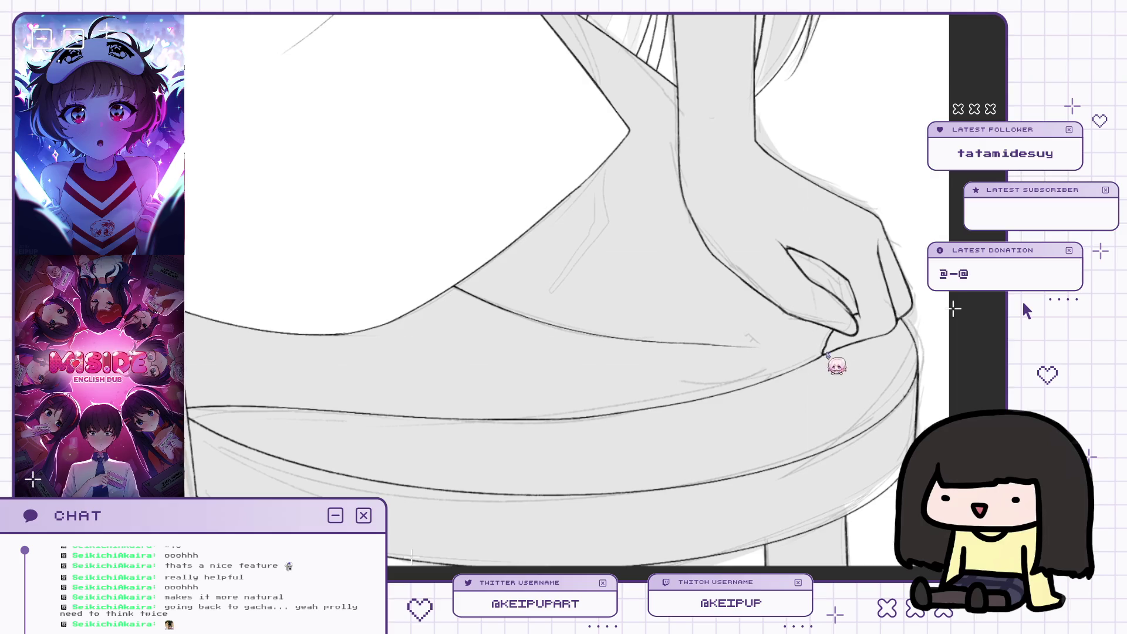
pyautogui.press('Tab')
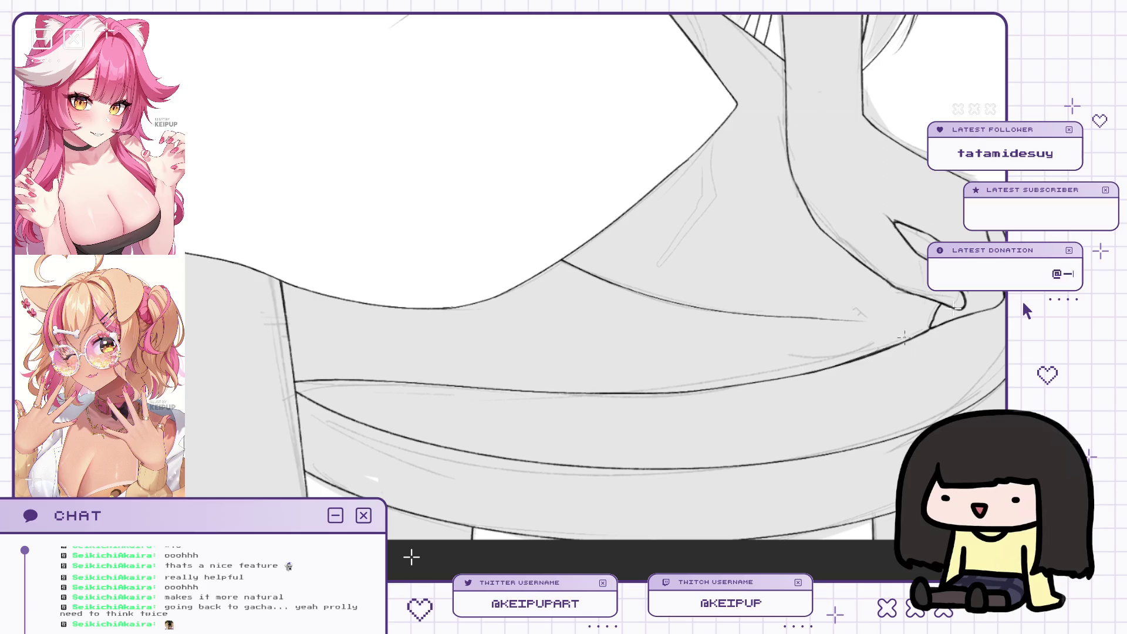
pyautogui.moveTo(915, 334)
pyautogui.mouseDown()
pyautogui.moveTo(651, 342)
pyautogui.moveTo(976, 305)
pyautogui.mouseUp()
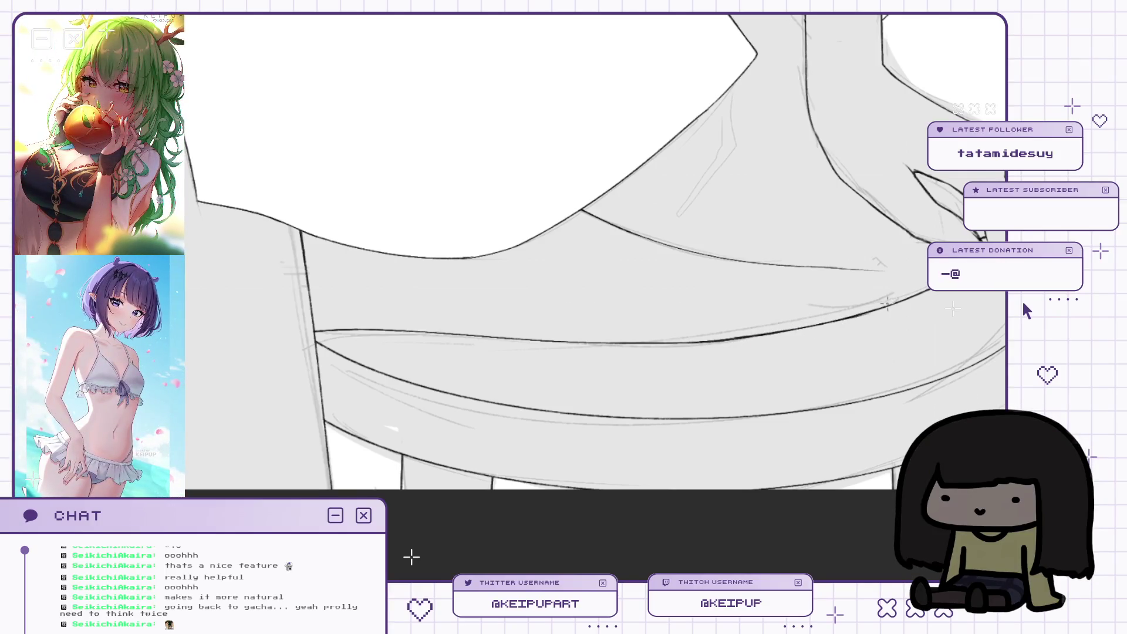
pyautogui.press('h')
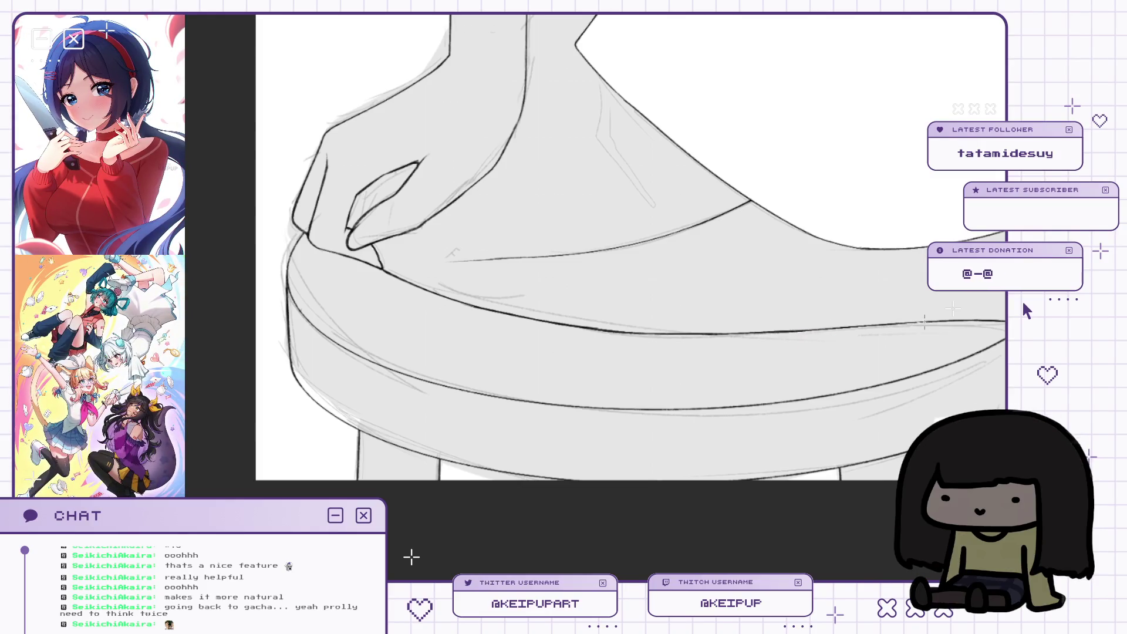
pyautogui.scroll(-2, 893, 336)
pyautogui.moveTo(893, 336); pyautogui.dragTo(707, 241)
pyautogui.scroll(3, 707, 241)
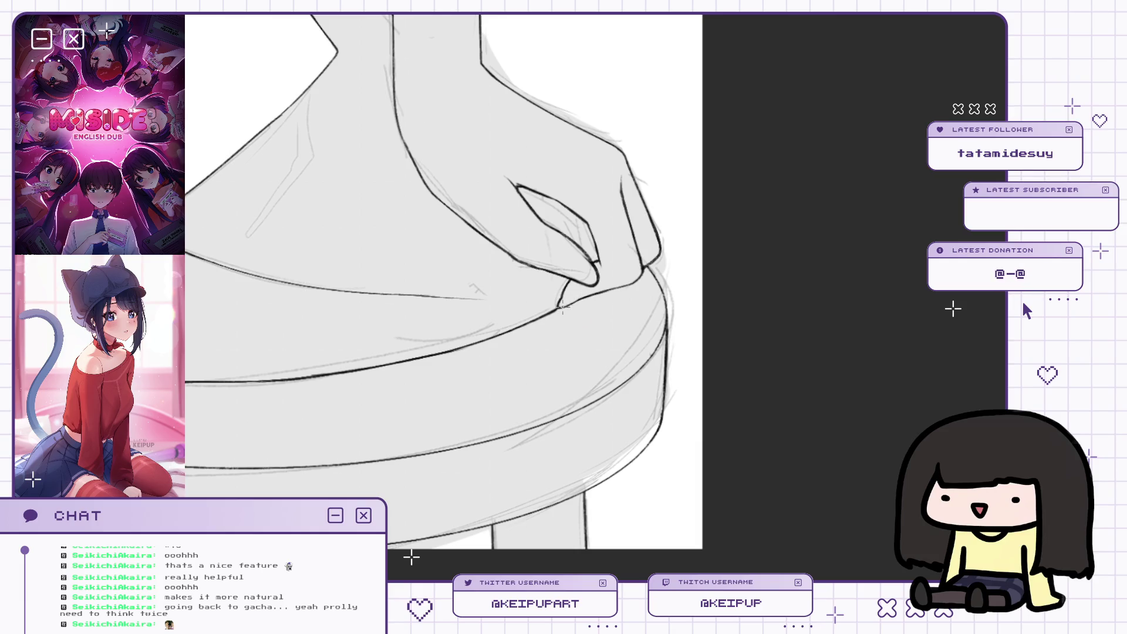
pyautogui.scroll(-5, 600, 298)
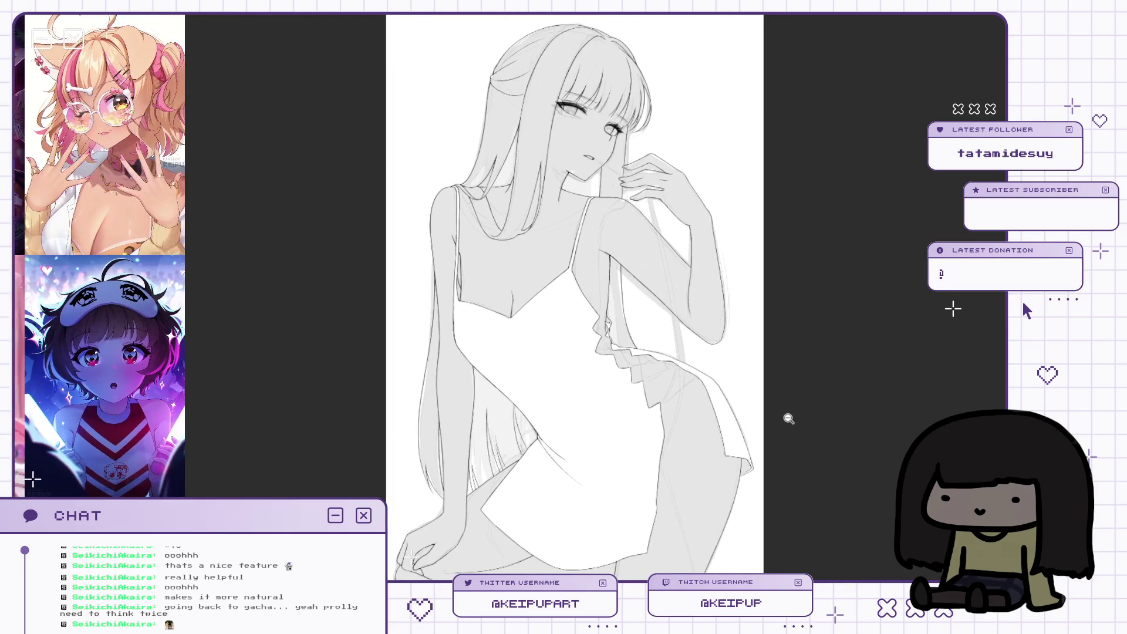
# Mirror and centre the figure, then toggle the grey fill and sketch layers off and back on.
pyautogui.press('h')
pyautogui.scroll(-3, 730, 382)
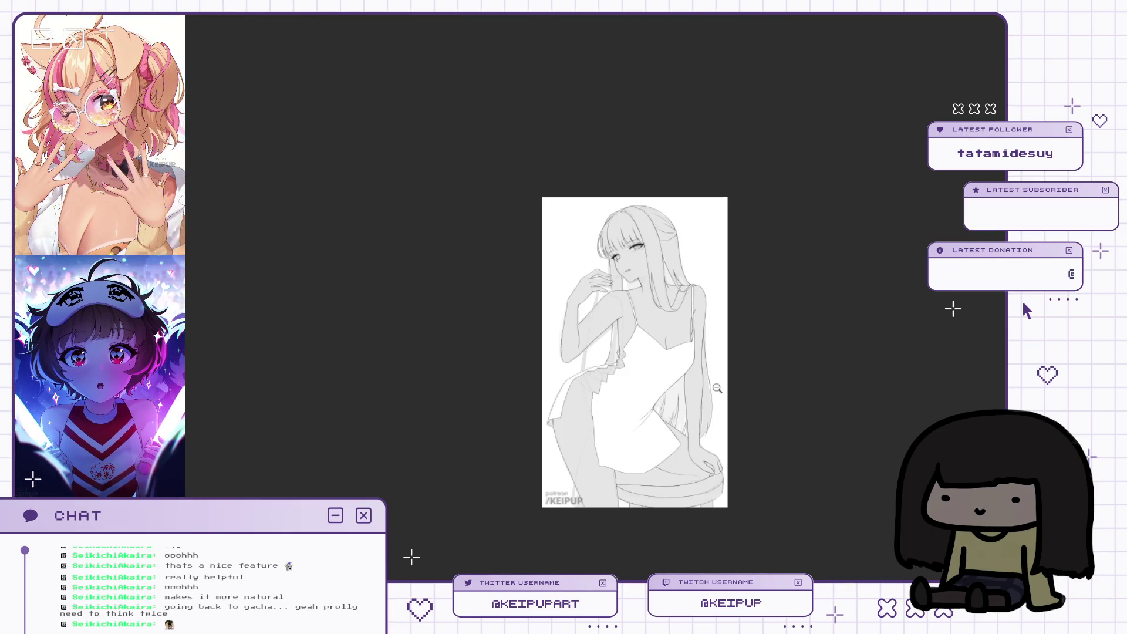
pyautogui.scroll(5, 730, 383)
pyautogui.scroll(-1, 730, 382)
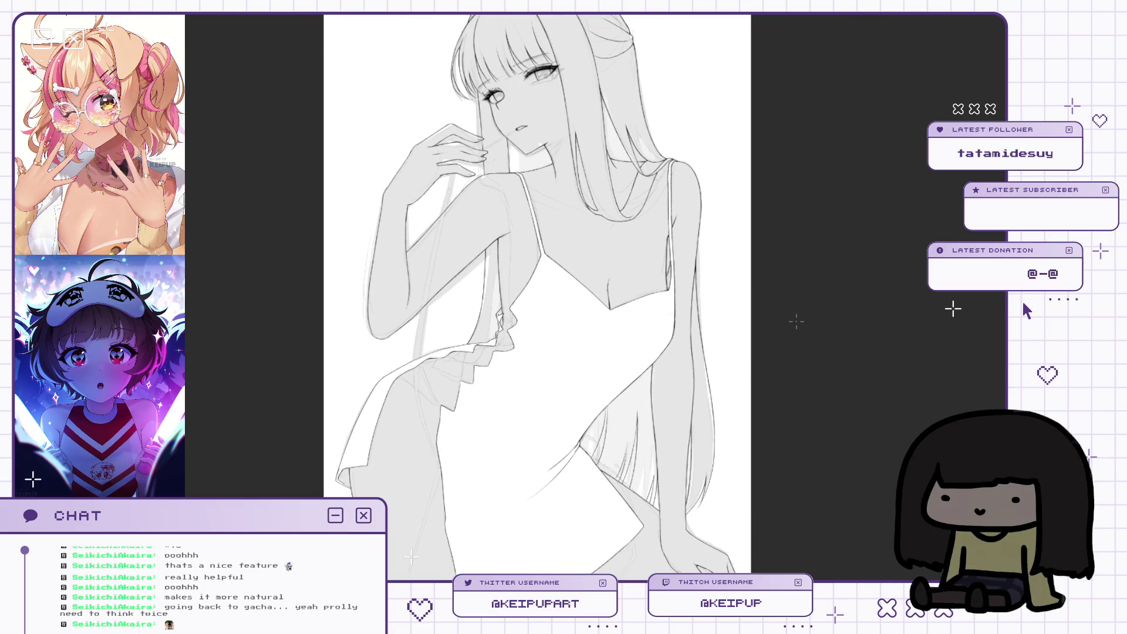
pyautogui.moveTo(714, 332); pyautogui.dragTo(737, 300)
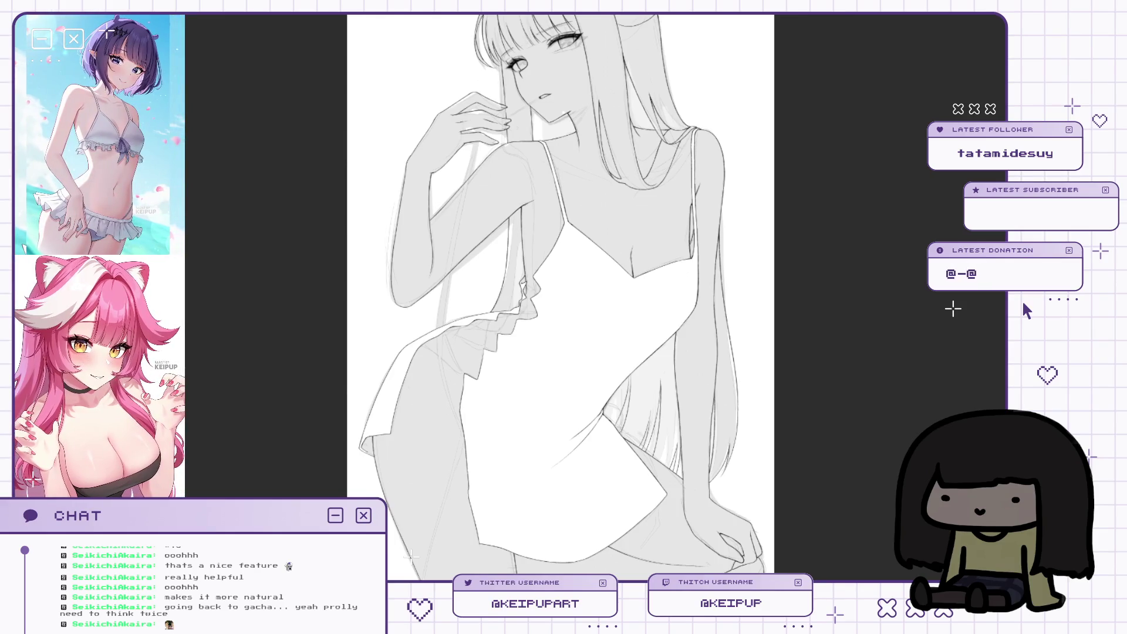
pyautogui.click(1026, 311)
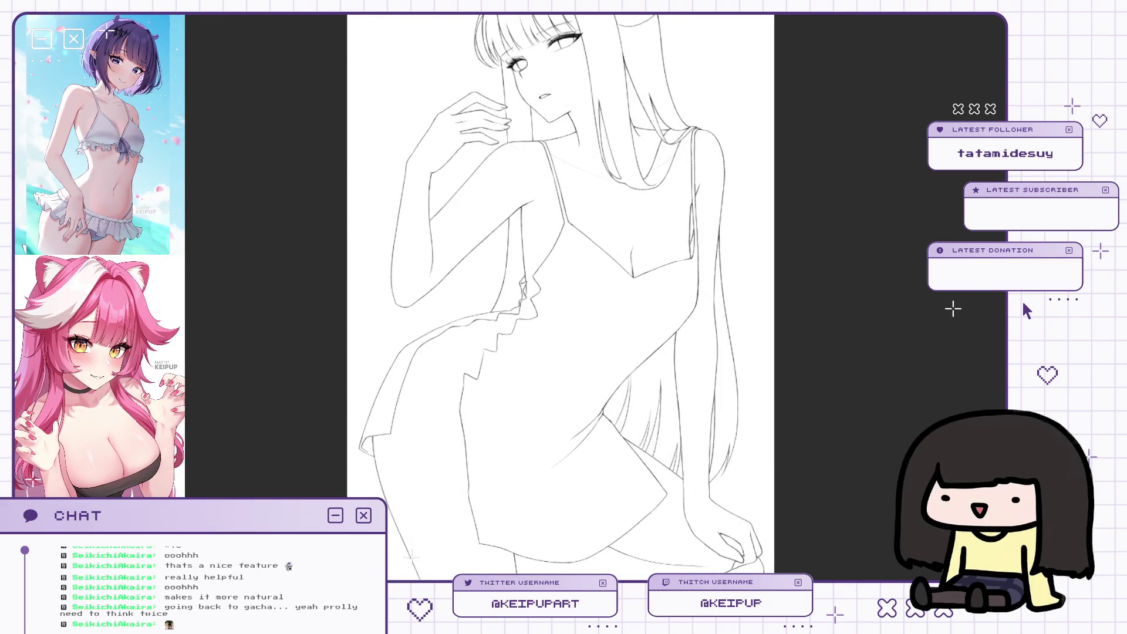
pyautogui.click(1024, 305)
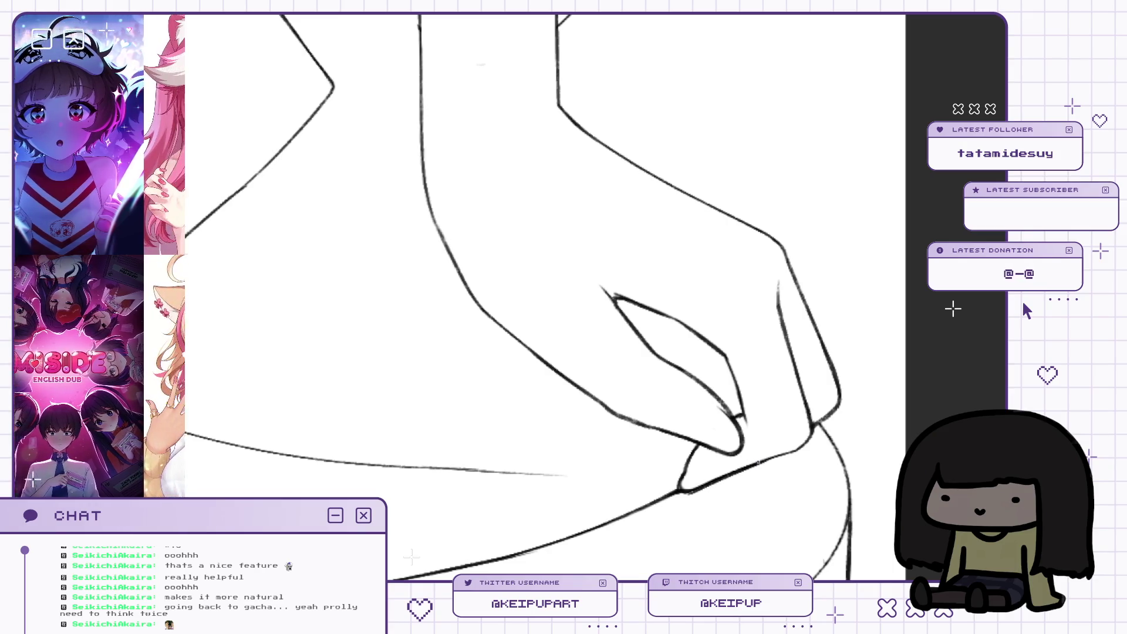
# Zoom out and mirror the view to inspect the whole line art, then flip it back.
pyautogui.hotkey('ctrl', '0')
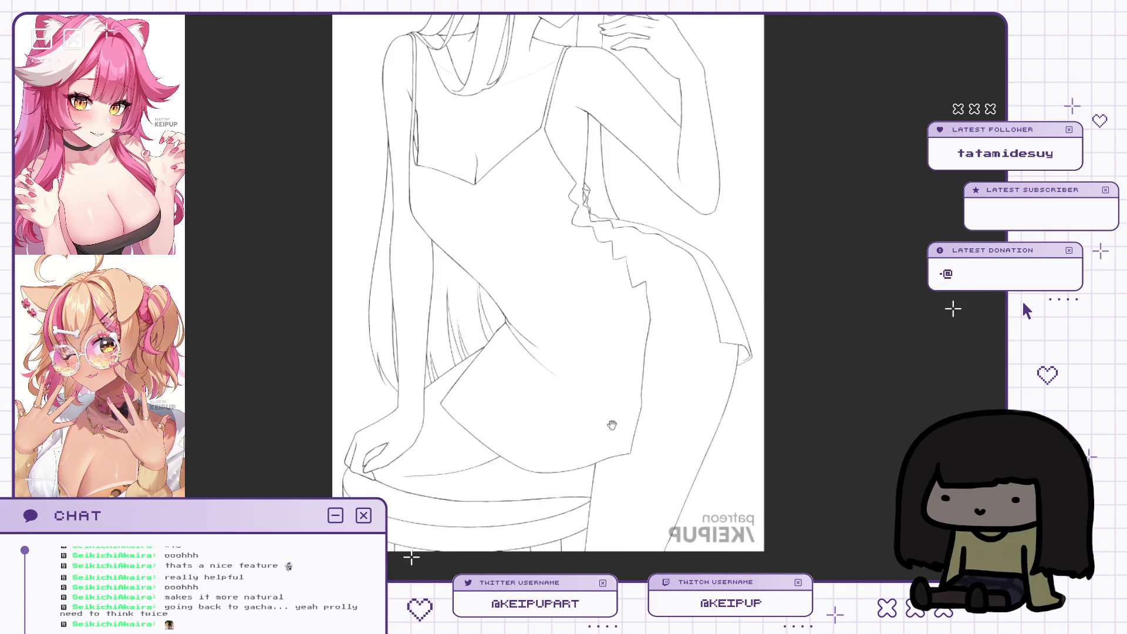
pyautogui.scroll(3, 612, 425)
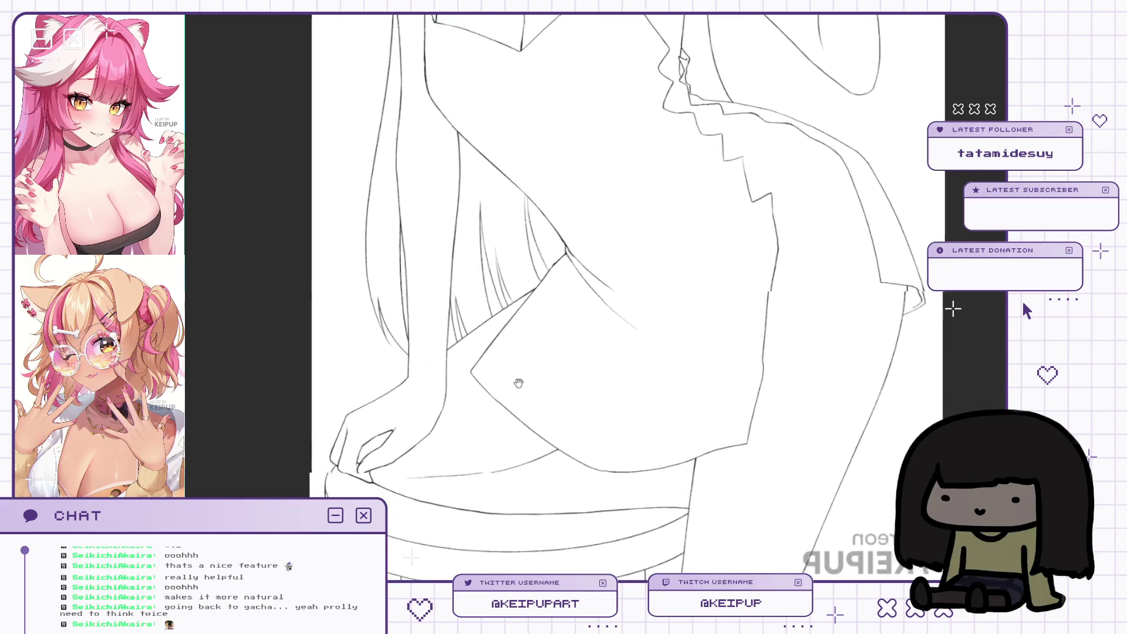
pyautogui.scroll(2, 518, 383)
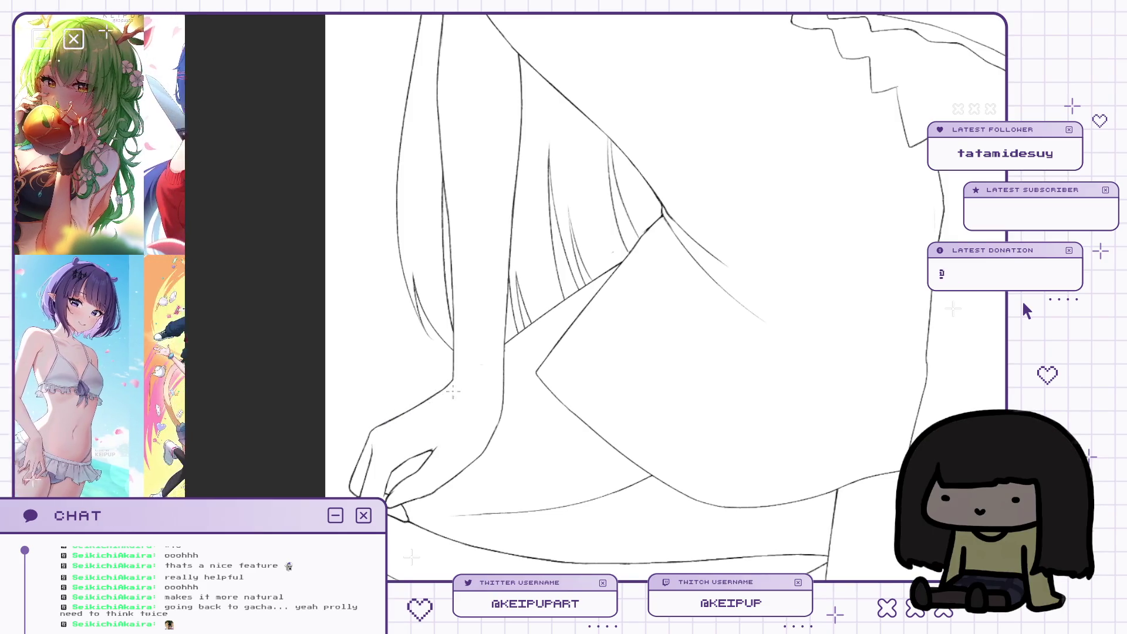
pyautogui.press('h')
pyautogui.scroll(-2, 778, 193)
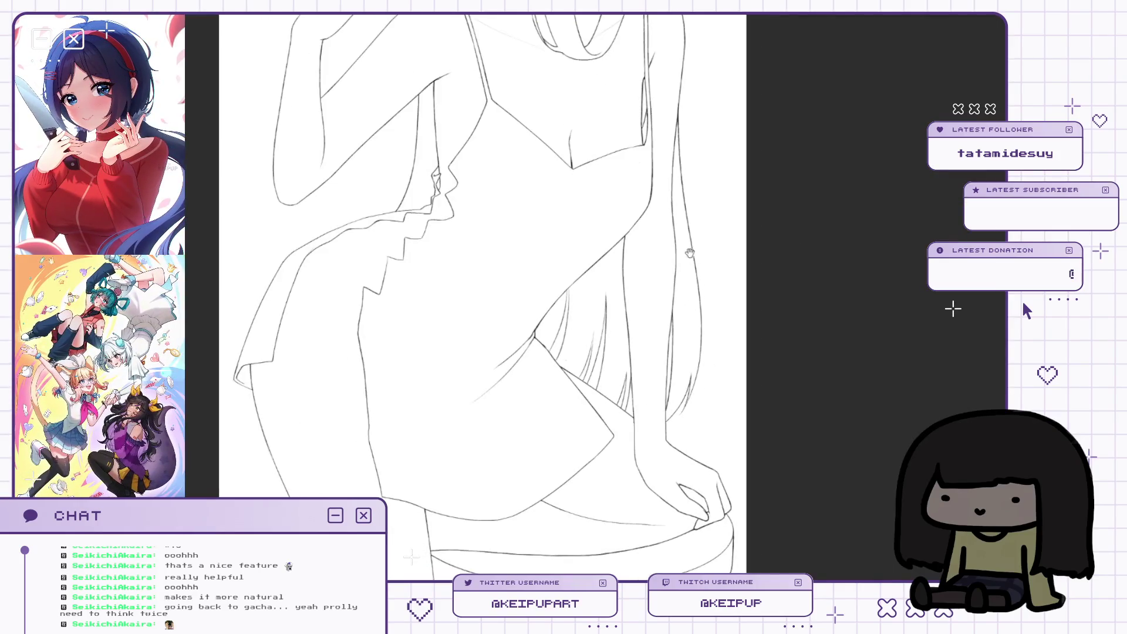
pyautogui.scroll(4, 662, 265)
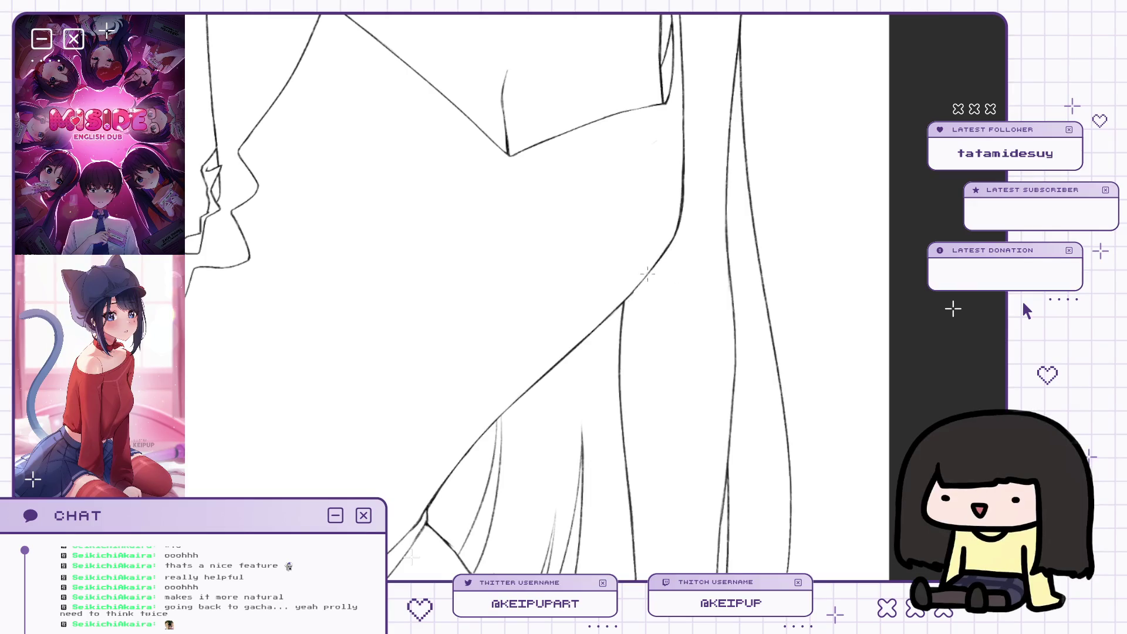
pyautogui.scroll(-2, 658, 267)
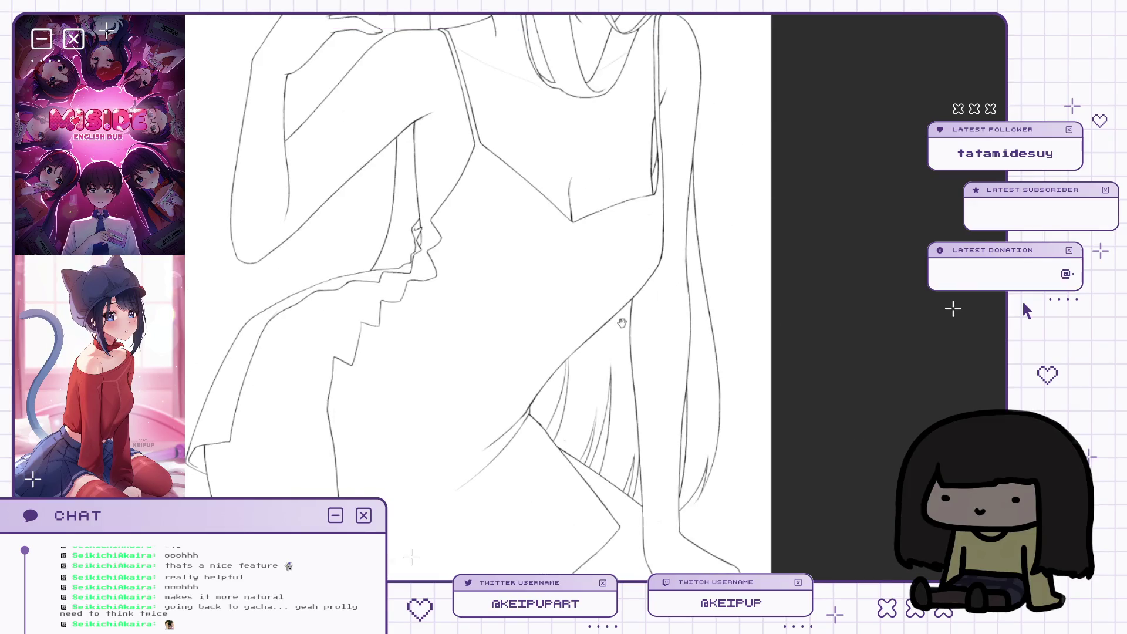
pyautogui.scroll(5, 621, 323)
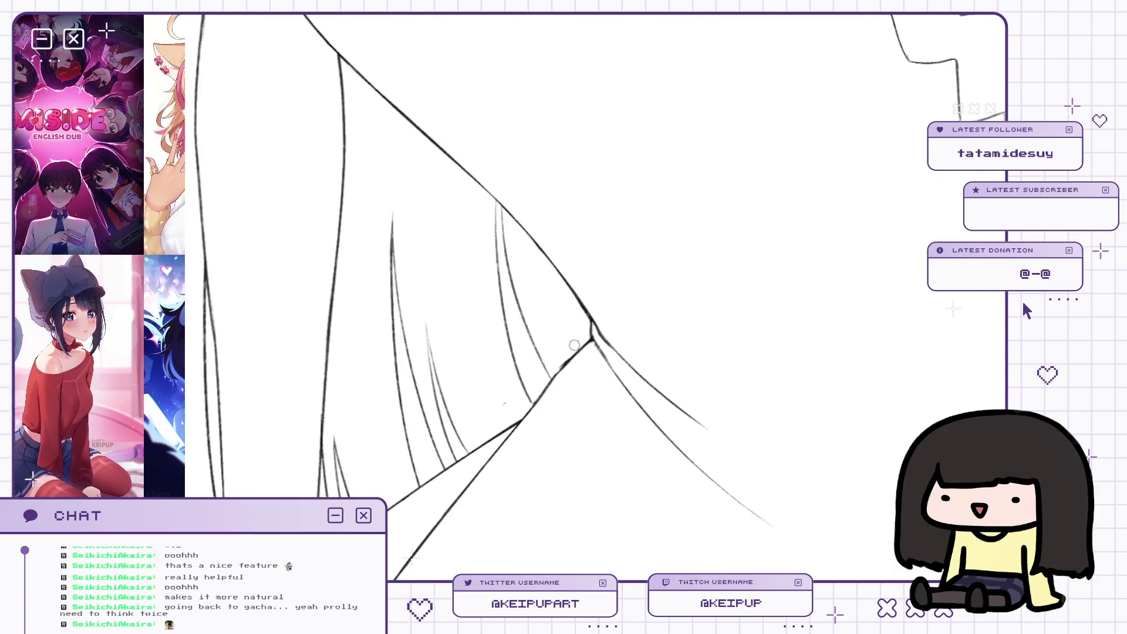
pyautogui.scroll(-3, 701, 217)
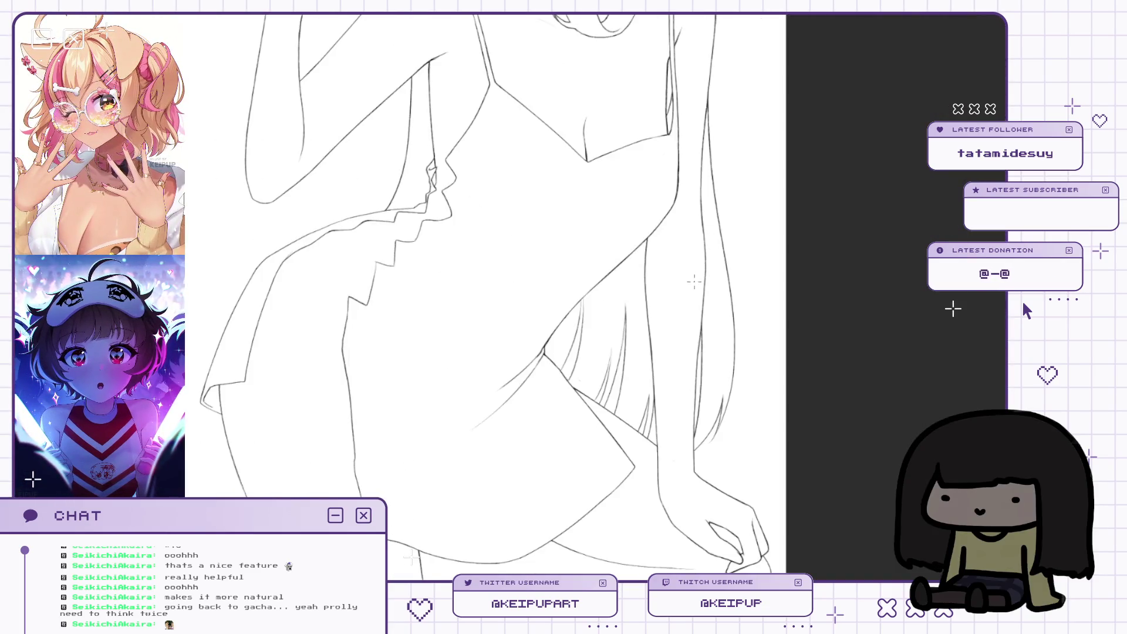
pyautogui.scroll(-2, 694, 282)
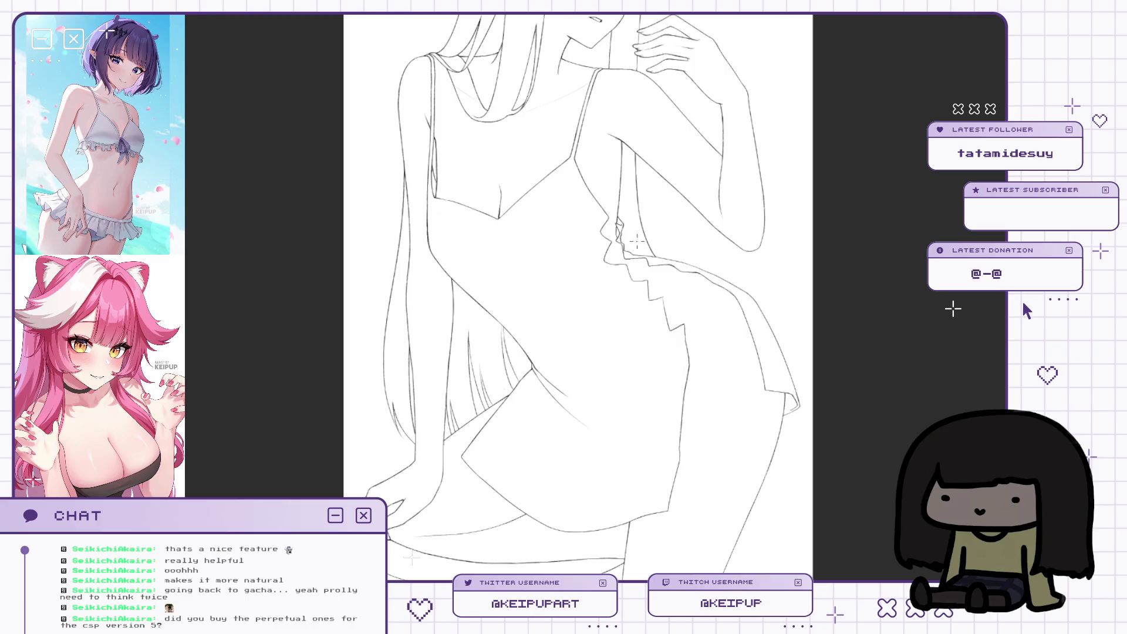
pyautogui.press('h')
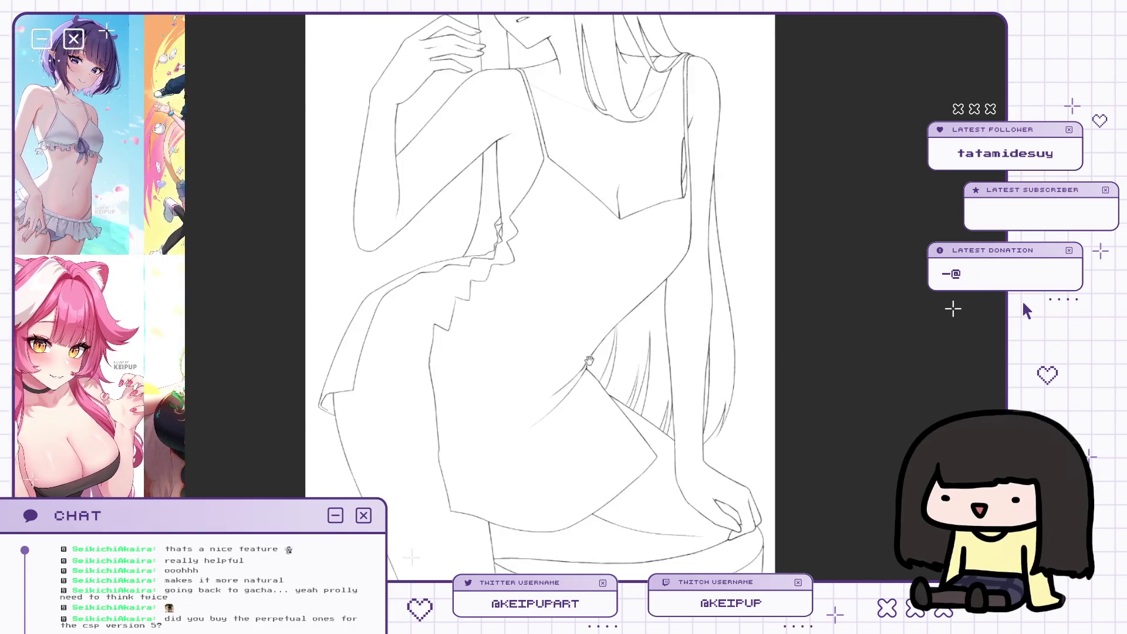
pyautogui.moveTo(589, 360); pyautogui.dragTo(608, 375)
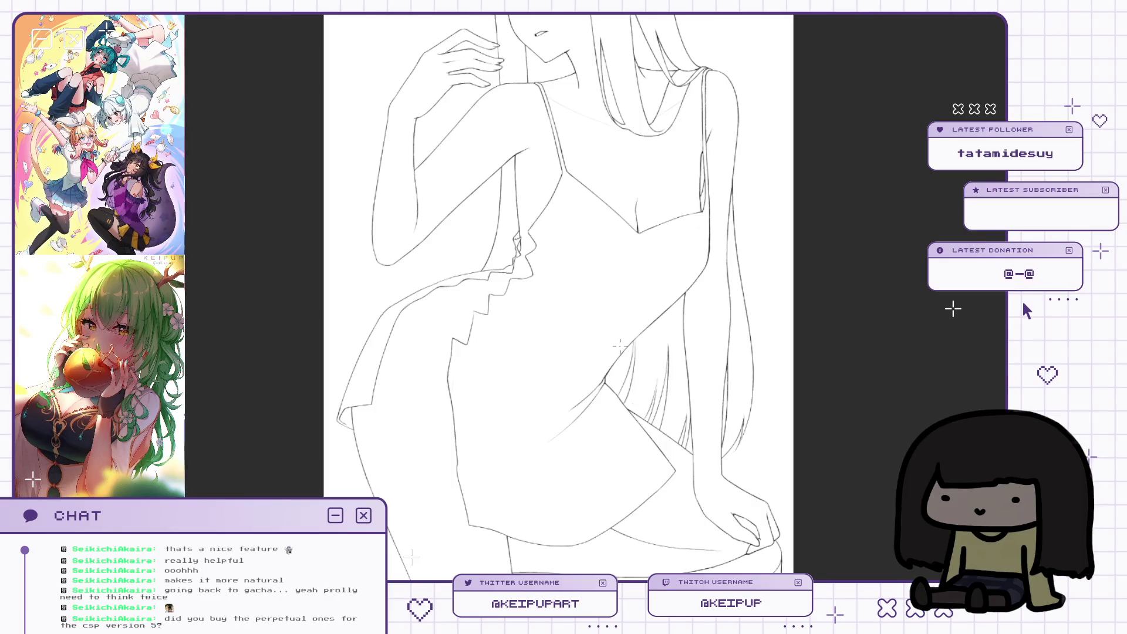
# Toggle the dress lines off and on to check the body, then restore the colour and layer panels.
pyautogui.hotkey('ctrl', 'z')
pyautogui.hotkey('ctrl', 'y')
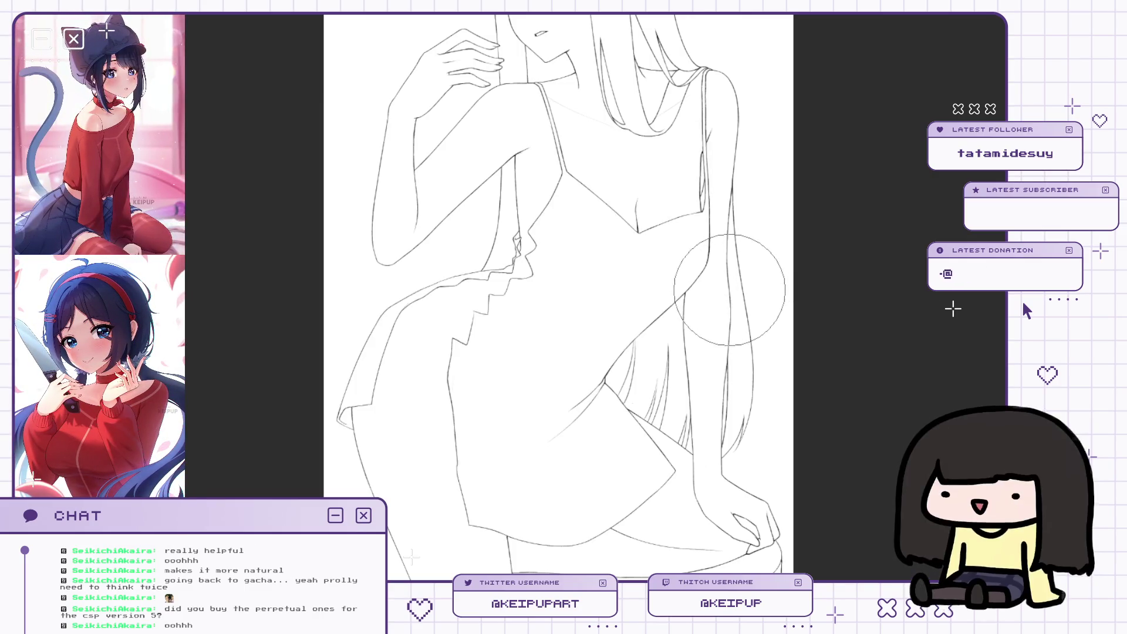
pyautogui.scroll(2, 730, 276)
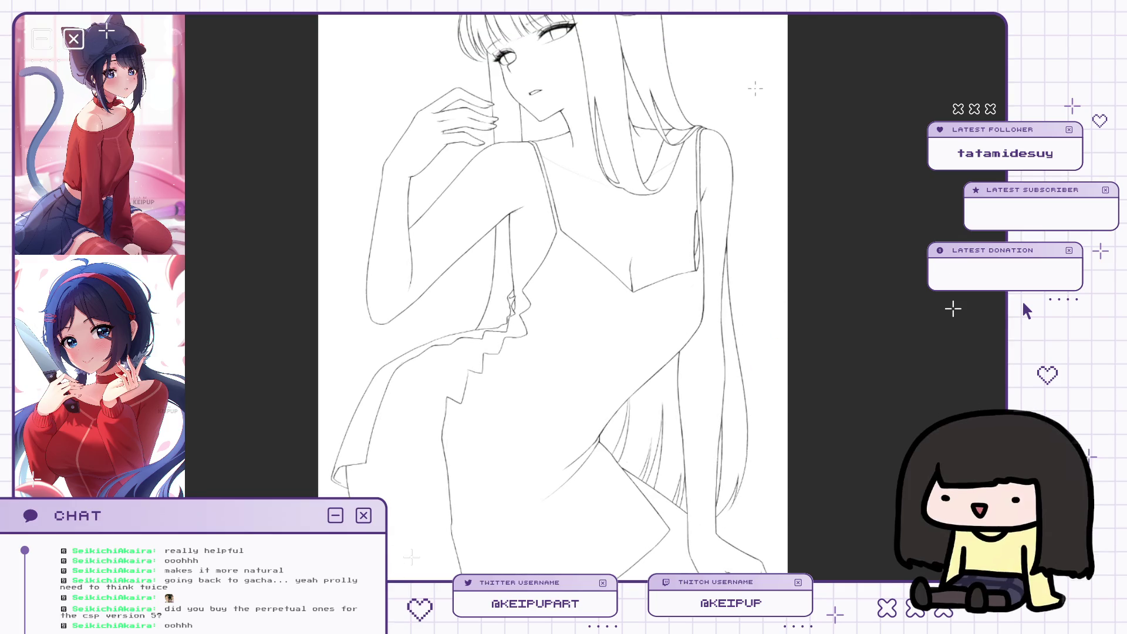
pyautogui.scroll(2, 549, 298)
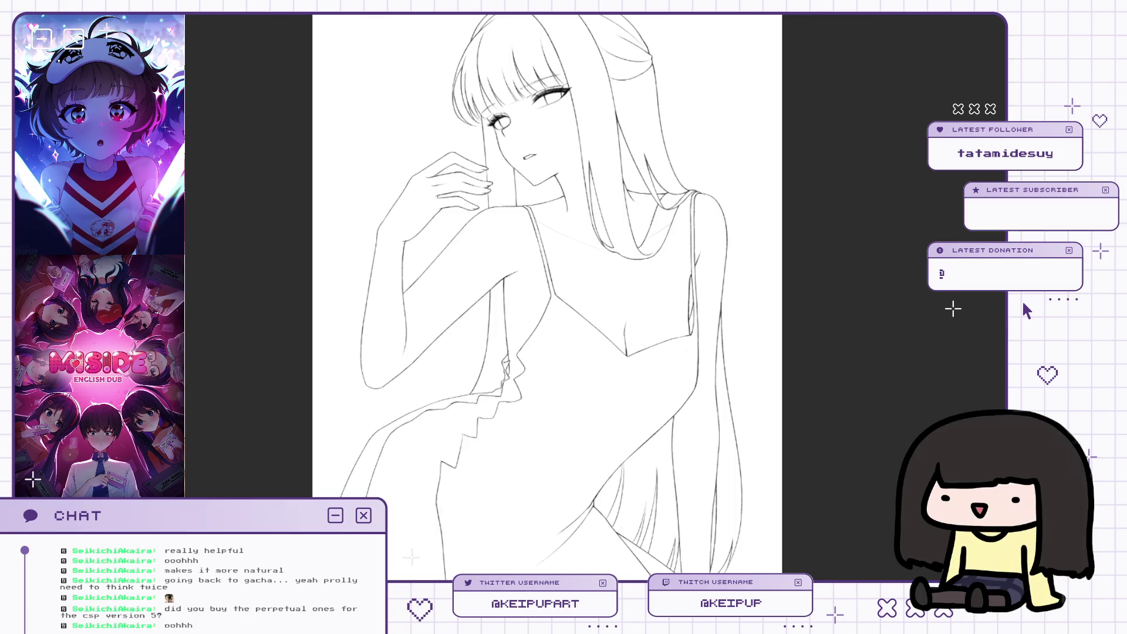
pyautogui.press('Tab')
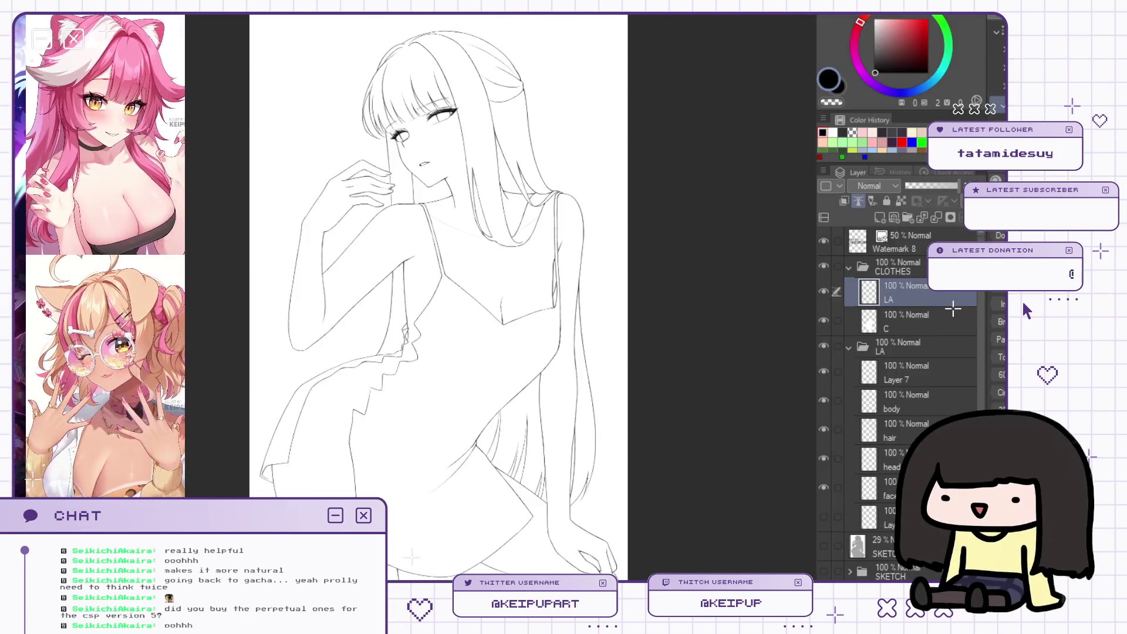
# Hide the side panels with Tab and zoom in on the figure's face.
pyautogui.press('Tab')
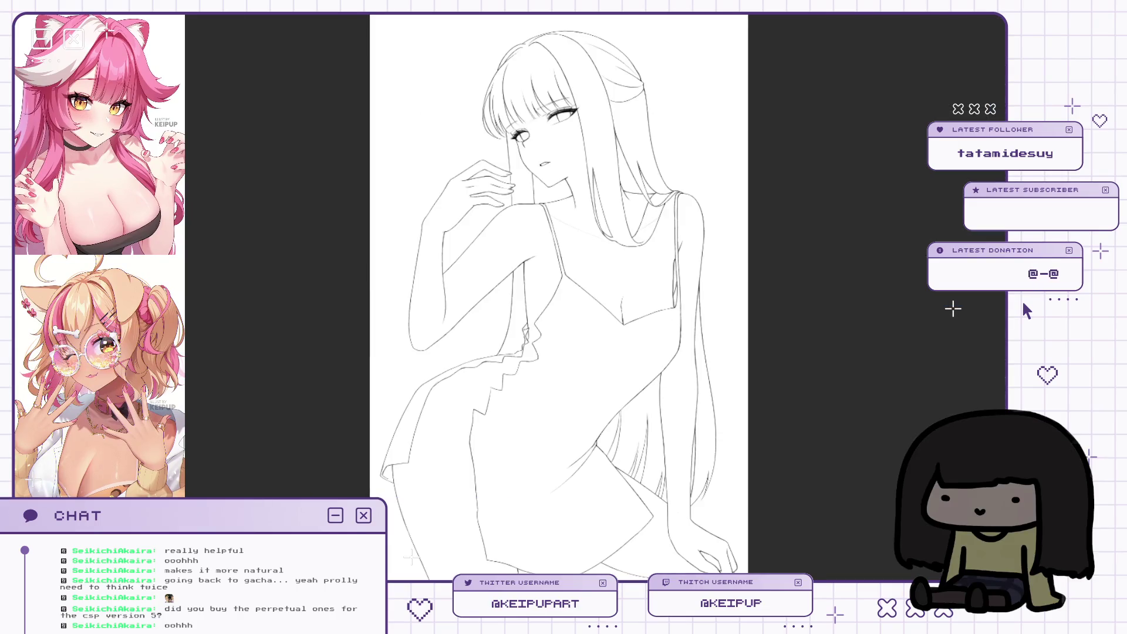
pyautogui.scroll(2, 609, 147)
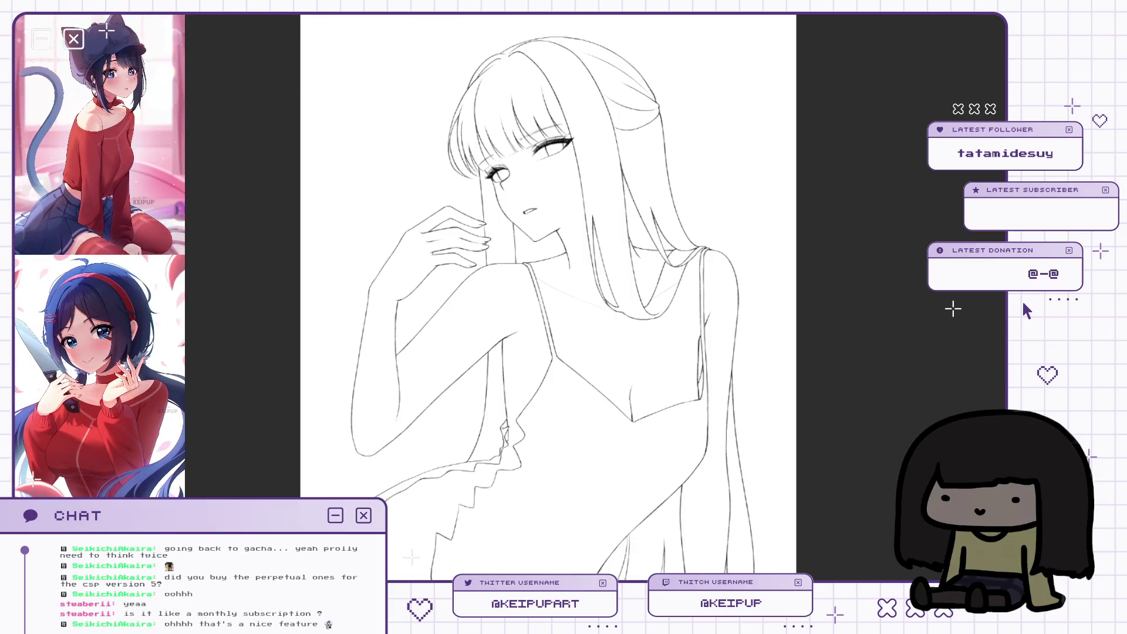
pyautogui.press('h')
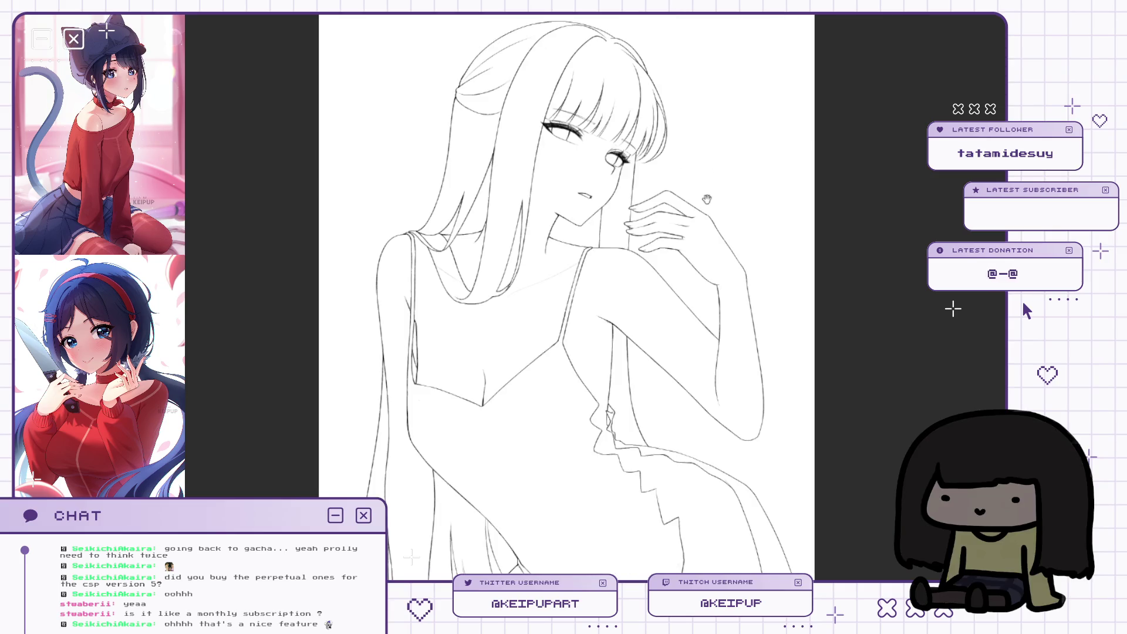
pyautogui.press('h')
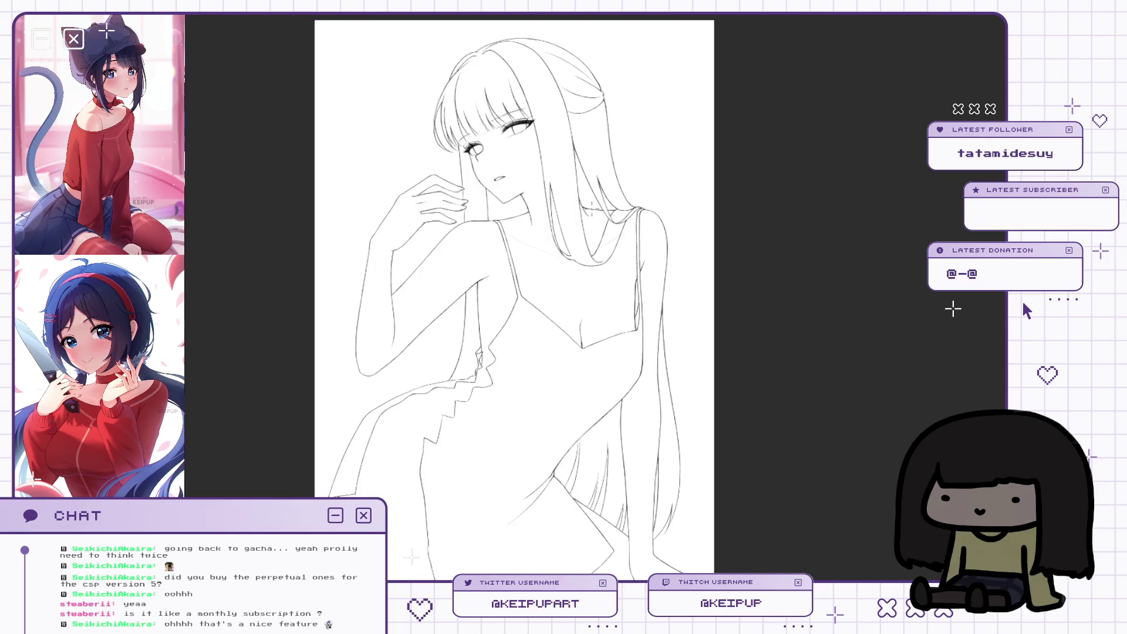
pyautogui.press('Delete')
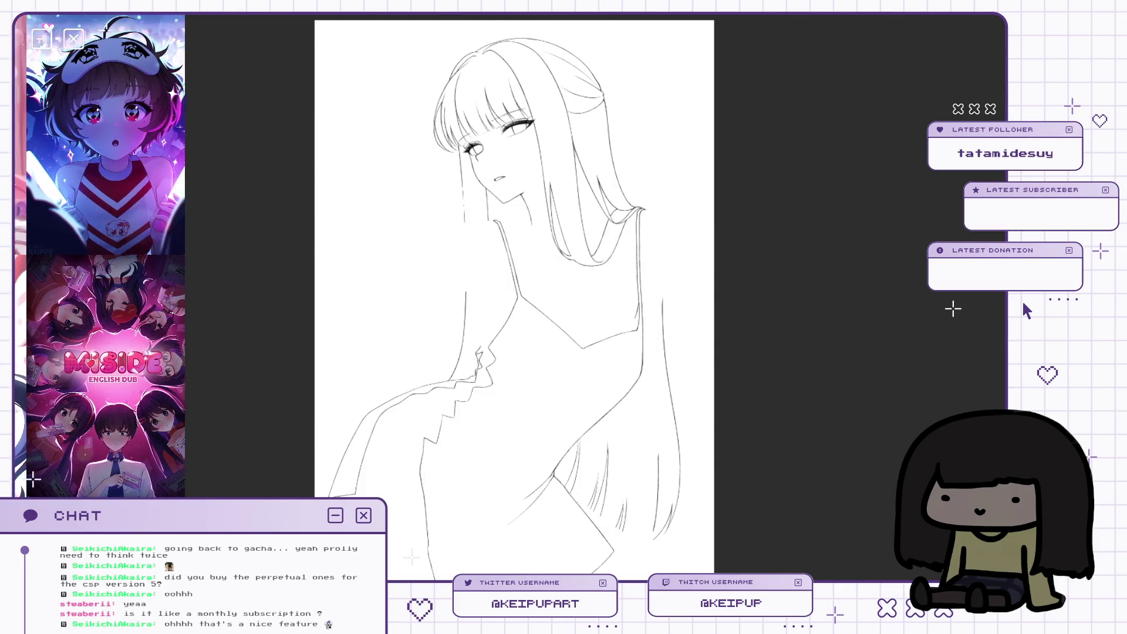
pyautogui.hotkey('ctrl', 'z')
pyautogui.press('h')
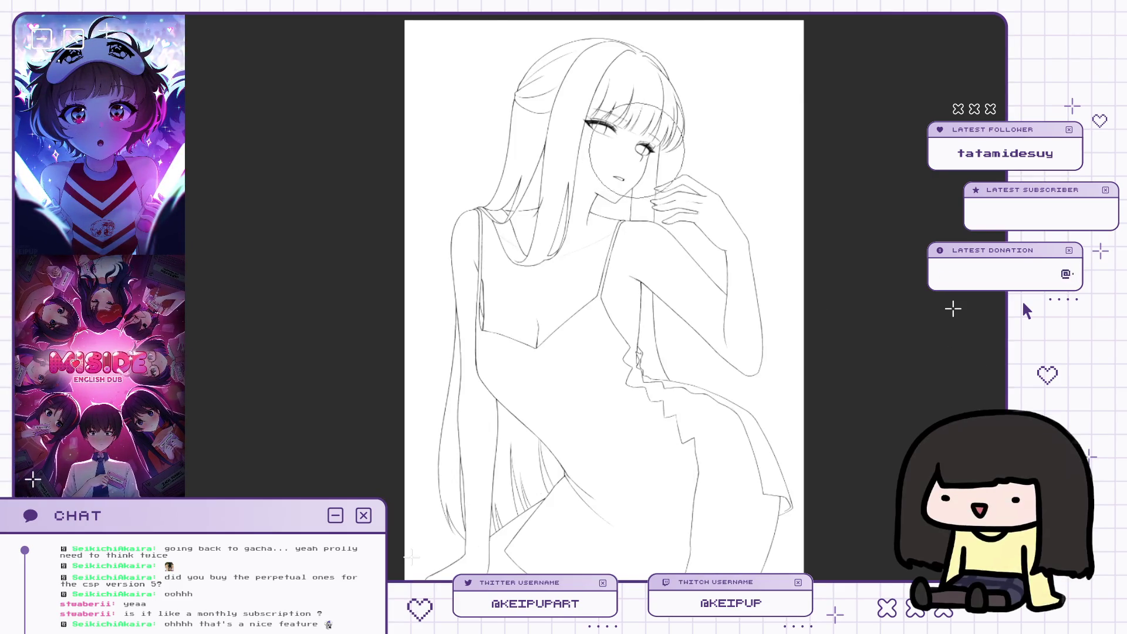
pyautogui.hotkey('ctrl', '-')
pyautogui.scroll(1, 591, 192)
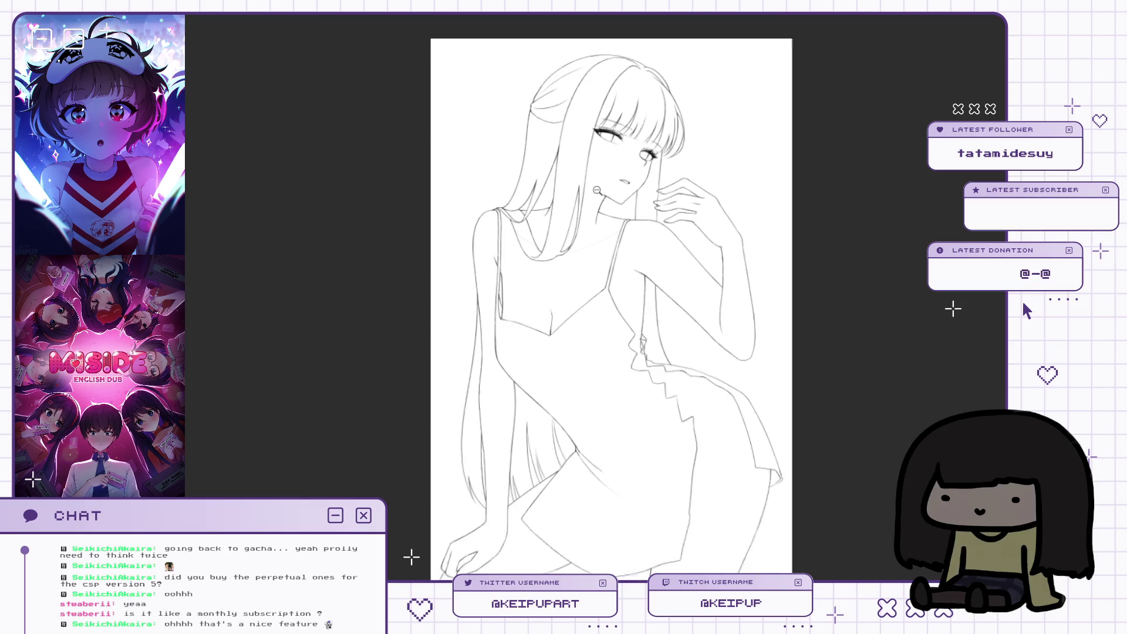
pyautogui.press('h')
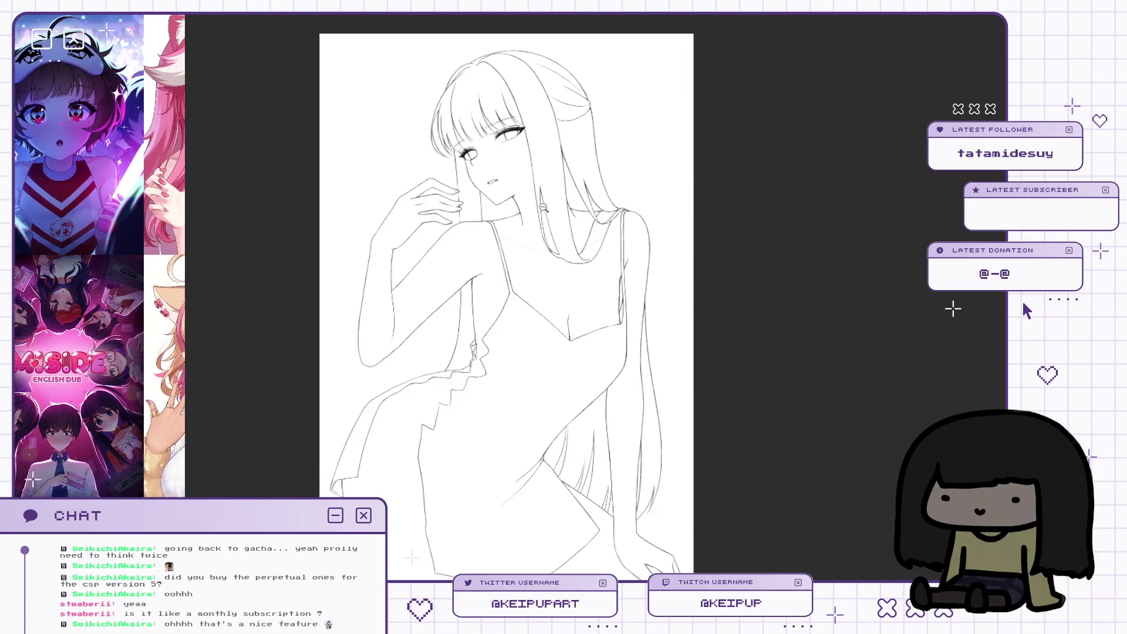
pyautogui.scroll(1, 529, 211)
pyautogui.press('[')
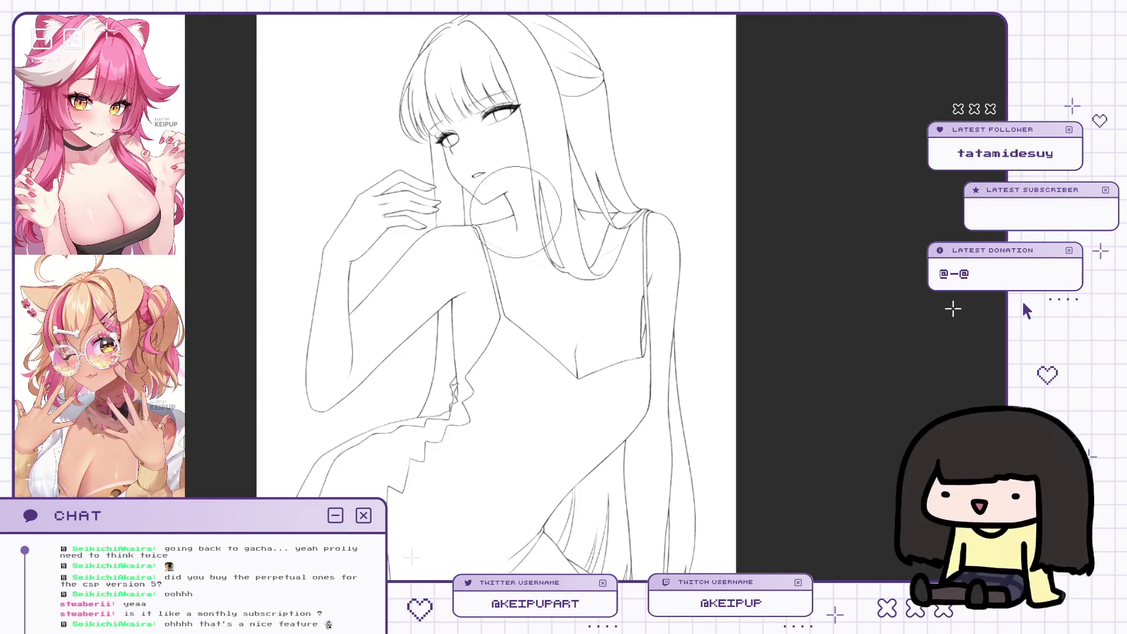
pyautogui.scroll(1, 512, 214)
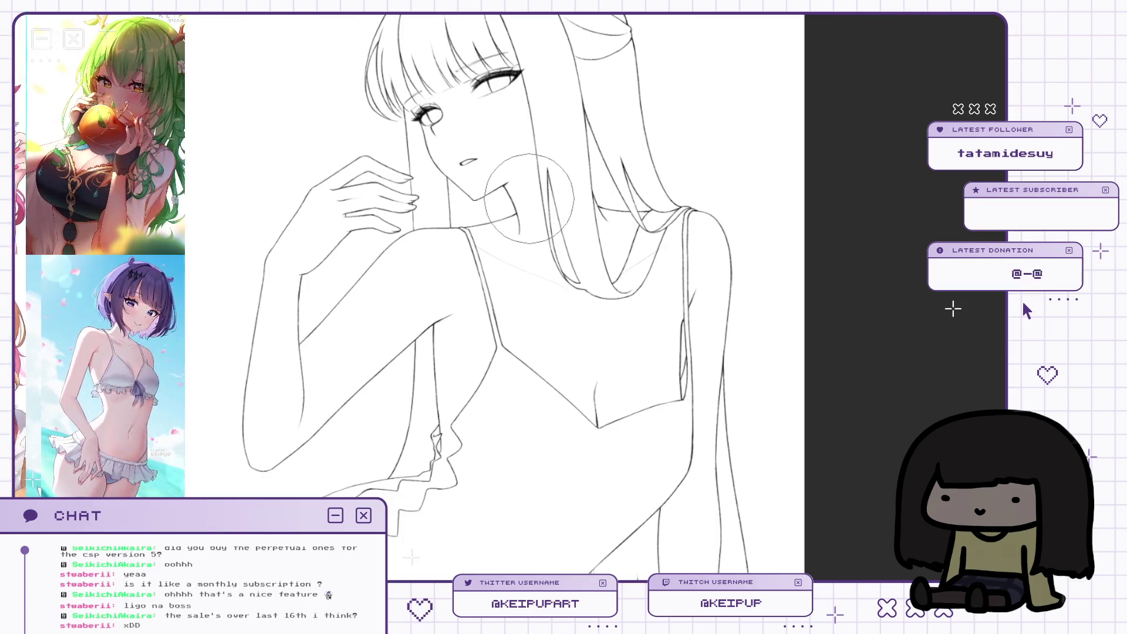
pyautogui.scroll(-3, 528, 198)
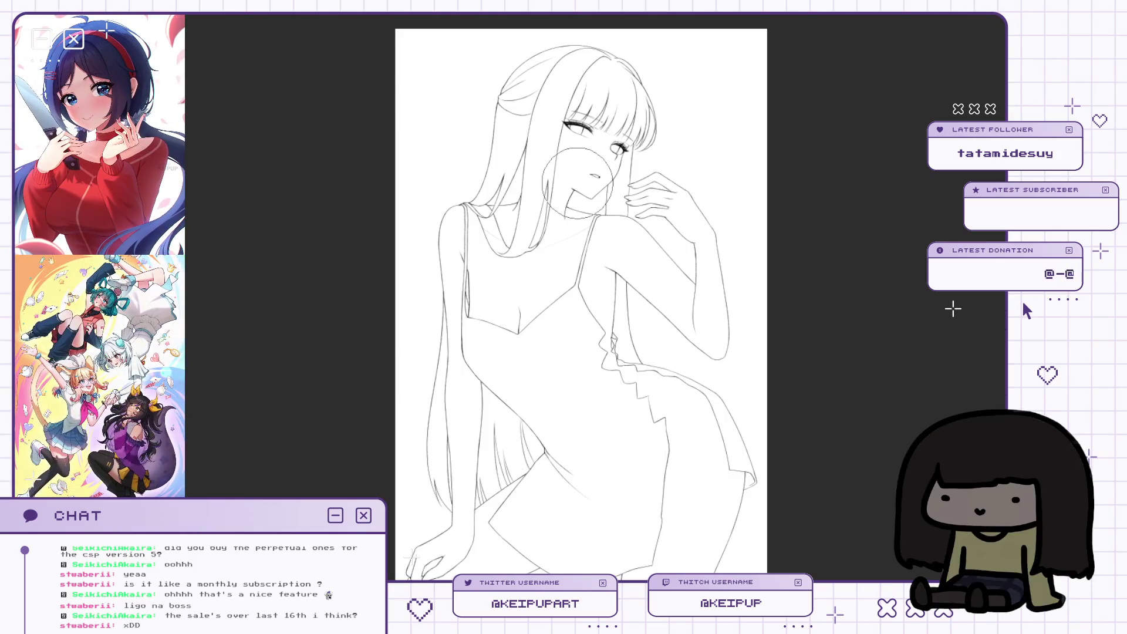
pyautogui.scroll(3, 675, 98)
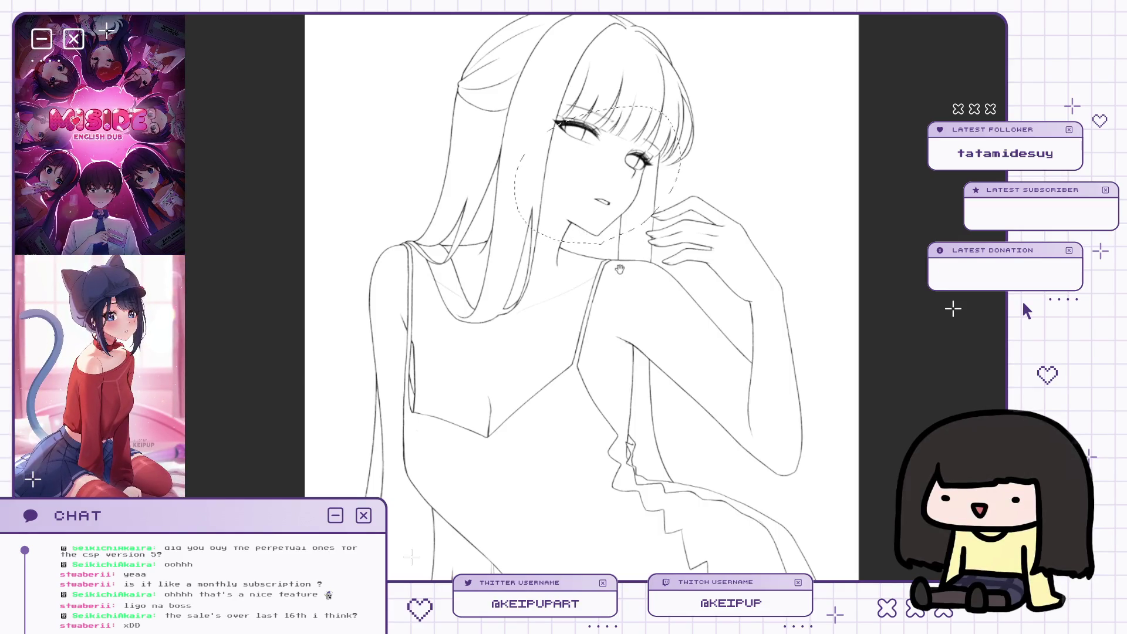
pyautogui.scroll(-1, 626, 254)
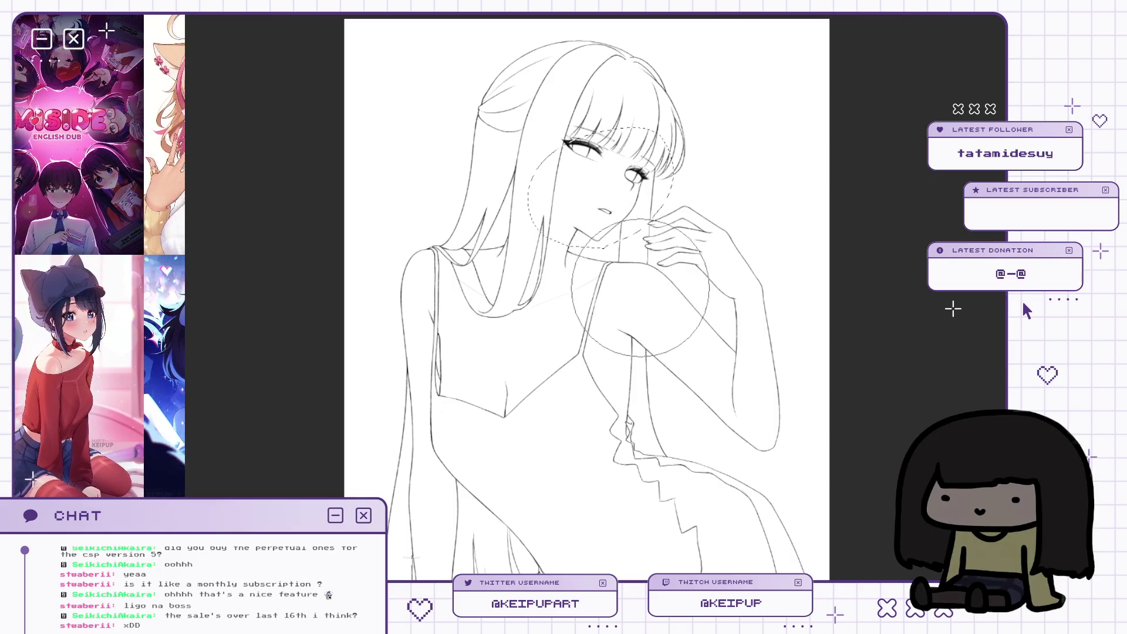
pyautogui.press('h')
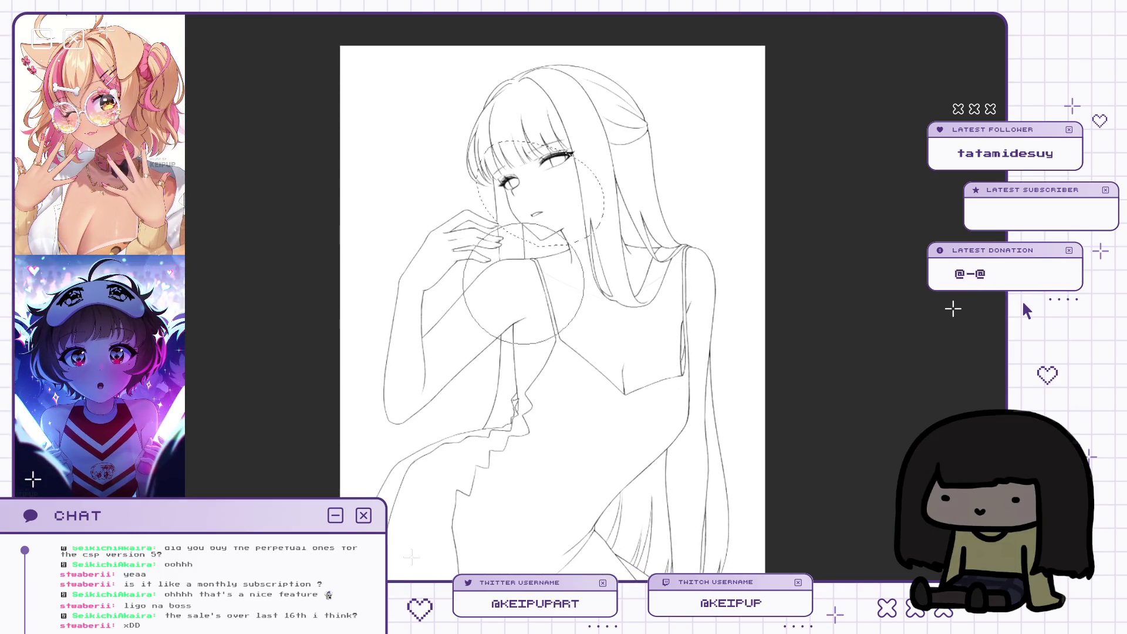
pyautogui.scroll(2, 536, 286)
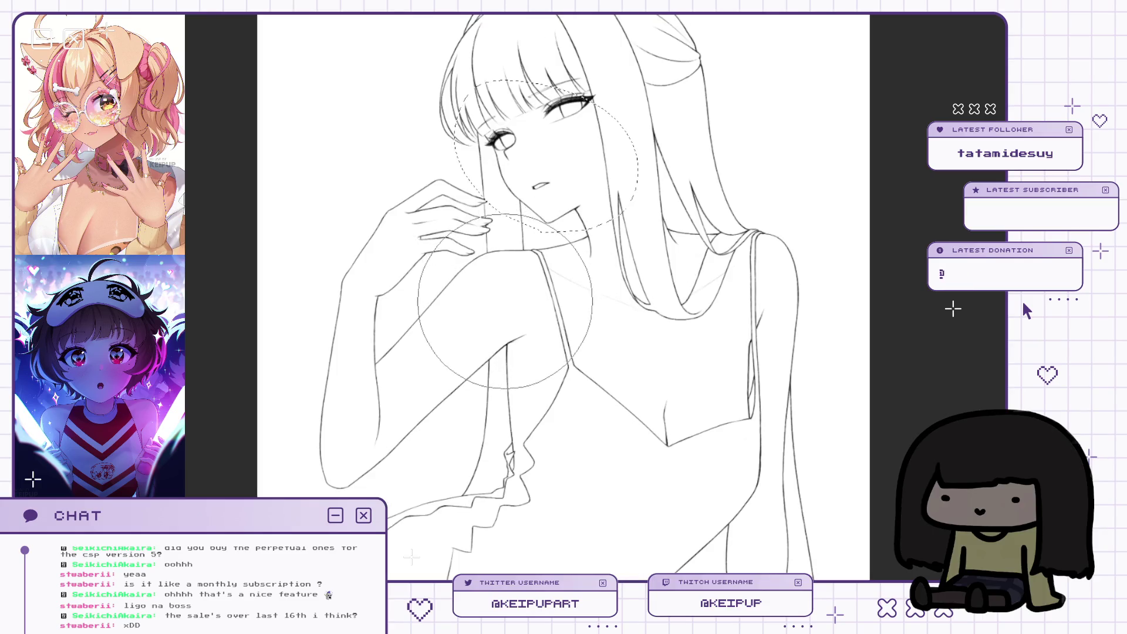
pyautogui.scroll(-2, 504, 309)
pyautogui.press('h')
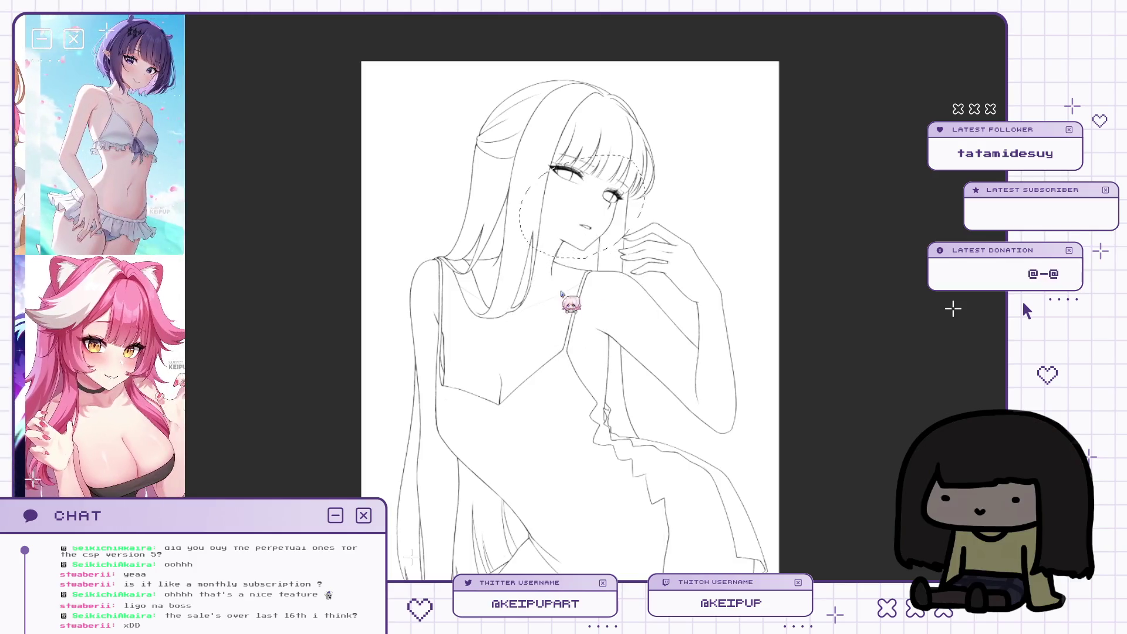
pyautogui.press('h')
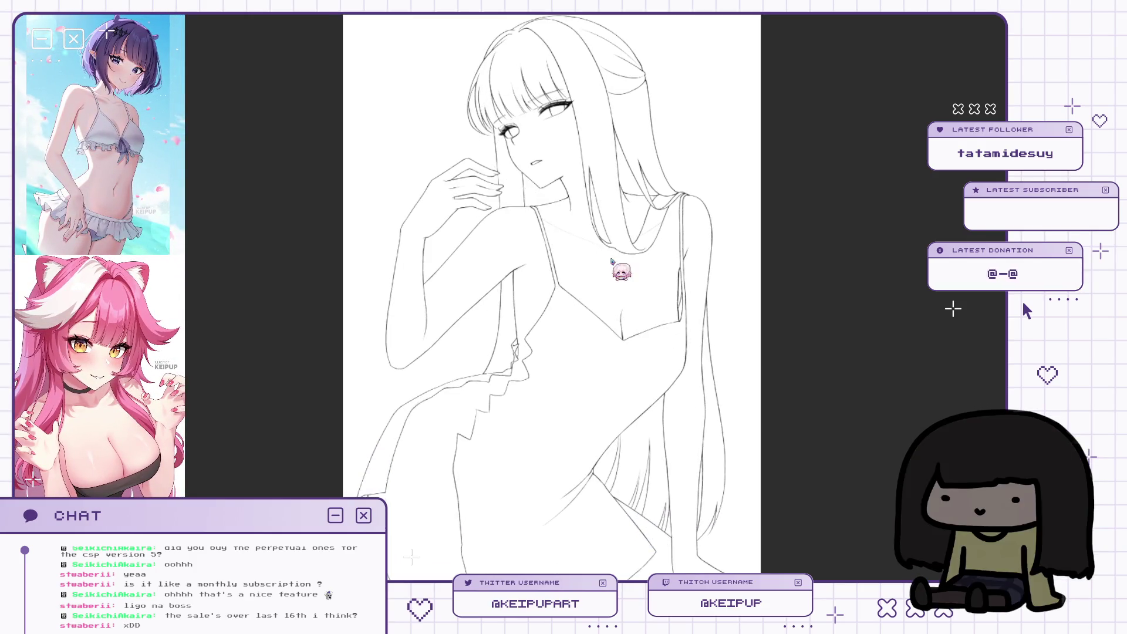
pyautogui.scroll(-1, 599, 283)
pyautogui.press('h')
pyautogui.press('h')
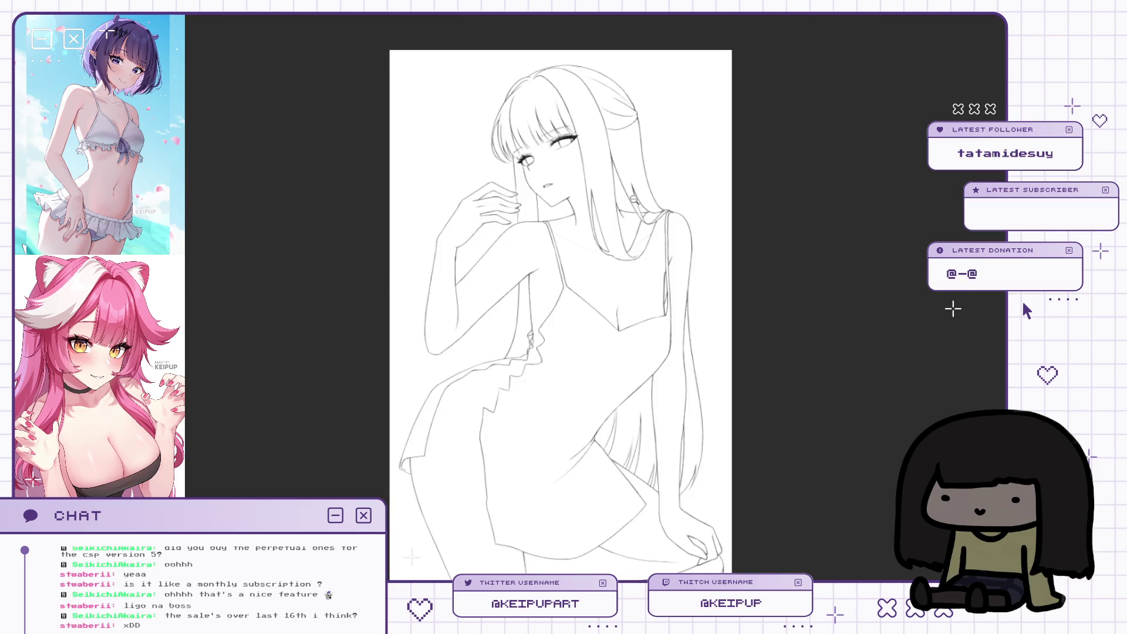
pyautogui.scroll(3, 623, 245)
pyautogui.press('h')
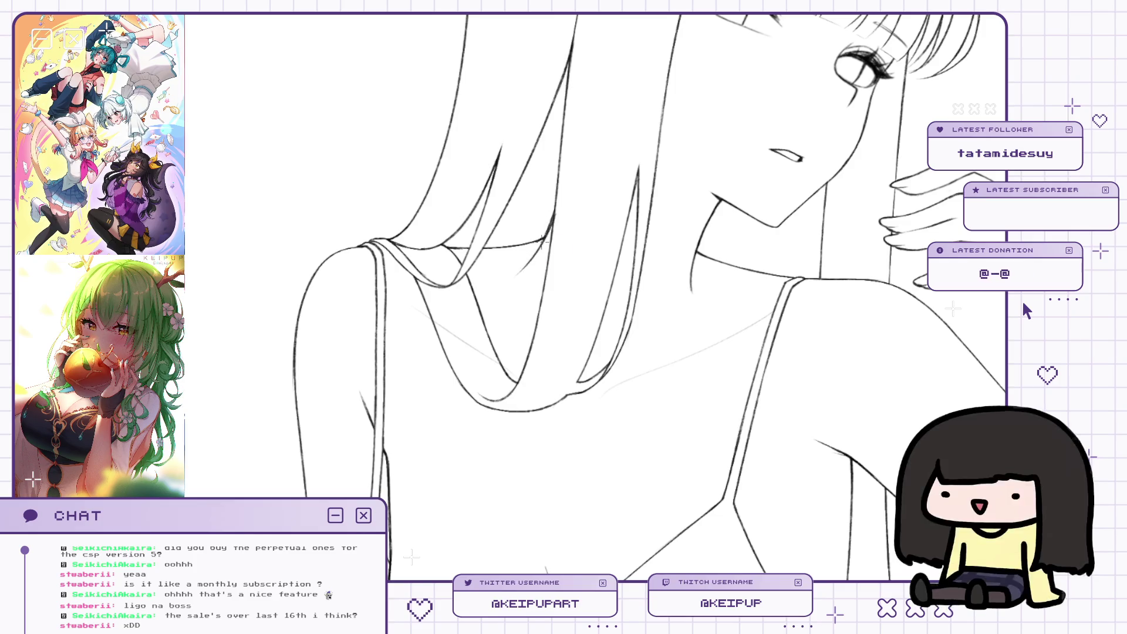
# Zoom around the dress's side edge, then fit and recentre the whole drawing.
pyautogui.scroll(-3, 508, 276)
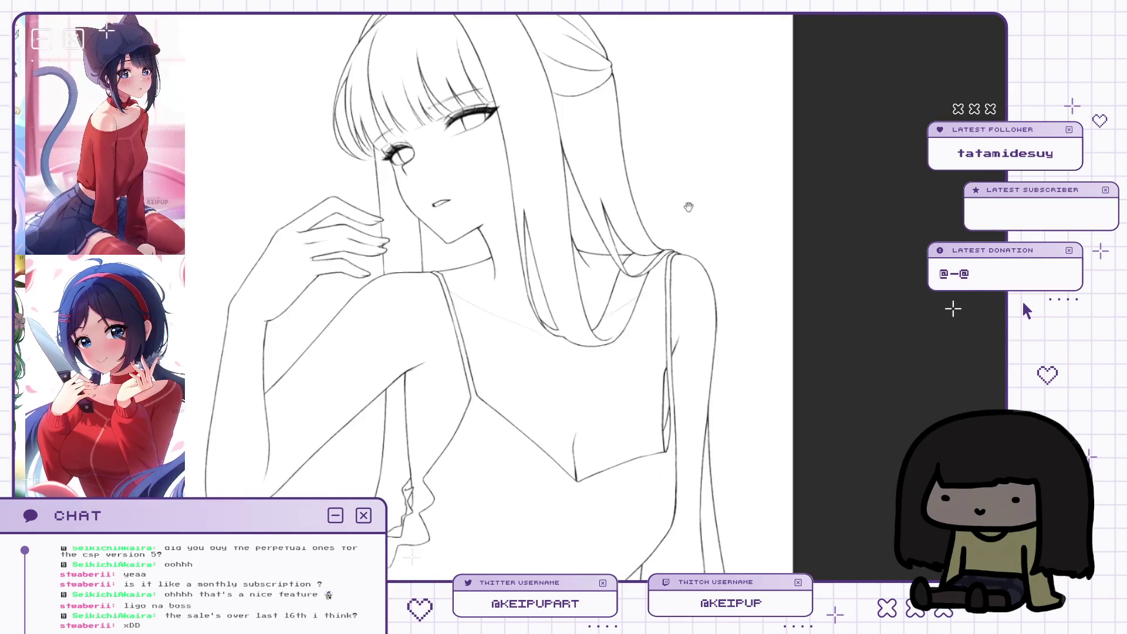
pyautogui.scroll(2, 633, 227)
pyautogui.scroll(3, 617, 233)
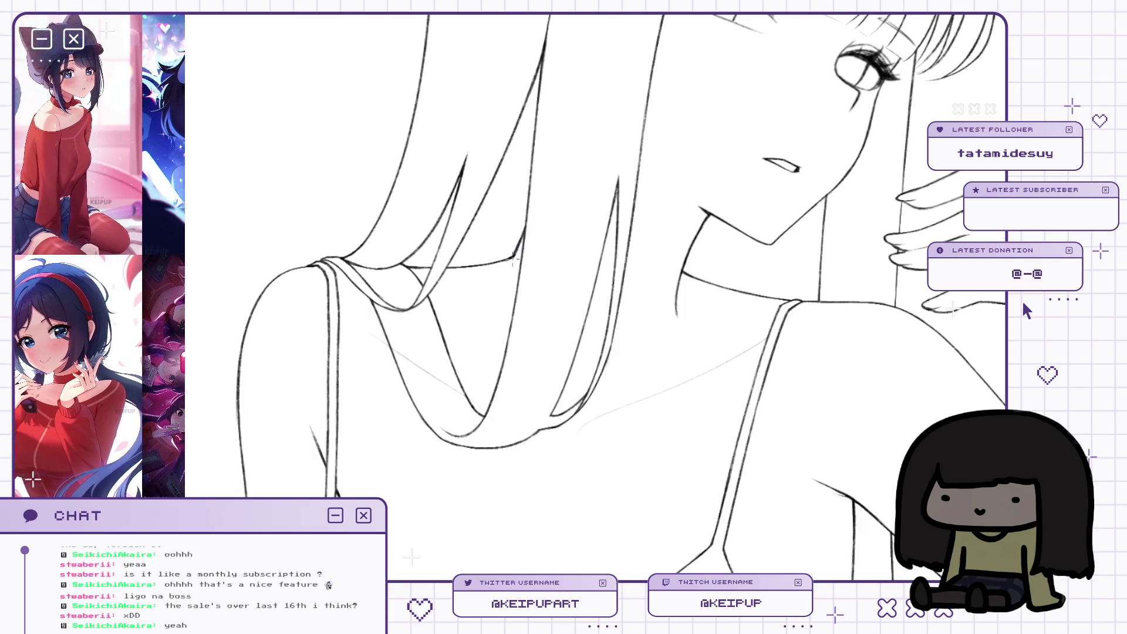
pyautogui.hotkey('ctrl', '0')
pyautogui.scroll(2, 755, 173)
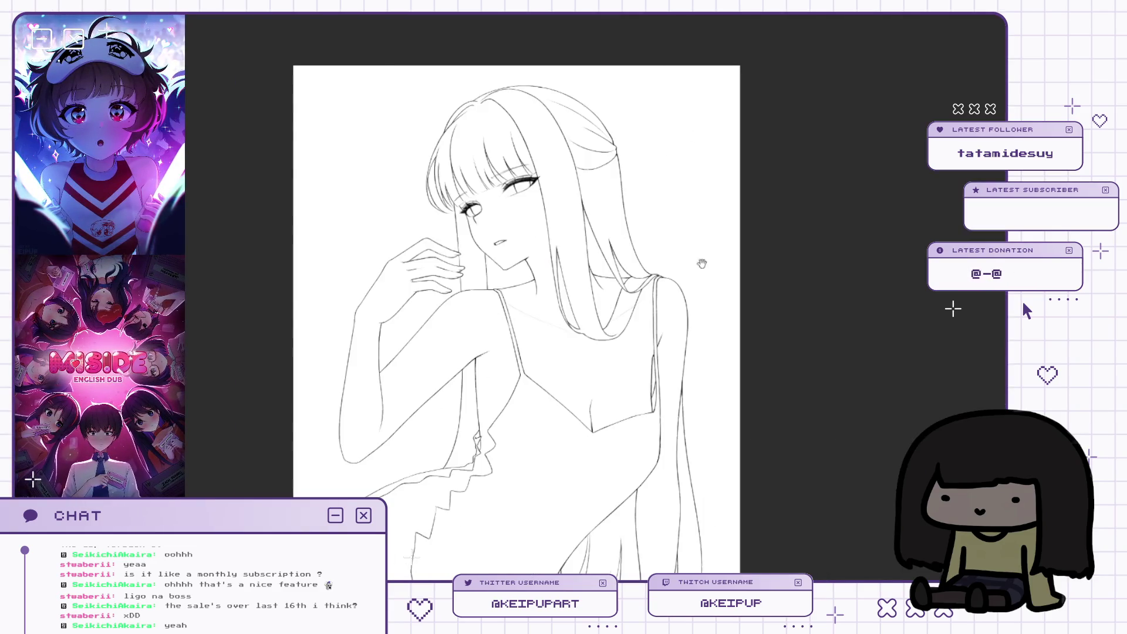
pyautogui.click(680, 322)
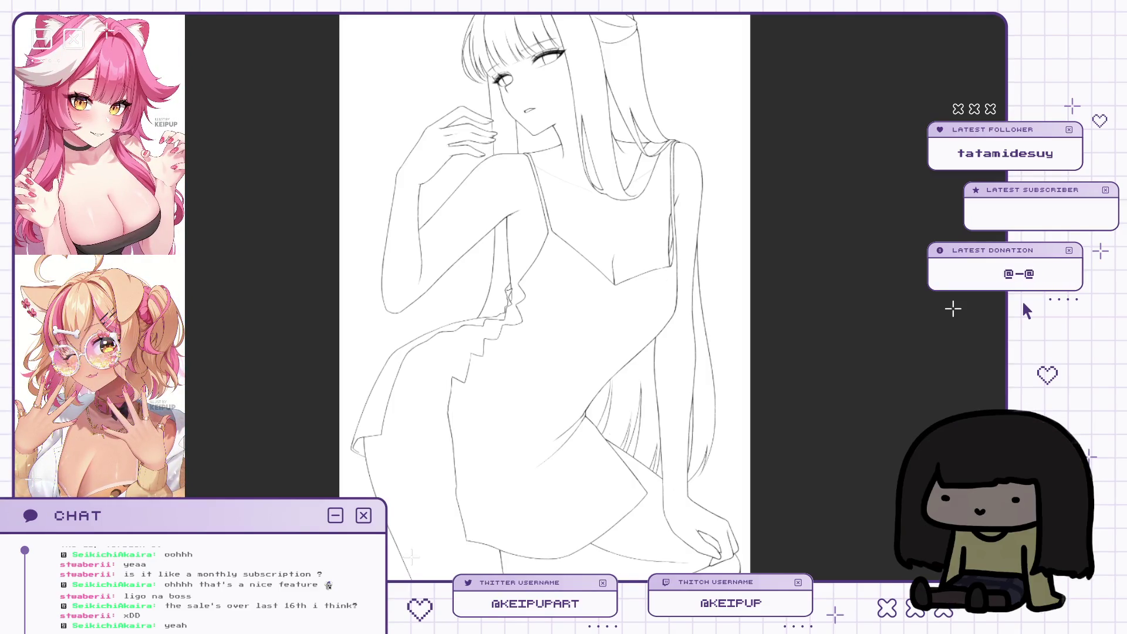
pyautogui.scroll(2, 737, 307)
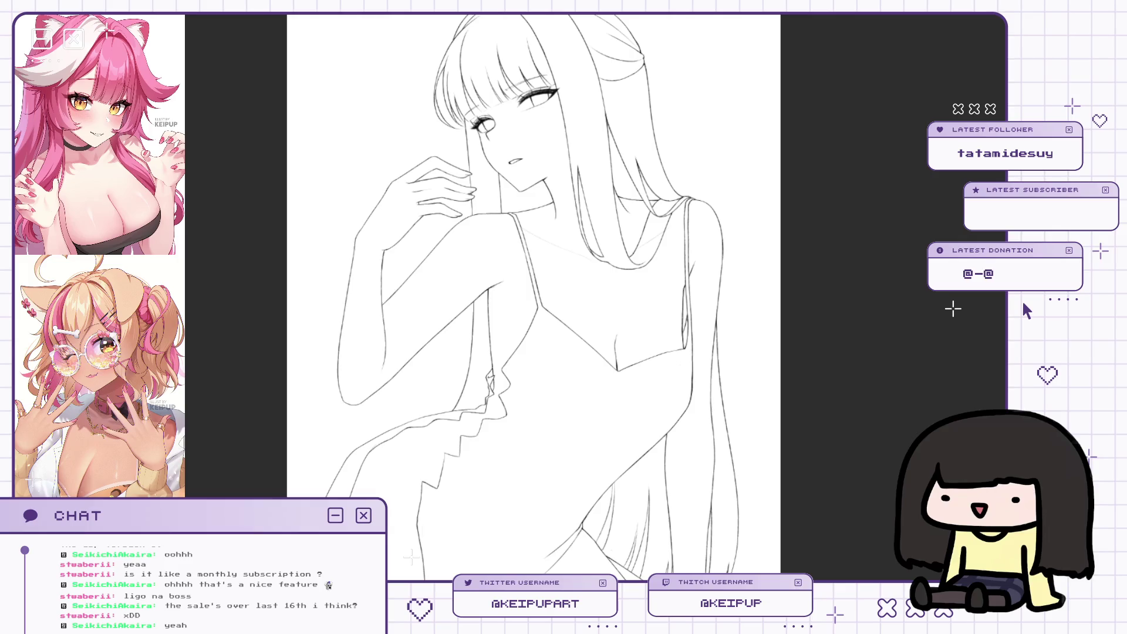
pyautogui.scroll(2, 652, 167)
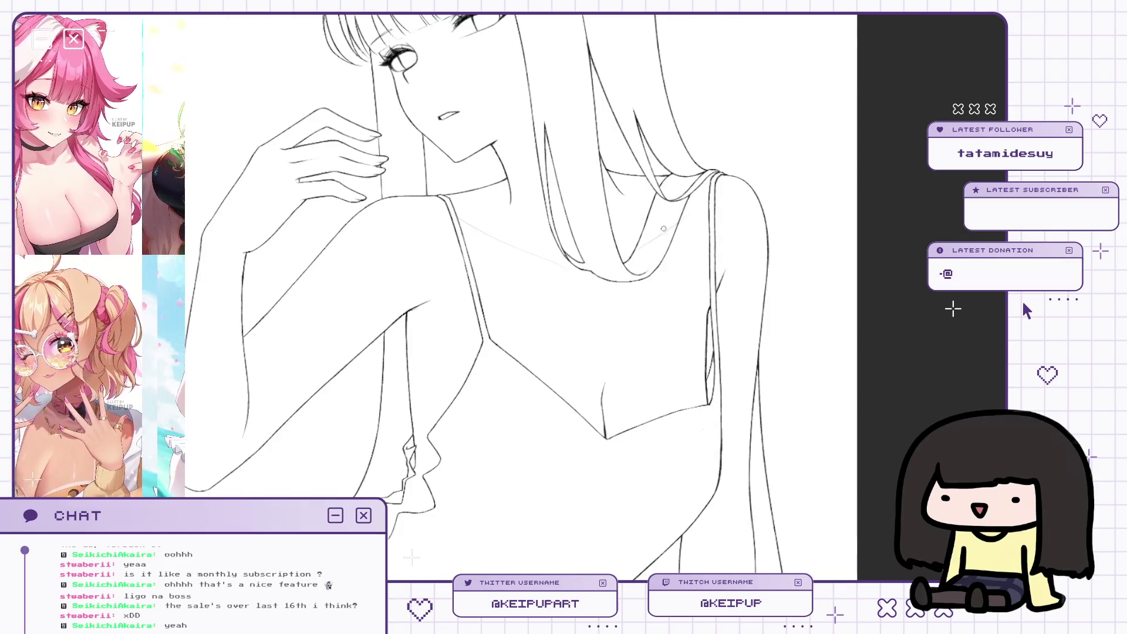
pyautogui.scroll(2, 673, 227)
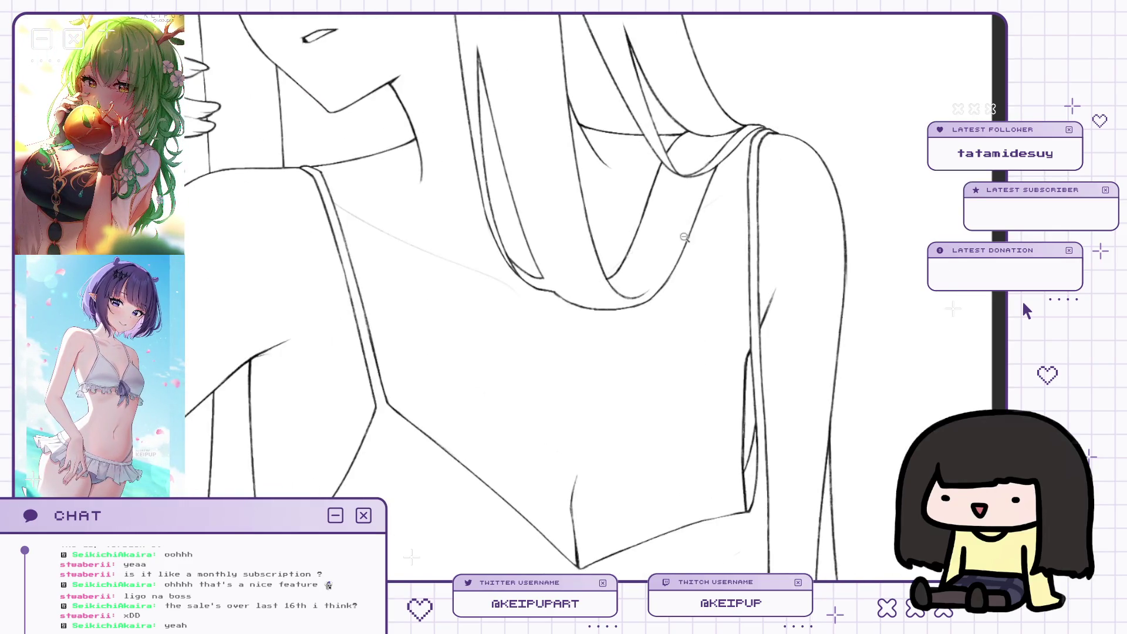
pyautogui.hotkey('ctrl', '0')
pyautogui.moveTo(762, 207); pyautogui.dragTo(790, 276)
# Mirror the canvas to check the lower dress and enlarge the sleeve.
pyautogui.press('h')
pyautogui.scroll(5, 770, 350)
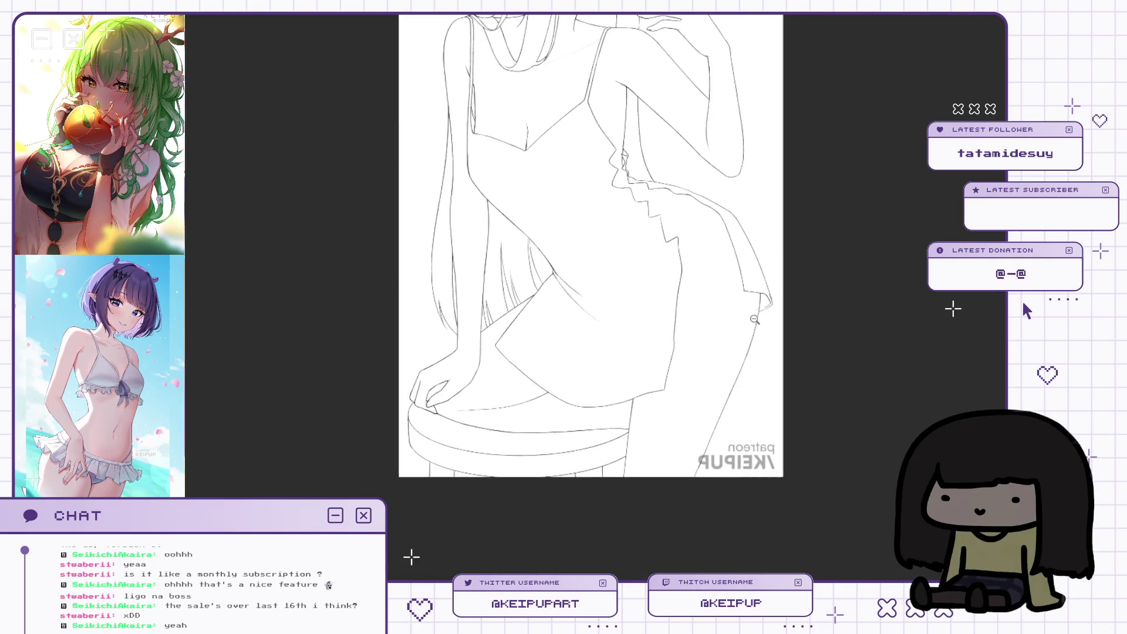
pyautogui.press('h')
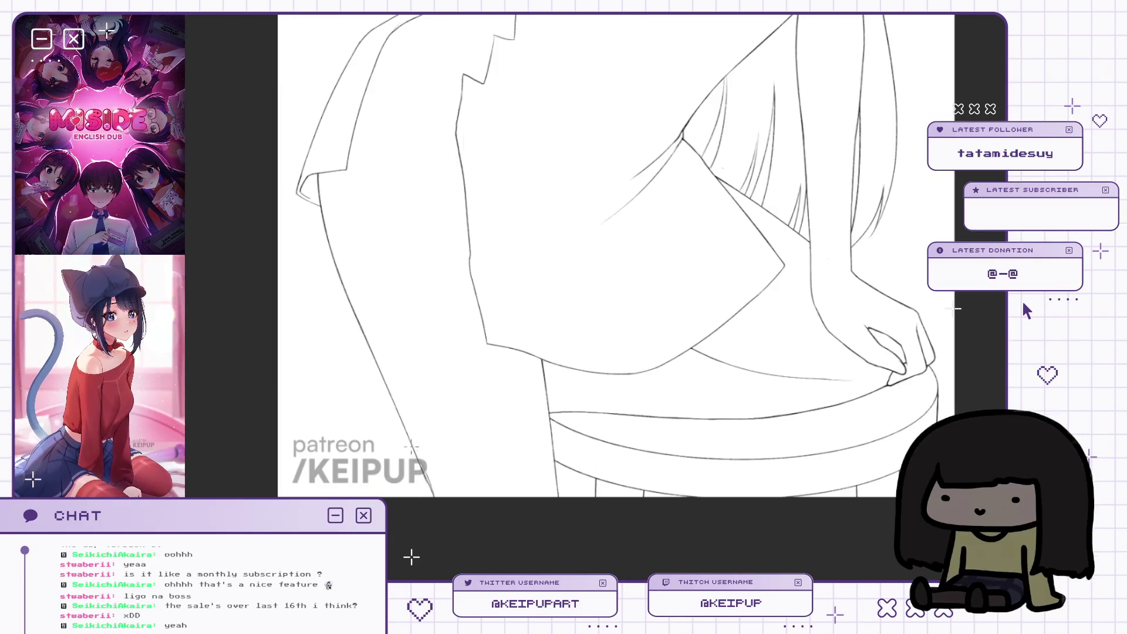
pyautogui.press('h')
pyautogui.scroll(3, 783, 304)
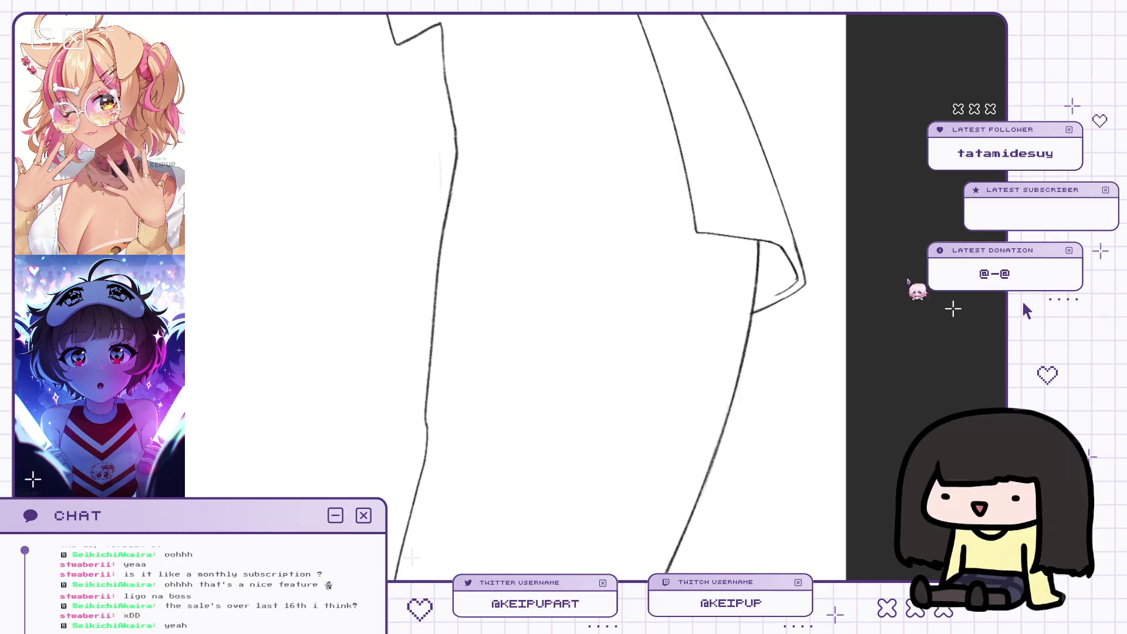
# Undo the long stroke down from the sleeve and check the sleeve fold mirrored.
pyautogui.hotkey('ctrl', 'z')
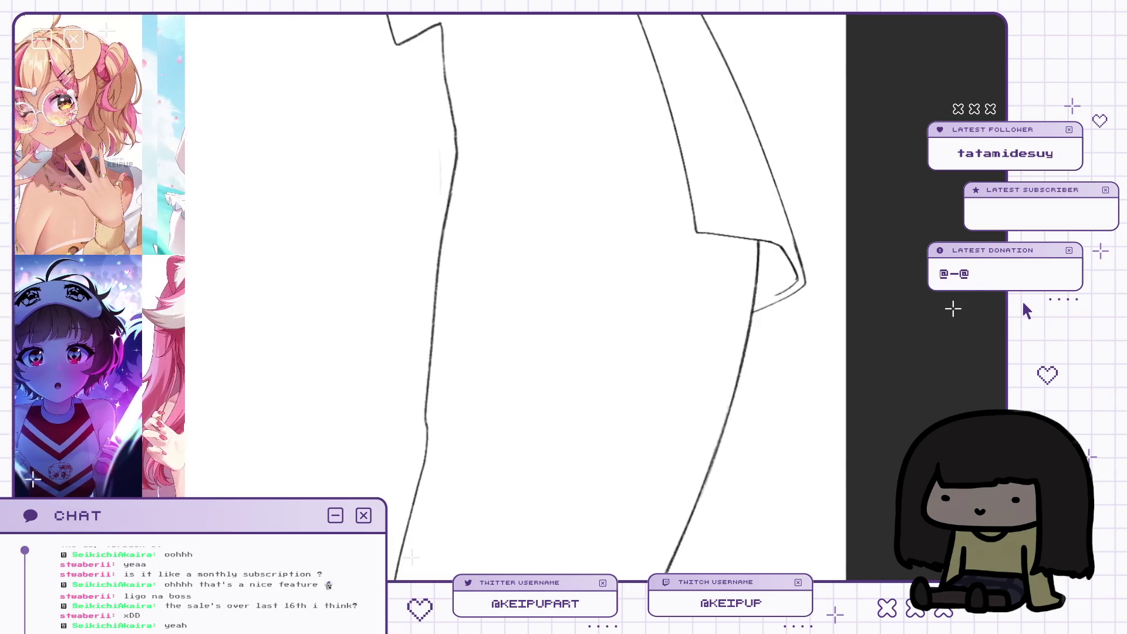
pyautogui.hotkey('ctrl', '-')
pyautogui.scroll(3, 763, 418)
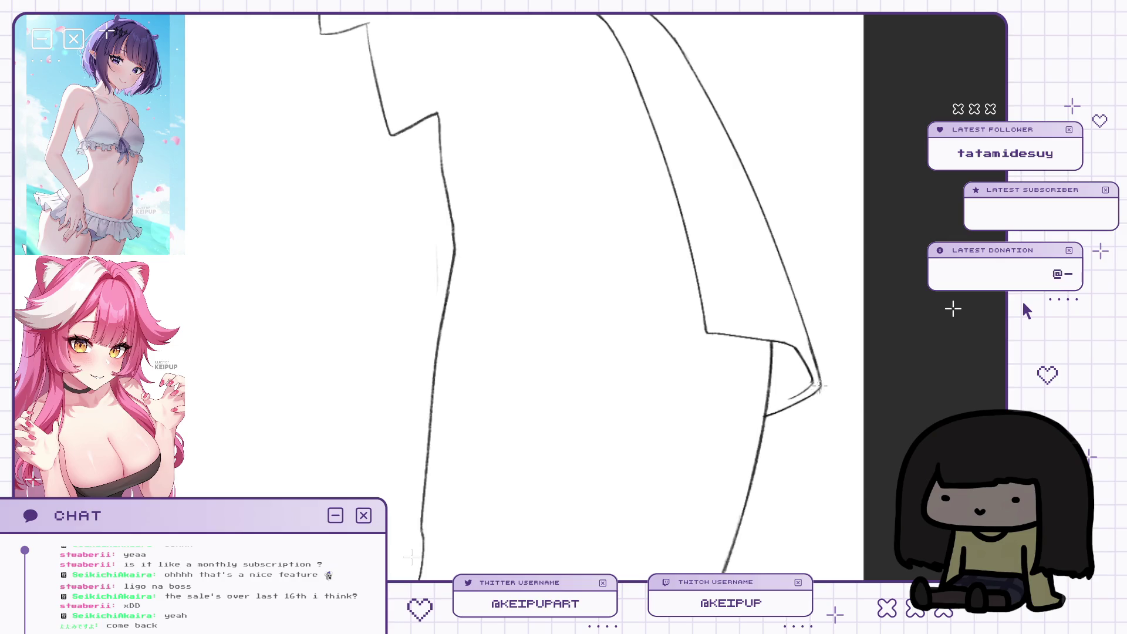
pyautogui.press('m')
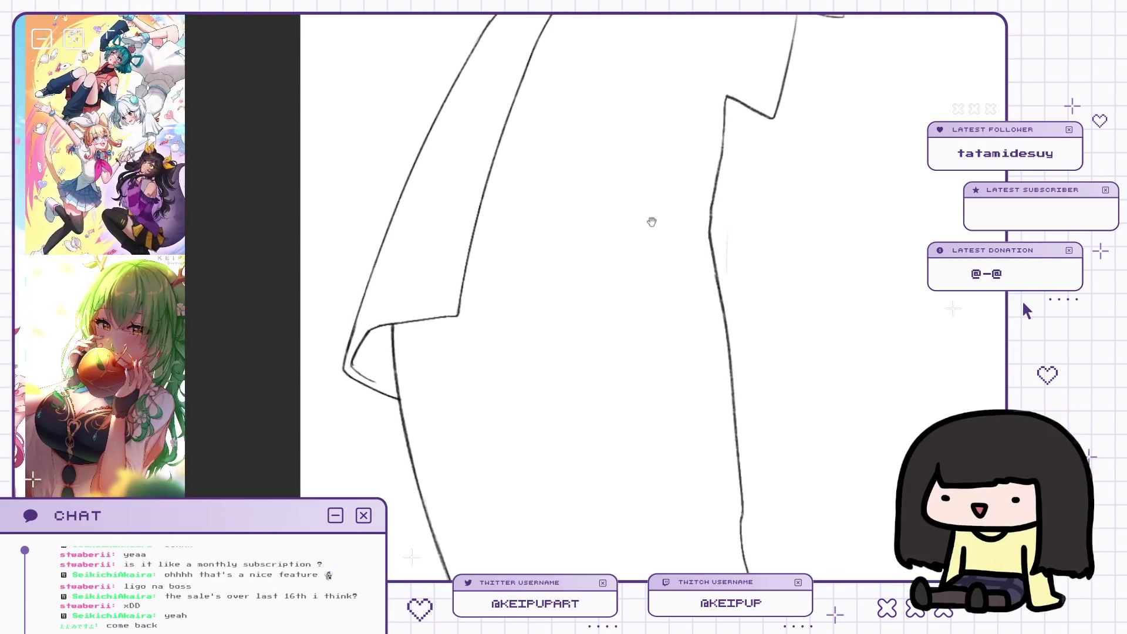
pyautogui.moveTo(653, 222); pyautogui.dragTo(690, 234)
pyautogui.moveTo(450, 285); pyautogui.dragTo(576, 286)
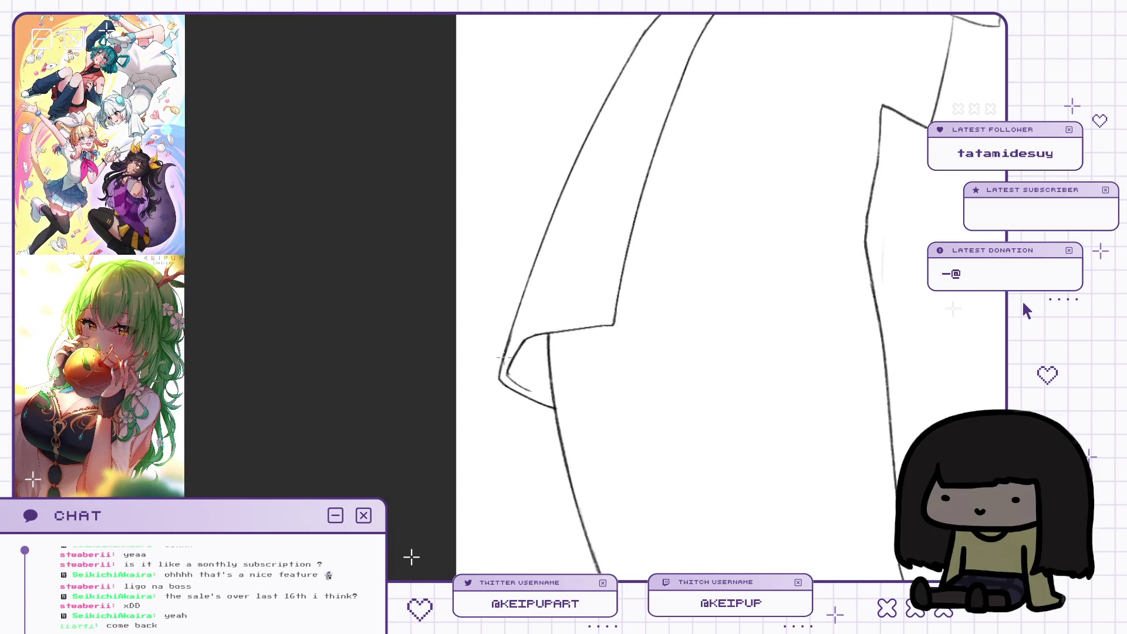
pyautogui.press('m')
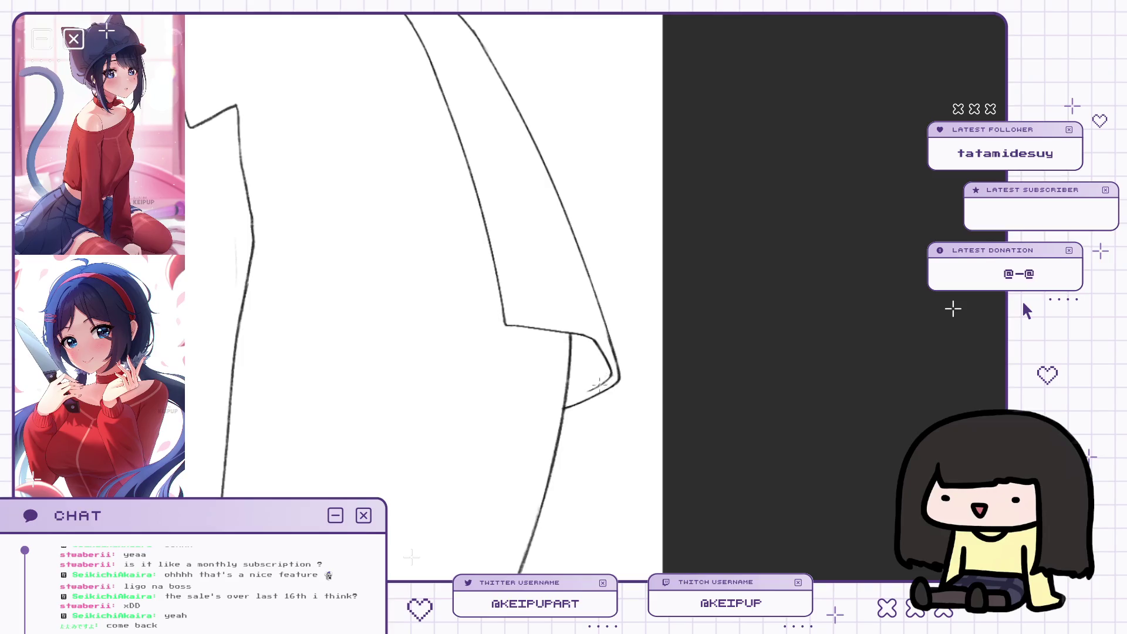
pyautogui.press('m')
pyautogui.moveTo(554, 320)
pyautogui.mouseDown()
pyautogui.moveTo(677, 184)
pyautogui.moveTo(638, 304)
pyautogui.moveTo(627, 284)
pyautogui.moveTo(649, 304)
pyautogui.moveTo(612, 277)
pyautogui.mouseUp()
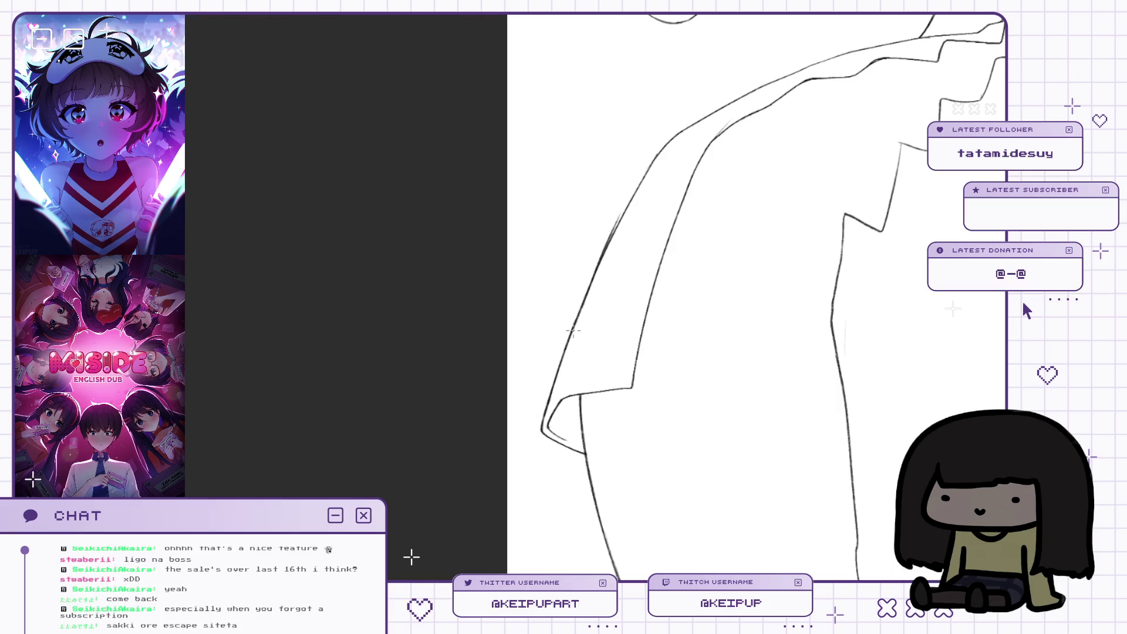
pyautogui.moveTo(586, 287); pyautogui.dragTo(555, 267)
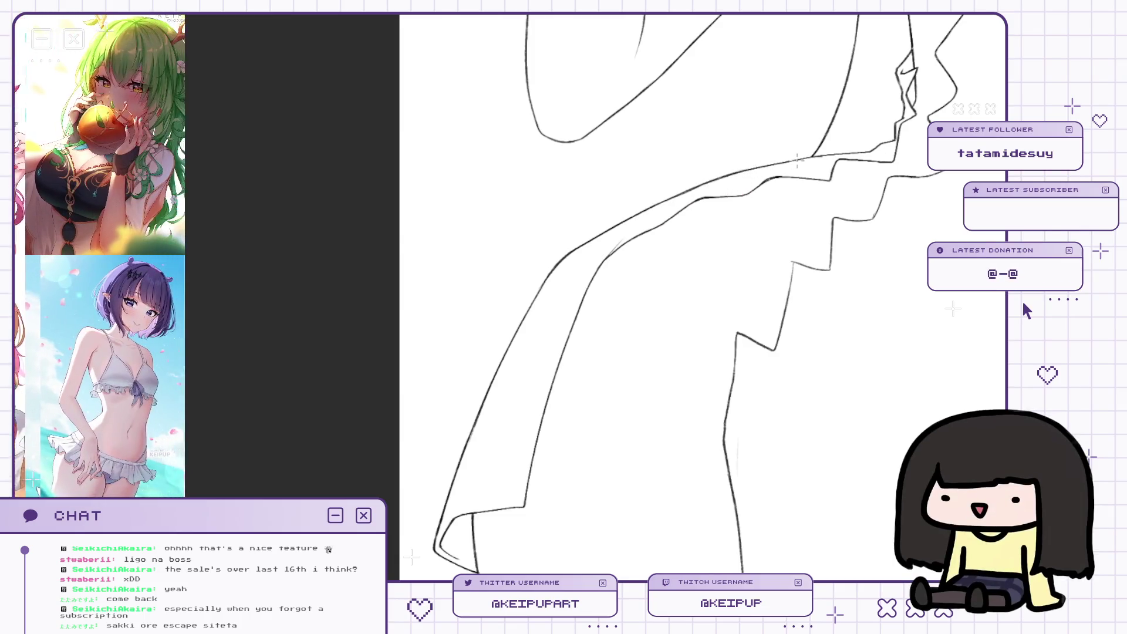
pyautogui.moveTo(798, 159); pyautogui.dragTo(701, 183)
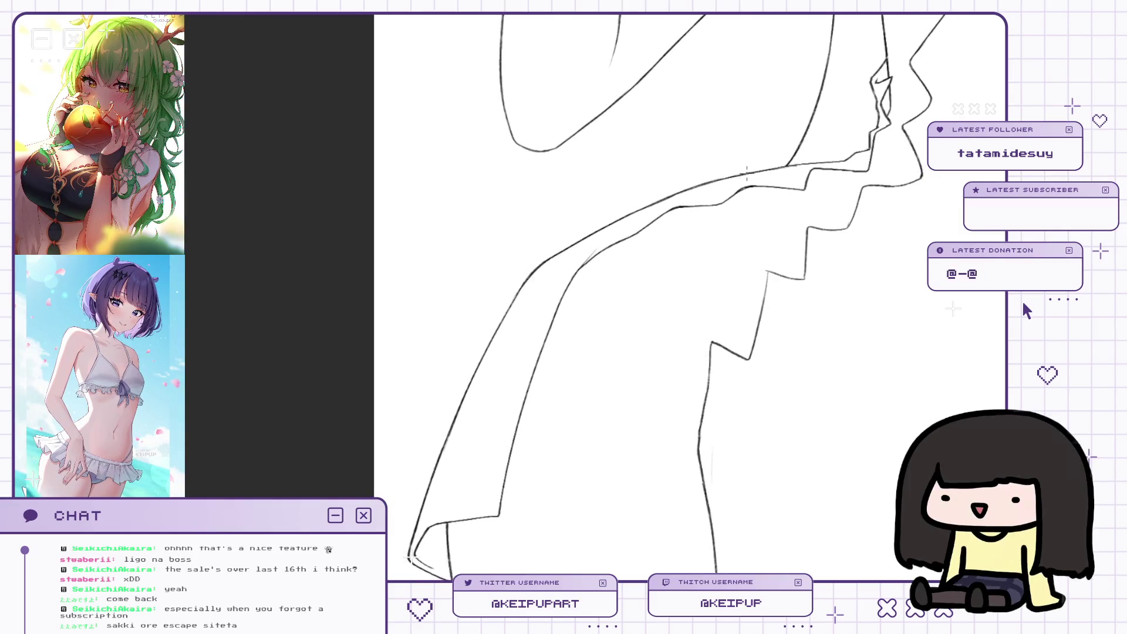
pyautogui.moveTo(805, 159); pyautogui.dragTo(726, 171)
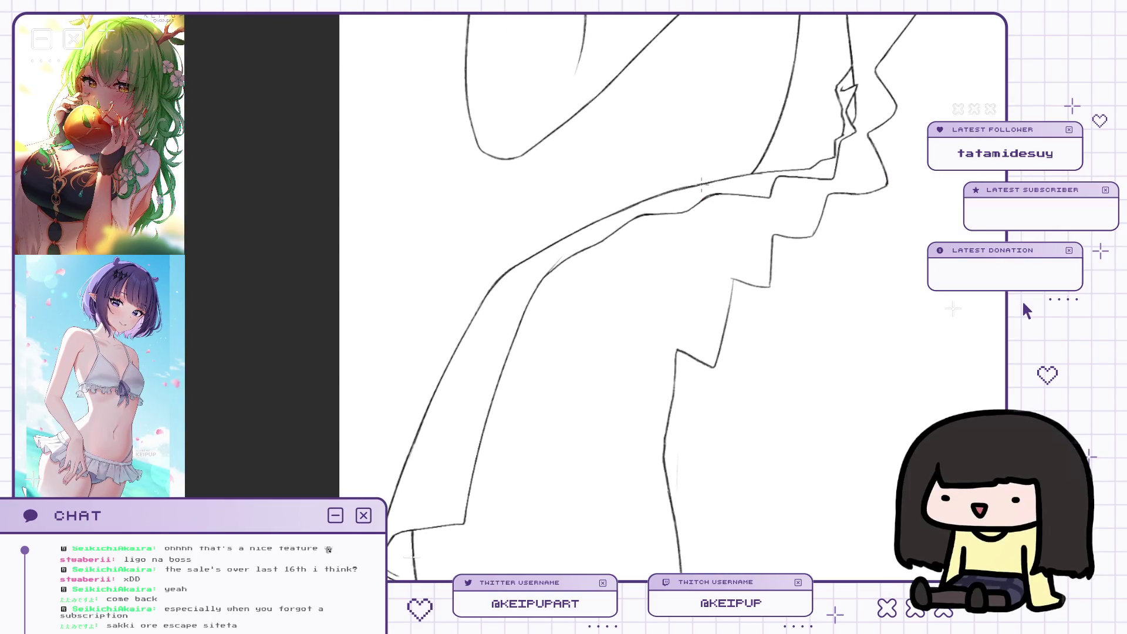
pyautogui.moveTo(795, 172); pyautogui.dragTo(779, 184)
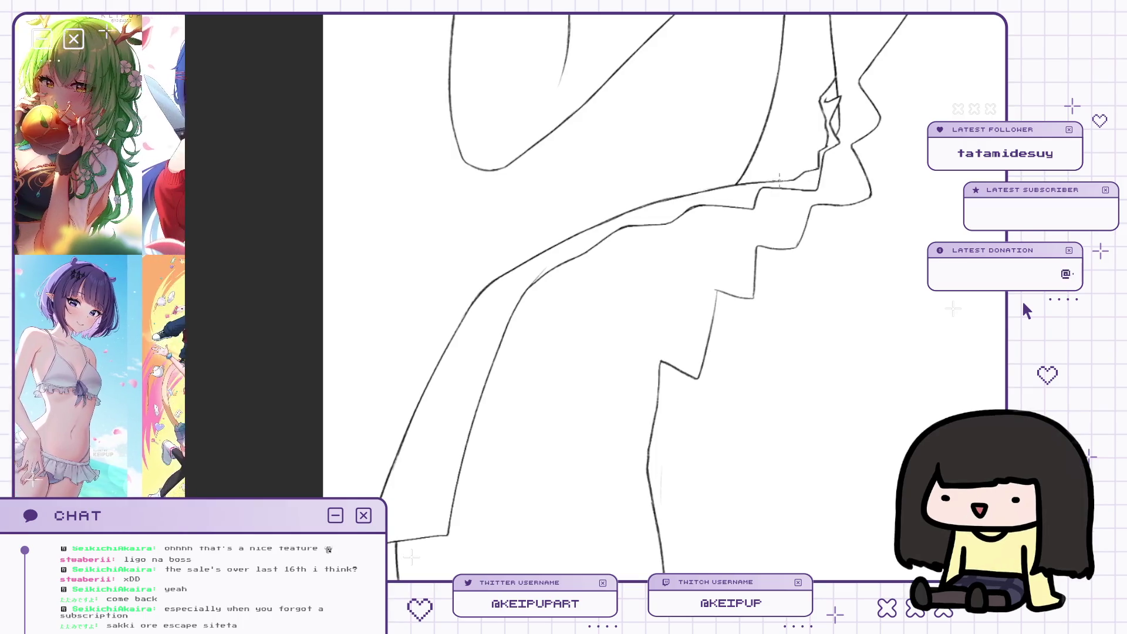
pyautogui.moveTo(782, 178); pyautogui.dragTo(688, 189)
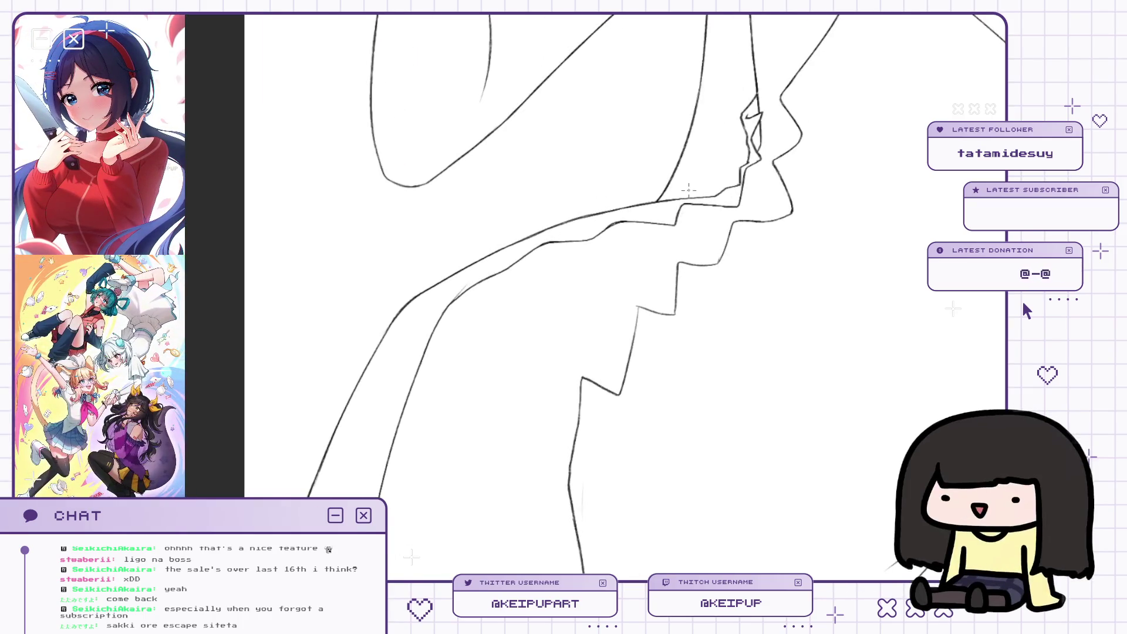
pyautogui.scroll(-5, 732, 276)
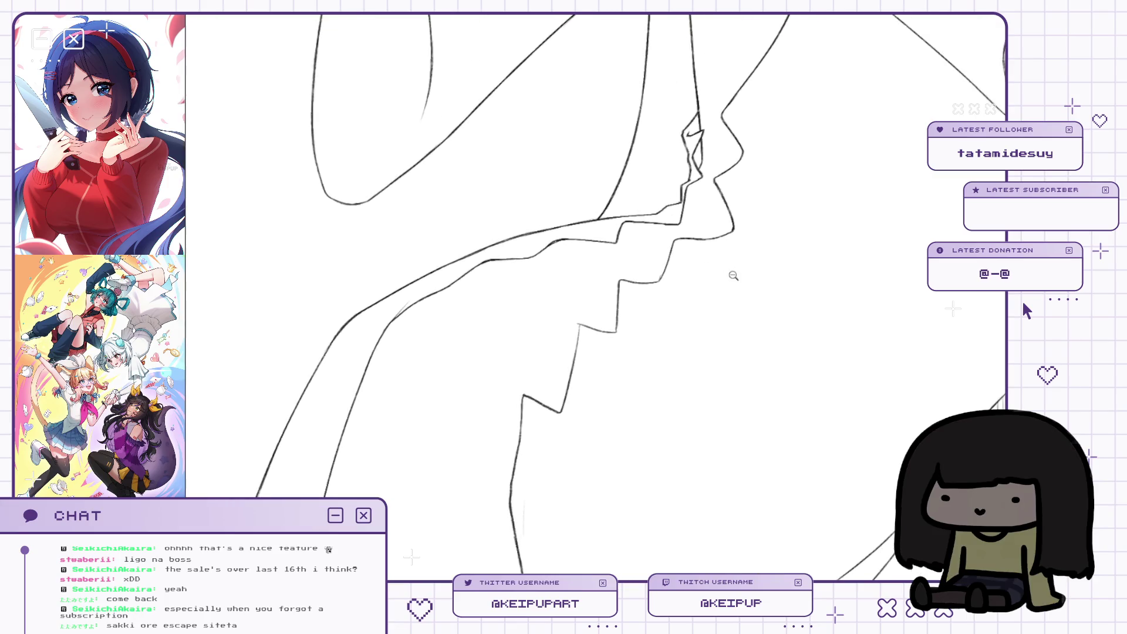
pyautogui.moveTo(752, 310); pyautogui.dragTo(690, 289)
pyautogui.moveTo(749, 230); pyautogui.dragTo(710, 234)
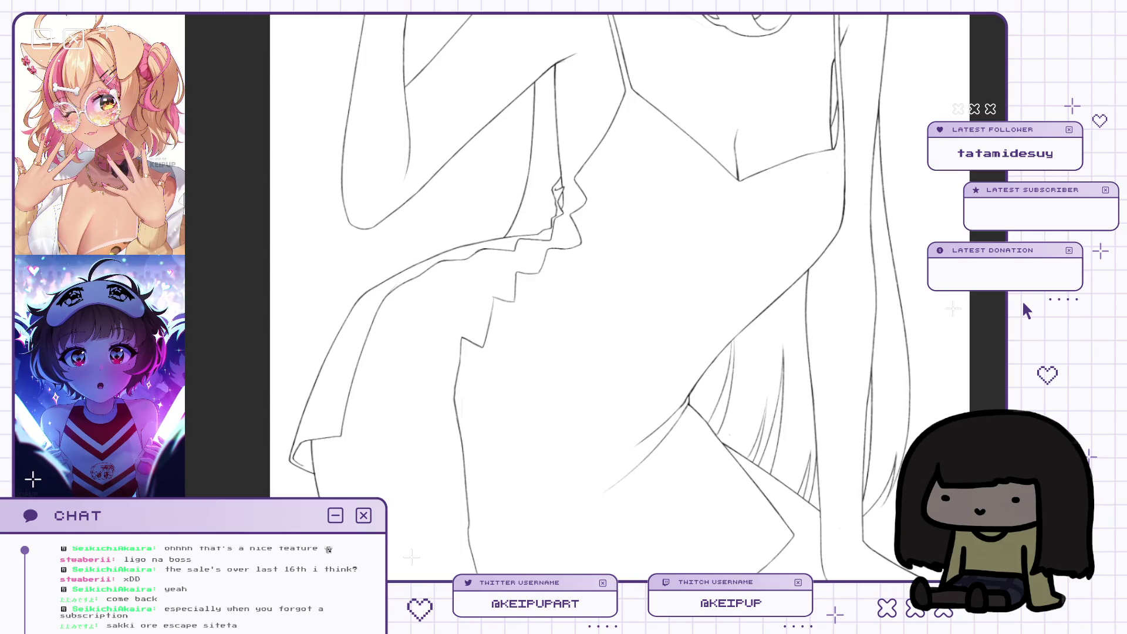
# Frame the face and hand, make the brush much smaller, and hide the rough top sketch.
pyautogui.scroll(-3, 632, 248)
pyautogui.moveTo(490, 103); pyautogui.dragTo(510, 248)
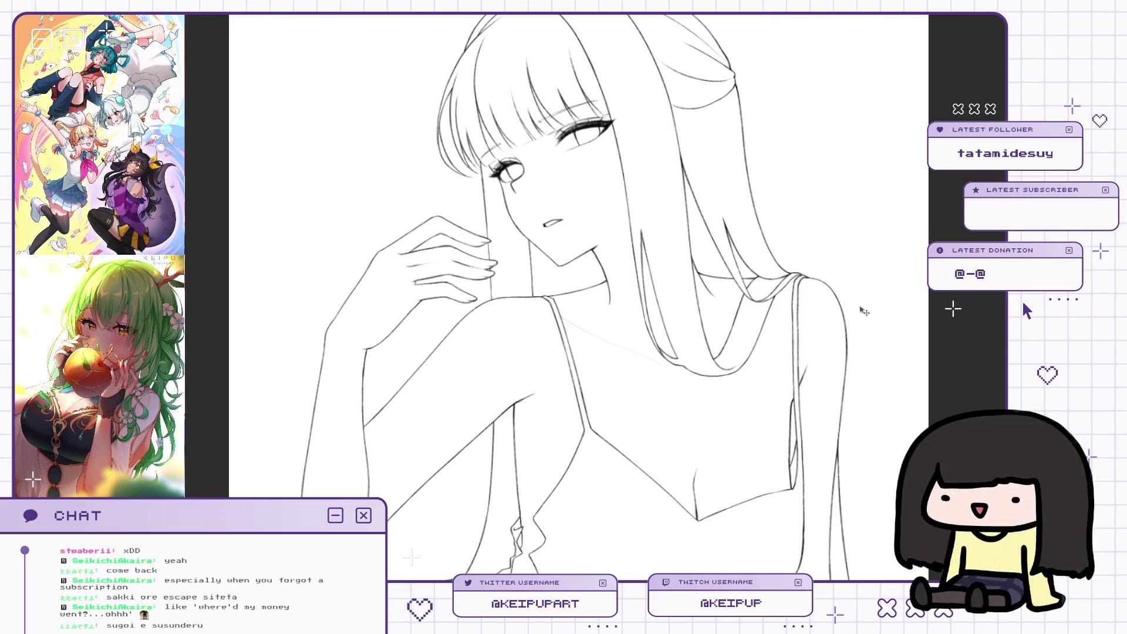
pyautogui.press('[')
pyautogui.press('[')
pyautogui.press('[')
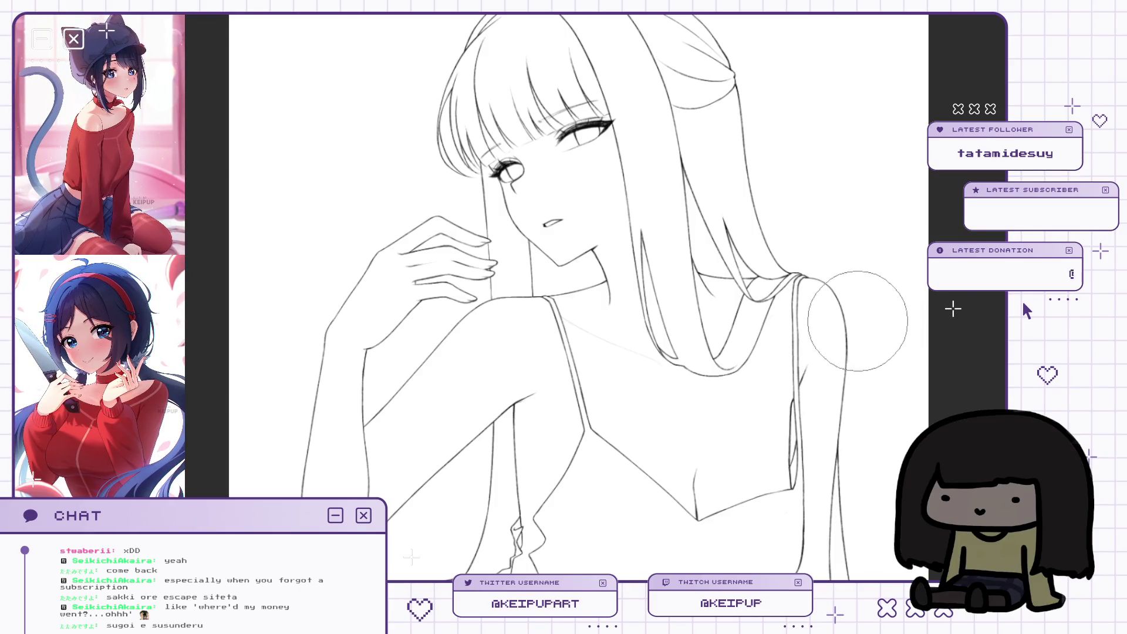
pyautogui.press('m')
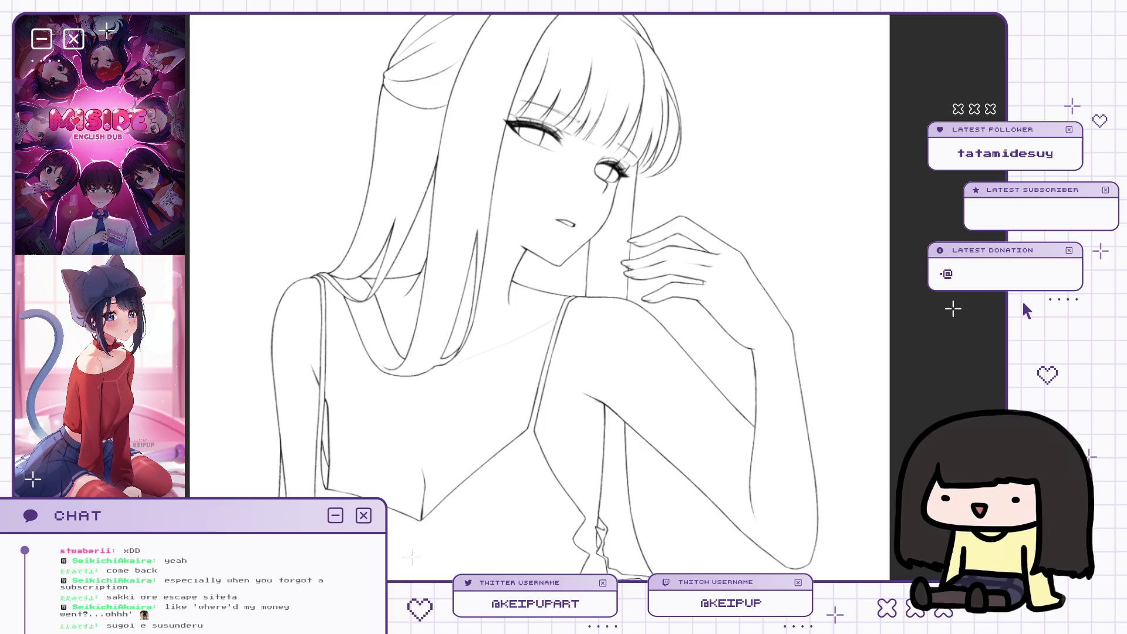
pyautogui.hotkey('ctrl', 'z')
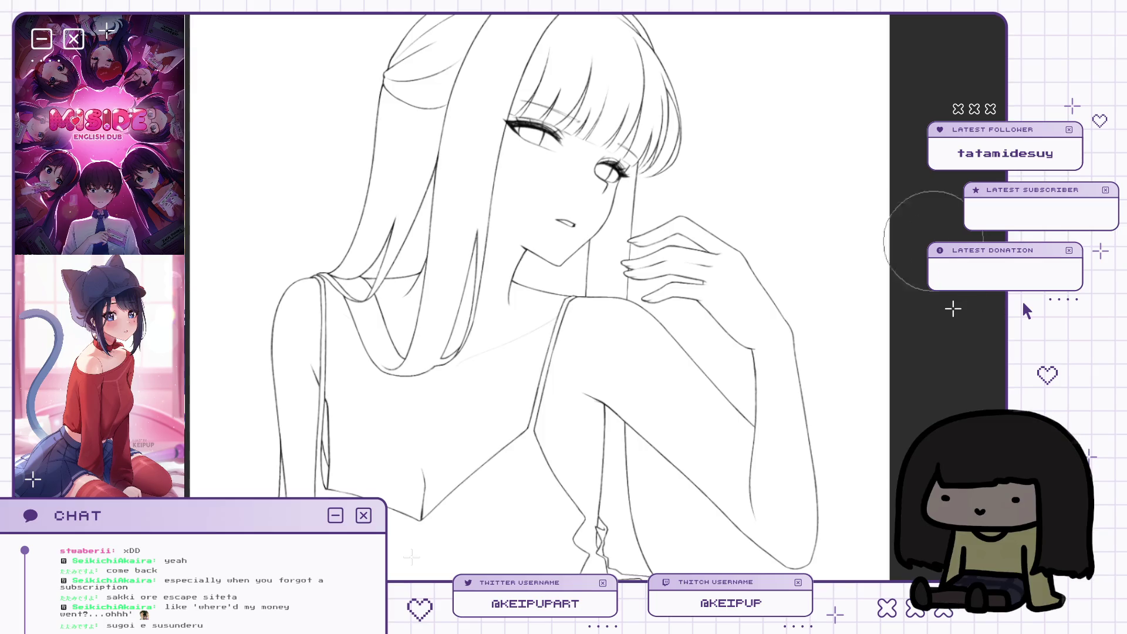
# Zoom in on the shoulder and hand and compare them in mirrored view.
pyautogui.press('h')
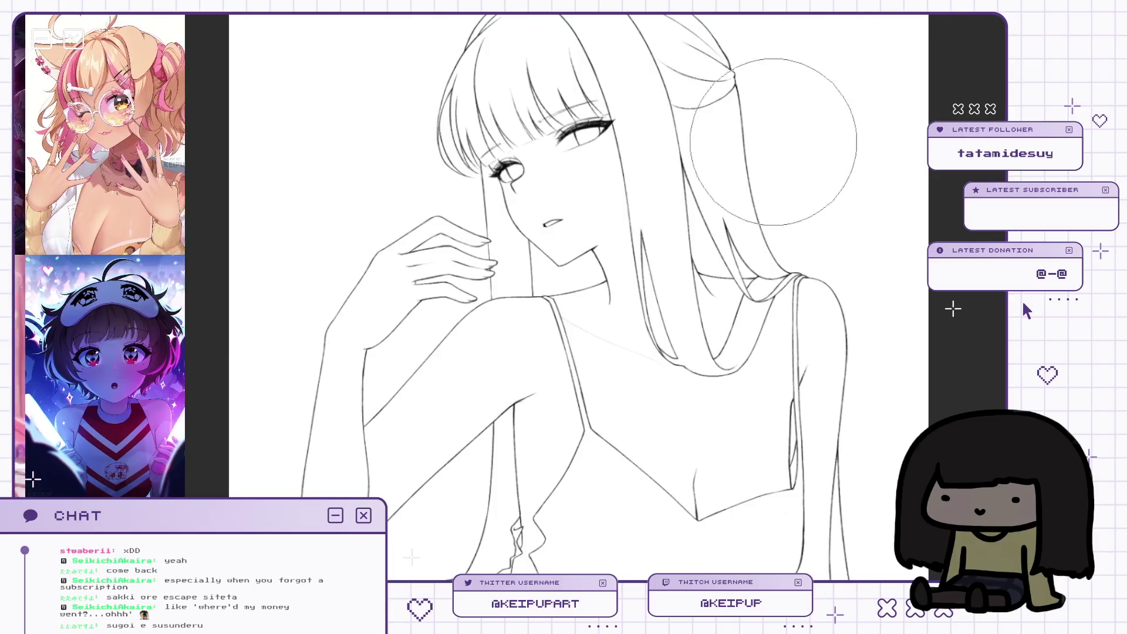
pyautogui.press('h')
pyautogui.hotkey('ctrl', '+')
pyautogui.hotkey('ctrl', '+')
pyautogui.hotkey('ctrl', '+')
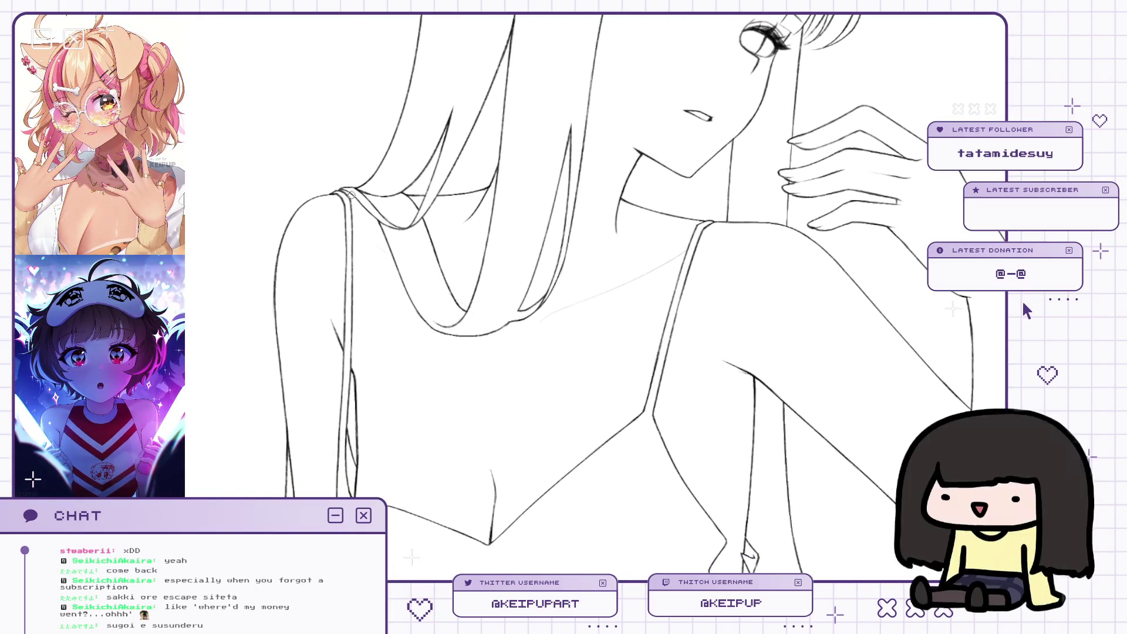
pyautogui.press('h')
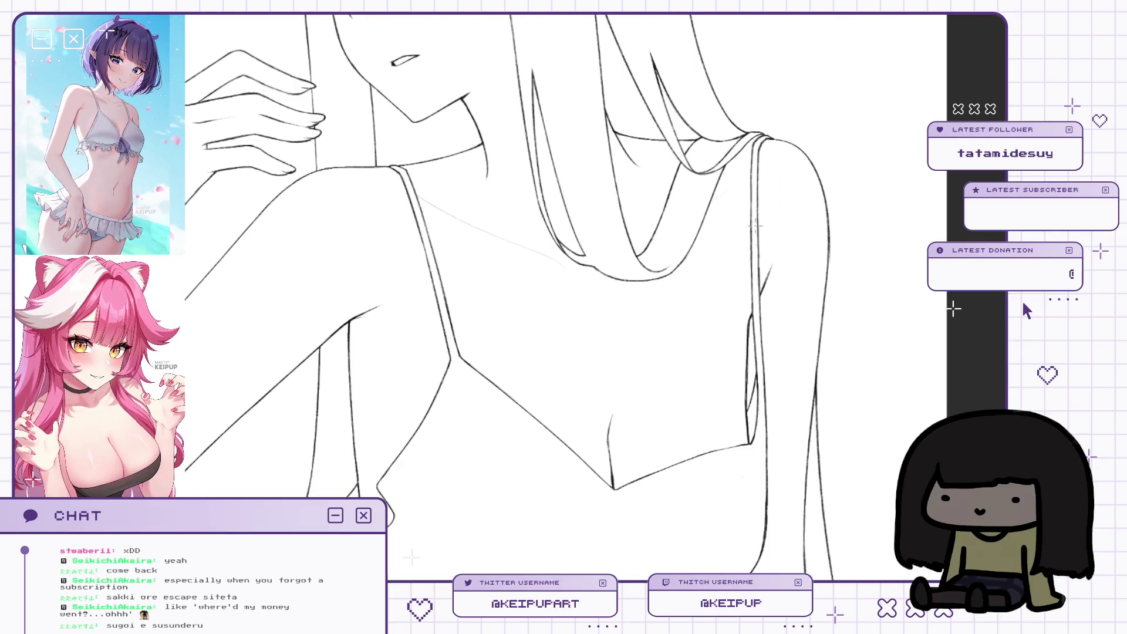
pyautogui.moveTo(768, 175)
pyautogui.mouseDown()
pyautogui.moveTo(840, 197)
pyautogui.moveTo(795, 201)
pyautogui.mouseUp()
pyautogui.press('h')
# Mirror the whole figure to check its balance, panning it up in the view.
pyautogui.scroll(-3, 795, 201)
pyautogui.press('h')
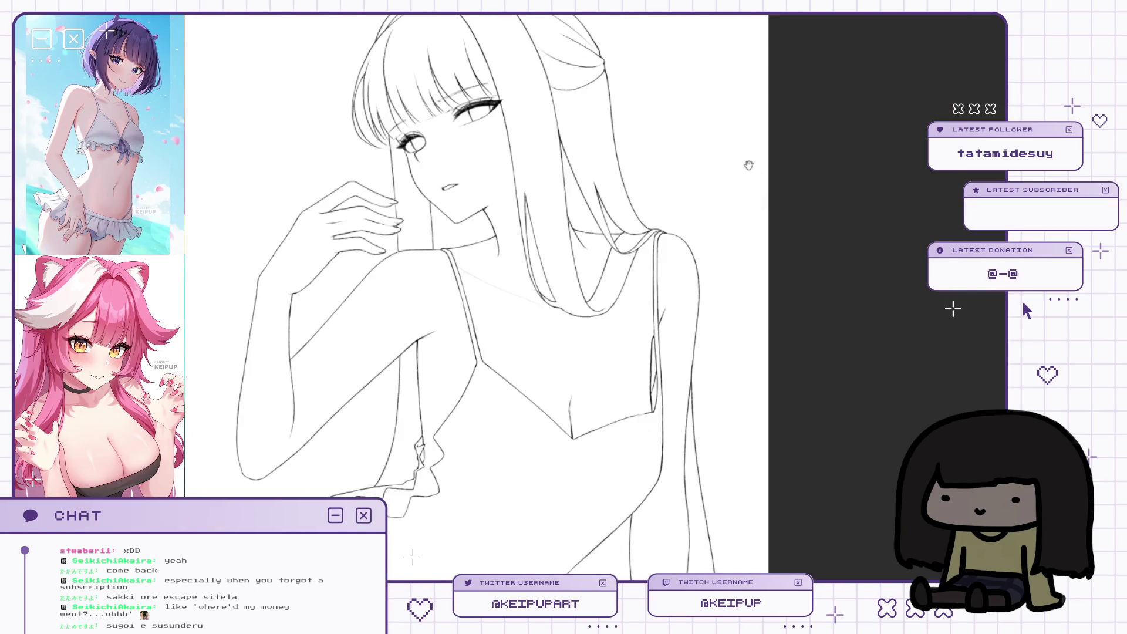
pyautogui.press('h')
pyautogui.scroll(1, 776, 194)
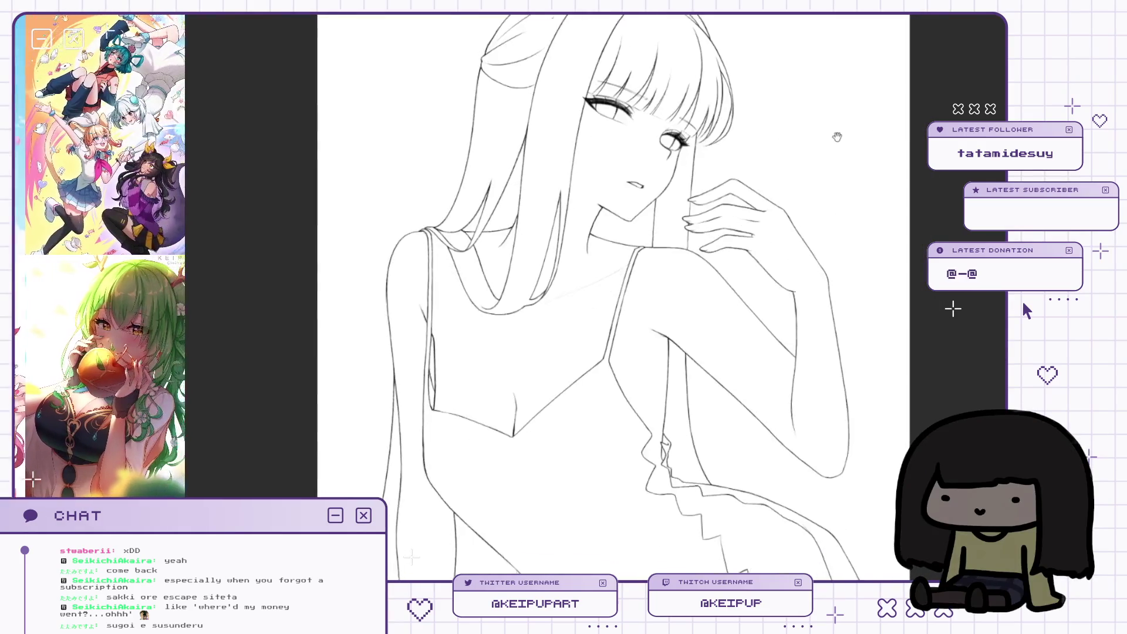
pyautogui.scroll(-2, 775, 194)
pyautogui.press('h')
pyautogui.moveTo(839, 287); pyautogui.dragTo(839, 129)
pyautogui.scroll(-1, 705, 322)
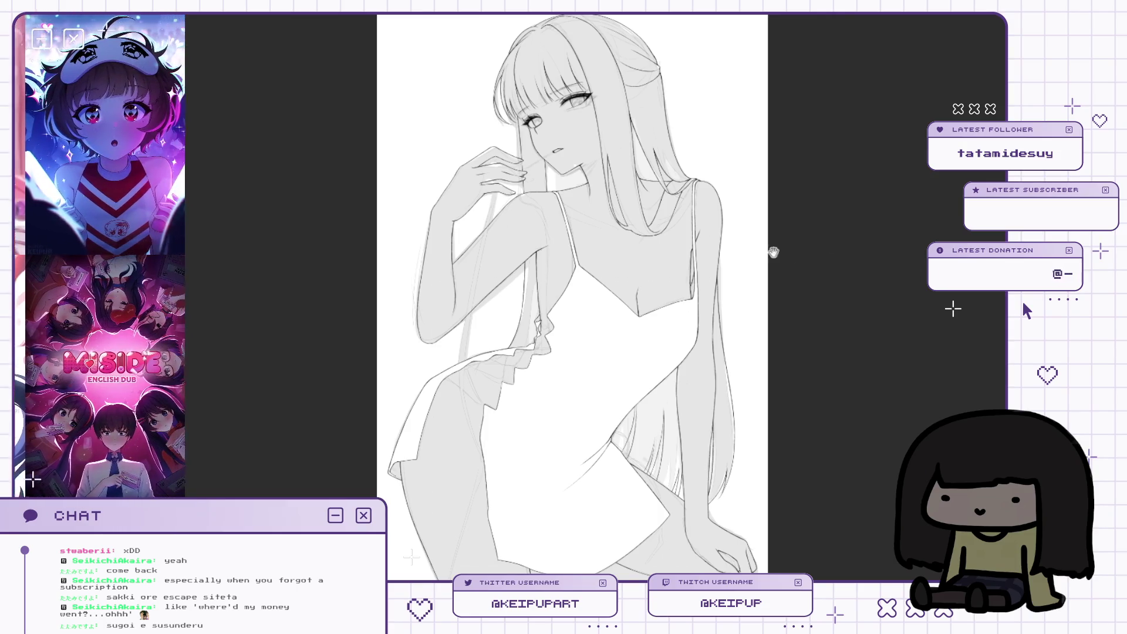
# Zoom and pan the view over the ruffle at the strap's end.
pyautogui.scroll(3, 594, 322)
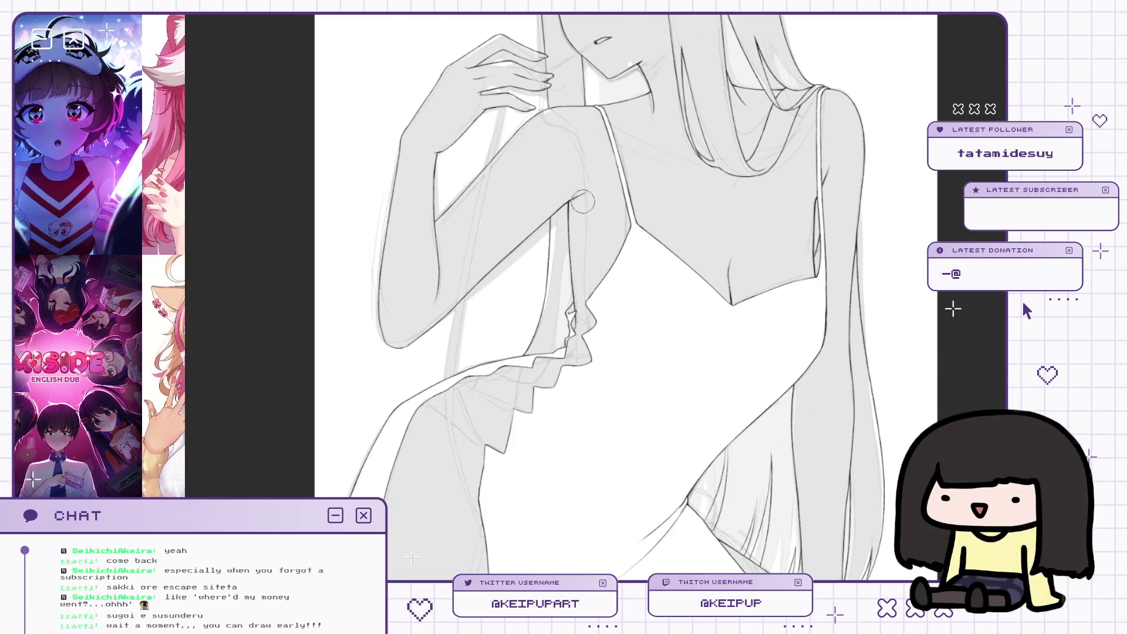
pyautogui.scroll(2, 599, 241)
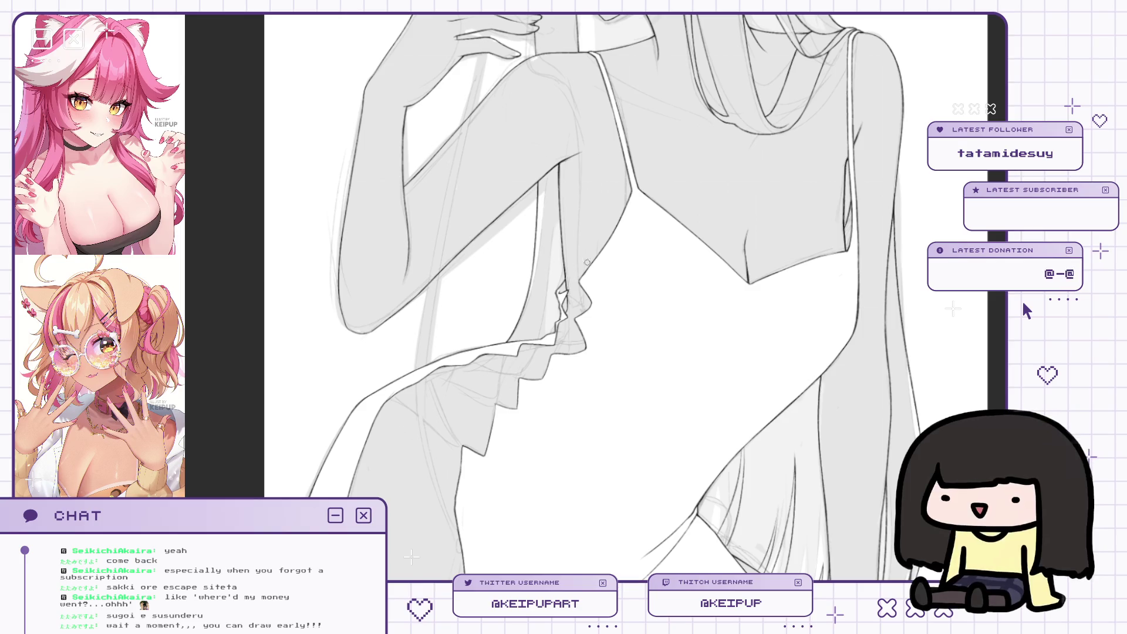
pyautogui.scroll(2, 593, 269)
pyautogui.scroll(2, 608, 256)
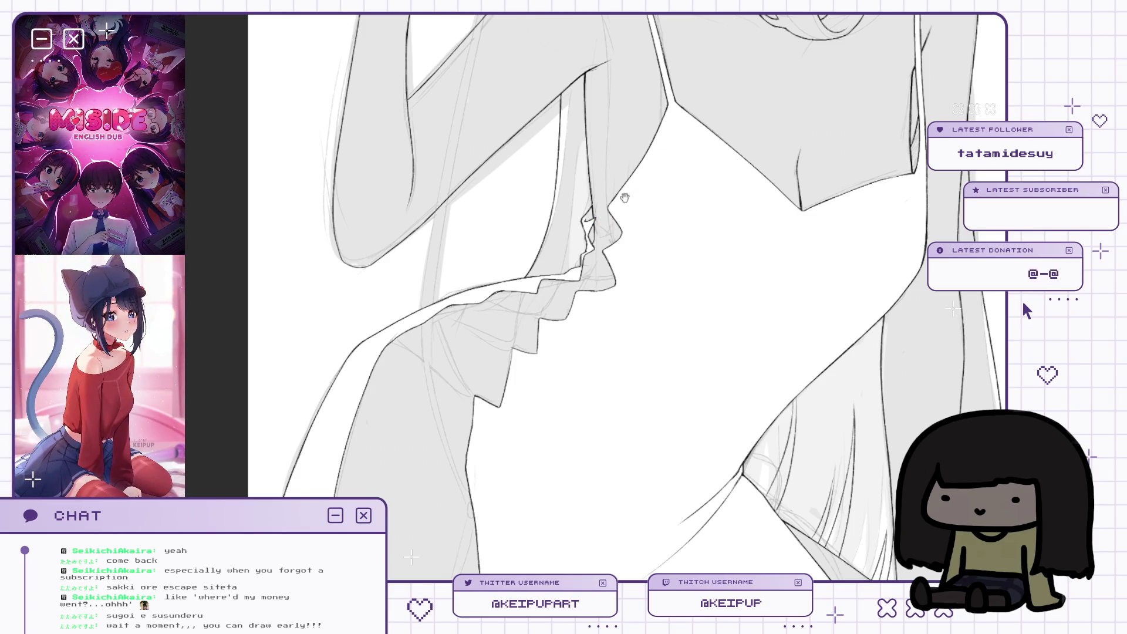
pyautogui.moveTo(680, 157); pyautogui.dragTo(680, 135)
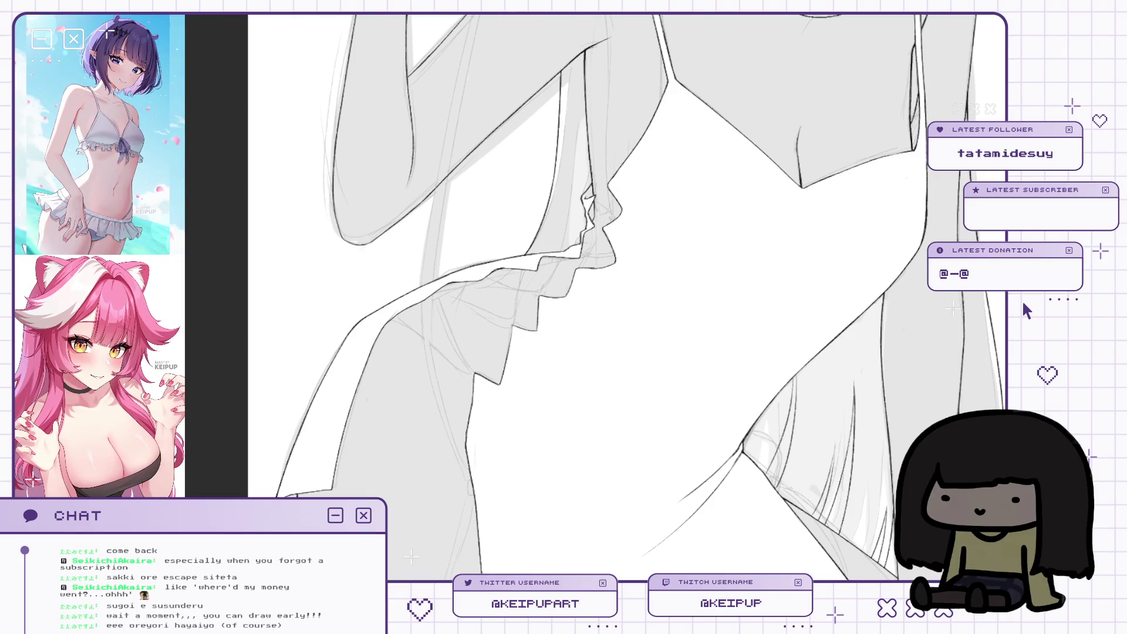
pyautogui.moveTo(634, 170)
pyautogui.mouseDown()
pyautogui.moveTo(636, 180)
pyautogui.moveTo(595, 202)
pyautogui.mouseUp()
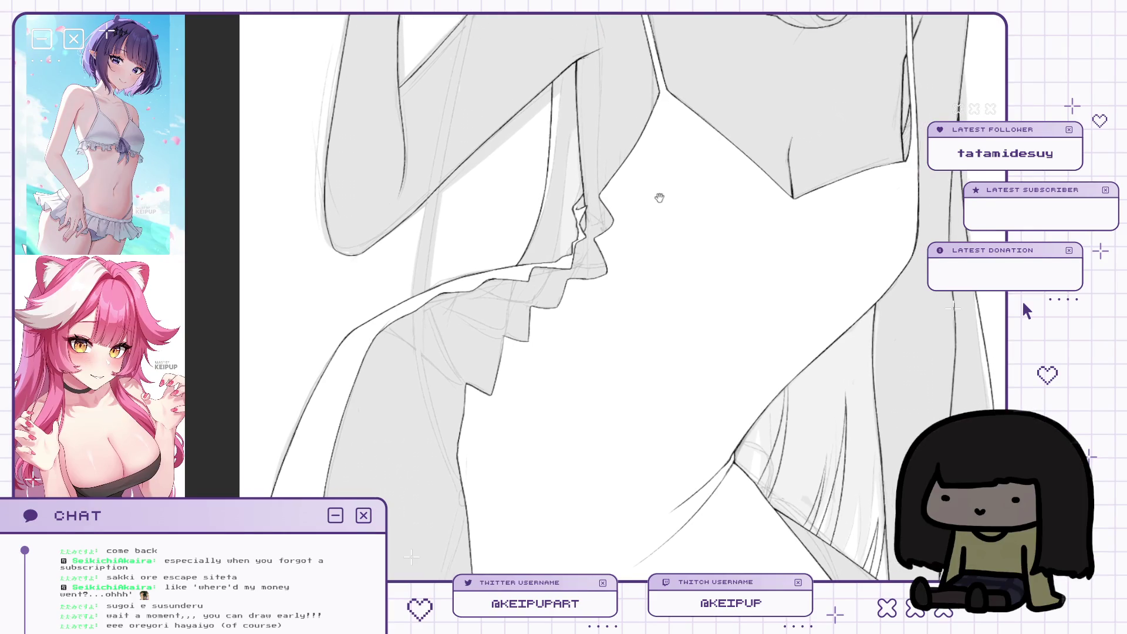
pyautogui.scroll(3, 629, 189)
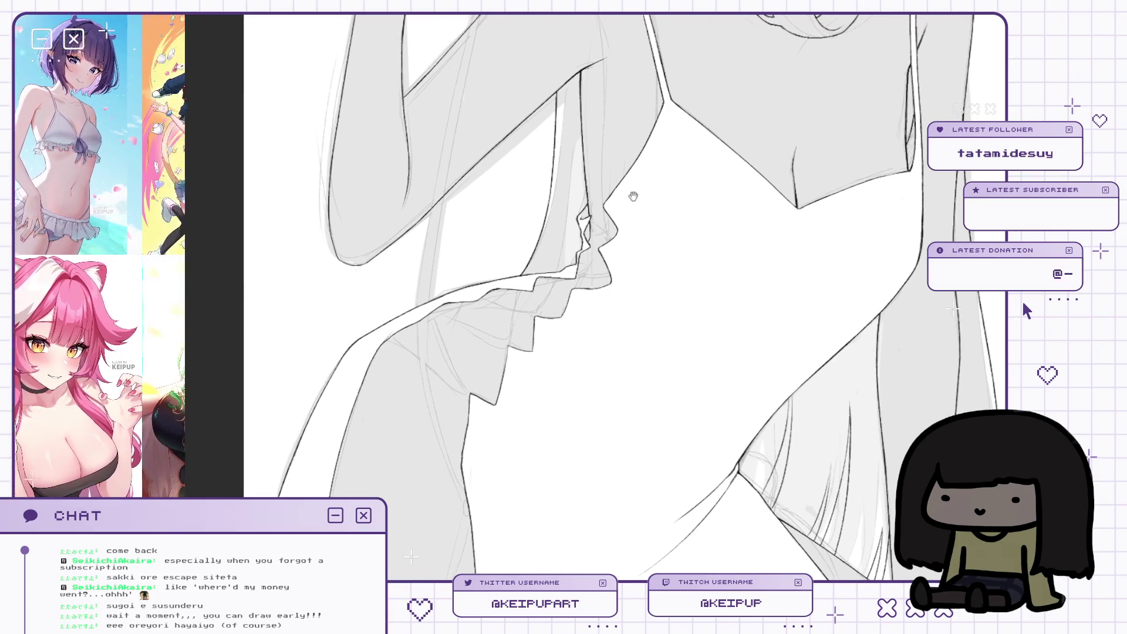
pyautogui.scroll(1, 615, 201)
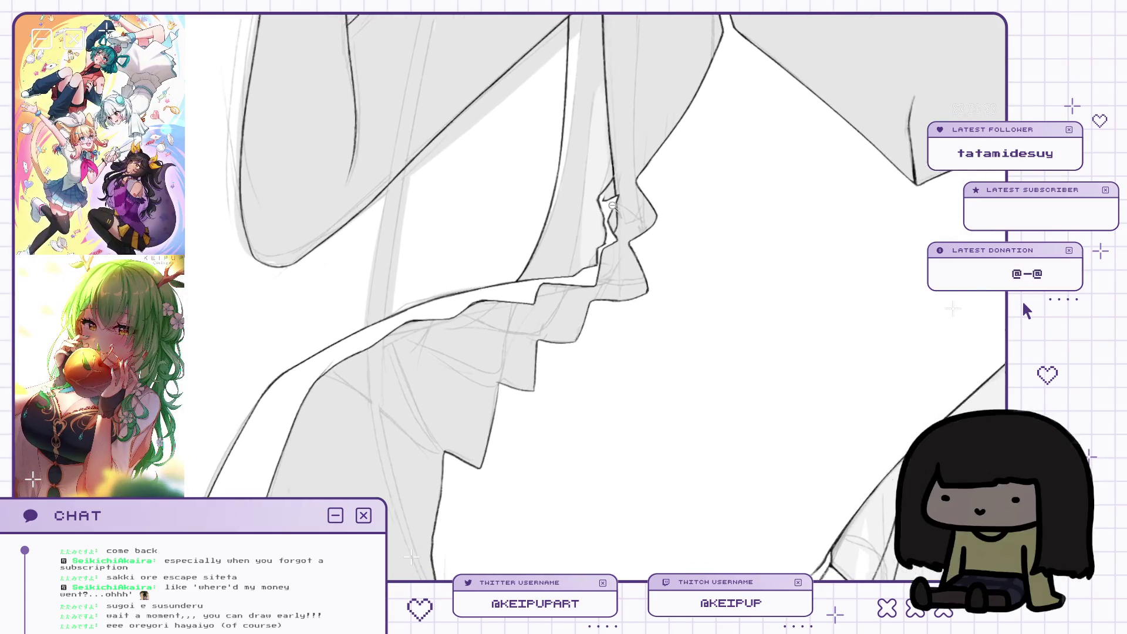
# Frame the ruffled neckline and erase the left part of the ribbon loop.
pyautogui.moveTo(622, 269); pyautogui.dragTo(654, 241)
pyautogui.scroll(2, 654, 240)
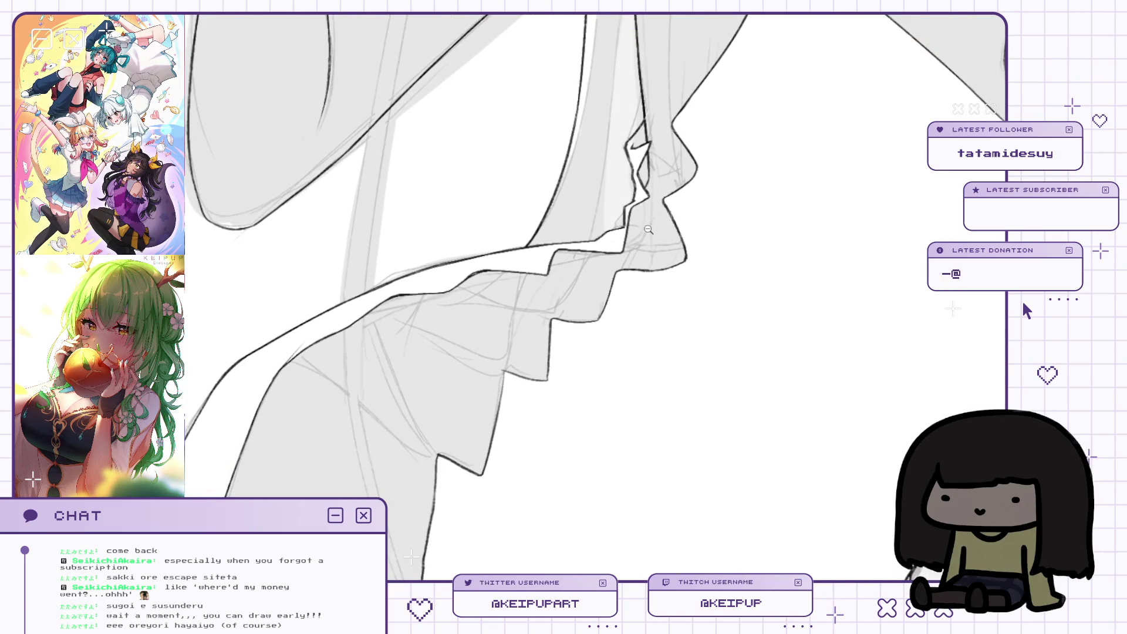
pyautogui.scroll(2, 687, 135)
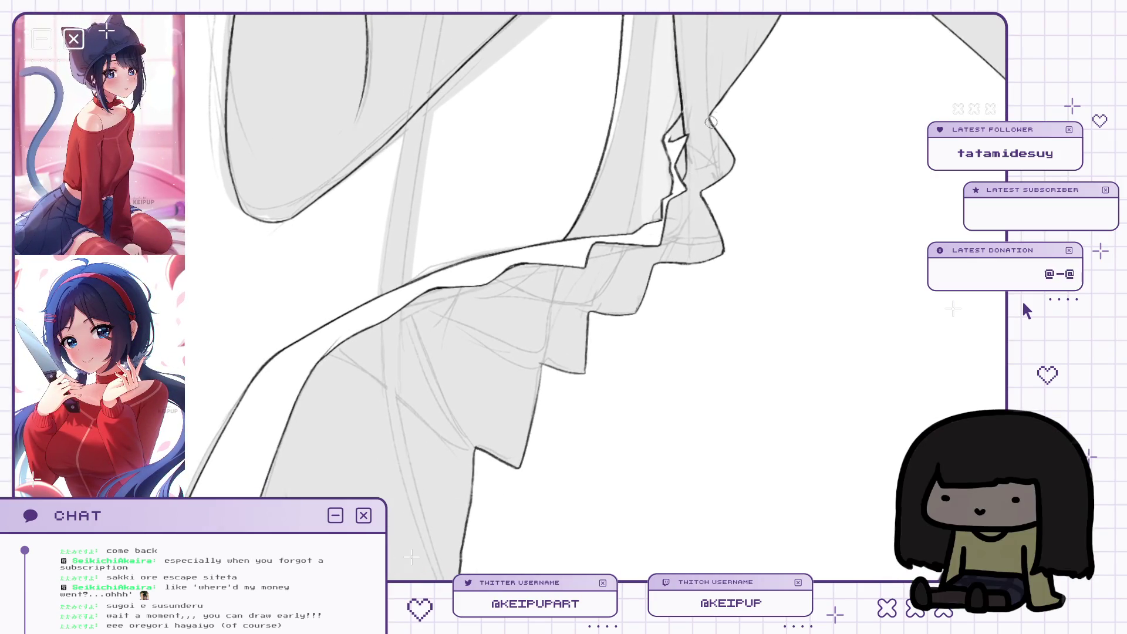
pyautogui.scroll(-2, 681, 150)
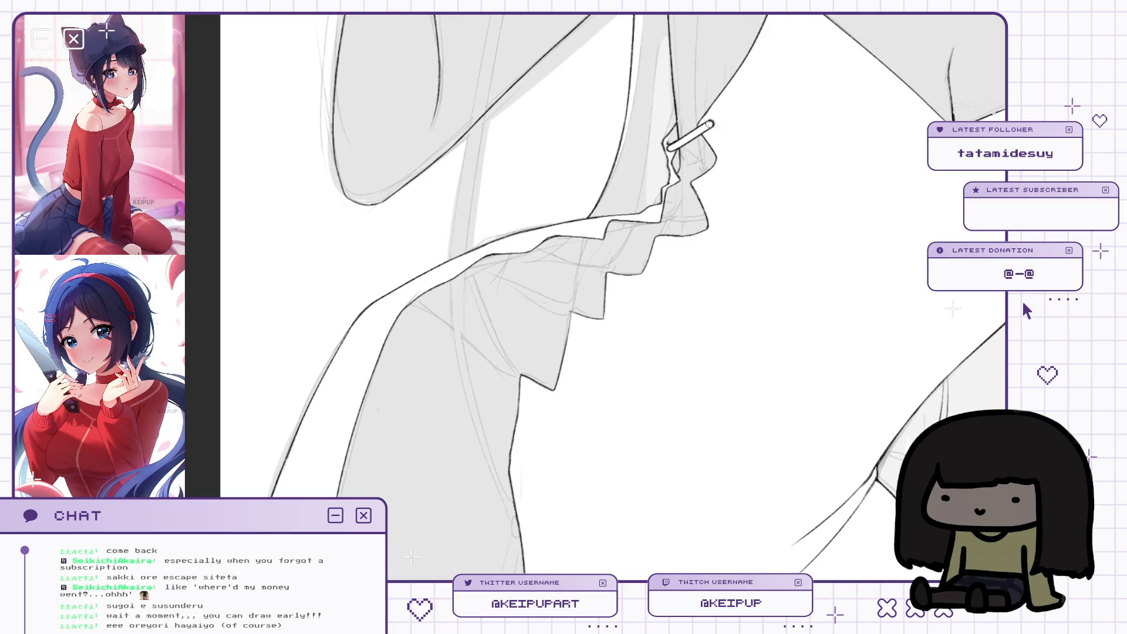
pyautogui.scroll(-2, 697, 154)
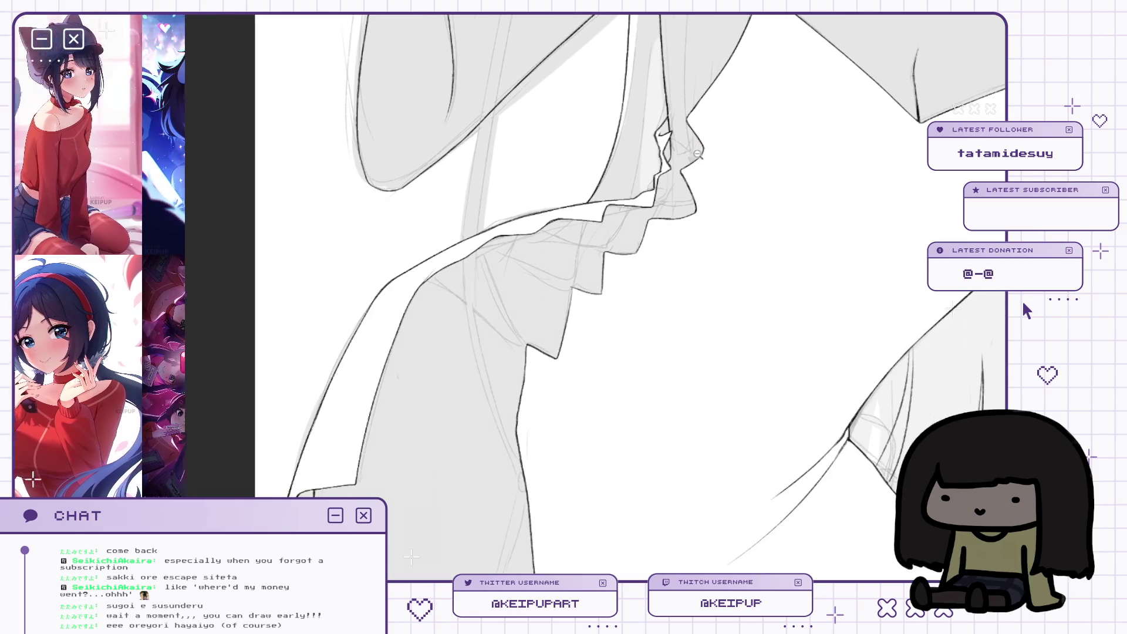
pyautogui.scroll(-1, 698, 154)
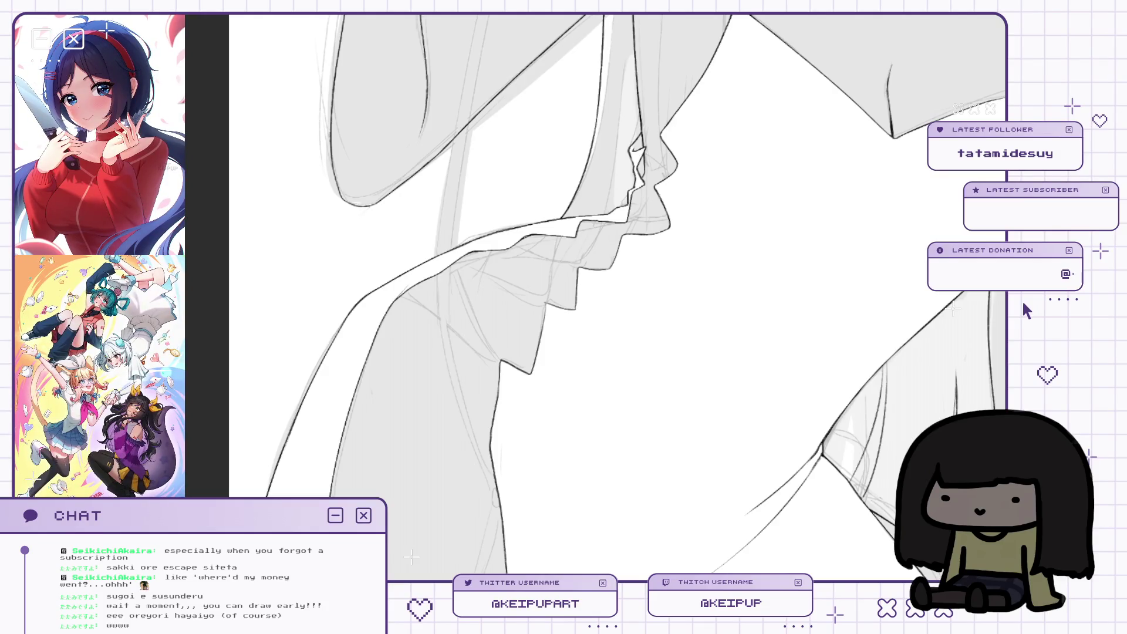
pyautogui.scroll(1, 705, 159)
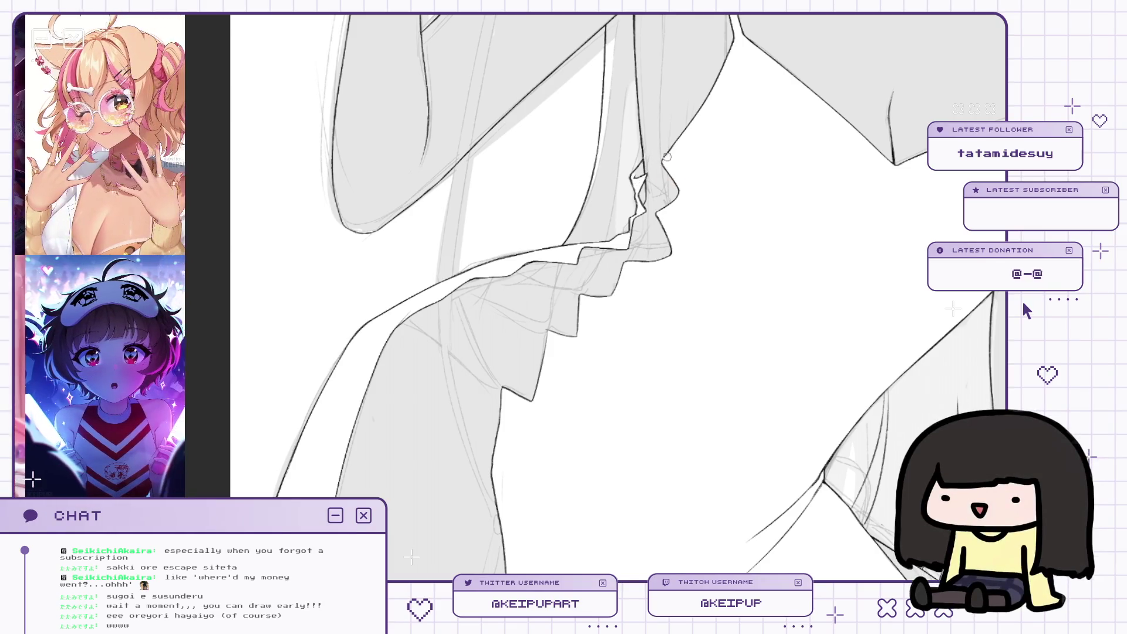
pyautogui.moveTo(644, 175)
pyautogui.mouseDown()
pyautogui.moveTo(666, 160)
pyautogui.moveTo(645, 182)
pyautogui.moveTo(651, 217)
pyautogui.mouseUp()
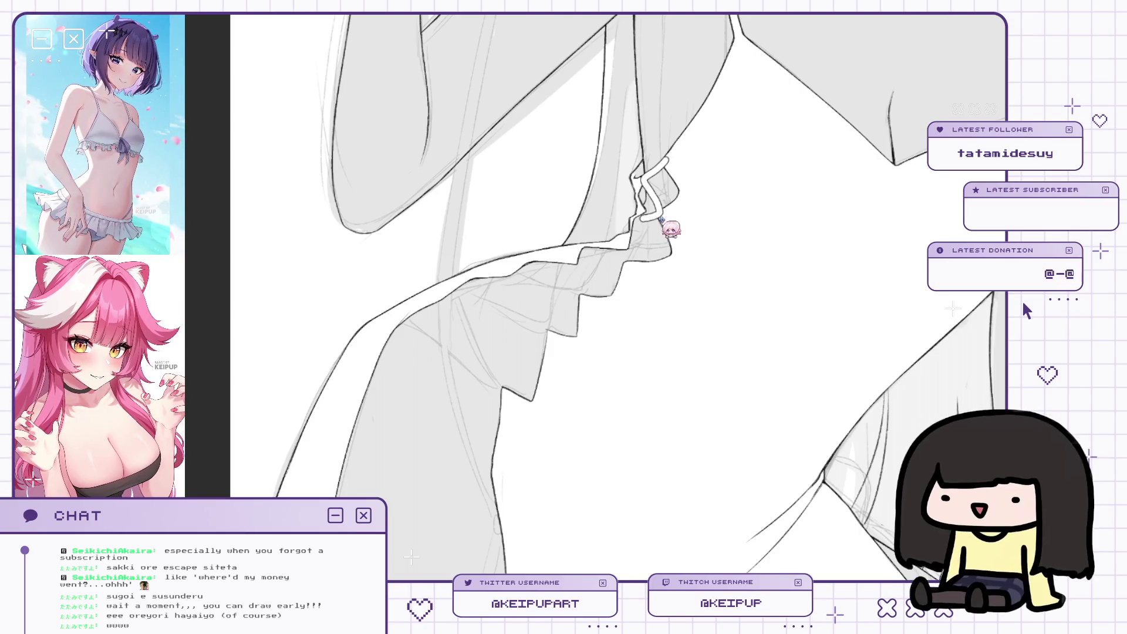
# Draw the looping ribbon at the lips and extend it across the neckline.
pyautogui.hotkey('ctrl', 'z')
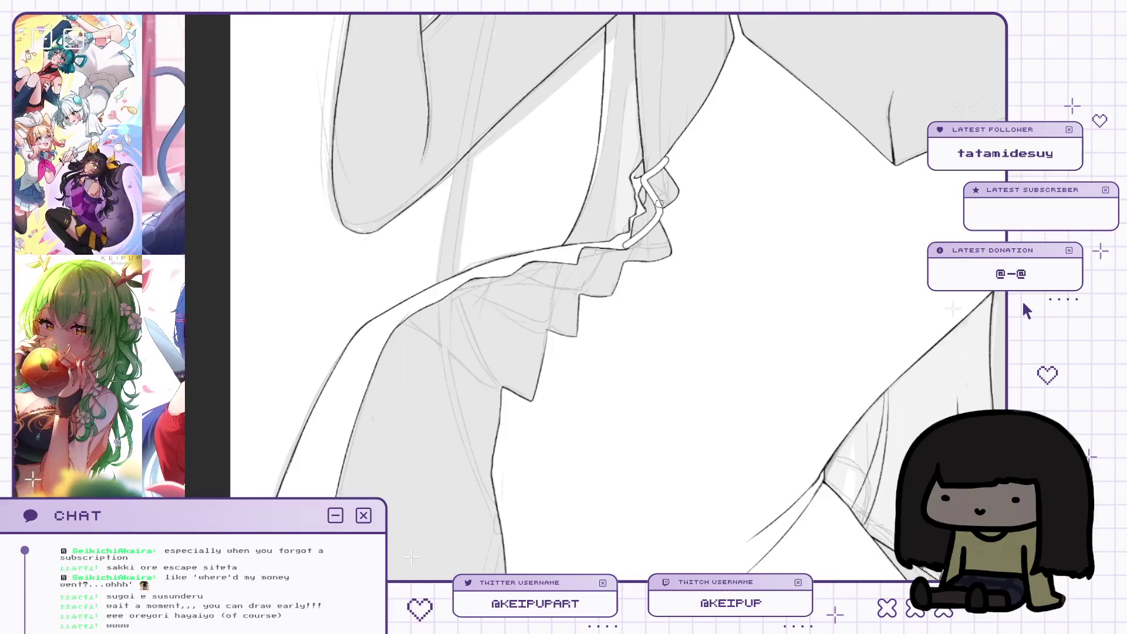
pyautogui.moveTo(668, 163); pyautogui.dragTo(655, 197)
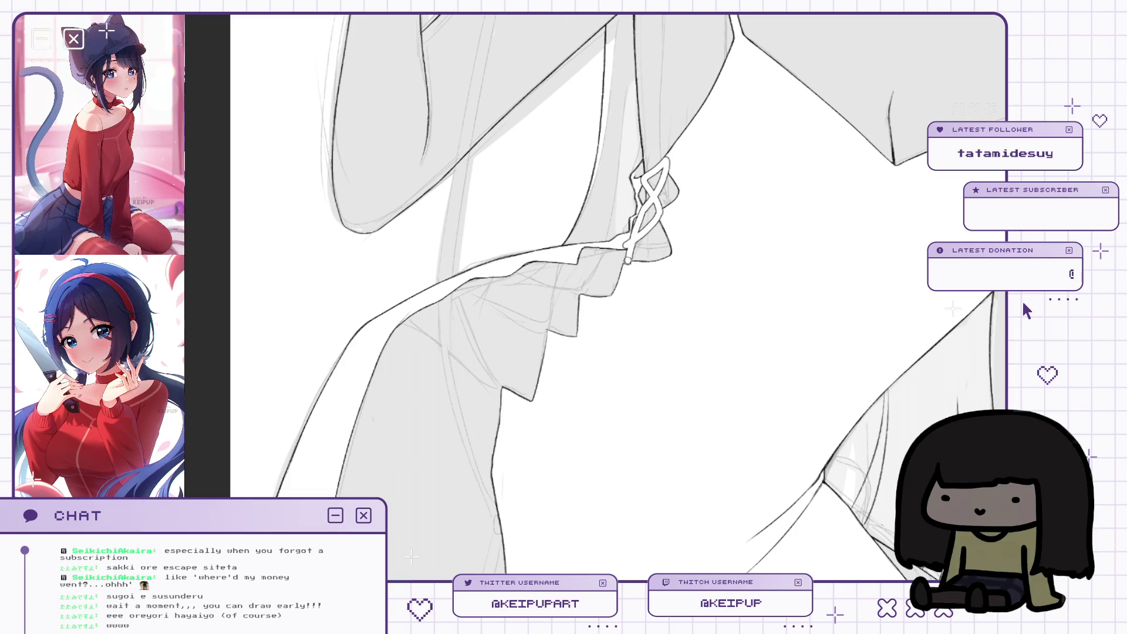
pyautogui.moveTo(626, 249); pyautogui.dragTo(588, 289)
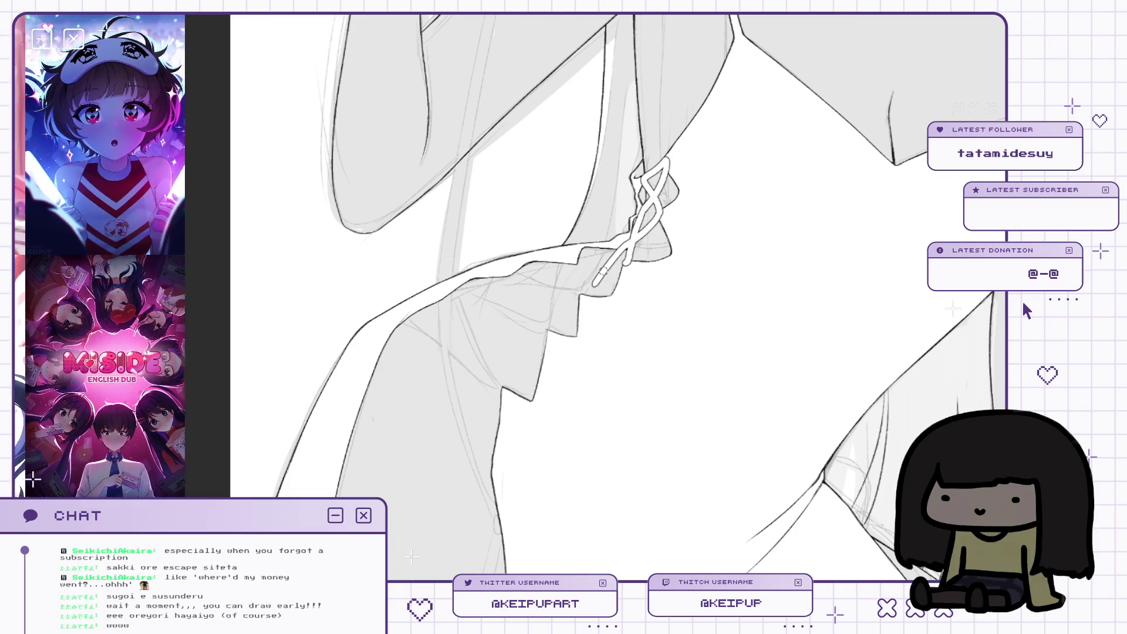
pyautogui.hotkey('ctrl', 'z')
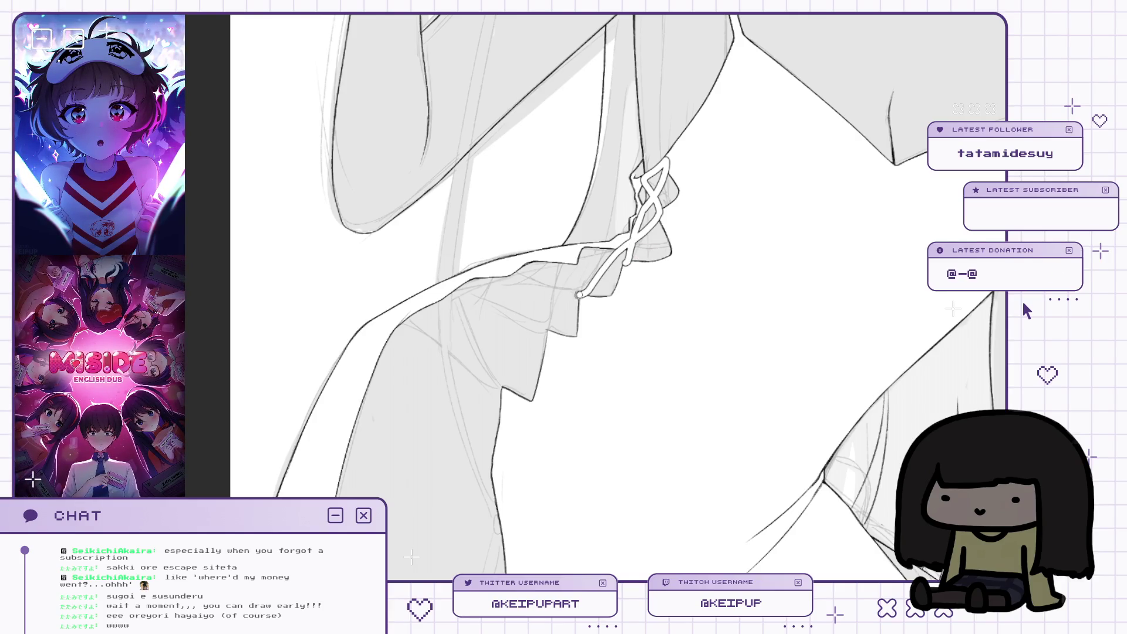
pyautogui.moveTo(560, 292); pyautogui.dragTo(500, 276)
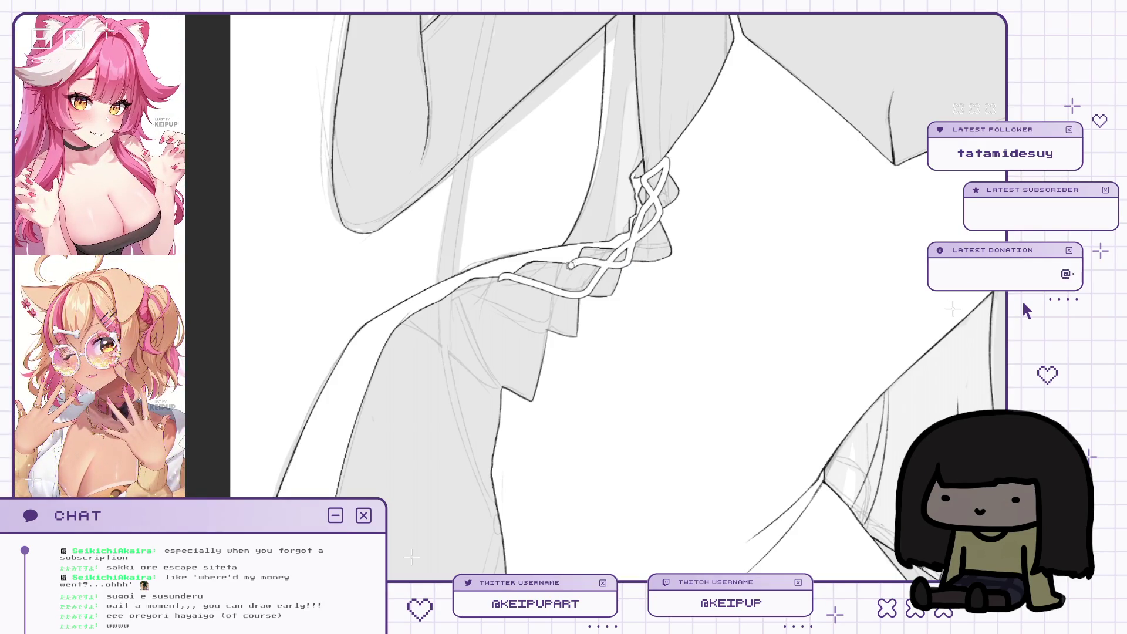
# Erase the stray lower ribbon loops, add a small button dot, and check the lacing mirrored.
pyautogui.press('h')
pyautogui.press('h')
pyautogui.moveTo(537, 331)
pyautogui.mouseDown()
pyautogui.moveTo(623, 253)
pyautogui.moveTo(587, 265)
pyautogui.moveTo(549, 328)
pyautogui.mouseUp()
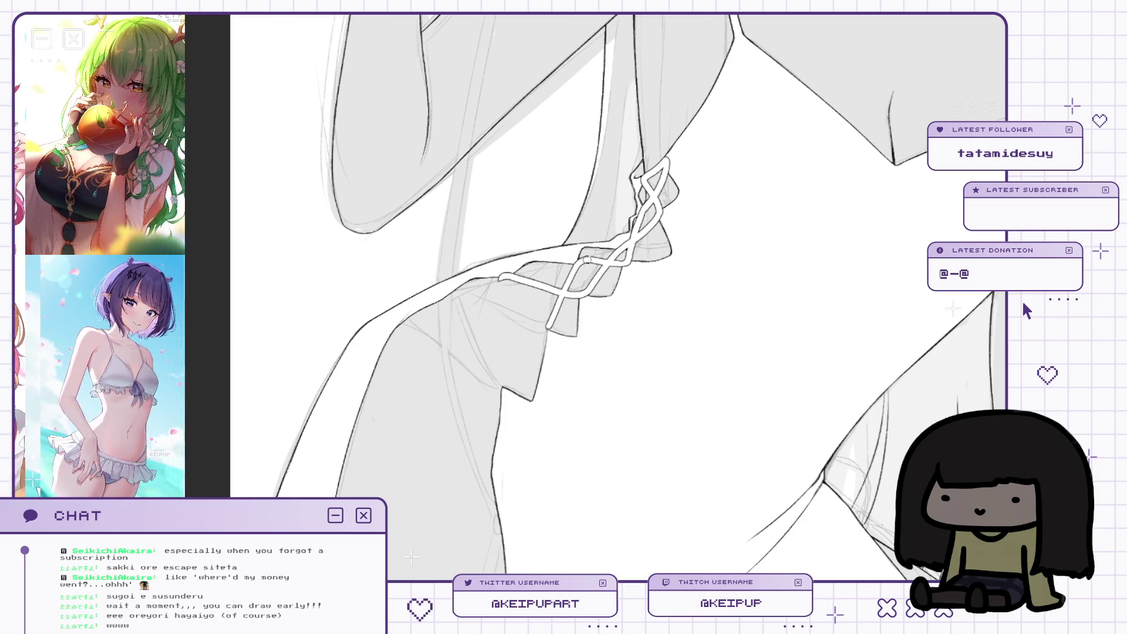
pyautogui.moveTo(630, 220); pyautogui.dragTo(630, 195)
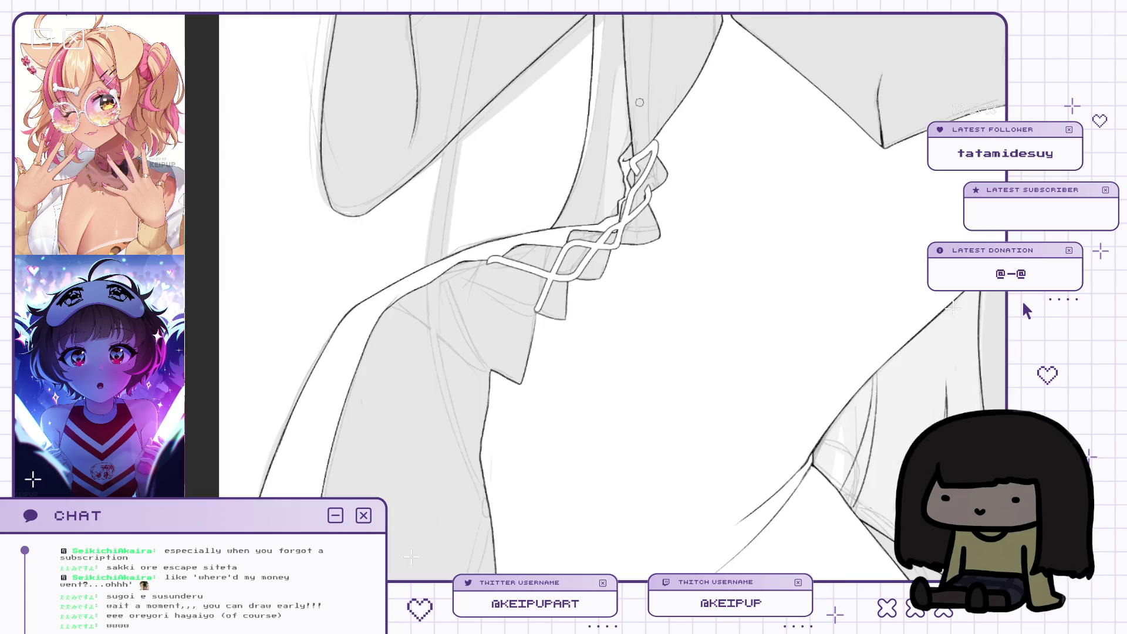
pyautogui.click(633, 166)
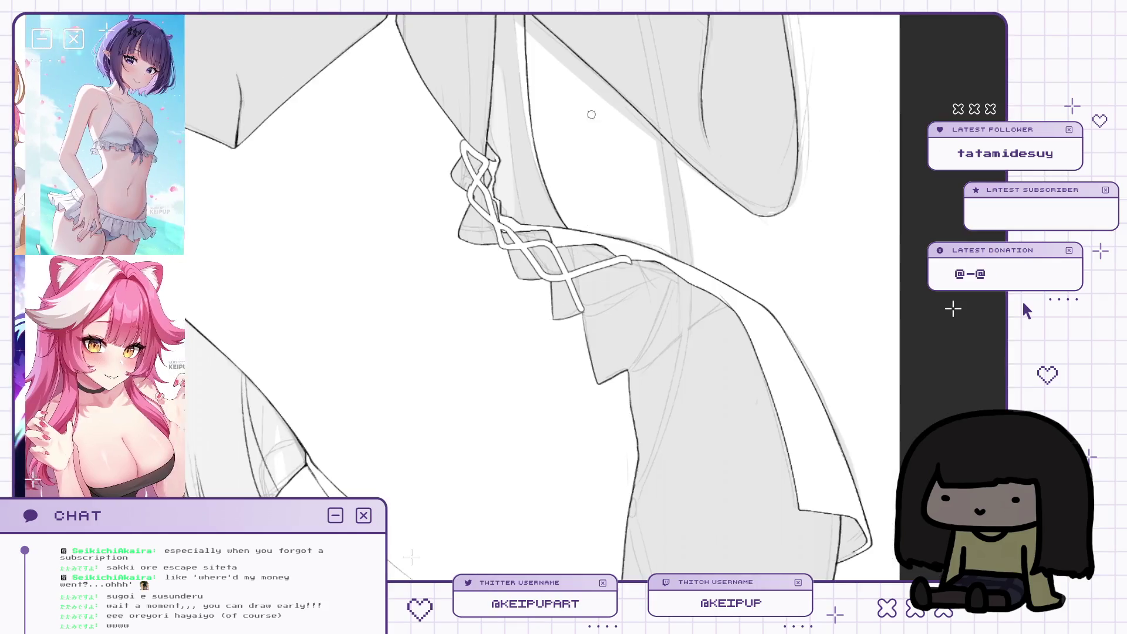
pyautogui.press('h')
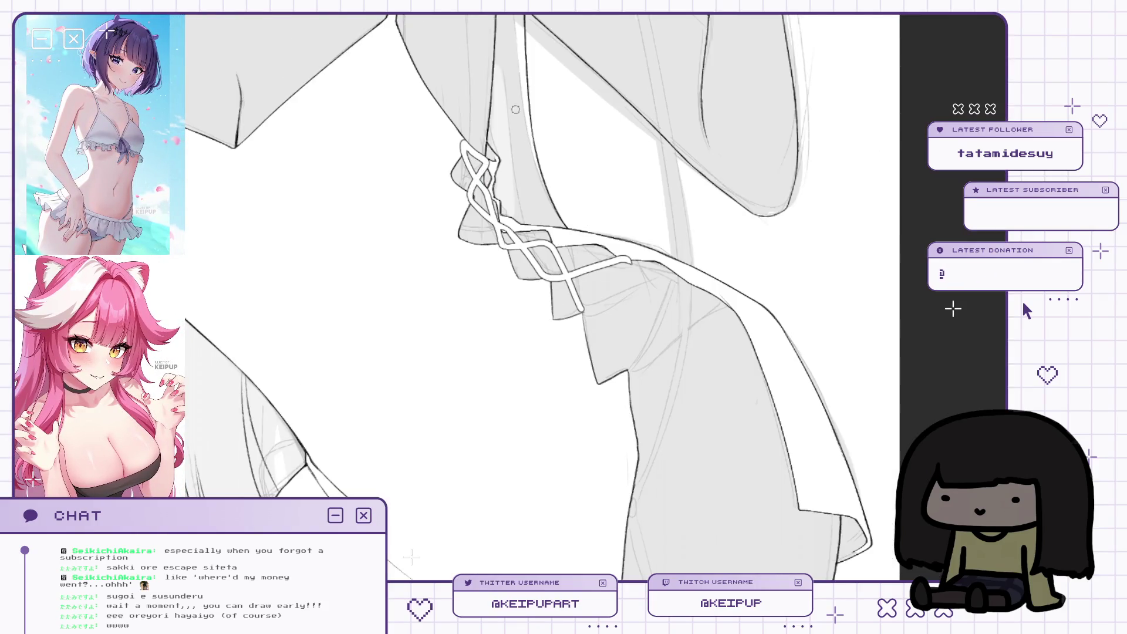
pyautogui.press('h')
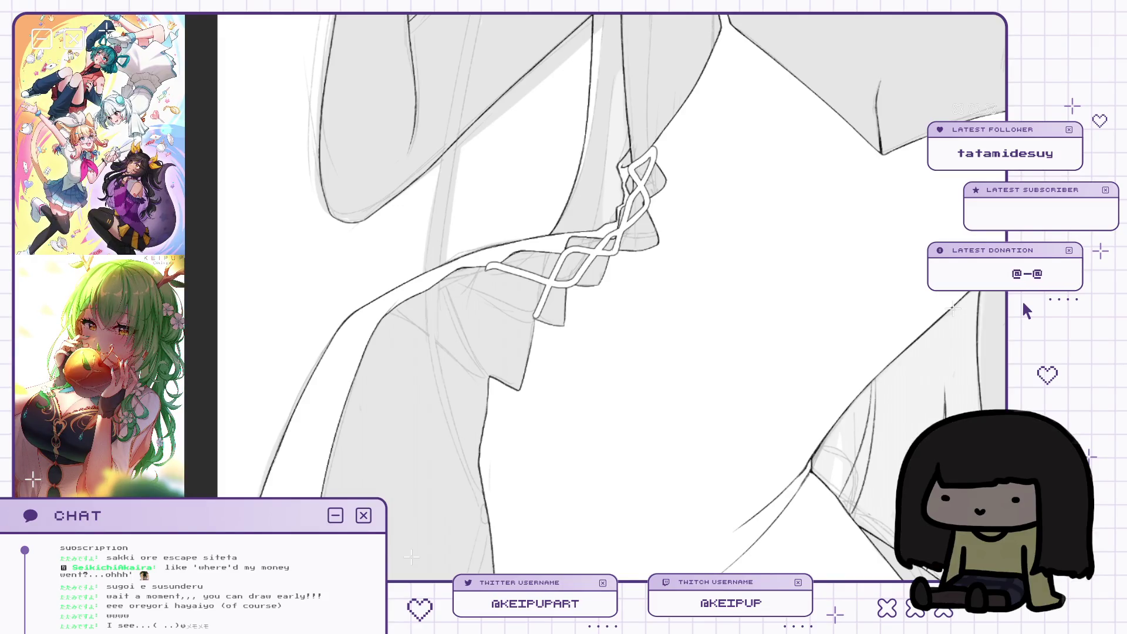
pyautogui.moveTo(674, 198); pyautogui.dragTo(685, 172)
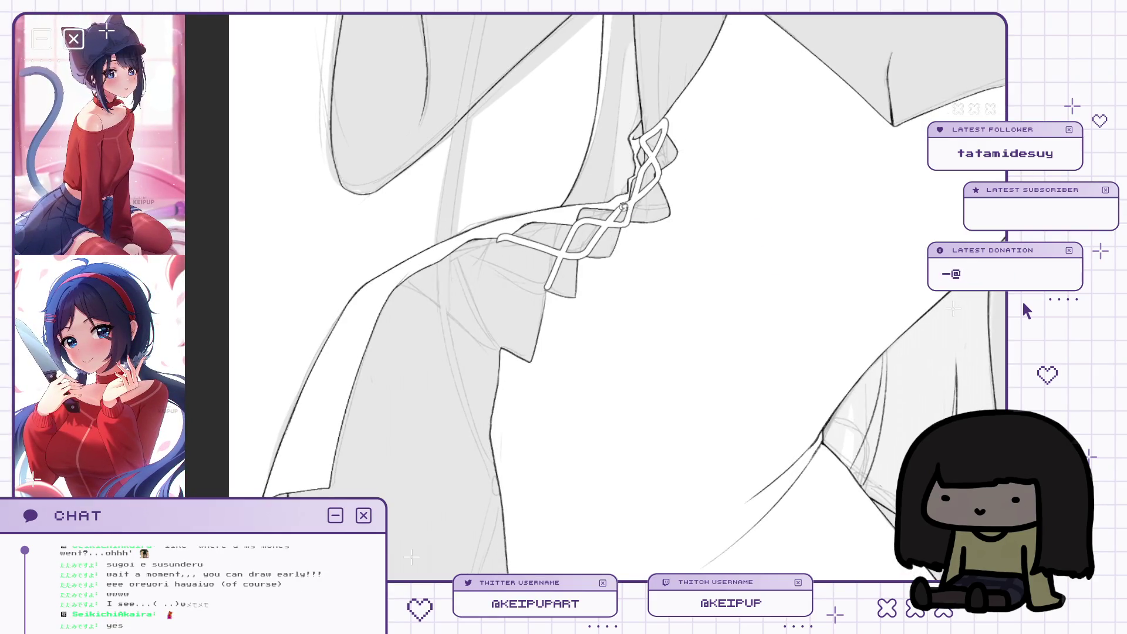
pyautogui.scroll(2, 623, 169)
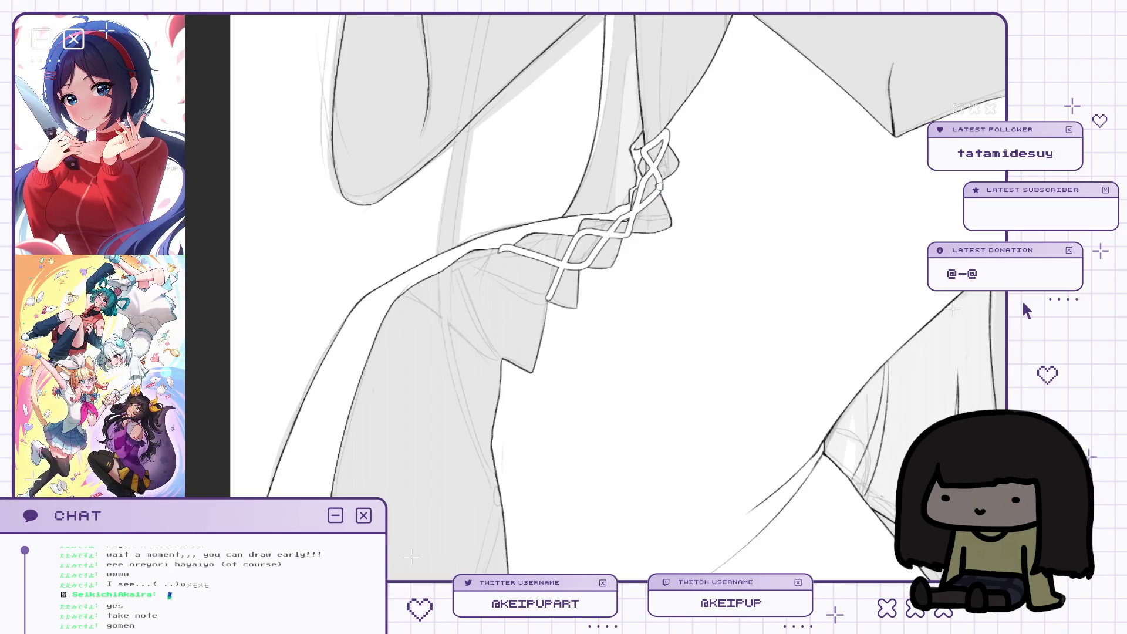
pyautogui.scroll(2, 658, 91)
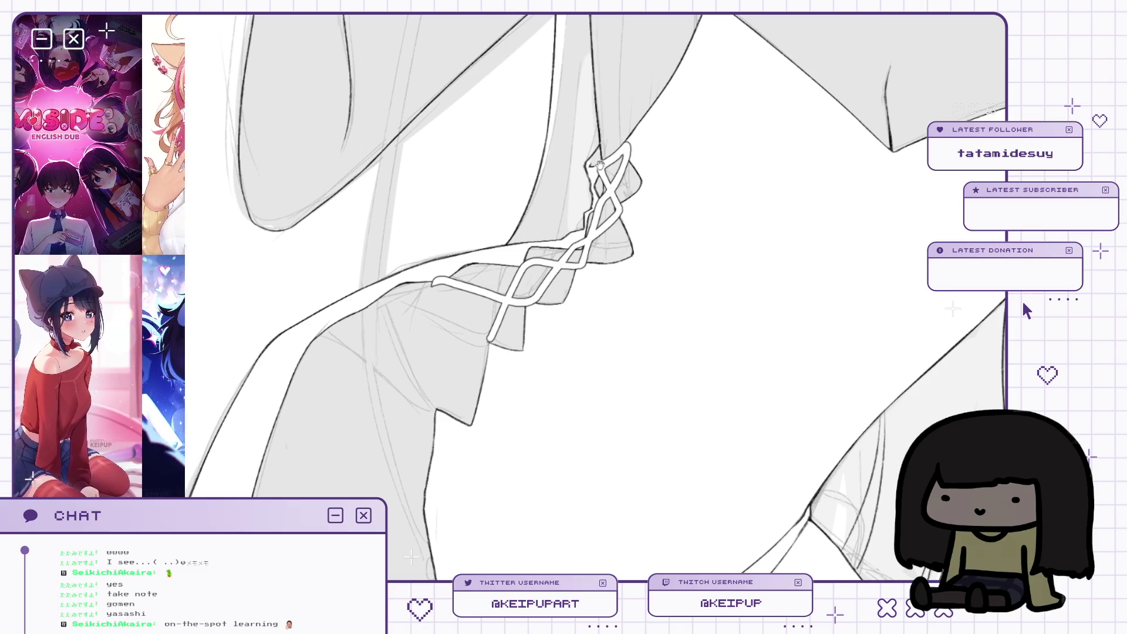
pyautogui.moveTo(587, 246); pyautogui.dragTo(625, 206)
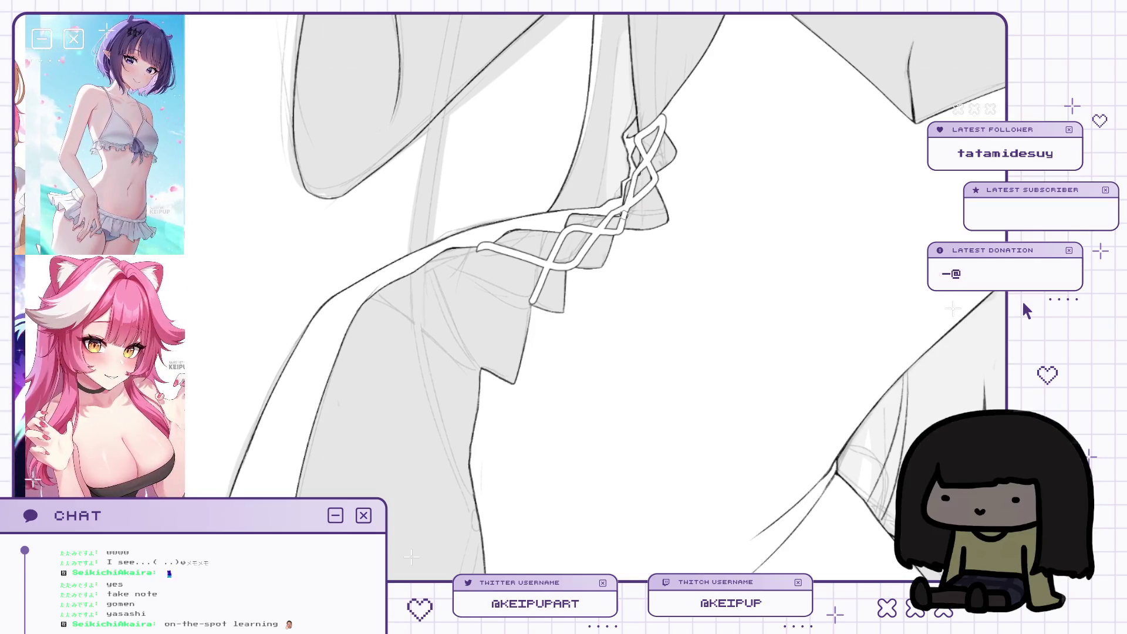
pyautogui.keyDown('alt'); pyautogui.click(641, 220); pyautogui.keyUp('alt')
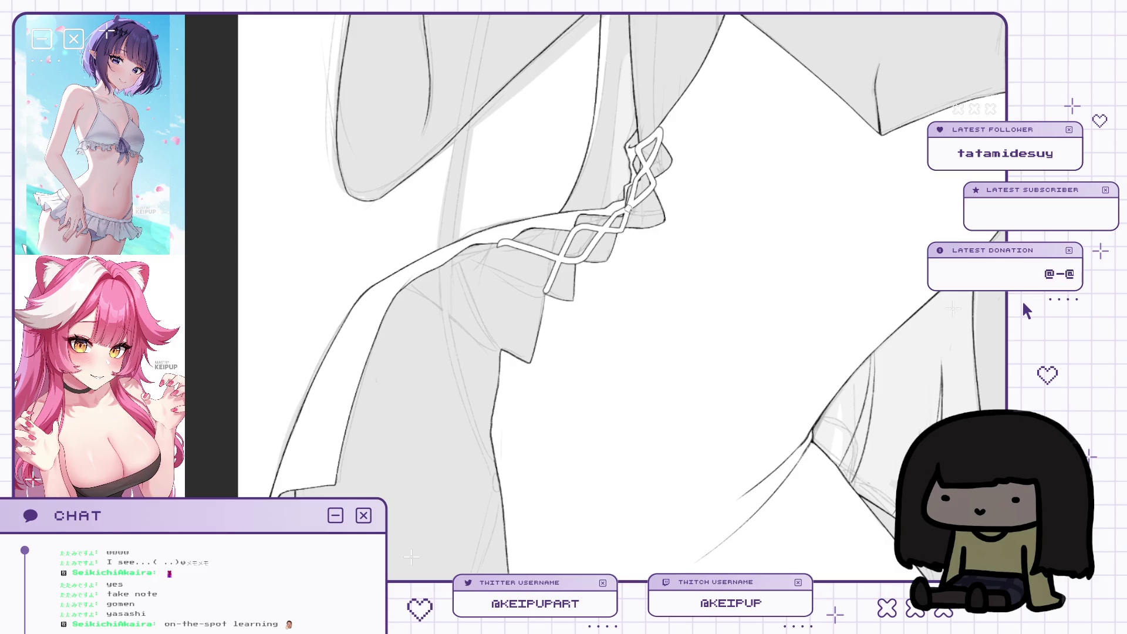
pyautogui.moveTo(585, 222); pyautogui.dragTo(601, 211)
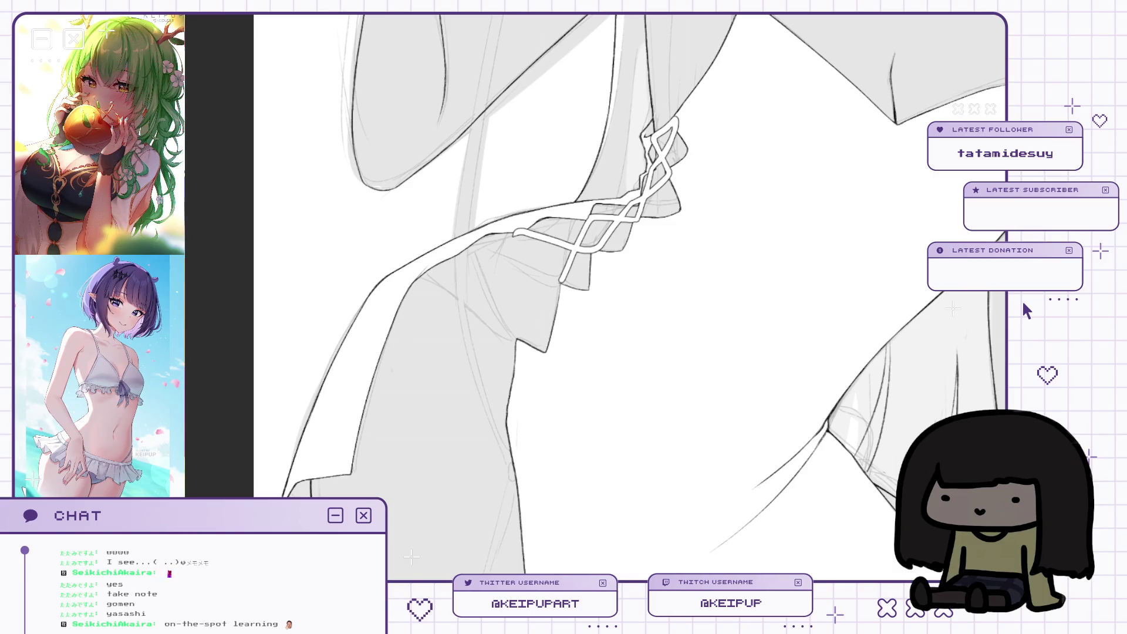
pyautogui.moveTo(623, 179); pyautogui.dragTo(649, 155)
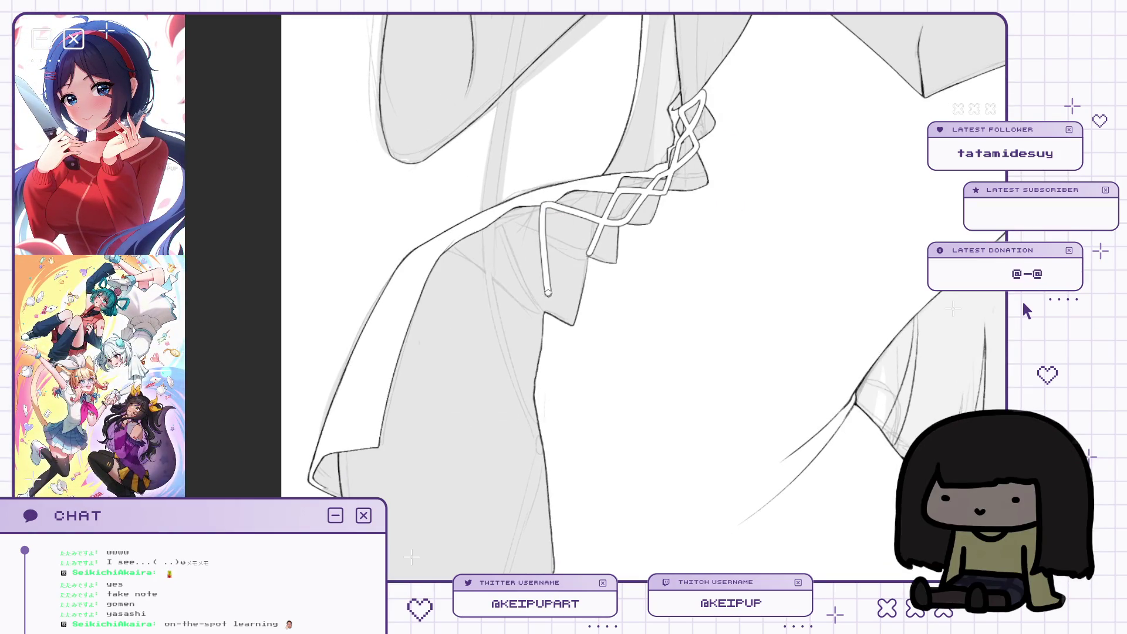
pyautogui.hotkey('ctrl', 'z')
pyautogui.hotkey('ctrl', 'z')
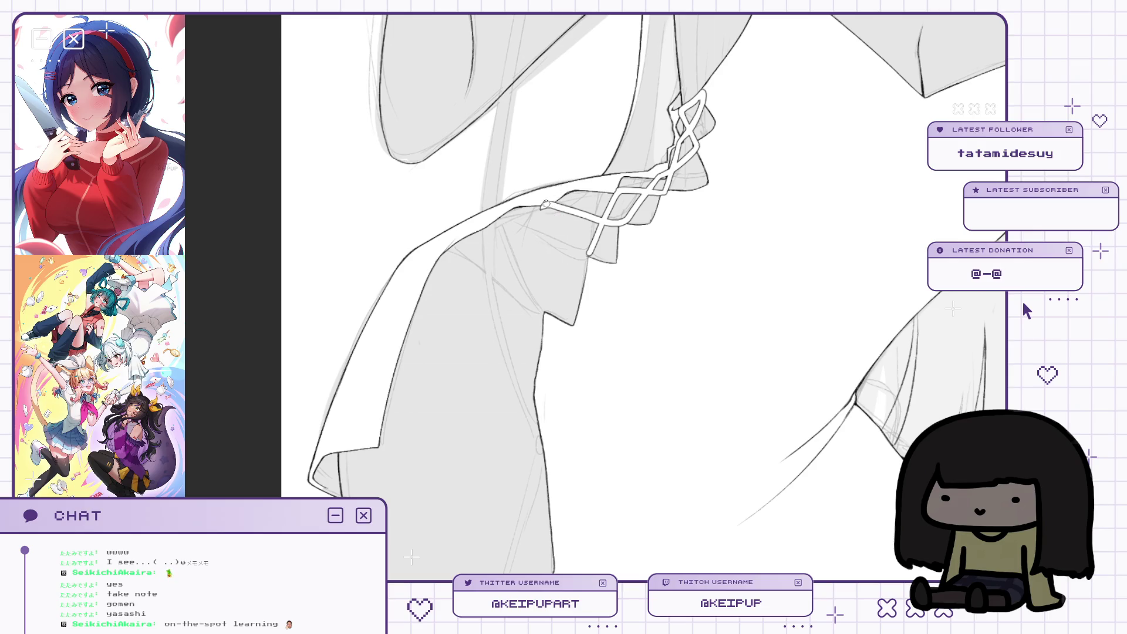
pyautogui.press('h')
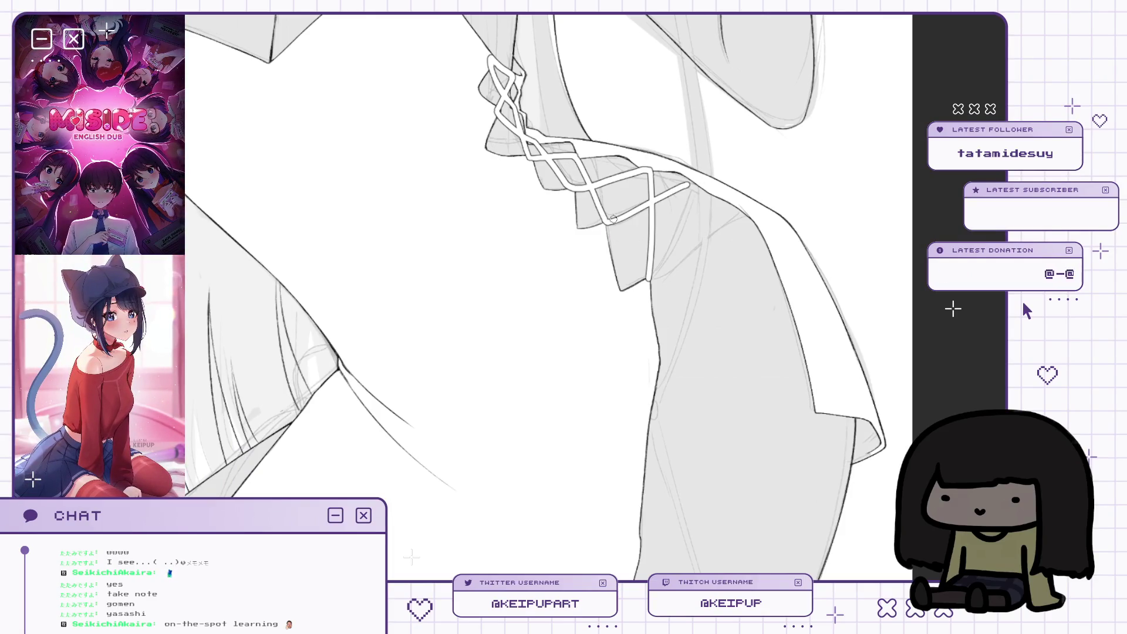
pyautogui.moveTo(695, 179)
pyautogui.mouseDown()
pyautogui.moveTo(650, 277)
pyautogui.moveTo(739, 213)
pyautogui.mouseUp()
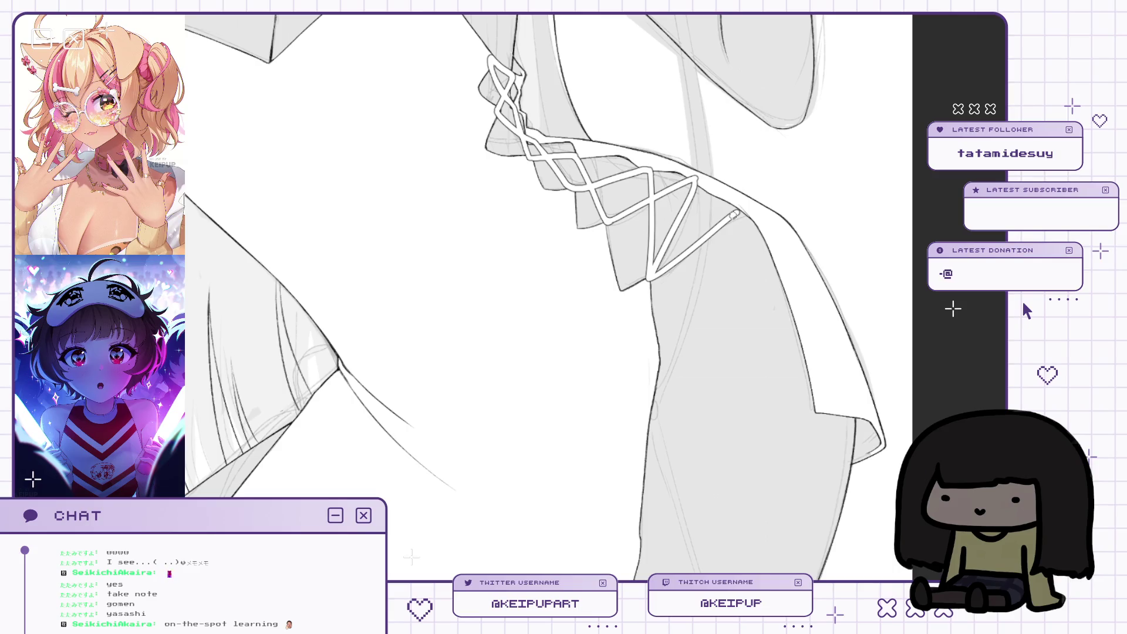
pyautogui.scroll(-2, 771, 203)
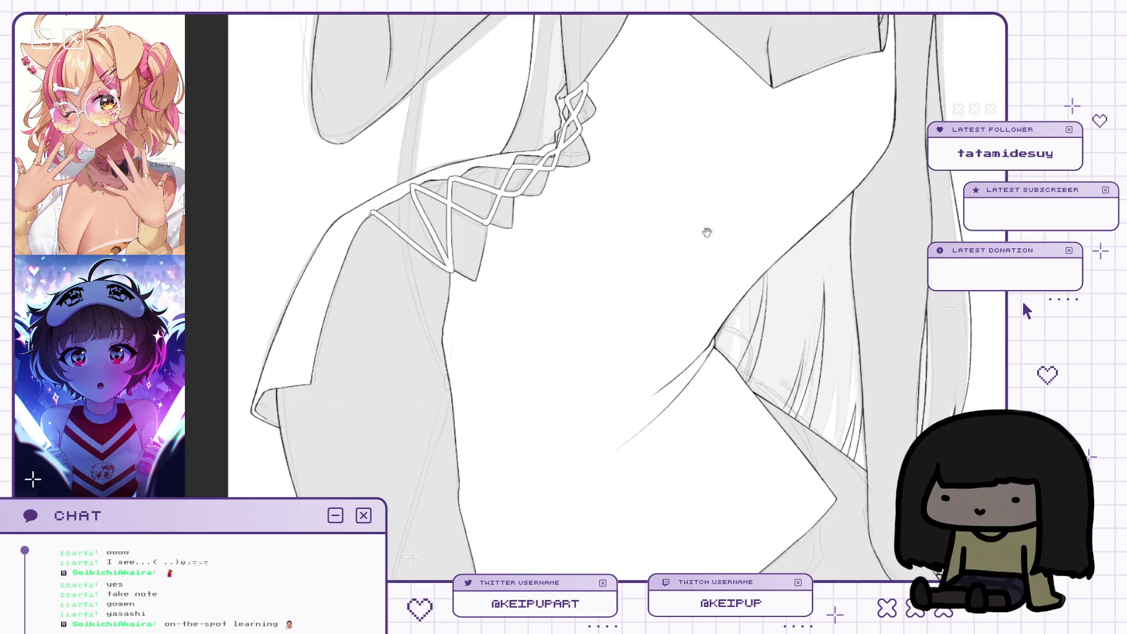
pyautogui.scroll(2, 758, 174)
pyautogui.press('h')
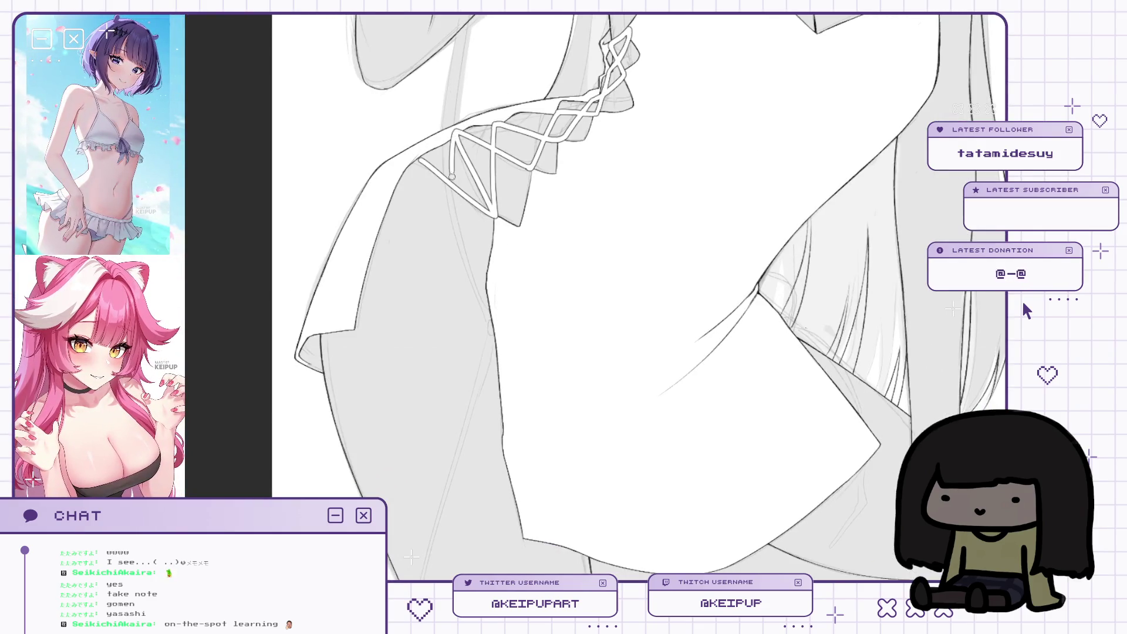
pyautogui.moveTo(493, 117); pyautogui.dragTo(504, 136)
pyautogui.scroll(-1, 501, 187)
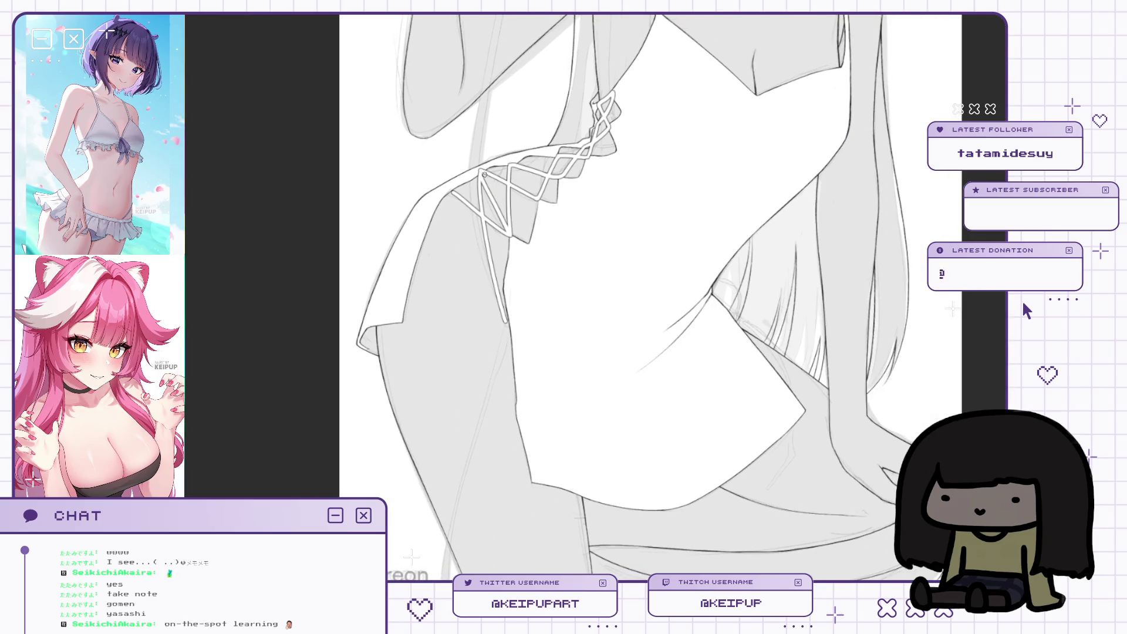
pyautogui.press('h')
pyautogui.press('h')
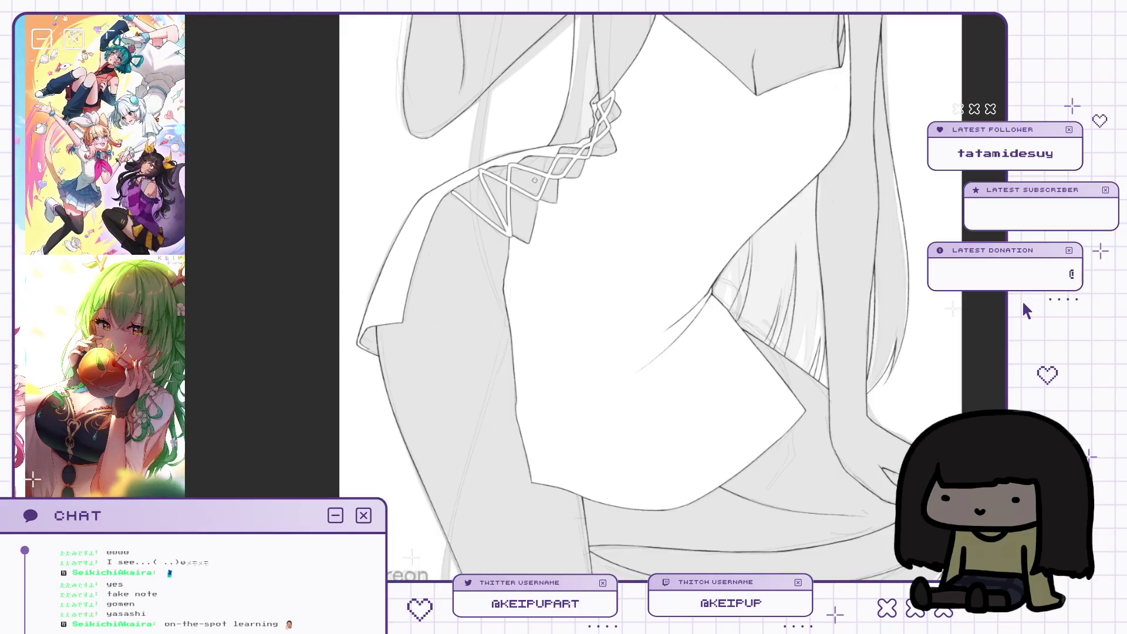
pyautogui.press('h')
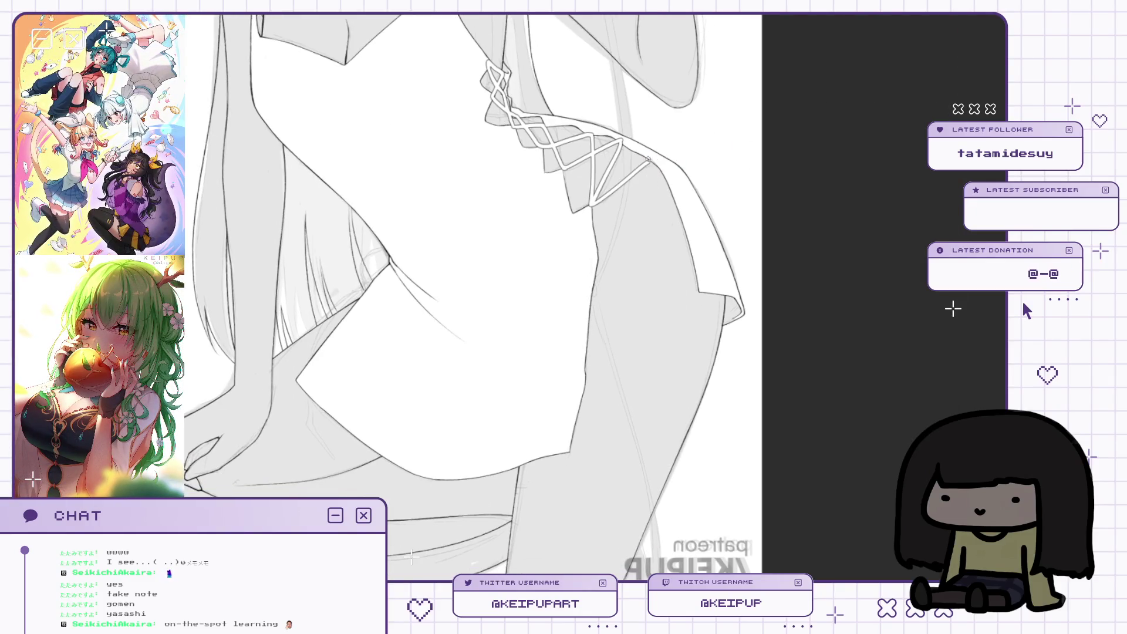
pyautogui.moveTo(653, 211); pyautogui.dragTo(661, 444)
pyautogui.hotkey('ctrl', 'z')
pyautogui.moveTo(650, 159); pyautogui.dragTo(693, 555)
pyautogui.hotkey('ctrl', 'z')
pyautogui.press('h')
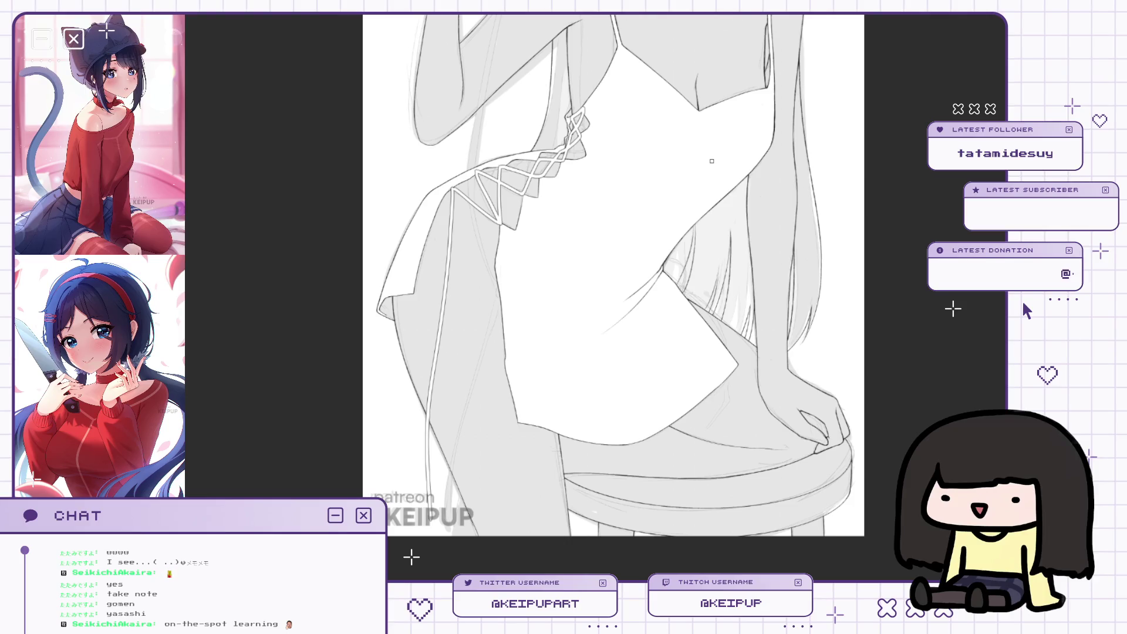
pyautogui.moveTo(712, 161); pyautogui.dragTo(733, 151)
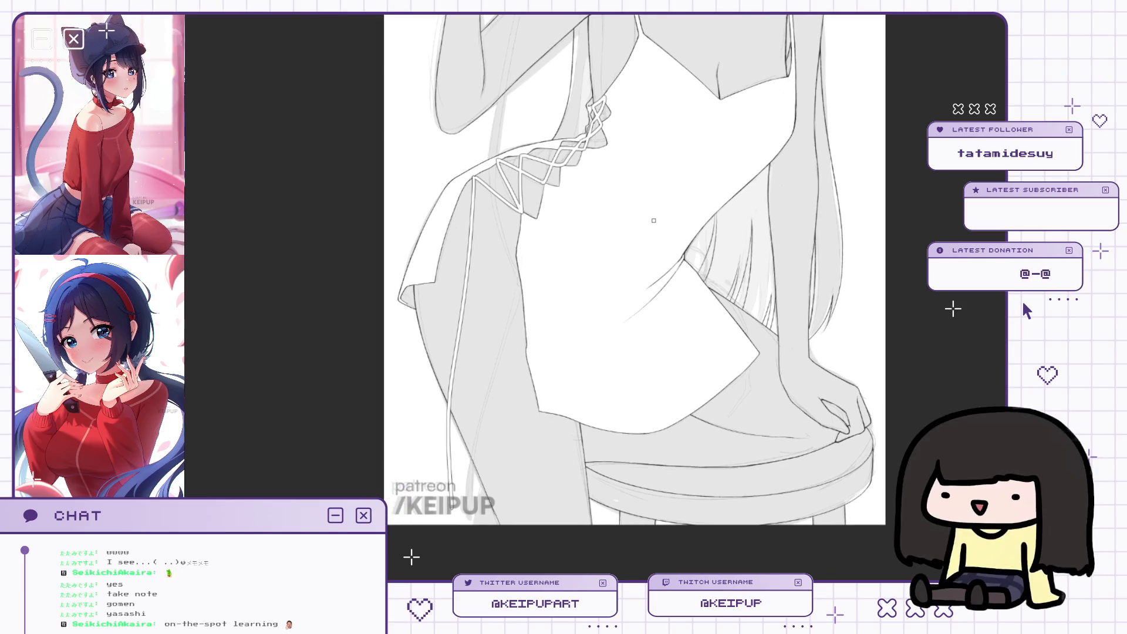
pyautogui.moveTo(654, 220); pyautogui.dragTo(686, 143)
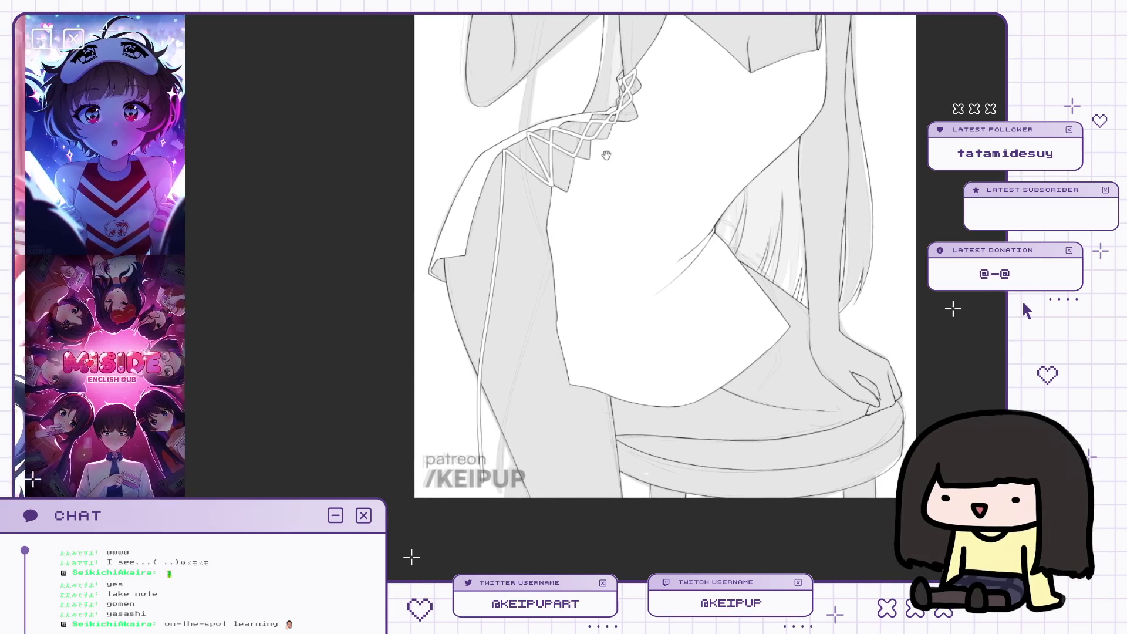
pyautogui.scroll(-2, 604, 189)
pyautogui.moveTo(577, 244); pyautogui.dragTo(616, 237)
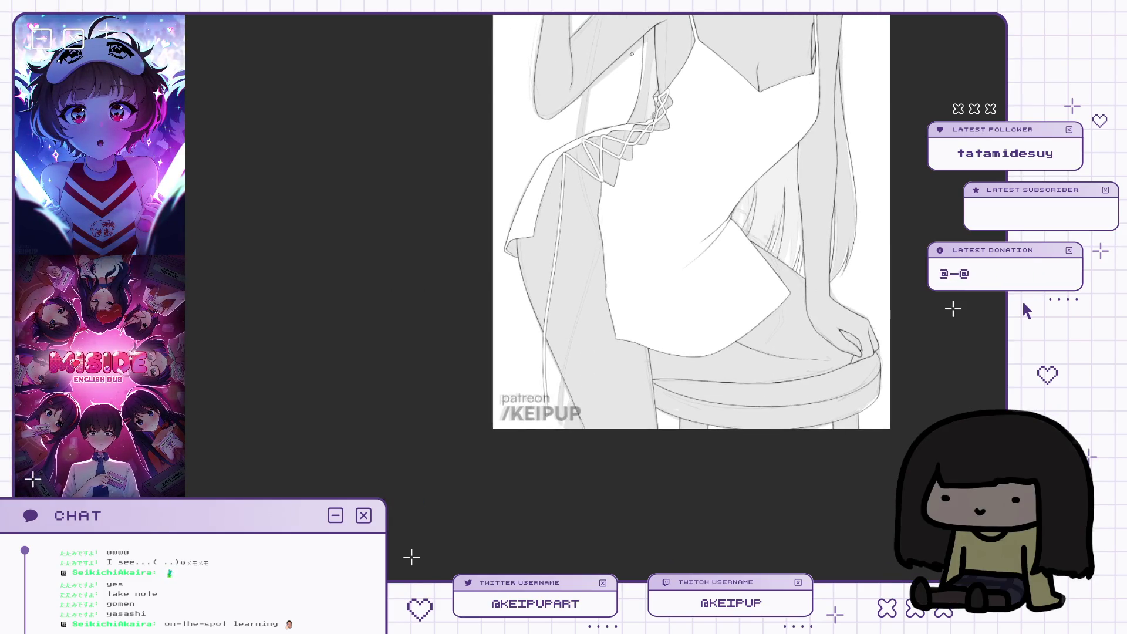
pyautogui.press('h')
pyautogui.scroll(5, 581, 356)
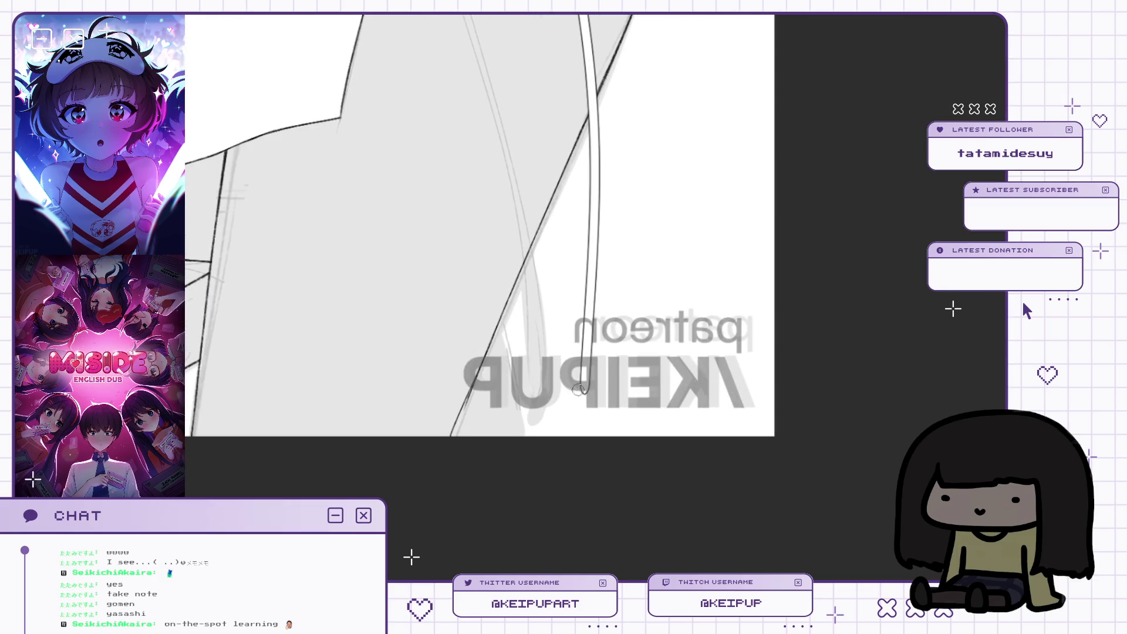
pyautogui.scroll(-3, 612, 405)
pyautogui.press('h')
pyautogui.scroll(4, 695, 162)
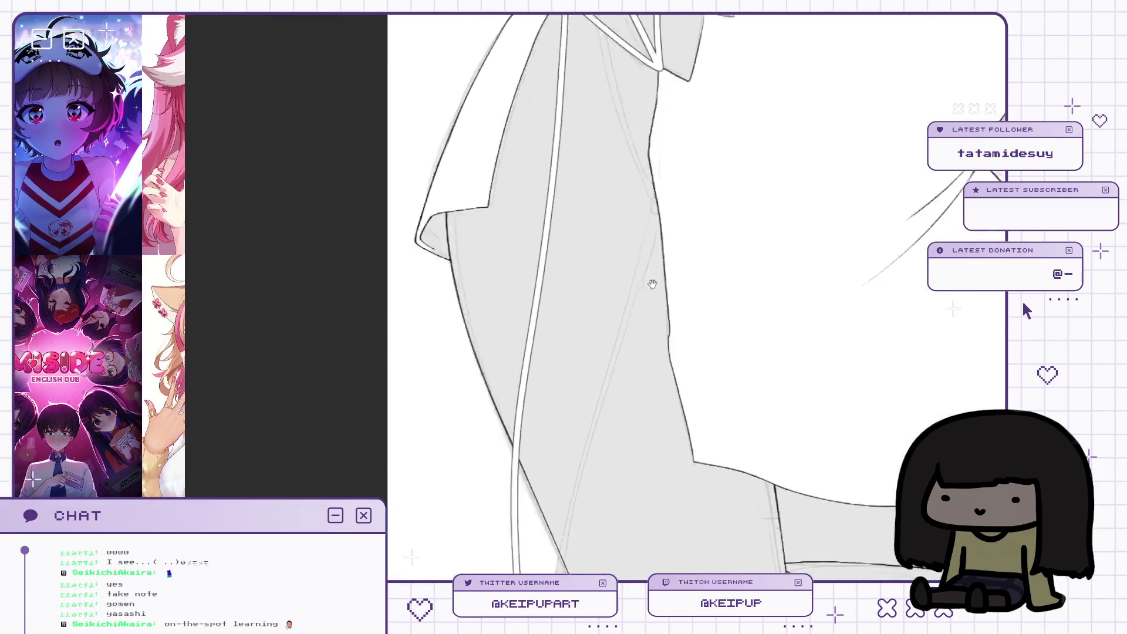
pyautogui.press('h')
pyautogui.scroll(3, 587, 293)
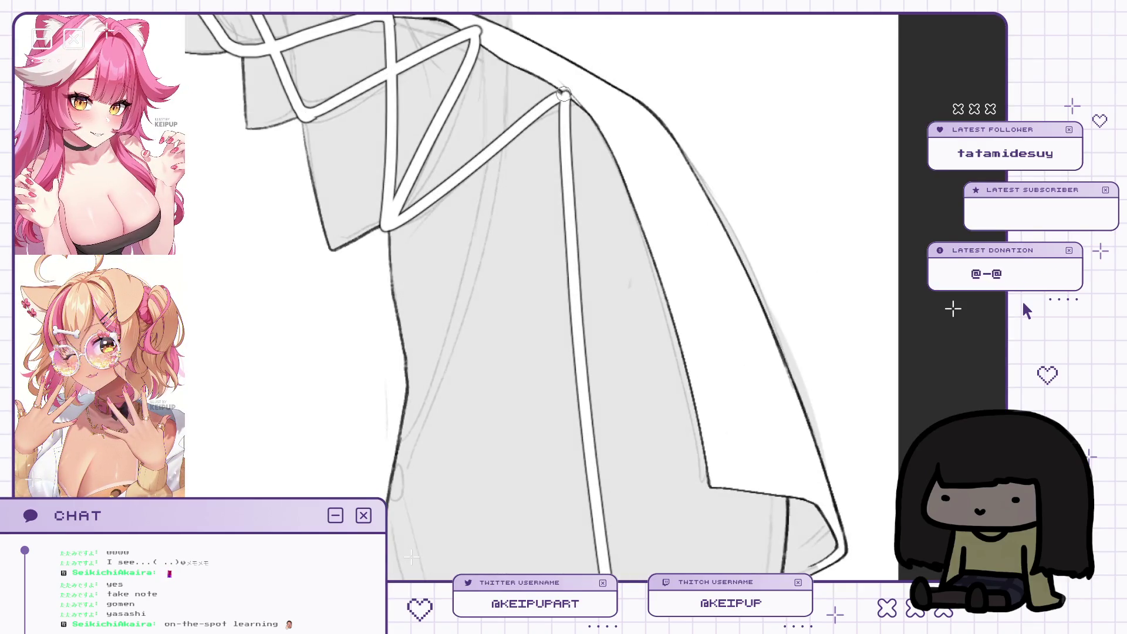
pyautogui.press('h')
pyautogui.press('h')
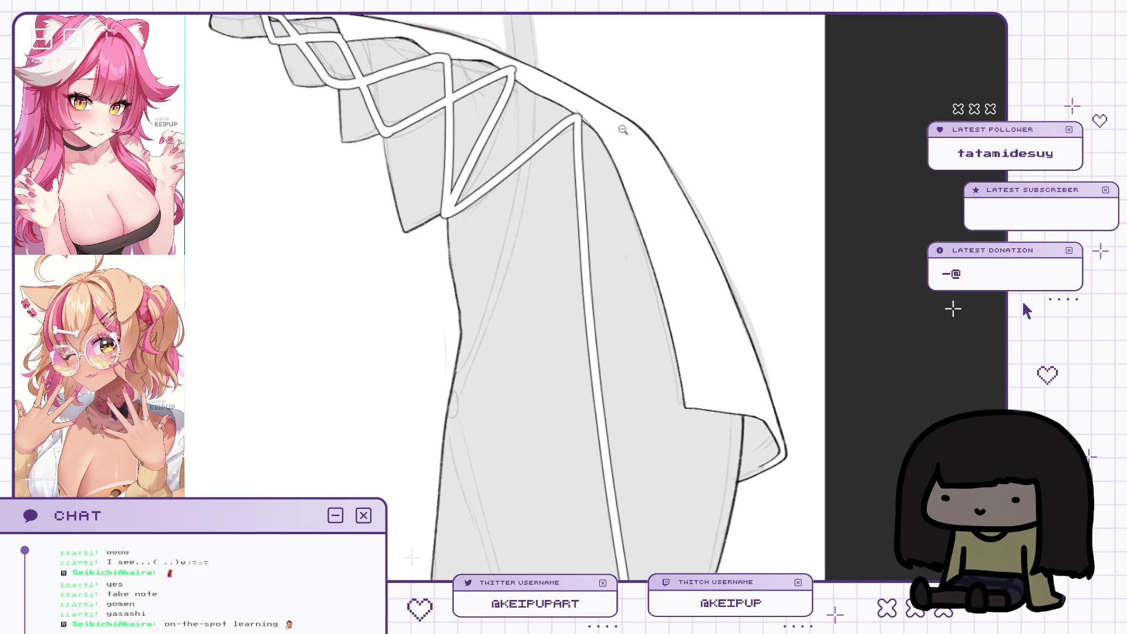
pyautogui.scroll(3, 579, 123)
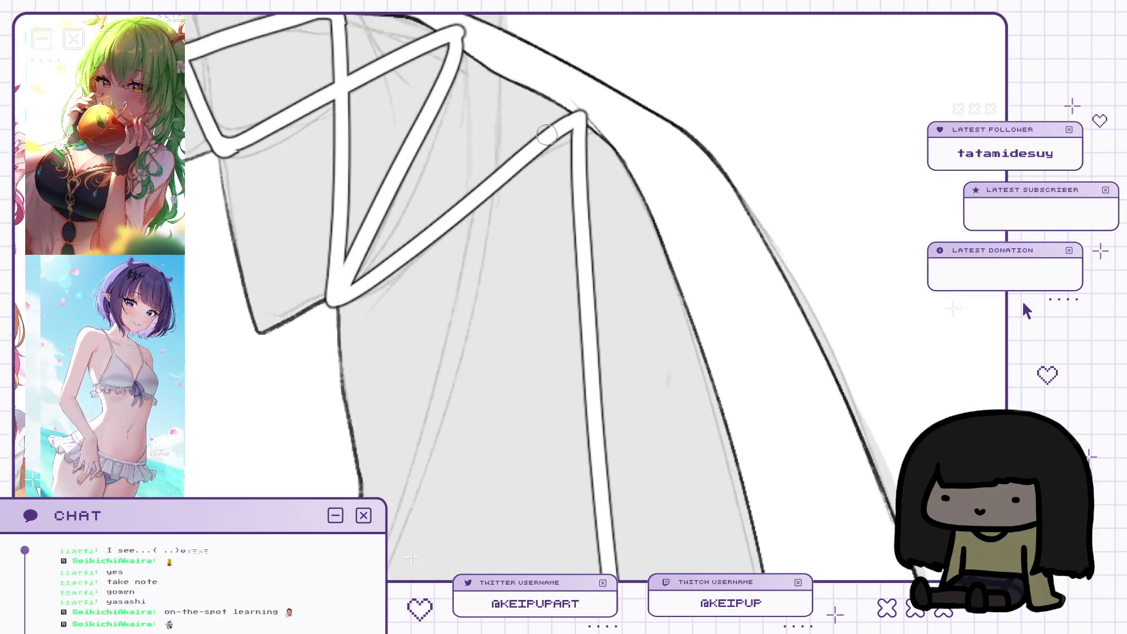
pyautogui.press('h')
pyautogui.scroll(-3, 569, 122)
pyautogui.press('h')
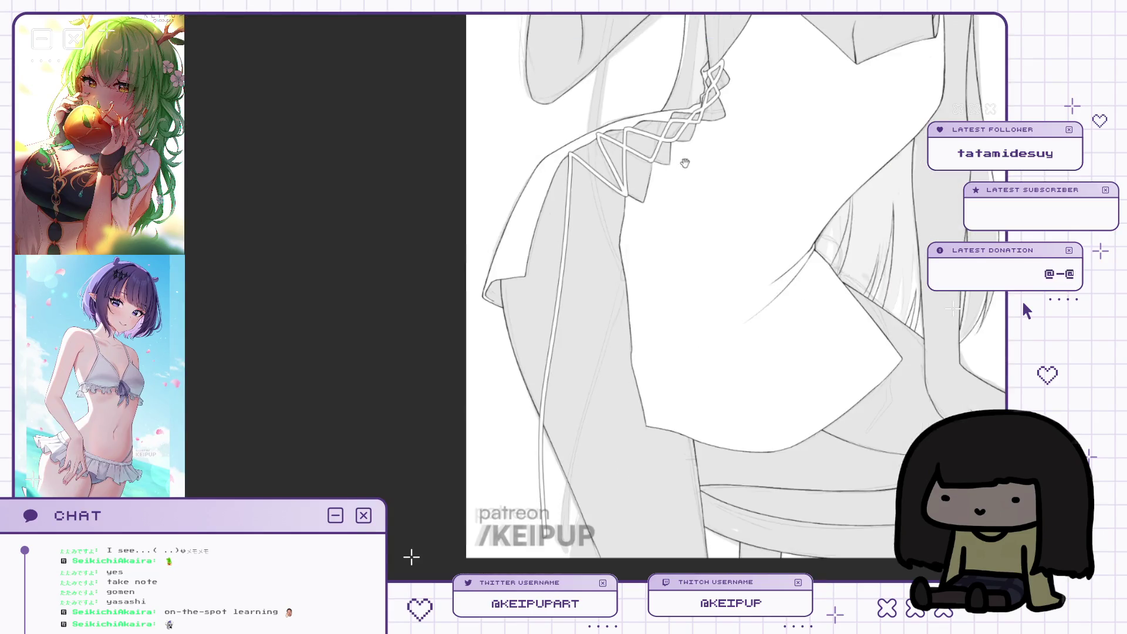
pyautogui.press('h')
pyautogui.scroll(-2, 599, 241)
pyautogui.moveTo(599, 241); pyautogui.dragTo(609, 158)
pyautogui.scroll(-2, 610, 159)
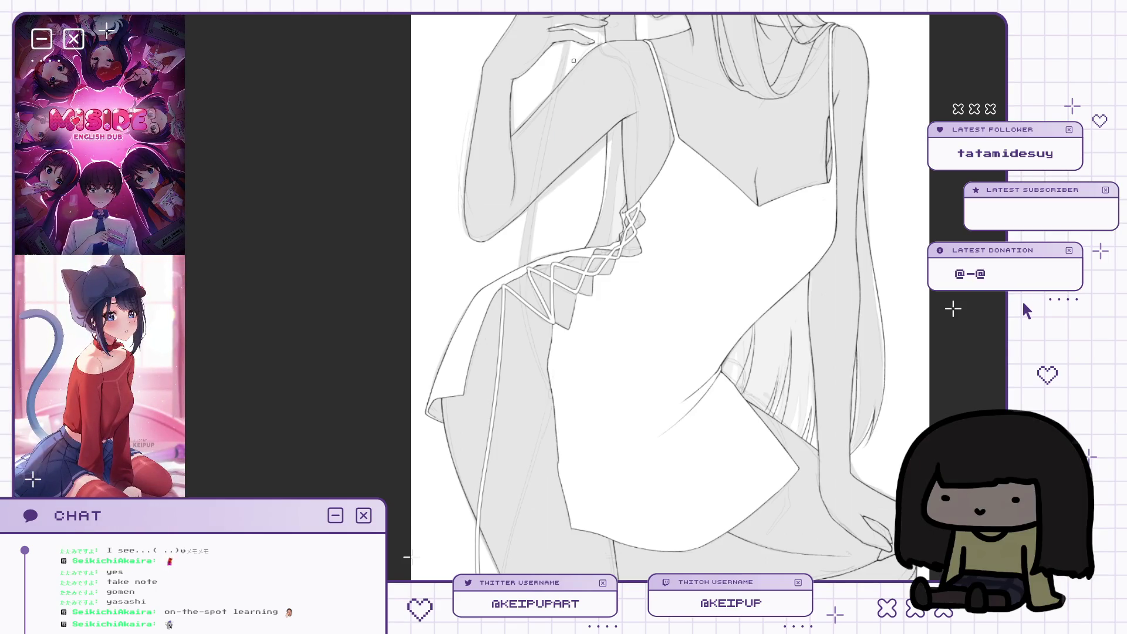
pyautogui.moveTo(573, 61); pyautogui.dragTo(550, 90)
pyautogui.keyDown('ctrl'); pyautogui.keyDown('alt'); pyautogui.click(560, 313); pyautogui.keyUp('alt'); pyautogui.keyUp('ctrl')
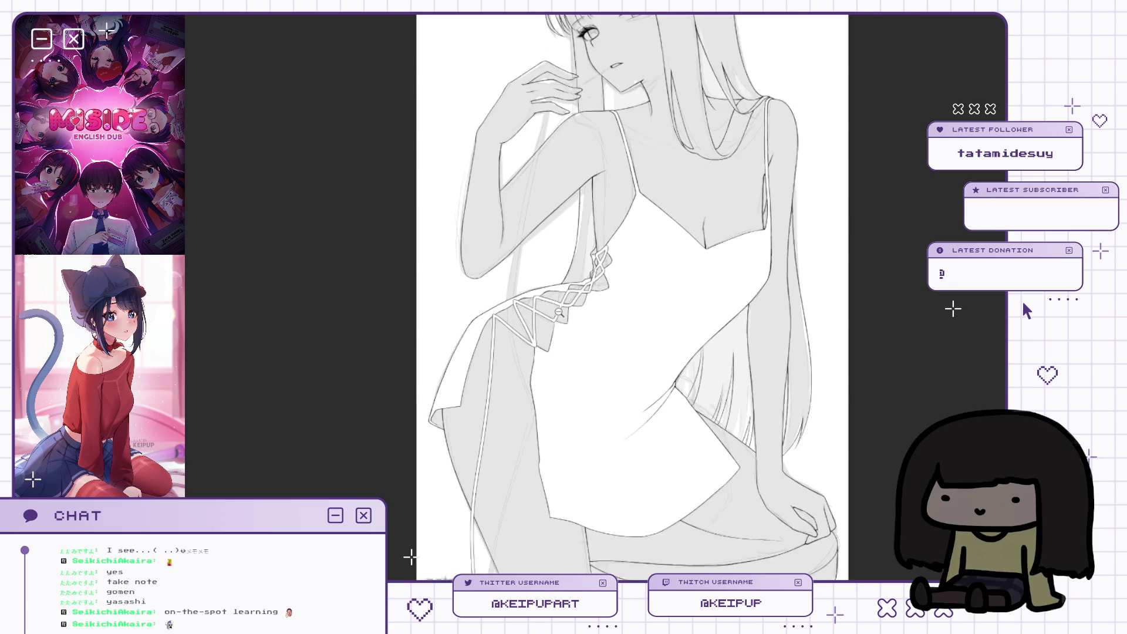
pyautogui.keyDown('ctrl'); pyautogui.click(535, 300); pyautogui.keyUp('ctrl')
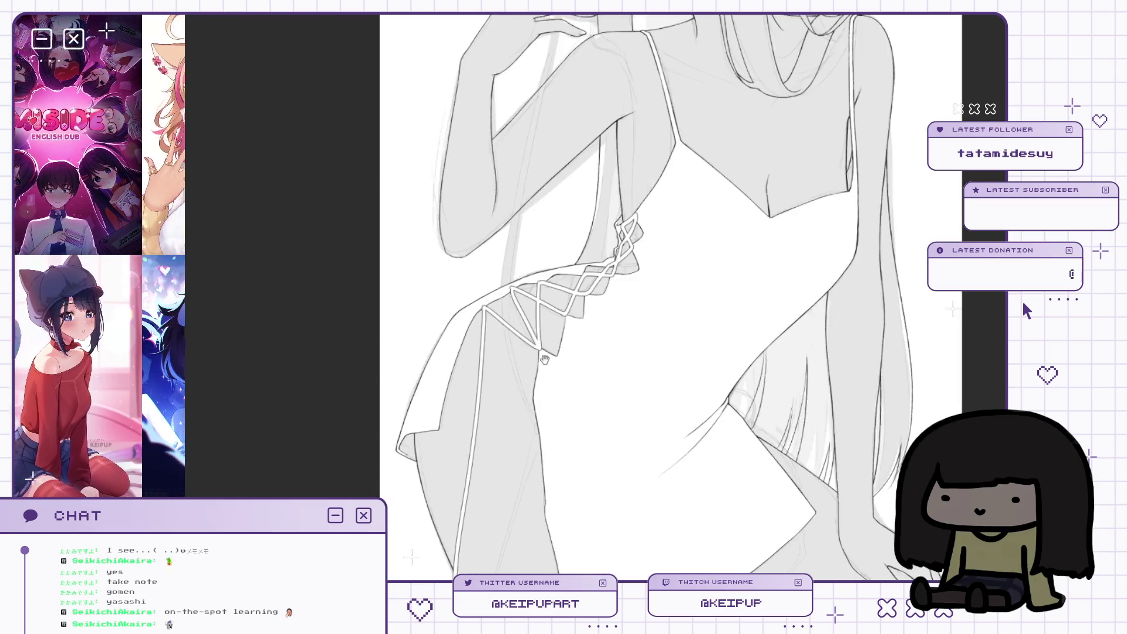
pyautogui.moveTo(695, 179); pyautogui.dragTo(698, 115)
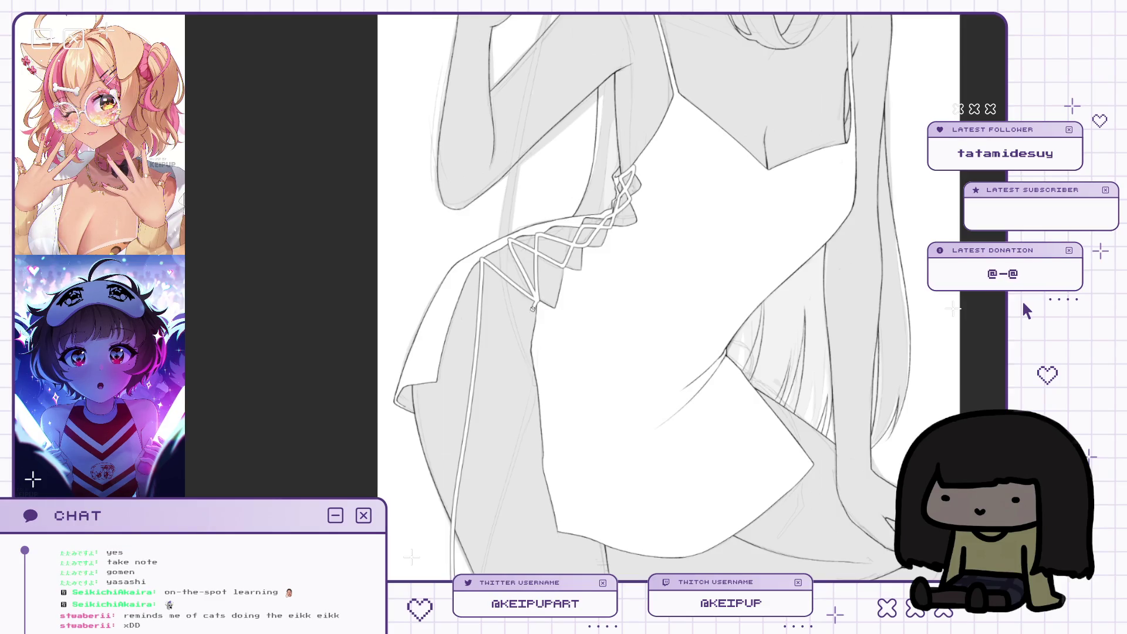
pyautogui.press('h')
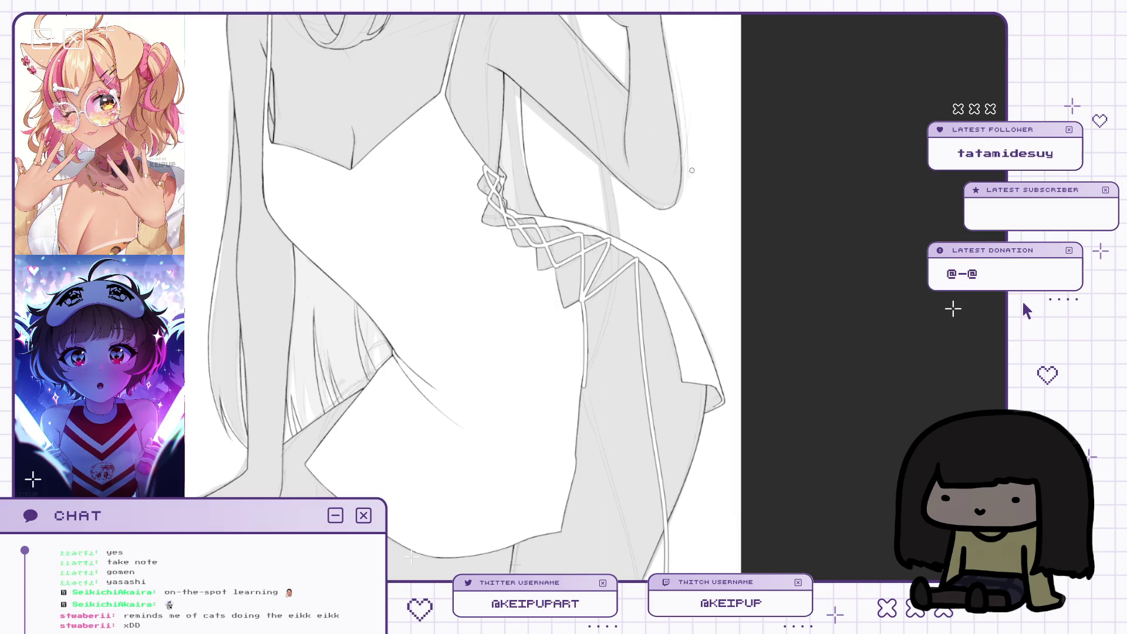
pyautogui.press('h')
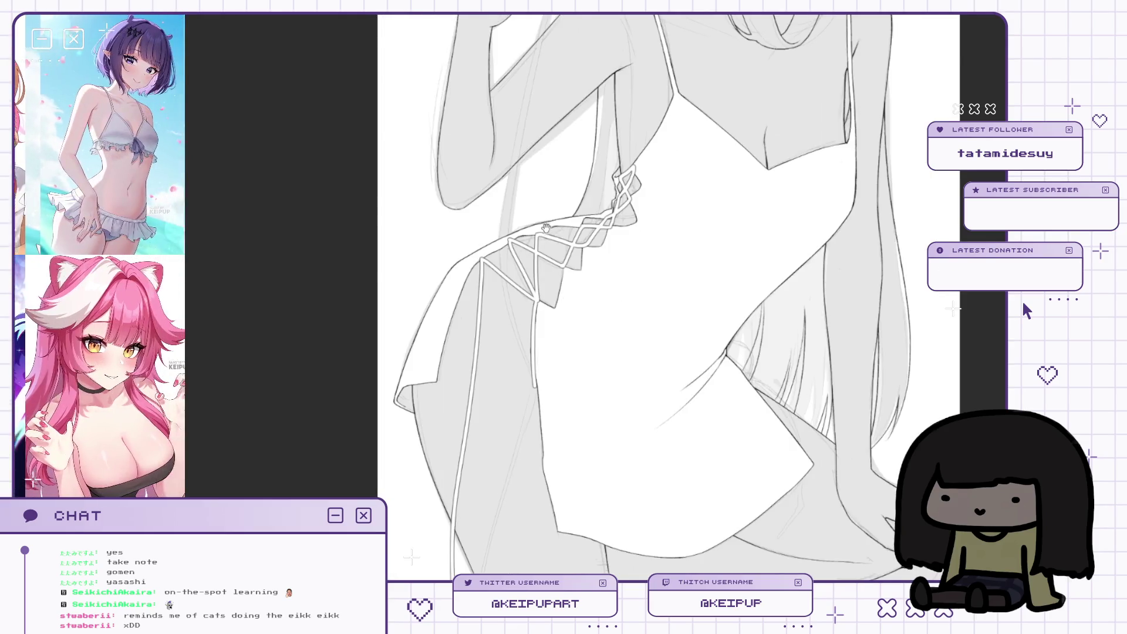
pyautogui.scroll(4, 536, 304)
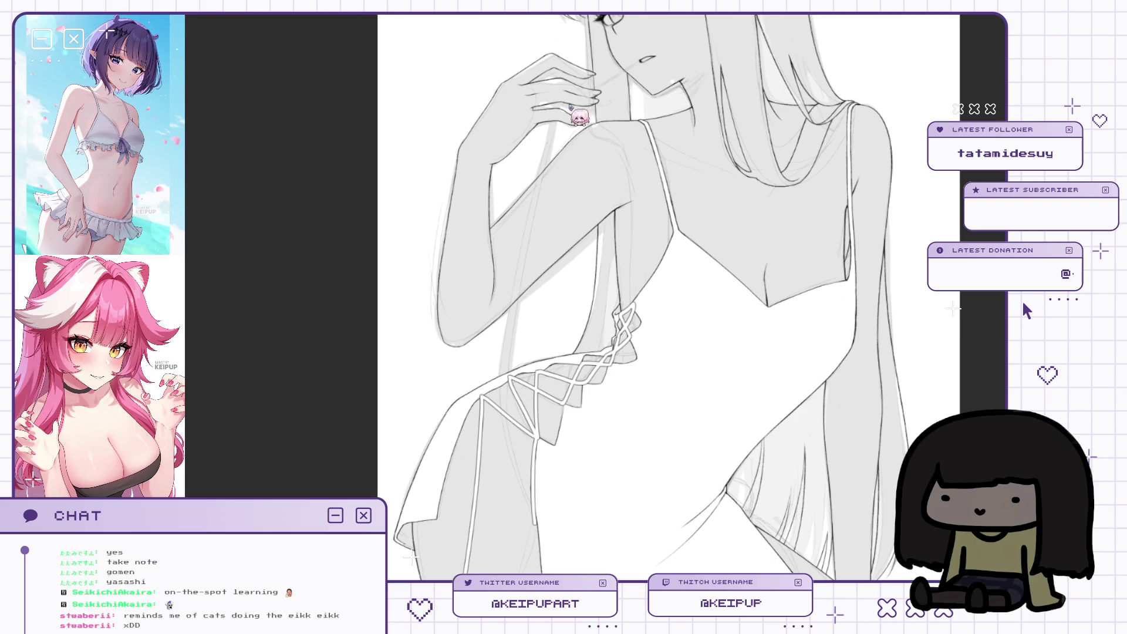
pyautogui.moveTo(587, 123); pyautogui.dragTo(609, 86)
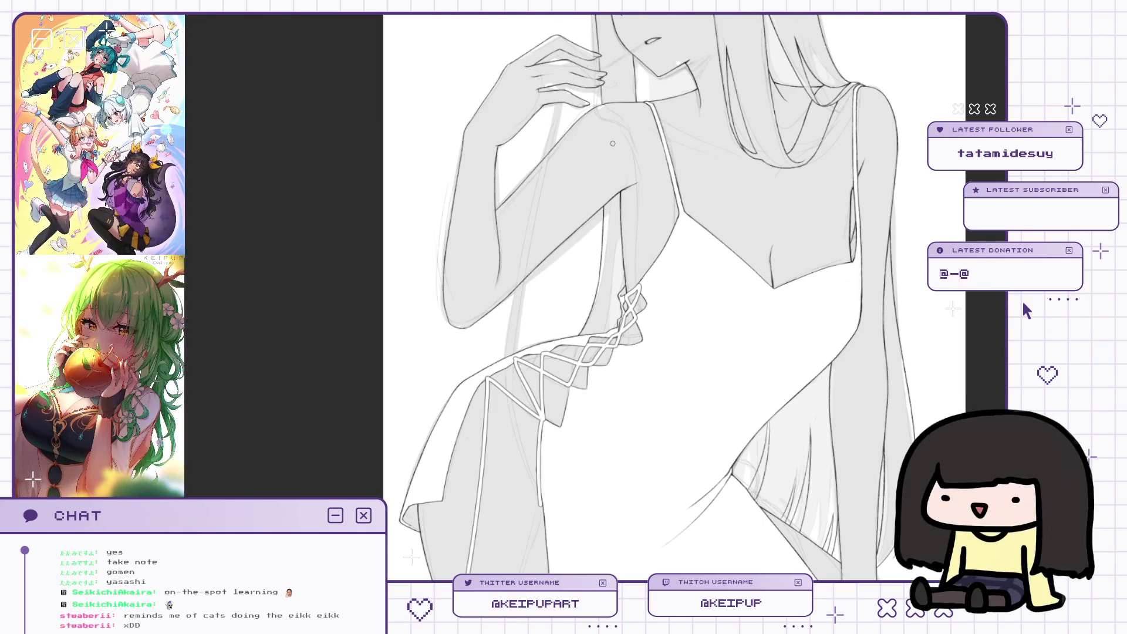
pyautogui.moveTo(592, 206); pyautogui.dragTo(592, 159)
pyautogui.scroll(-3, 591, 159)
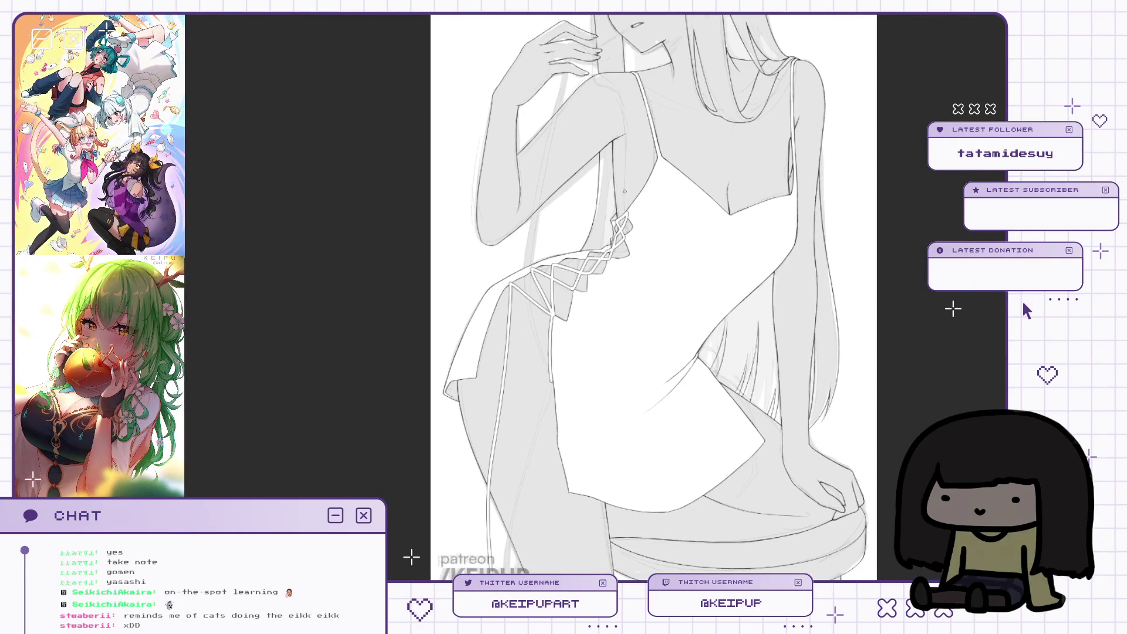
pyautogui.scroll(1, 576, 394)
pyautogui.moveTo(577, 395); pyautogui.dragTo(590, 249)
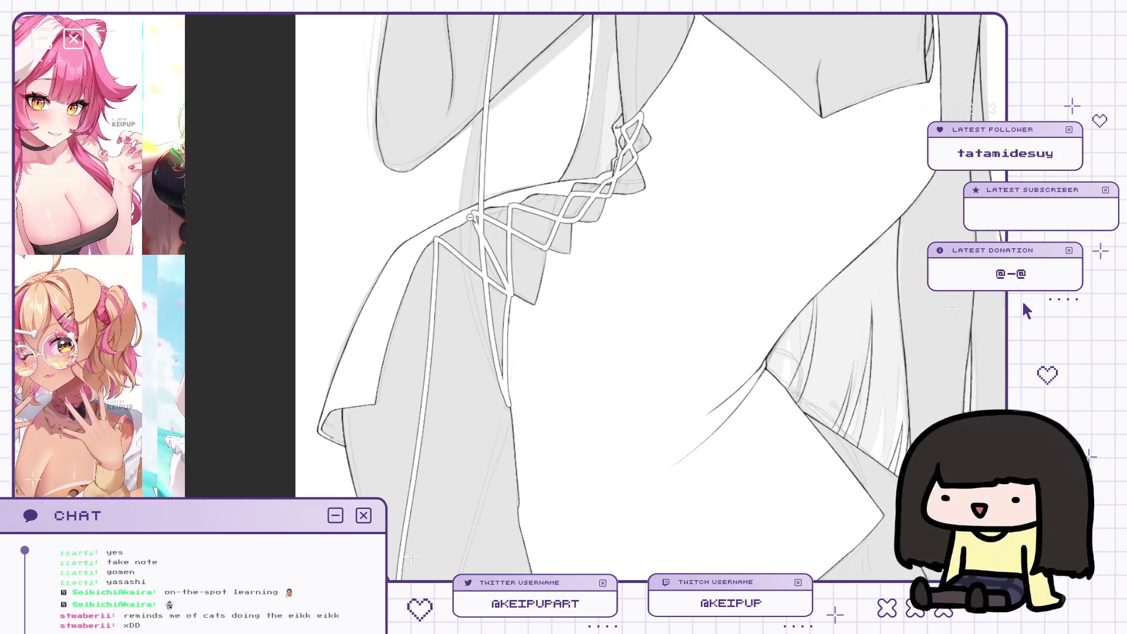
pyautogui.press('h')
pyautogui.moveTo(693, 234); pyautogui.dragTo(725, 222)
pyautogui.scroll(2, 725, 222)
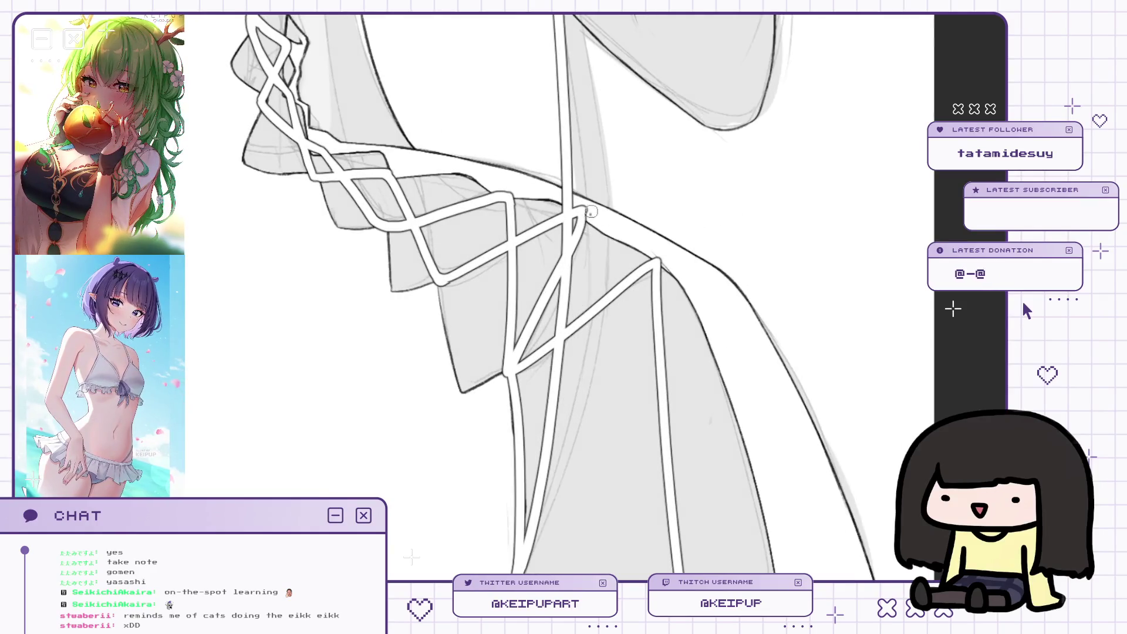
pyautogui.scroll(1, 576, 214)
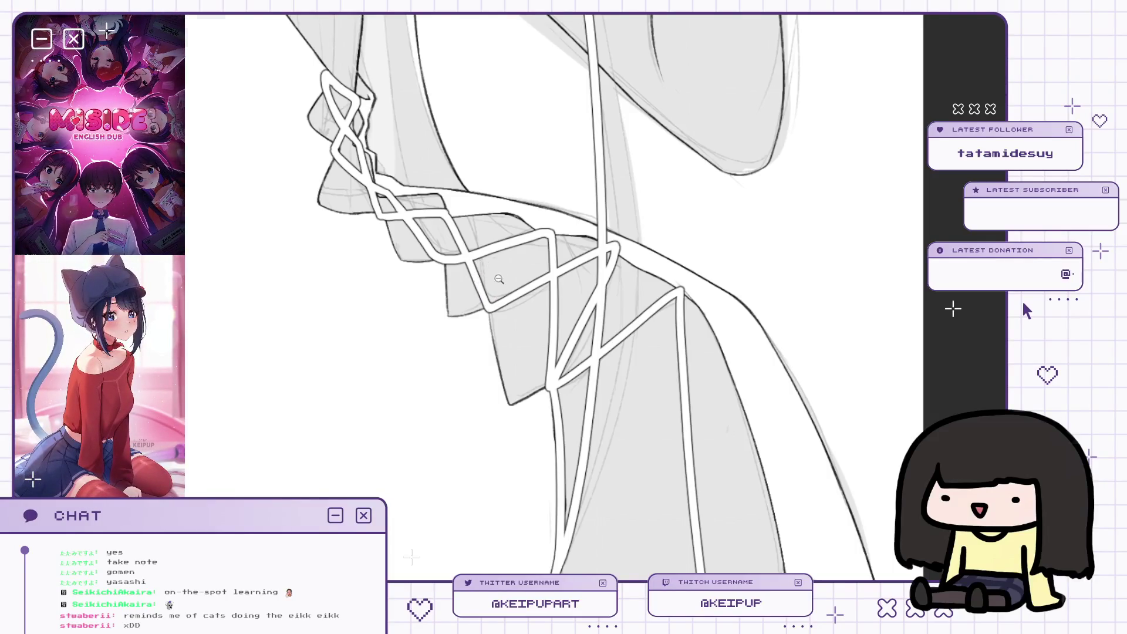
pyautogui.keyDown('alt'); pyautogui.click(499, 279); pyautogui.keyUp('alt')
pyautogui.keyDown('alt'); pyautogui.click(549, 265); pyautogui.keyUp('alt')
pyautogui.keyDown('alt'); pyautogui.click(599, 250); pyautogui.keyUp('alt')
pyautogui.keyDown('alt'); pyautogui.click(649, 234); pyautogui.keyUp('alt')
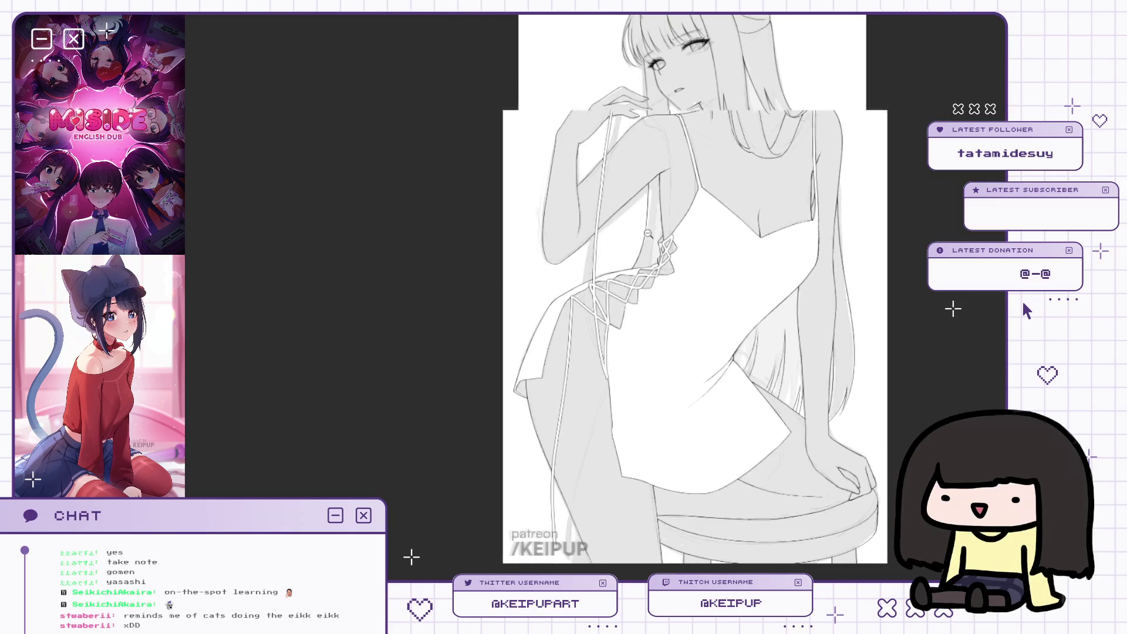
# Zoom and pan to frame her face, shoulder and raised hand.
pyautogui.keyDown('alt'); pyautogui.click(648, 234); pyautogui.keyUp('alt')
pyautogui.click(621, 172)
pyautogui.moveTo(622, 172); pyautogui.dragTo(627, 202)
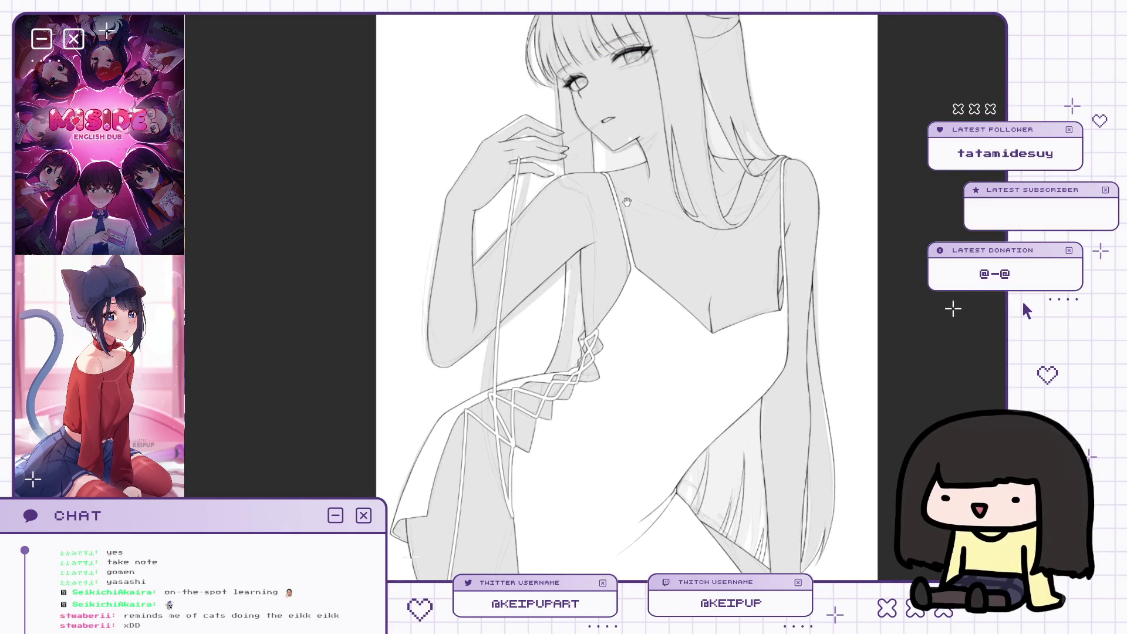
pyautogui.scroll(2, 628, 202)
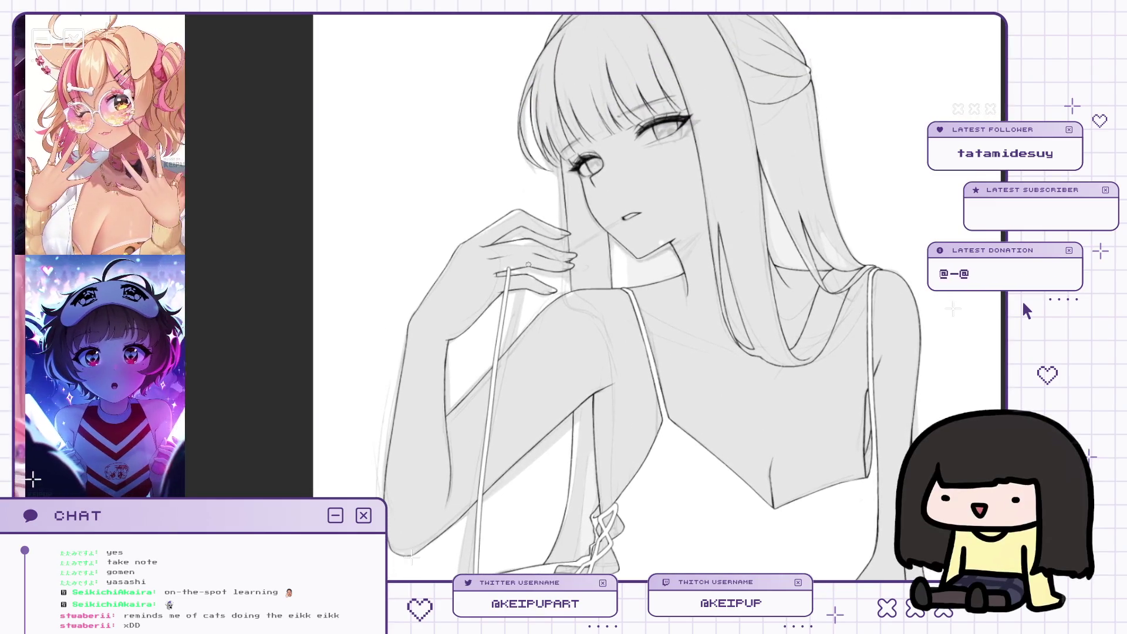
pyautogui.scroll(-2, 640, 293)
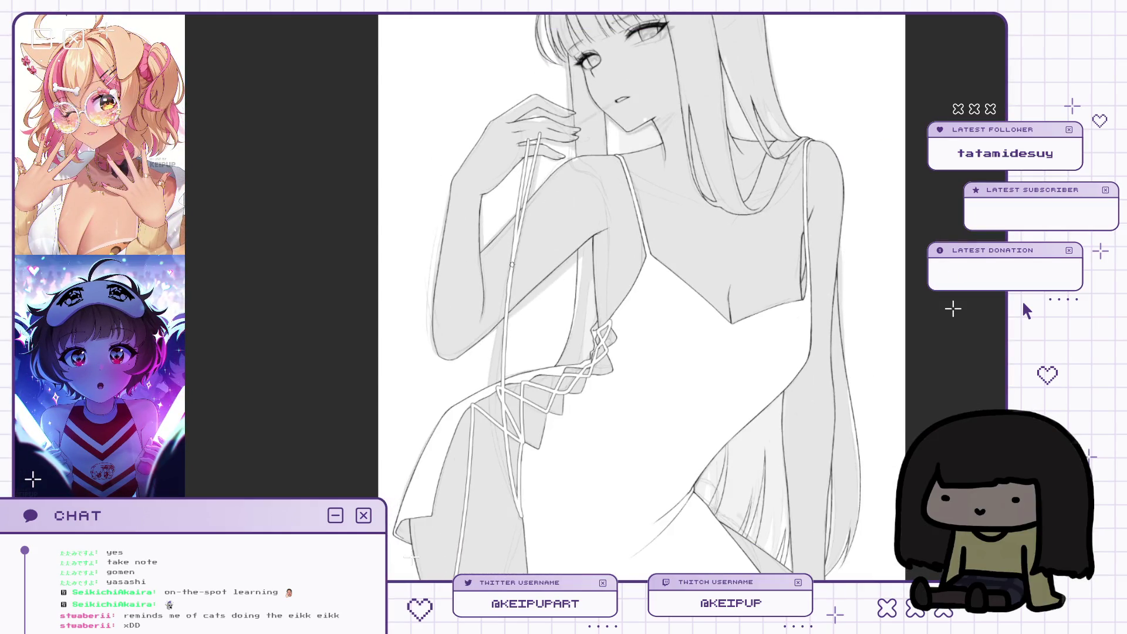
pyautogui.scroll(1, 534, 149)
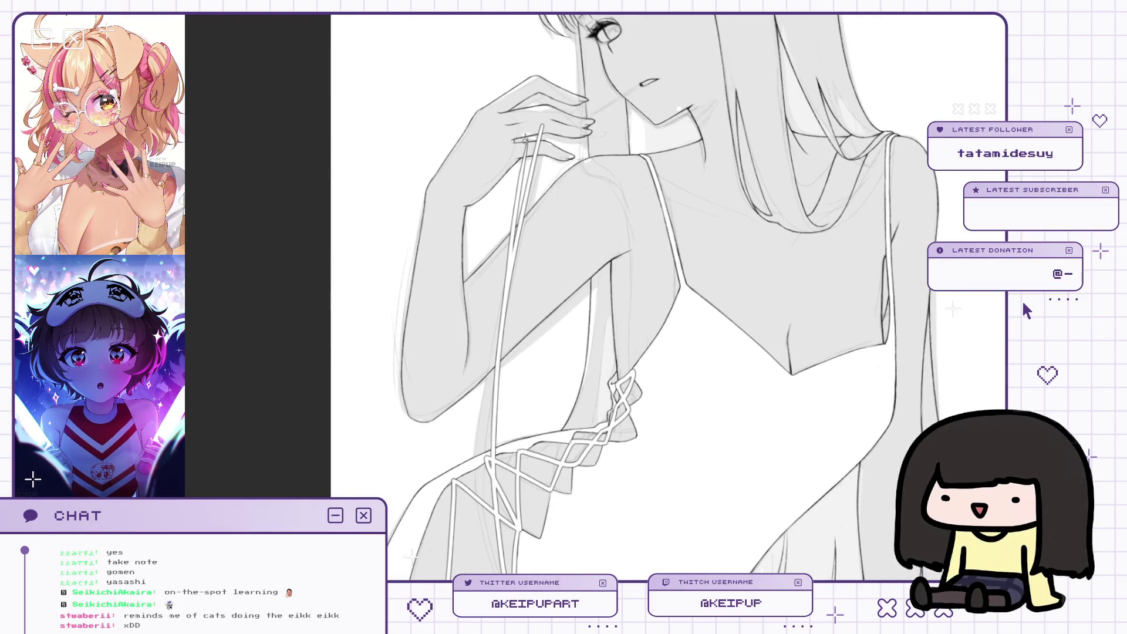
pyautogui.scroll(1, 522, 149)
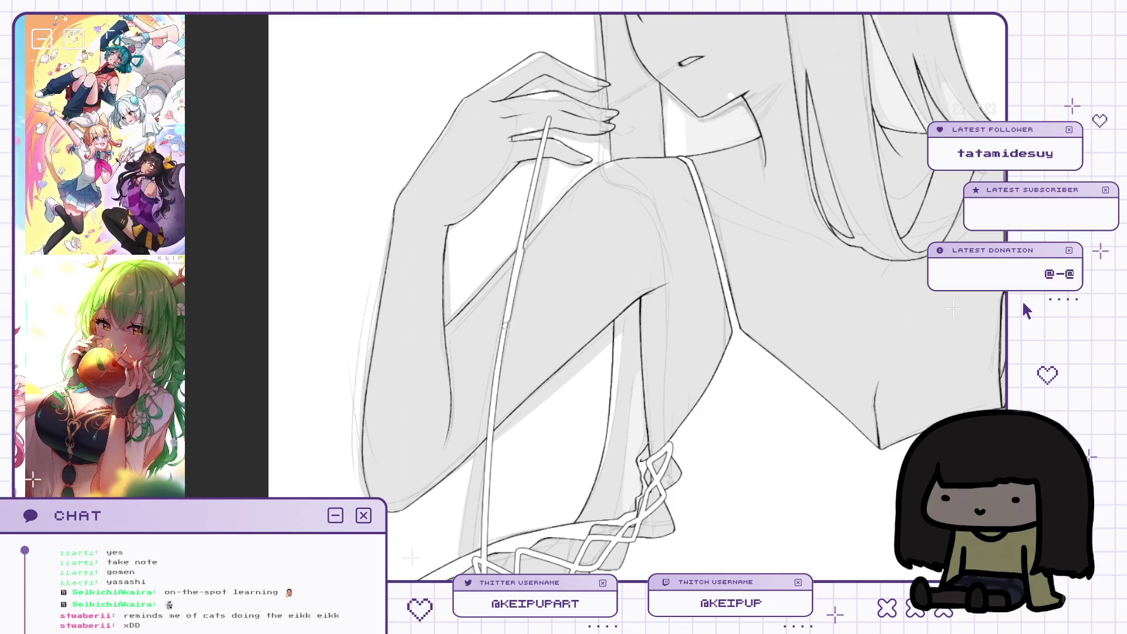
pyautogui.scroll(-2, 508, 296)
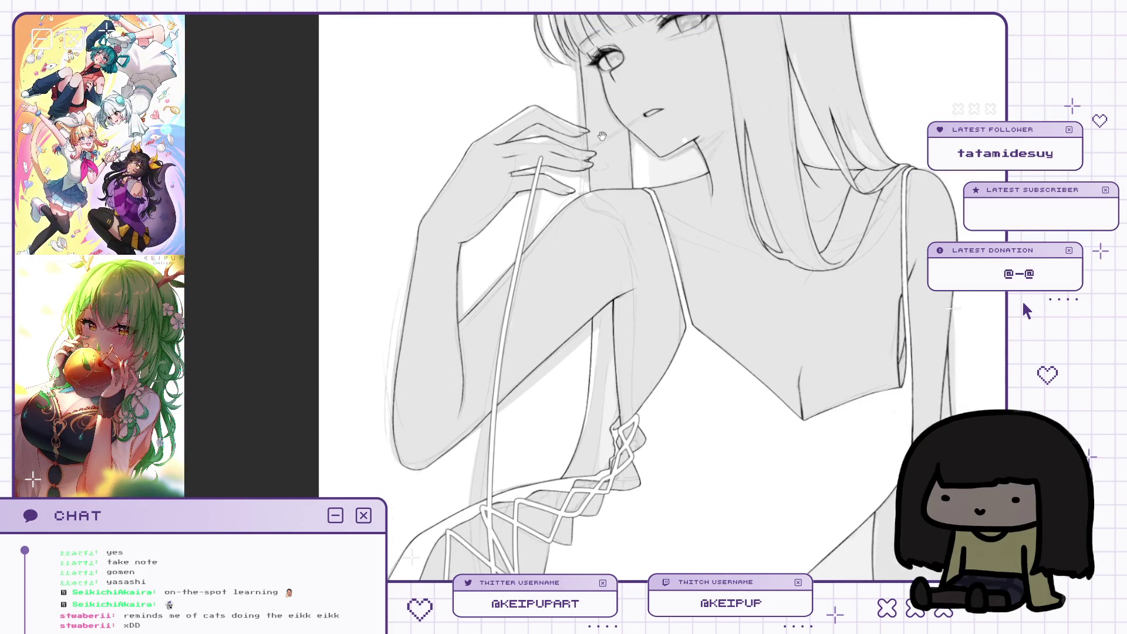
pyautogui.scroll(3, 664, 137)
pyautogui.moveTo(664, 137); pyautogui.dragTo(661, 152)
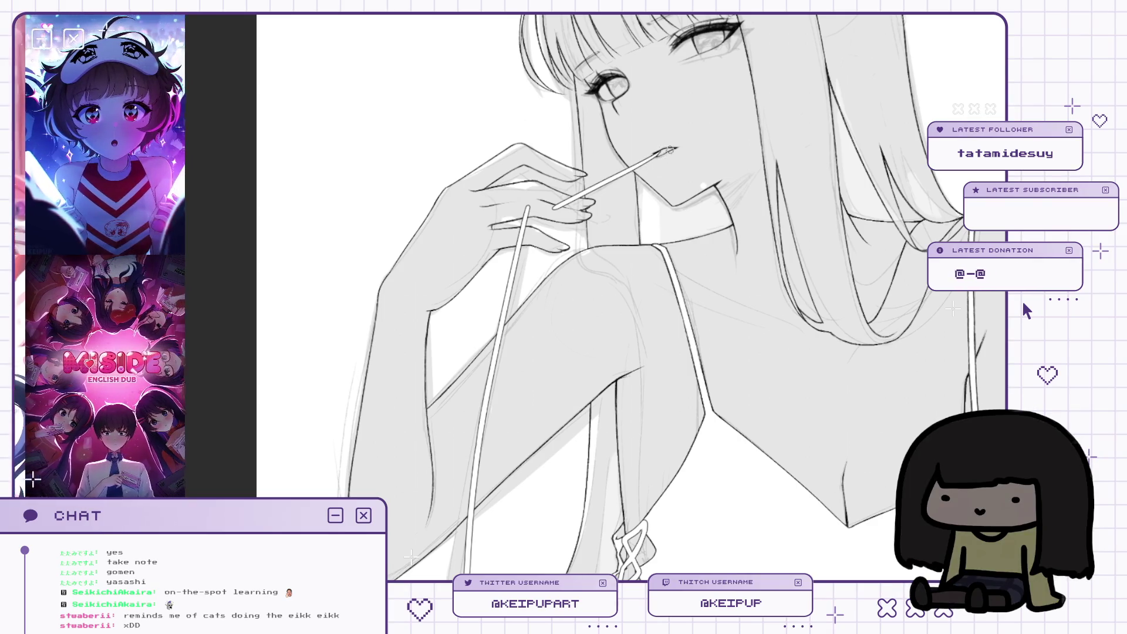
# Shorten the ribbon end beside her fingers and check it in mirrored view.
pyautogui.scroll(3, 659, 151)
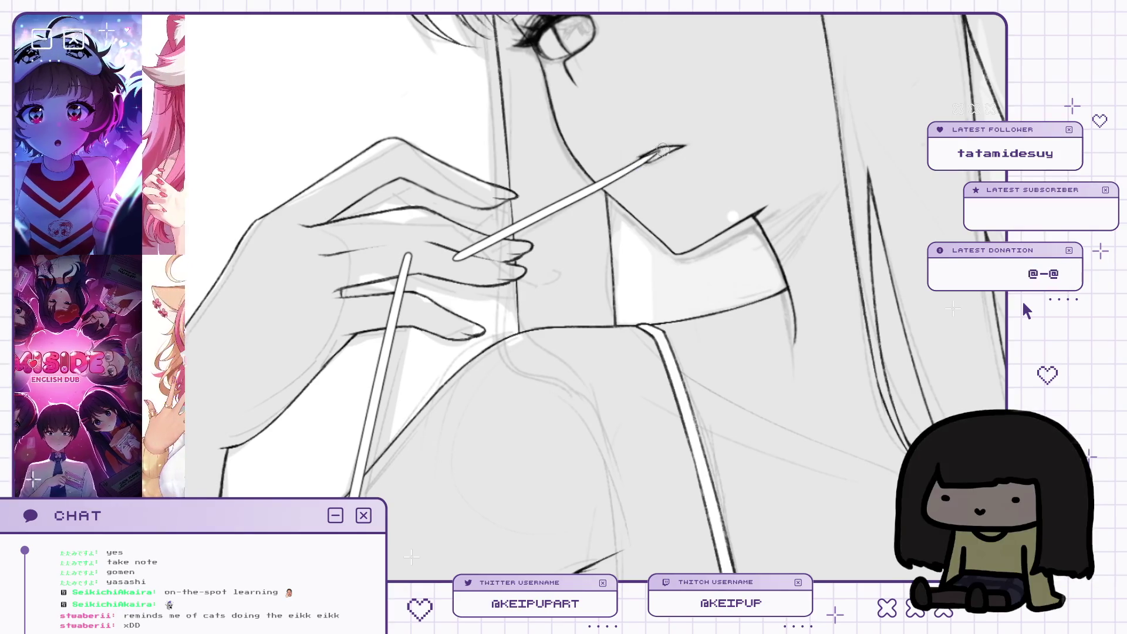
pyautogui.scroll(-2, 548, 148)
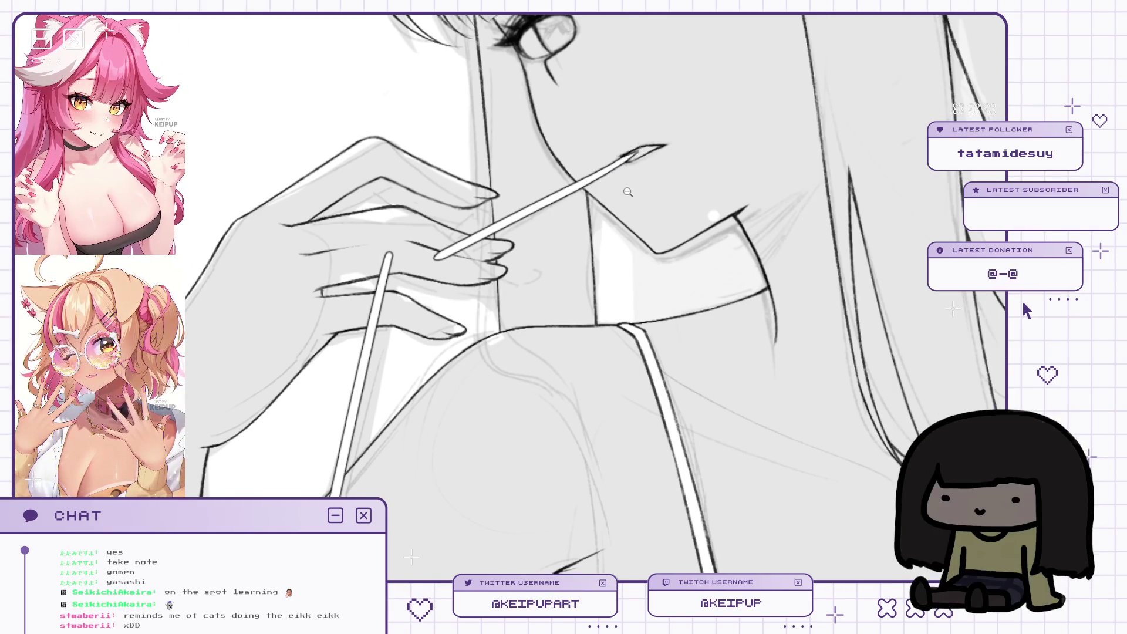
pyautogui.scroll(1, 514, 235)
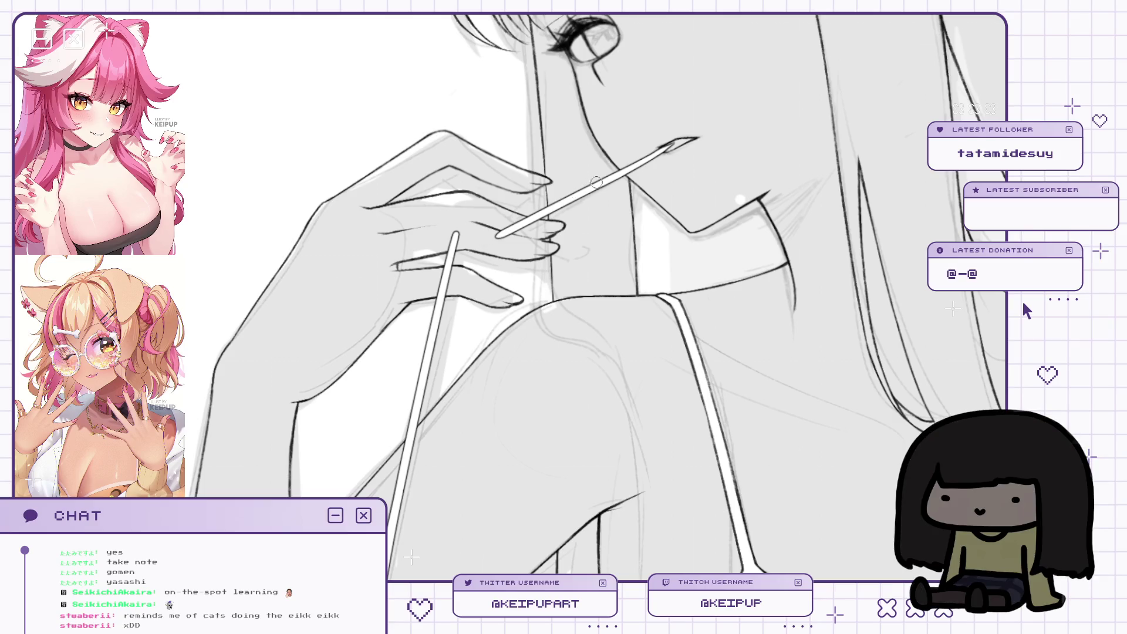
pyautogui.moveTo(529, 216)
pyautogui.mouseDown()
pyautogui.moveTo(492, 235)
pyautogui.moveTo(527, 217)
pyautogui.moveTo(503, 241)
pyautogui.mouseUp()
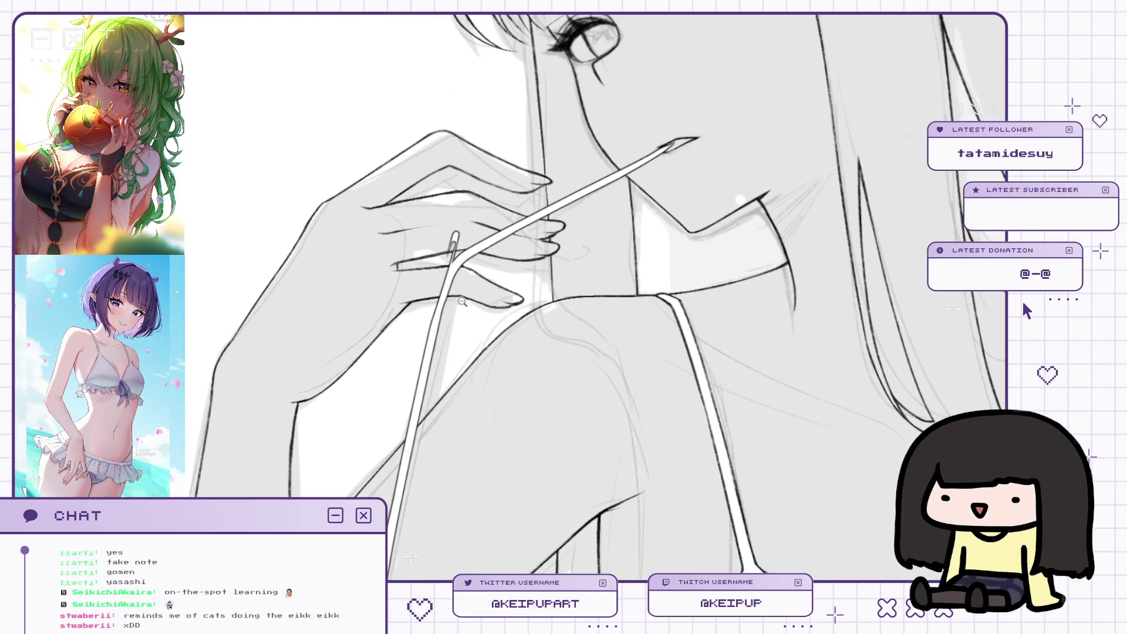
pyautogui.press('h')
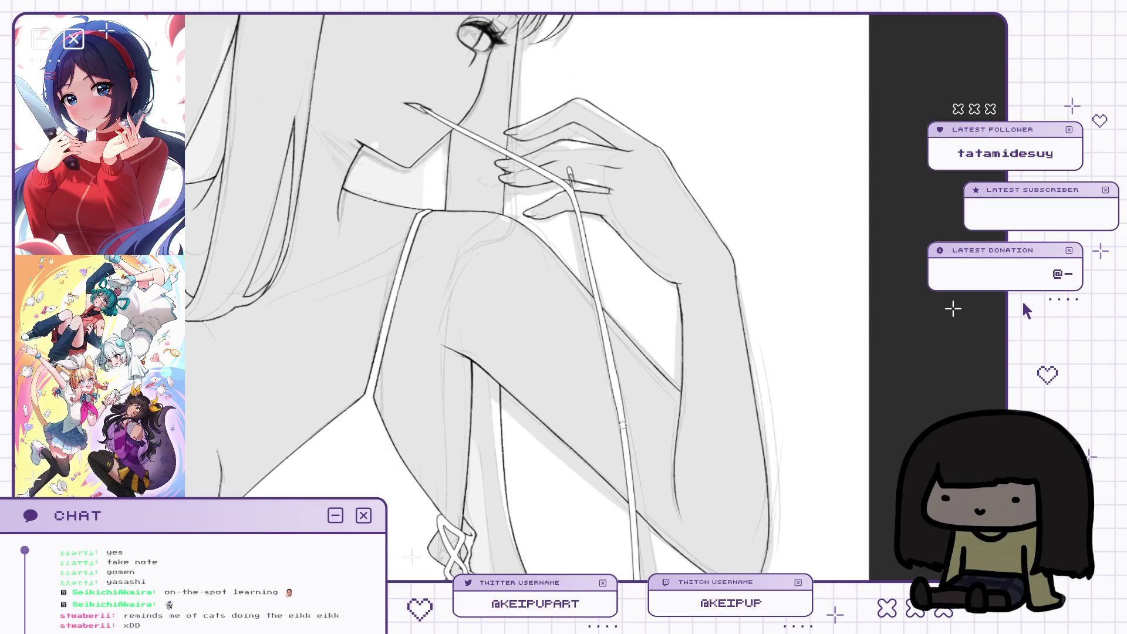
pyautogui.press('m')
pyautogui.scroll(2, 556, 167)
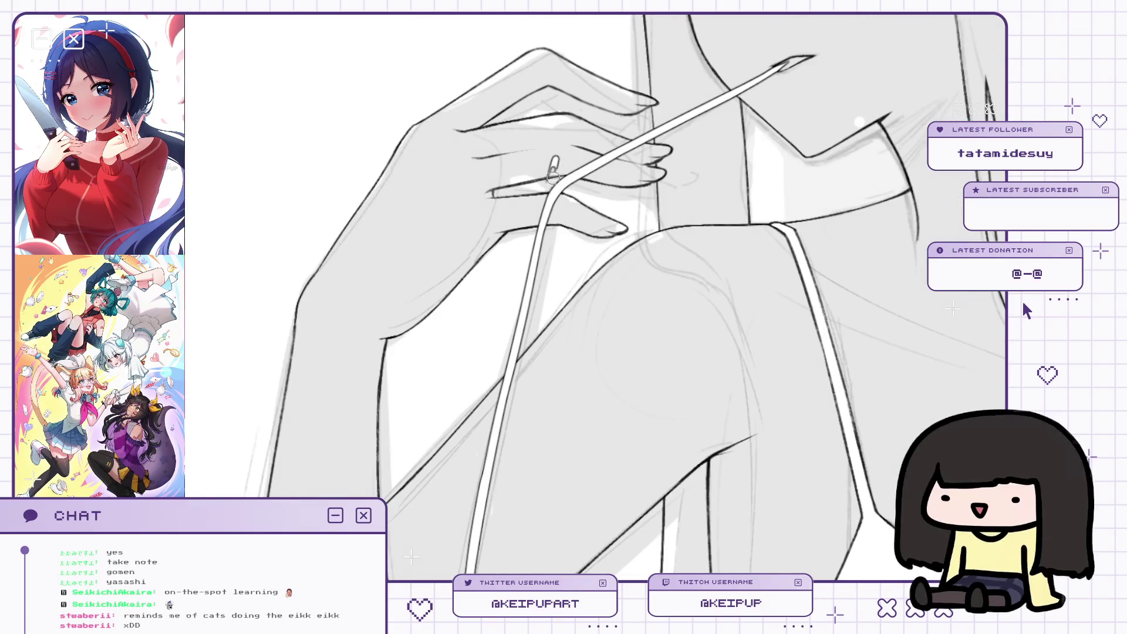
pyautogui.hotkey('ctrl', '0')
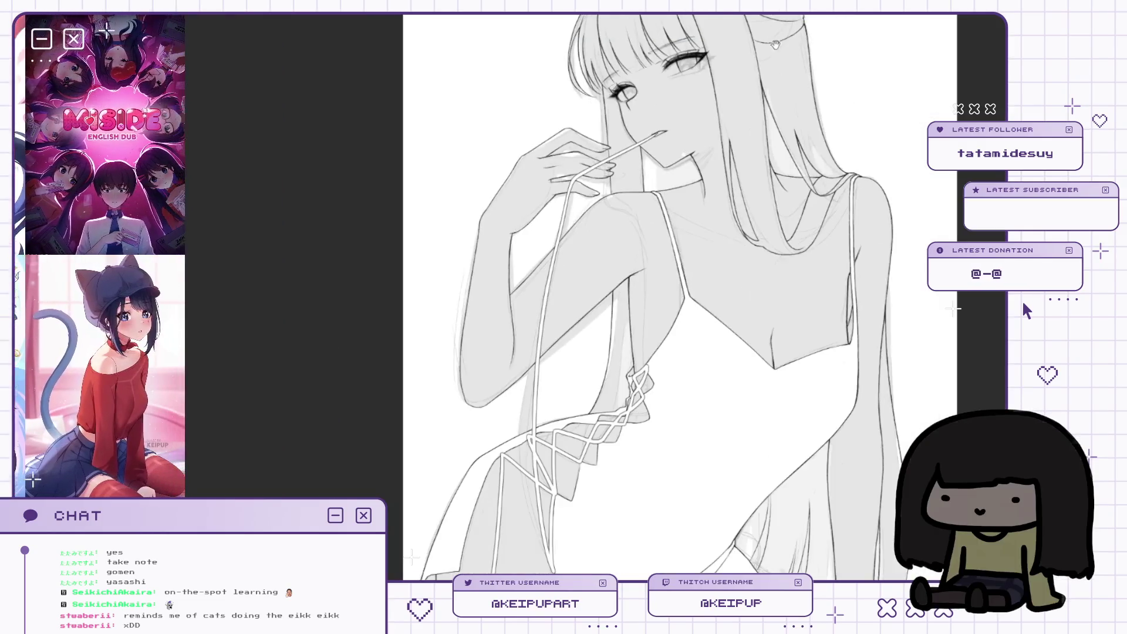
pyautogui.scroll(-3, 776, 44)
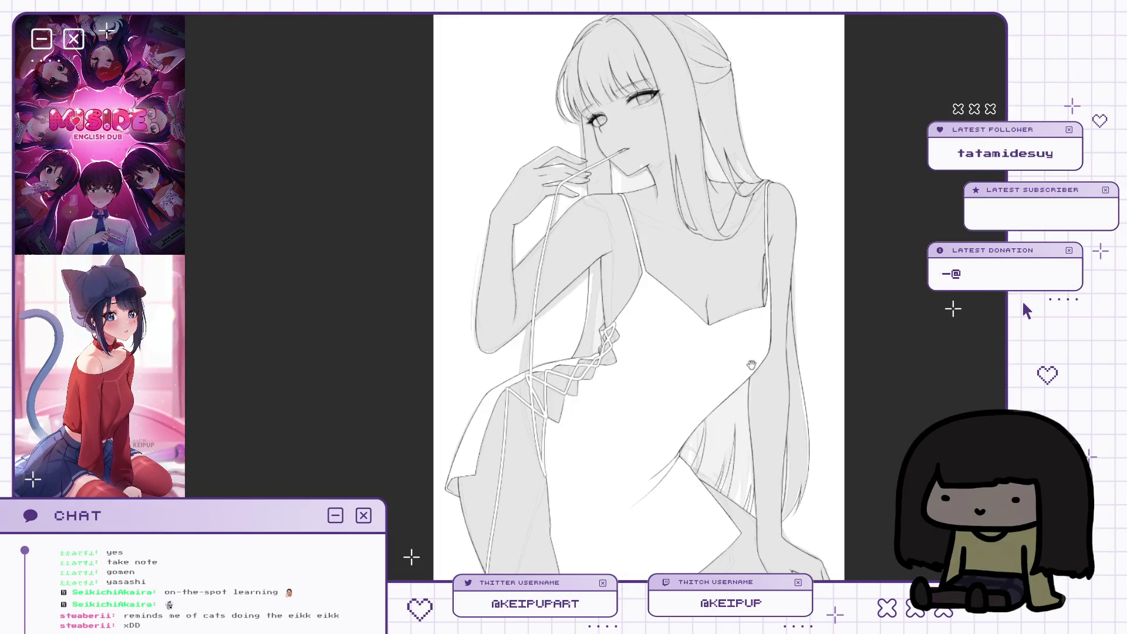
pyautogui.moveTo(751, 366)
pyautogui.mouseDown()
pyautogui.moveTo(734, 352)
pyautogui.moveTo(698, 371)
pyautogui.mouseUp()
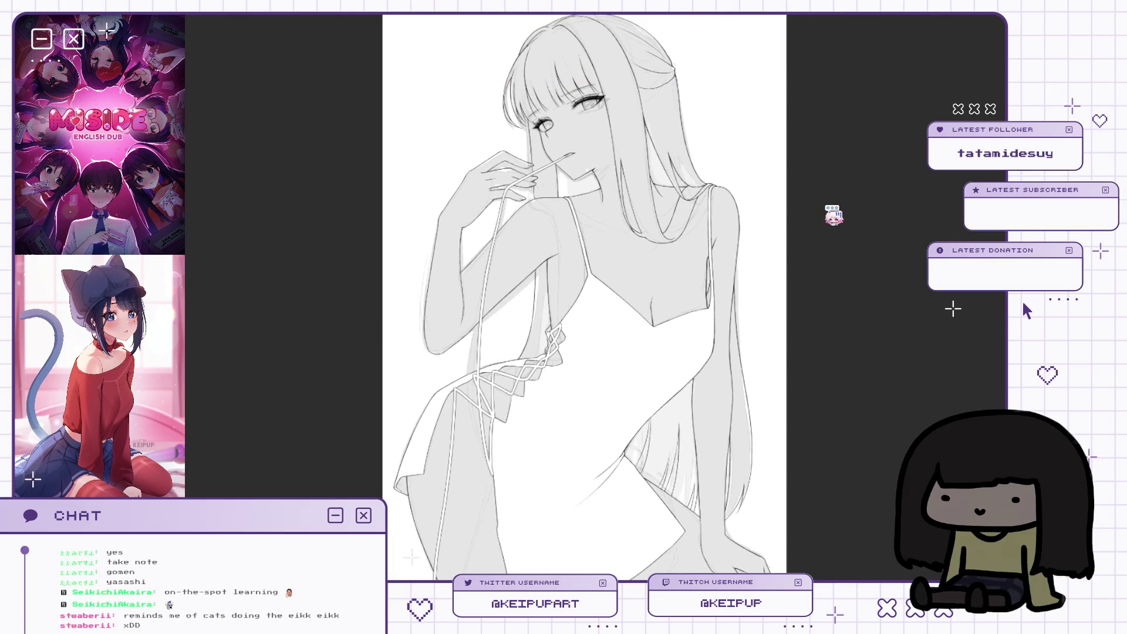
pyautogui.moveTo(775, 382)
pyautogui.mouseDown()
pyautogui.moveTo(779, 397)
pyautogui.moveTo(773, 382)
pyautogui.mouseUp()
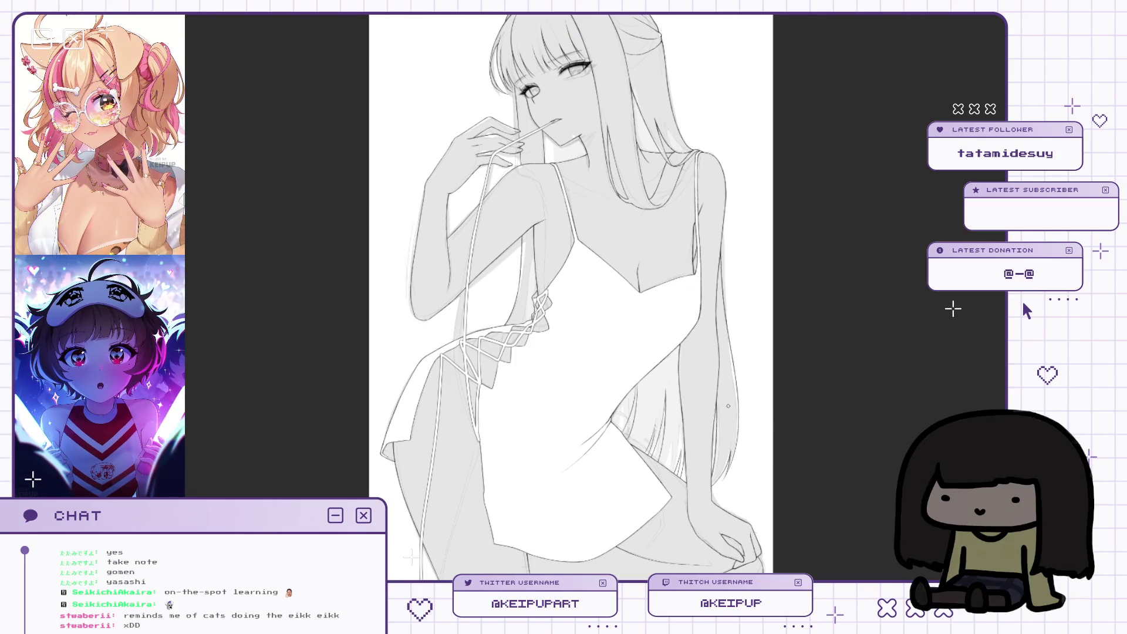
pyautogui.moveTo(738, 316); pyautogui.dragTo(624, 248)
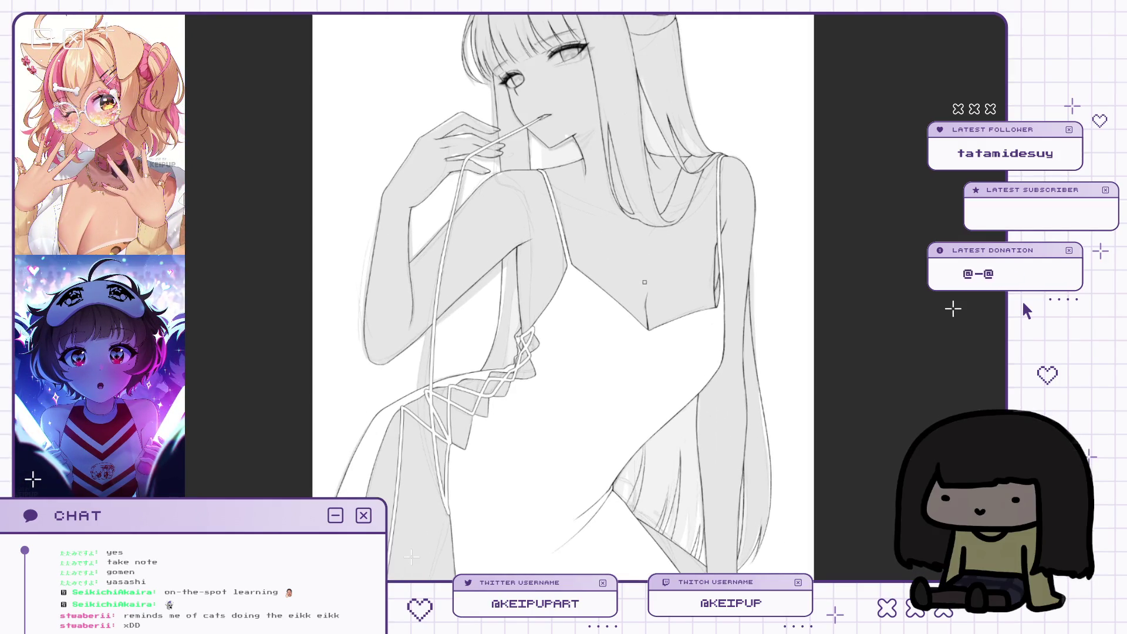
pyautogui.moveTo(631, 395)
pyautogui.mouseDown()
pyautogui.moveTo(588, 394)
pyautogui.moveTo(635, 394)
pyautogui.mouseUp()
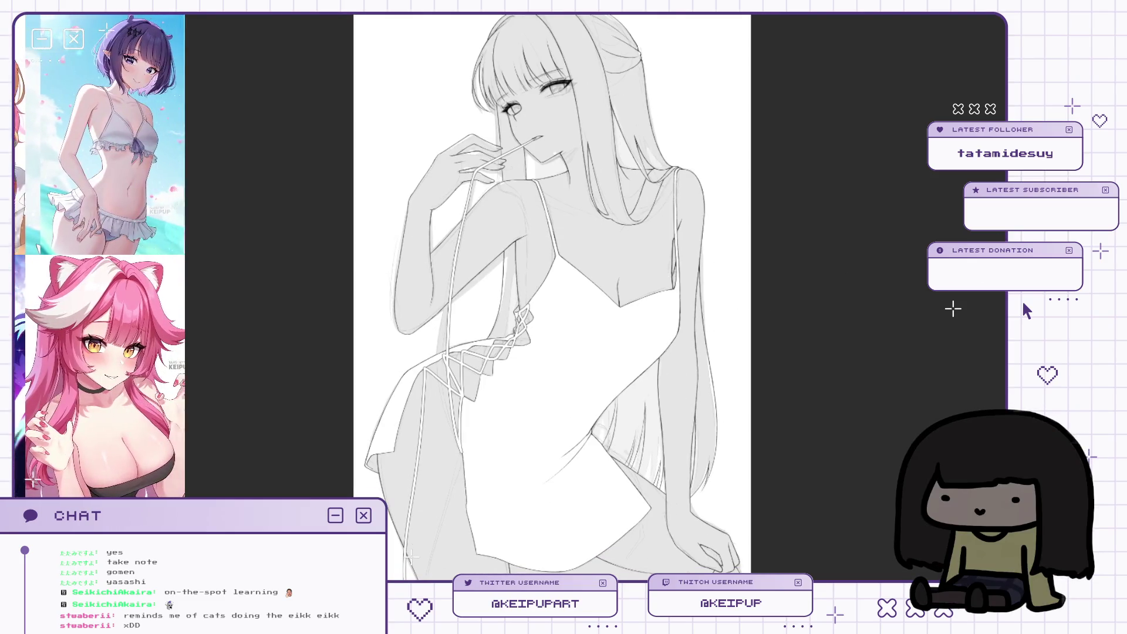
pyautogui.hotkey('ctrl', 'z')
pyautogui.hotkey('ctrl', 'z')
pyautogui.moveTo(763, 386); pyautogui.dragTo(762, 355)
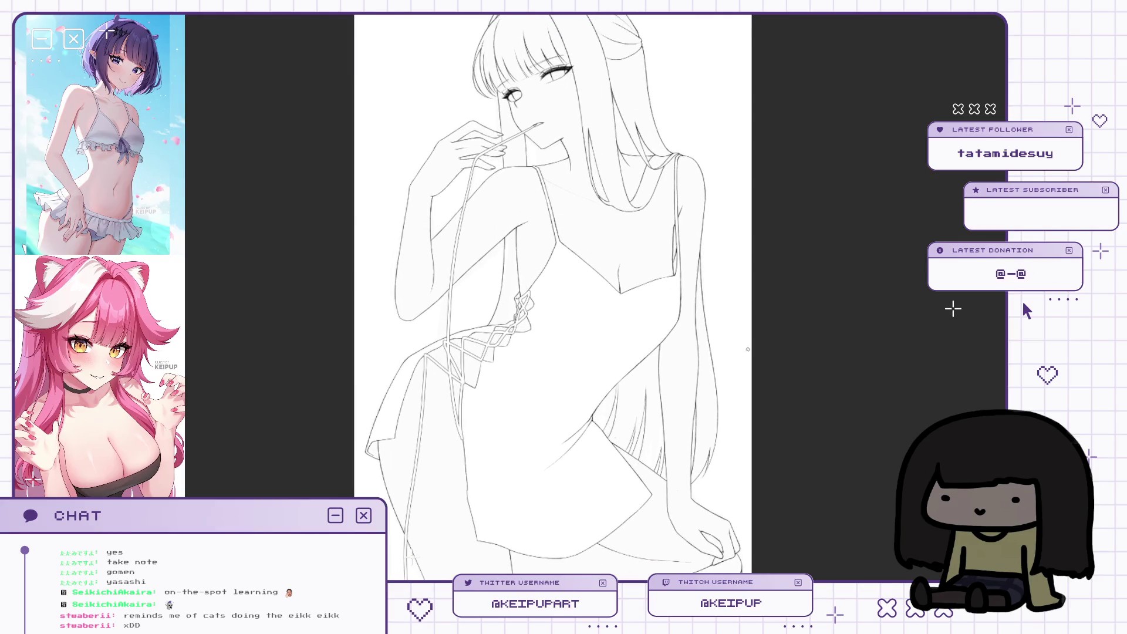
pyautogui.press('m')
pyautogui.press('m')
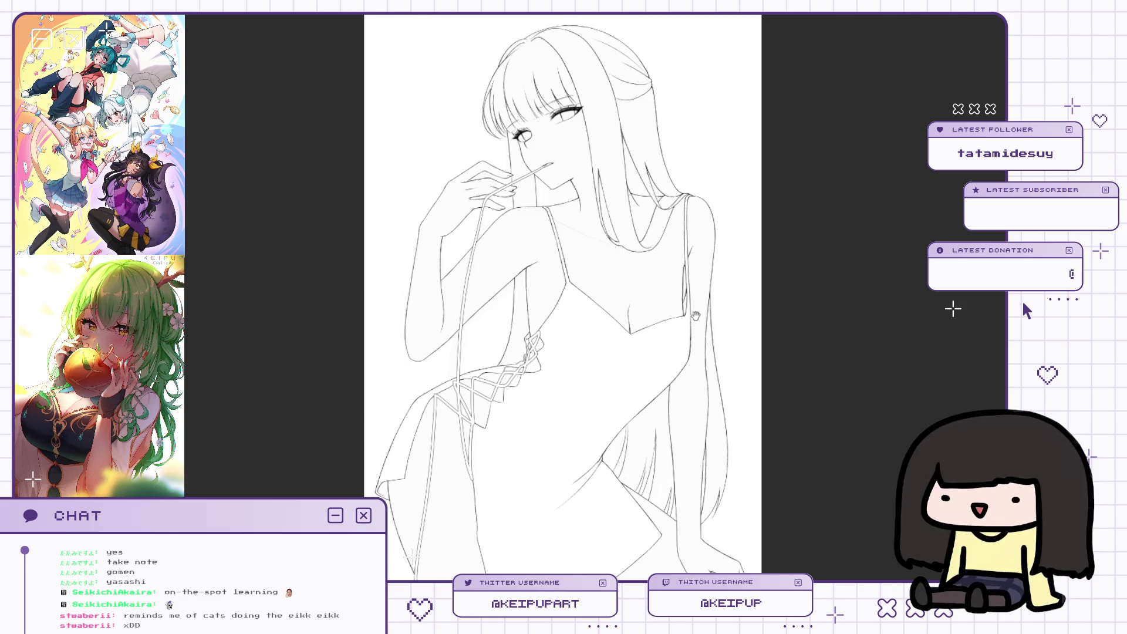
pyautogui.scroll(-2, 695, 316)
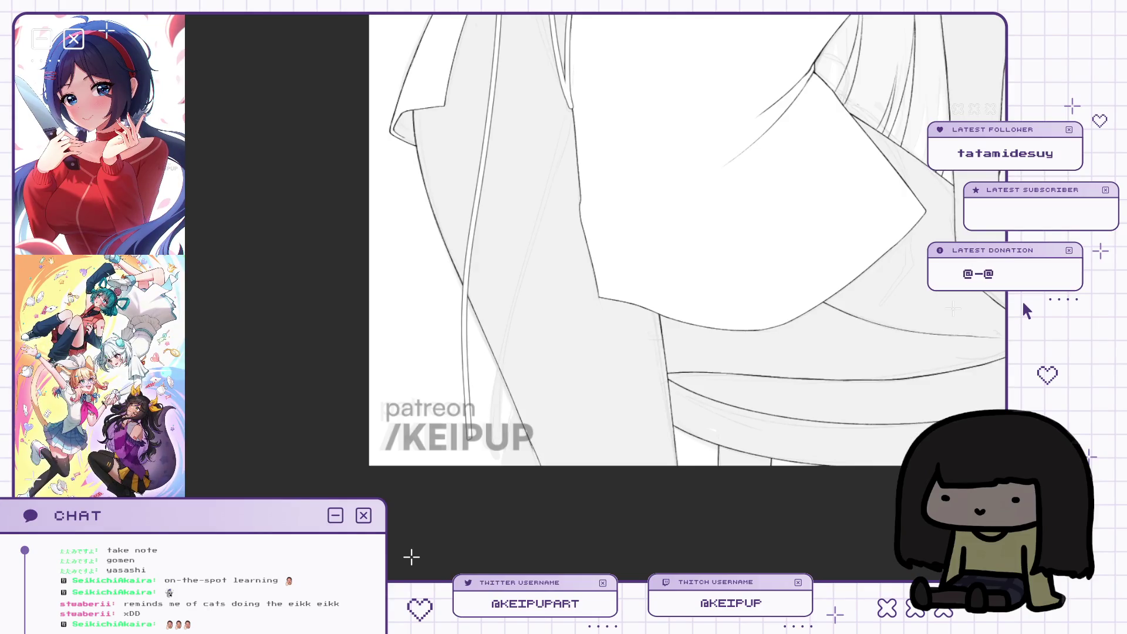
pyautogui.scroll(1, 567, 384)
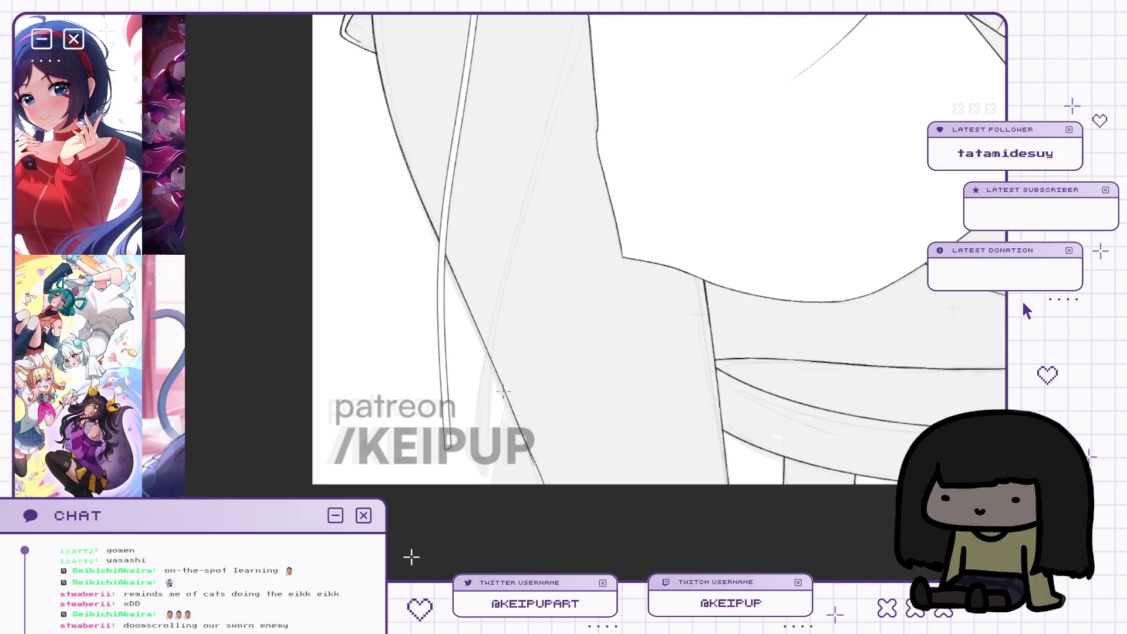
pyautogui.press('h')
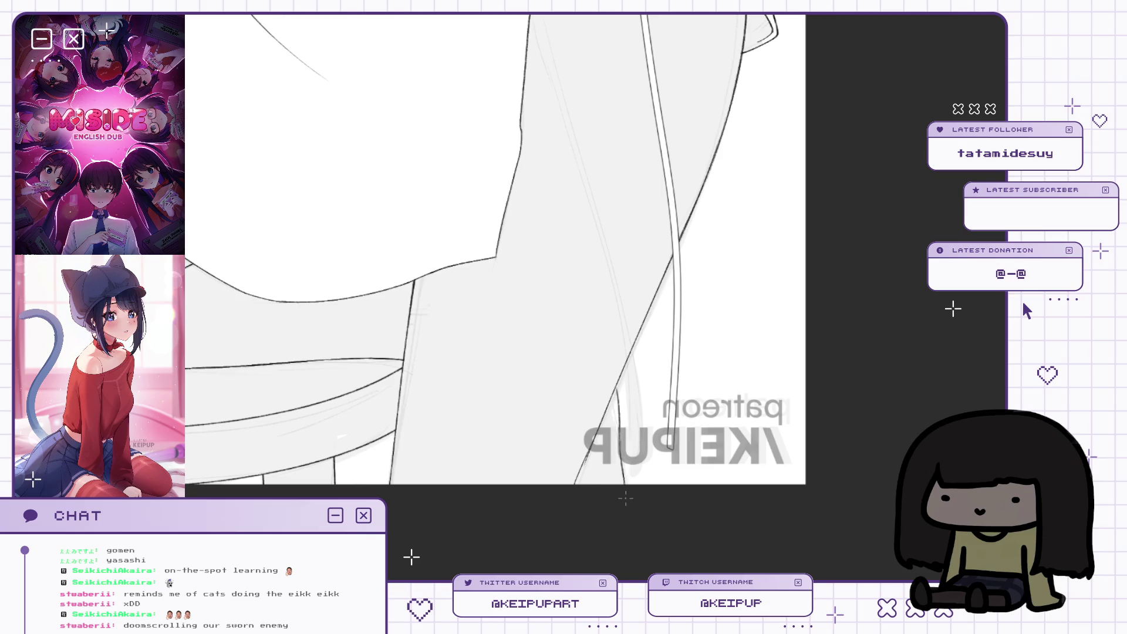
pyautogui.hotkey('ctrl', '0')
pyautogui.scroll(5, 652, 436)
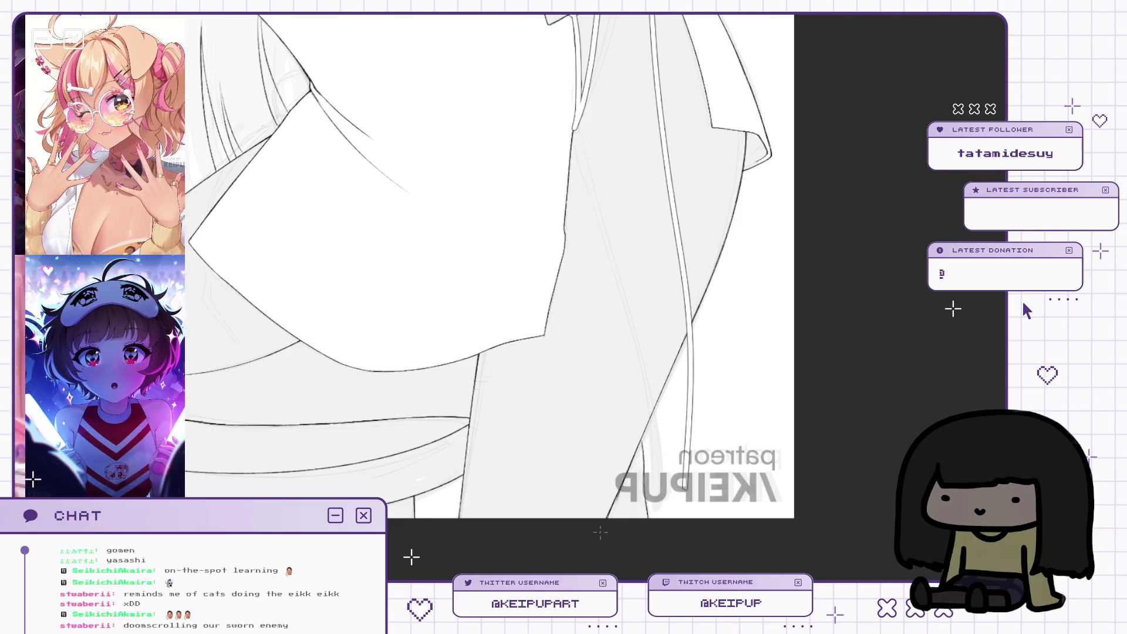
pyautogui.press('h')
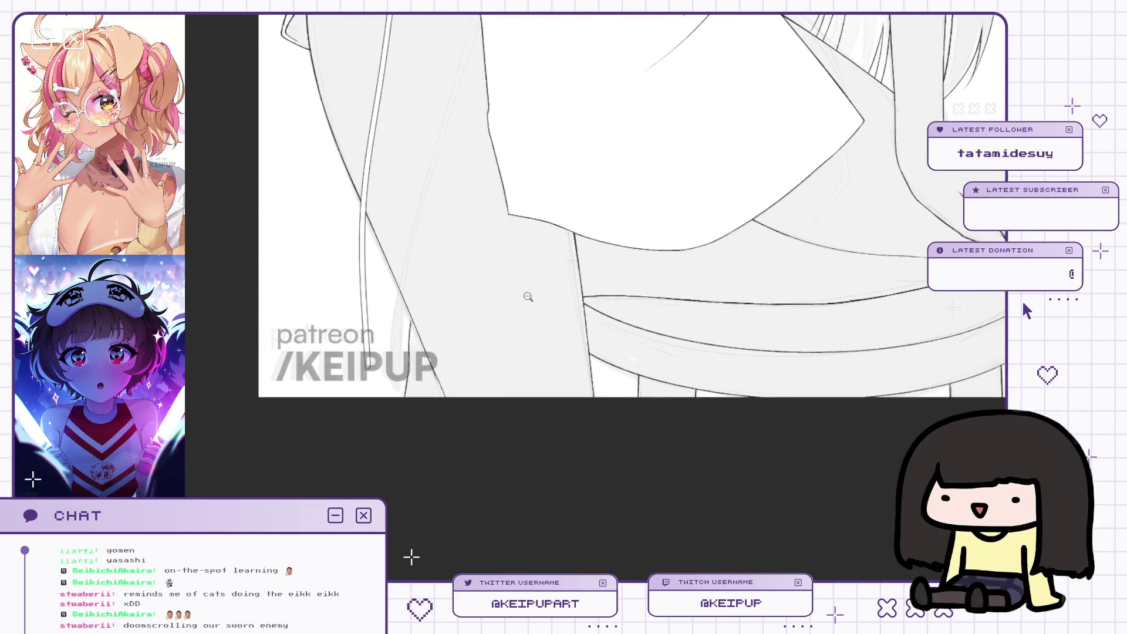
pyautogui.scroll(2, 528, 297)
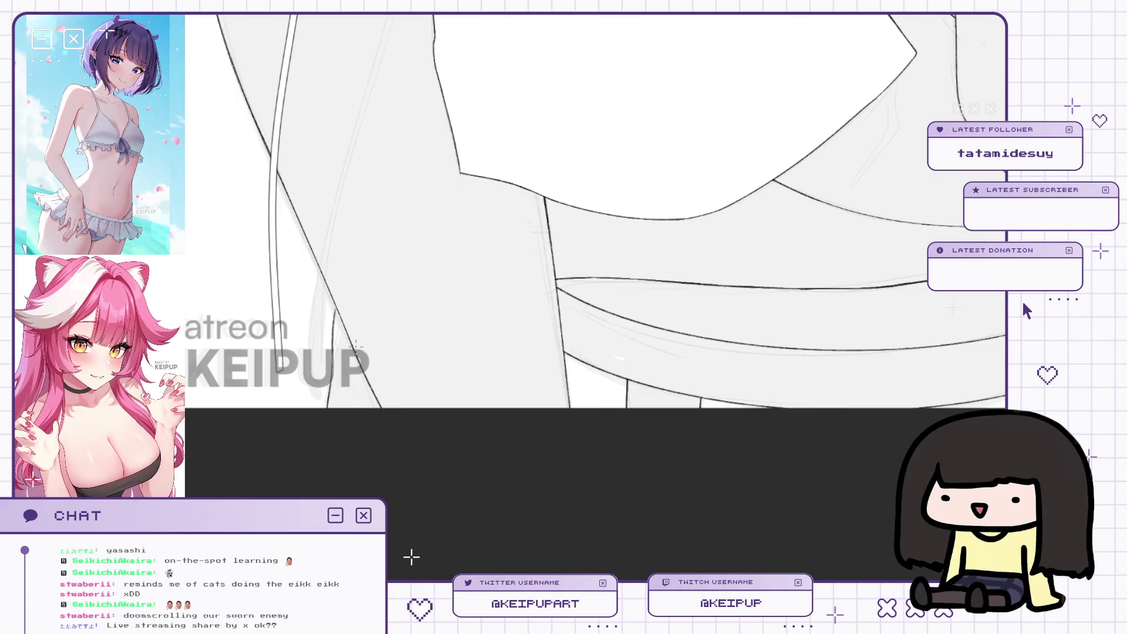
pyautogui.moveTo(336, 238); pyautogui.dragTo(367, 301)
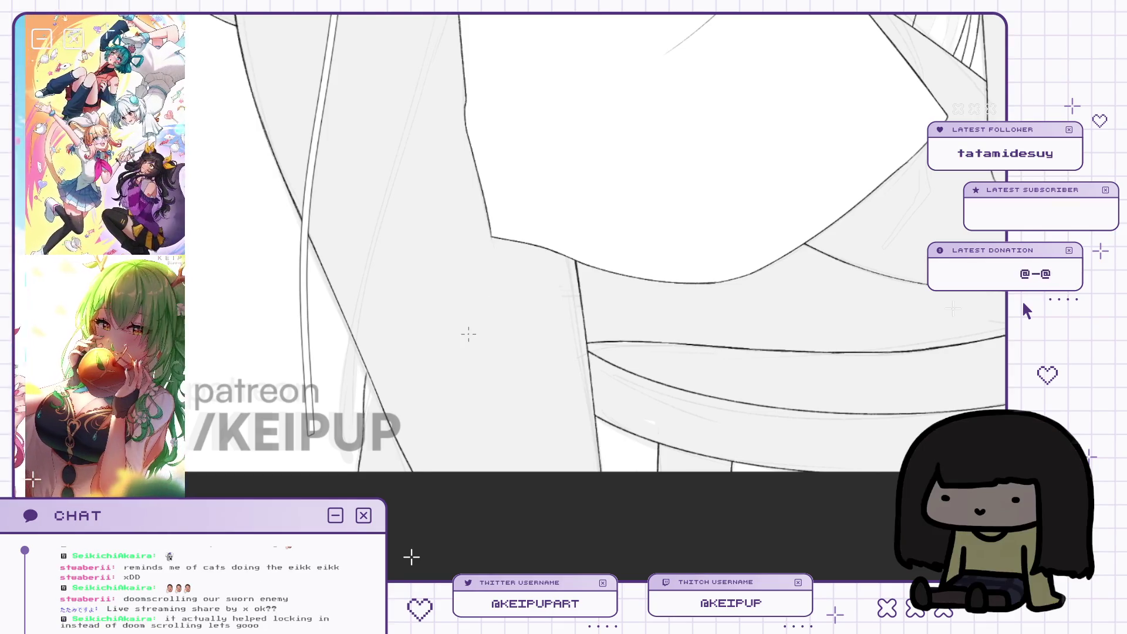
pyautogui.press('h')
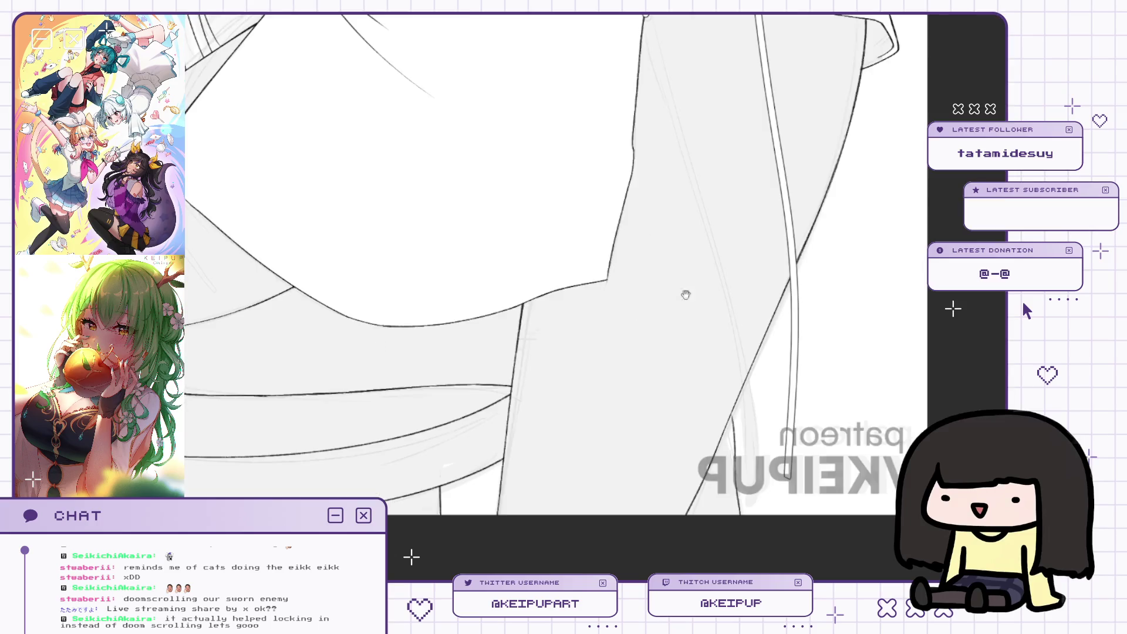
pyautogui.moveTo(686, 295); pyautogui.dragTo(674, 259)
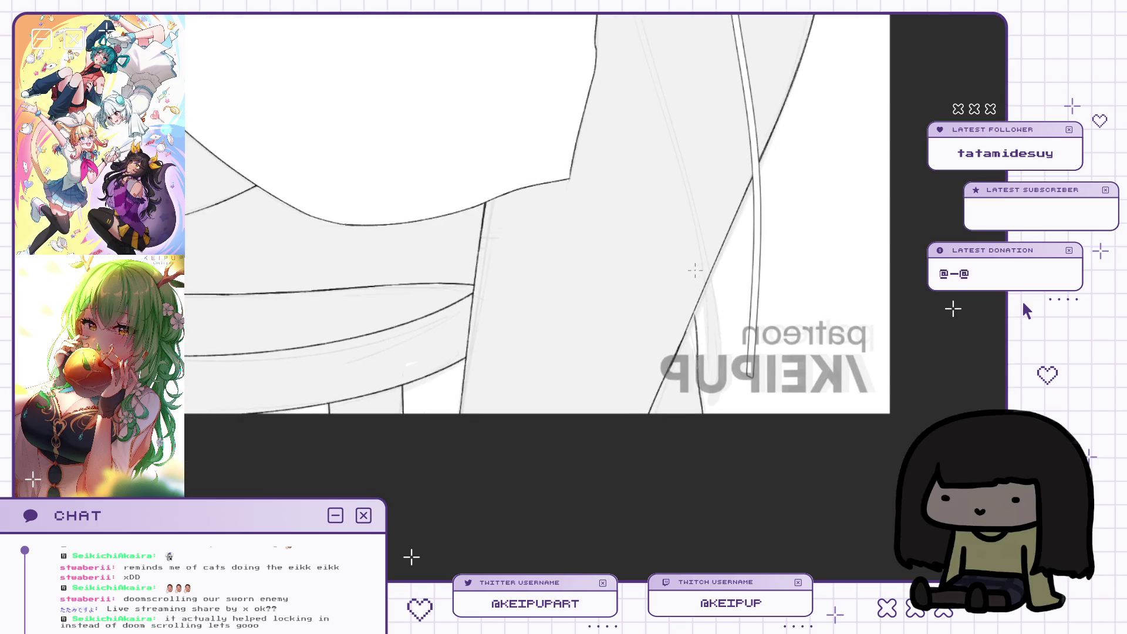
pyautogui.moveTo(660, 393)
pyautogui.mouseDown()
pyautogui.moveTo(674, 411)
pyautogui.moveTo(713, 365)
pyautogui.mouseUp()
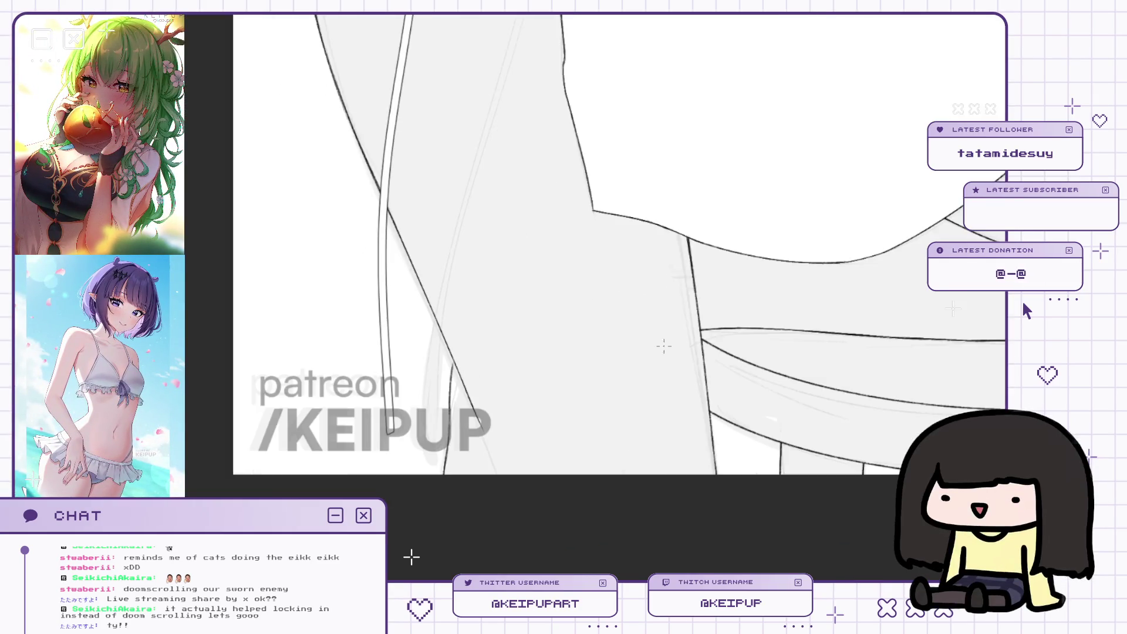
pyautogui.scroll(2, 418, 307)
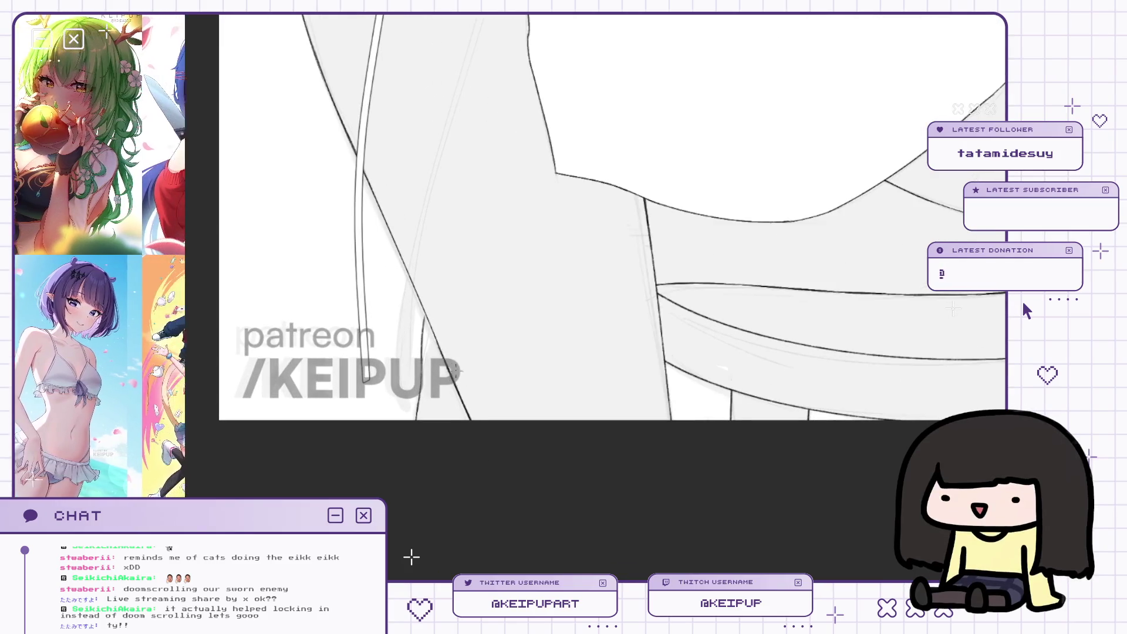
pyautogui.moveTo(454, 334); pyautogui.dragTo(481, 410)
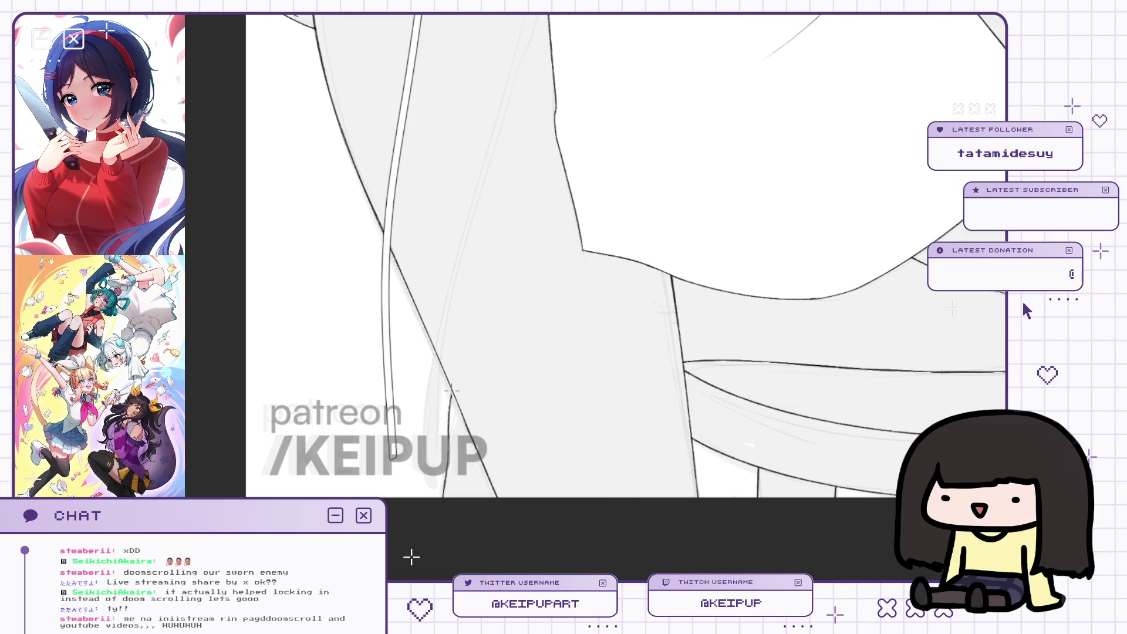
pyautogui.press('m')
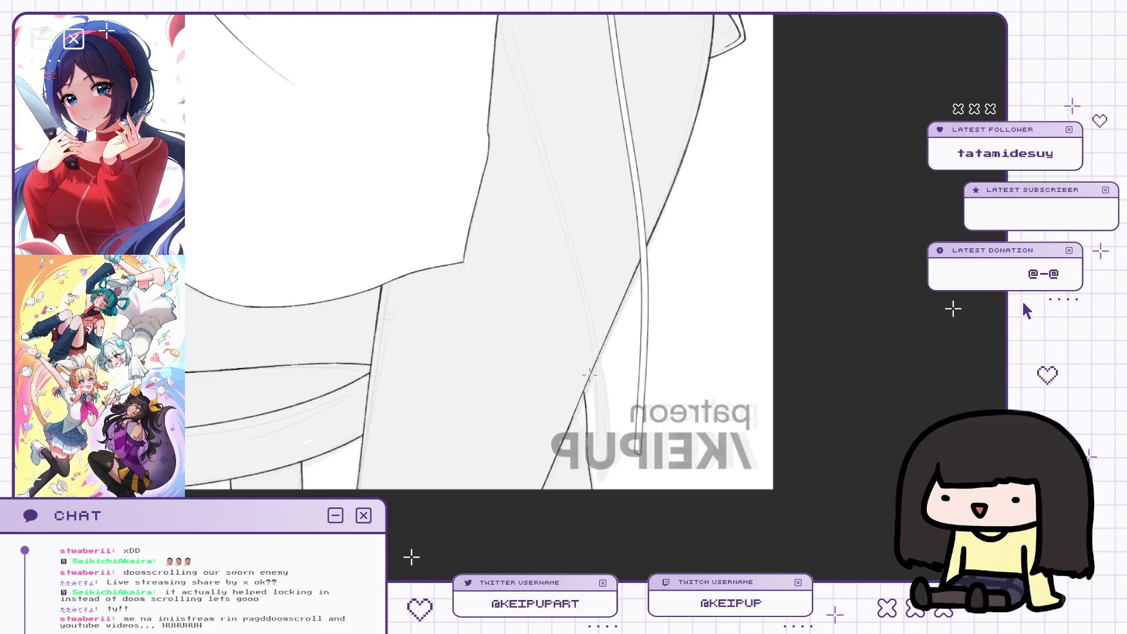
pyautogui.moveTo(610, 338); pyautogui.dragTo(564, 408)
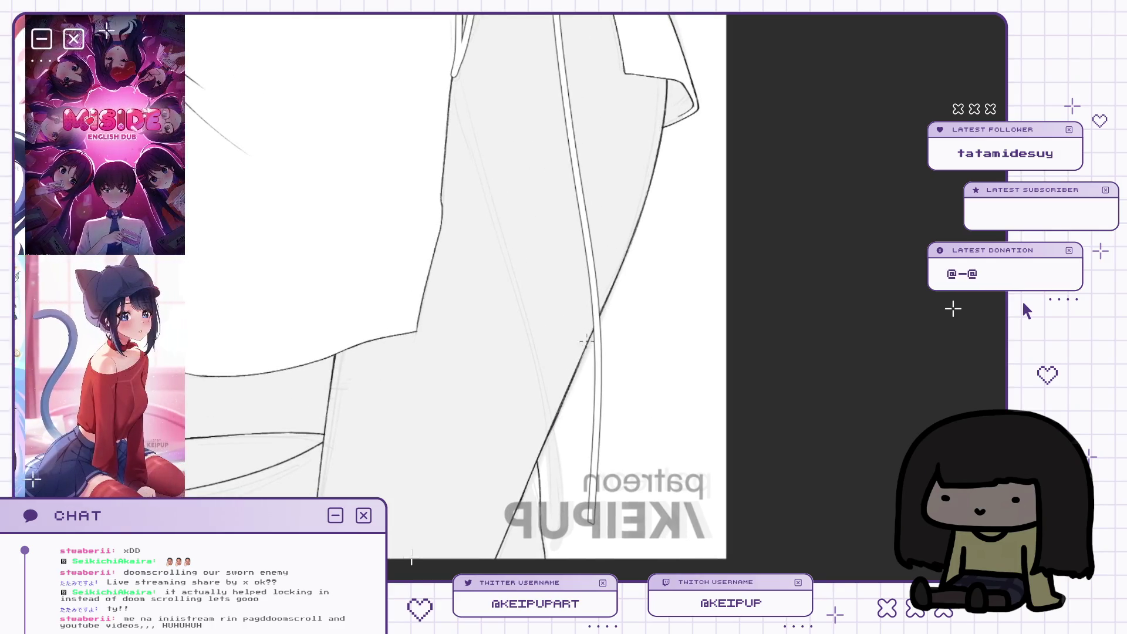
pyautogui.scroll(-2, 604, 338)
pyautogui.press('m')
pyautogui.moveTo(770, 282); pyautogui.dragTo(711, 259)
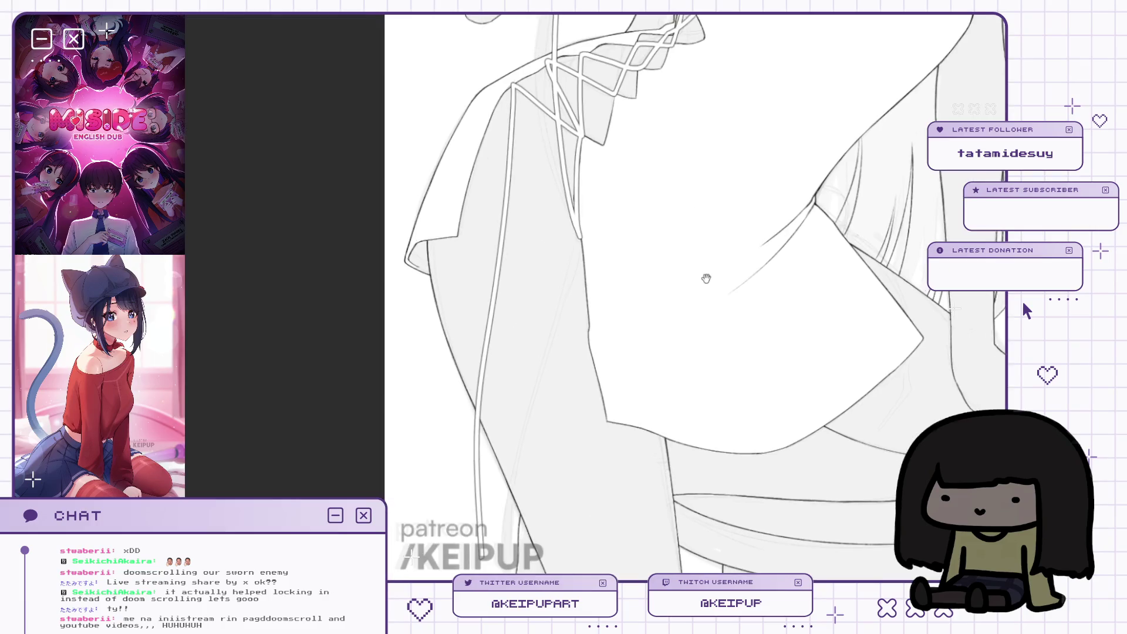
pyautogui.scroll(1, 637, 303)
pyautogui.scroll(1, 681, 229)
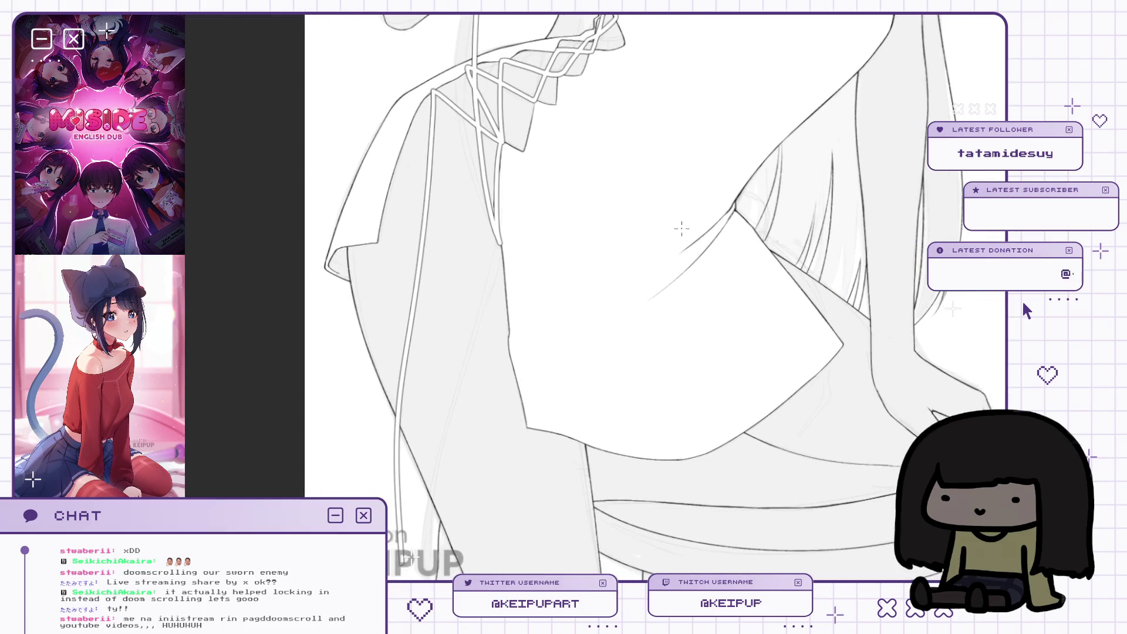